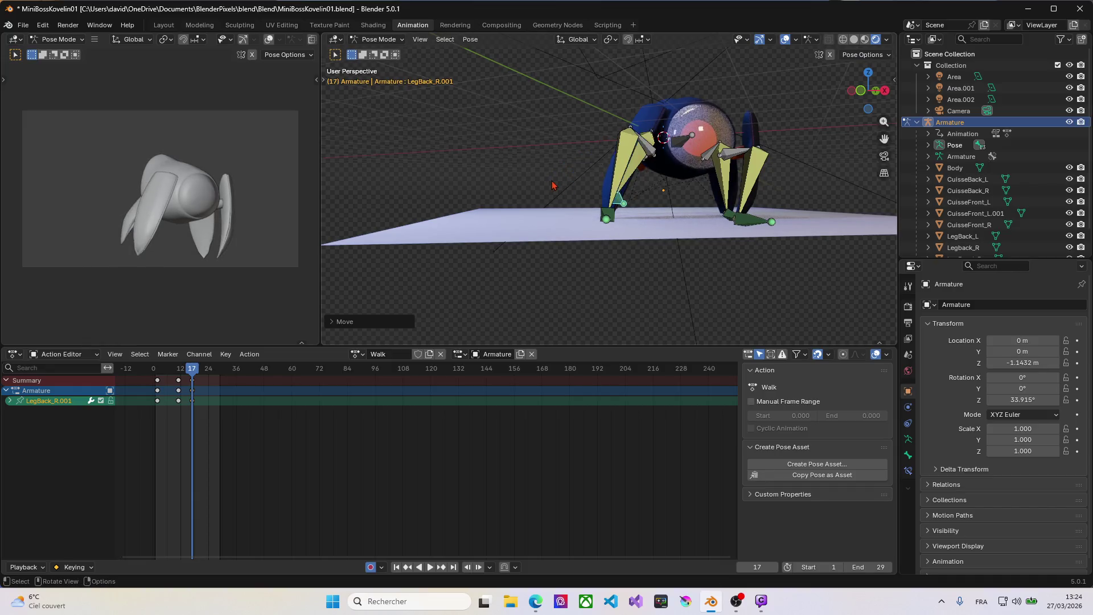
# Try several moves of the LegBack_R.001 foot at frame 17, cancelling each attempt while orbiting for a better angle.
pyautogui.moveTo(544, 187)
pyautogui.mouseDown(button='middle')
pyautogui.moveTo(636, 206)
pyautogui.moveTo(628, 191)
pyautogui.mouseUp(button='middle')
pyautogui.click(635, 206)
pyautogui.press('g')
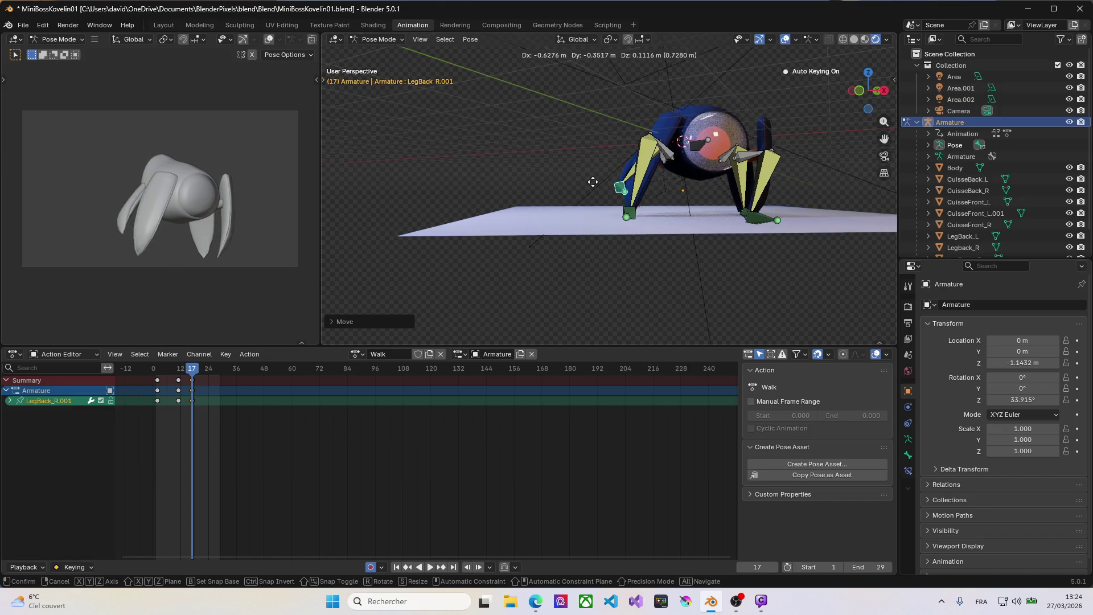
pyautogui.press('Escape')
pyautogui.moveTo(588, 185)
pyautogui.mouseDown(button='middle')
pyautogui.moveTo(793, 196)
pyautogui.moveTo(646, 225)
pyautogui.mouseUp(button='middle')
pyautogui.press('g')
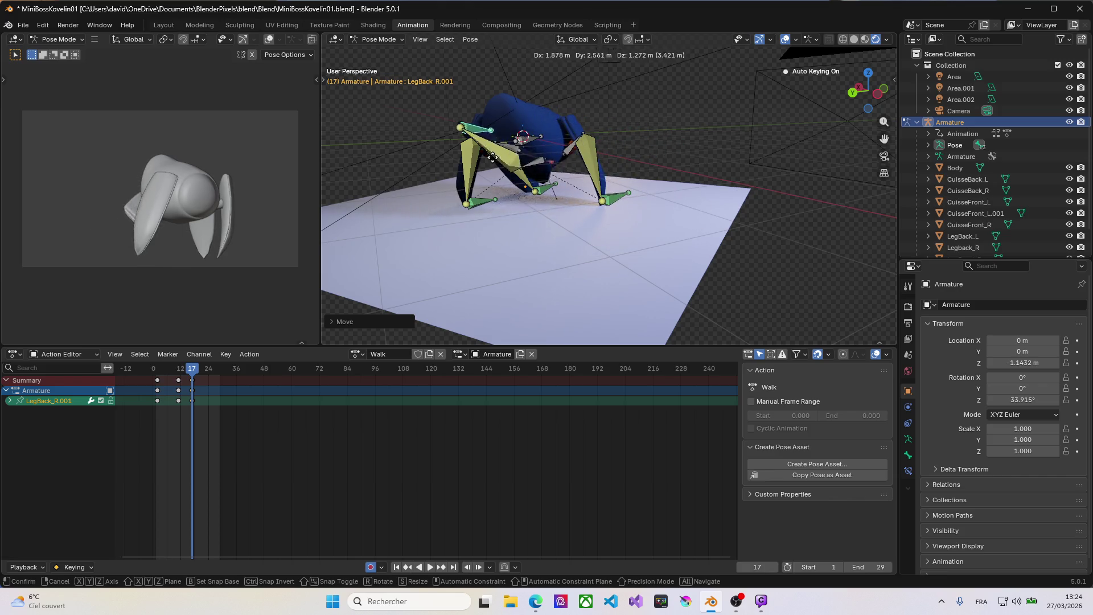
pyautogui.press('Escape')
pyautogui.moveTo(480, 179); pyautogui.dragTo(513, 185, button='middle')
pyautogui.press('g')
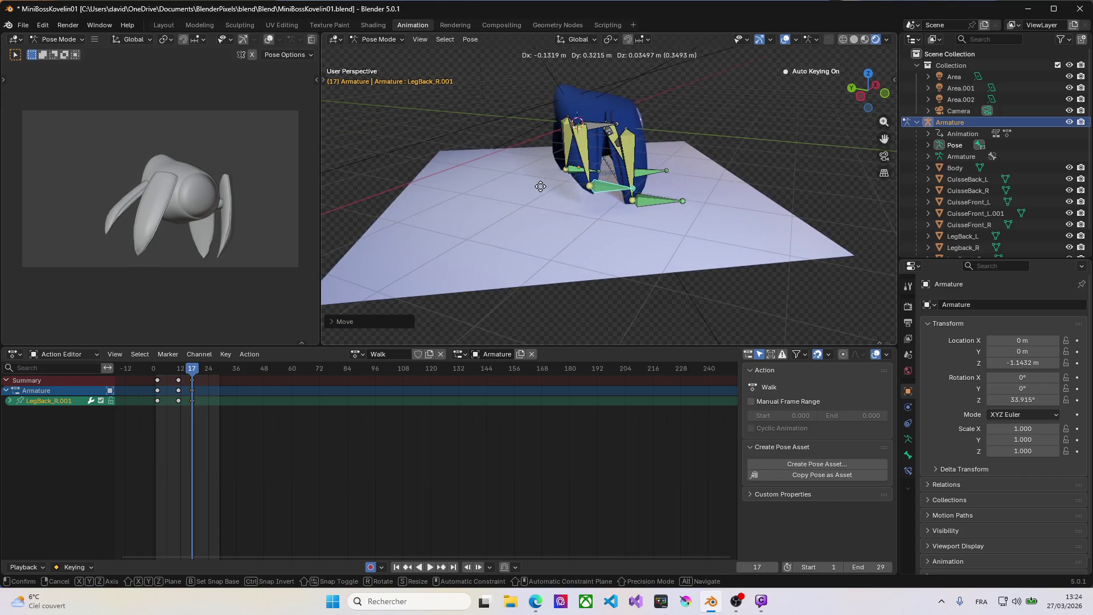
pyautogui.press('Escape')
# Lift the LegBack_R.001 foot upward and confirm it so Auto Keying keys frame 17, then scrub back to review.
pyautogui.moveTo(536, 196); pyautogui.dragTo(581, 203, button='middle')
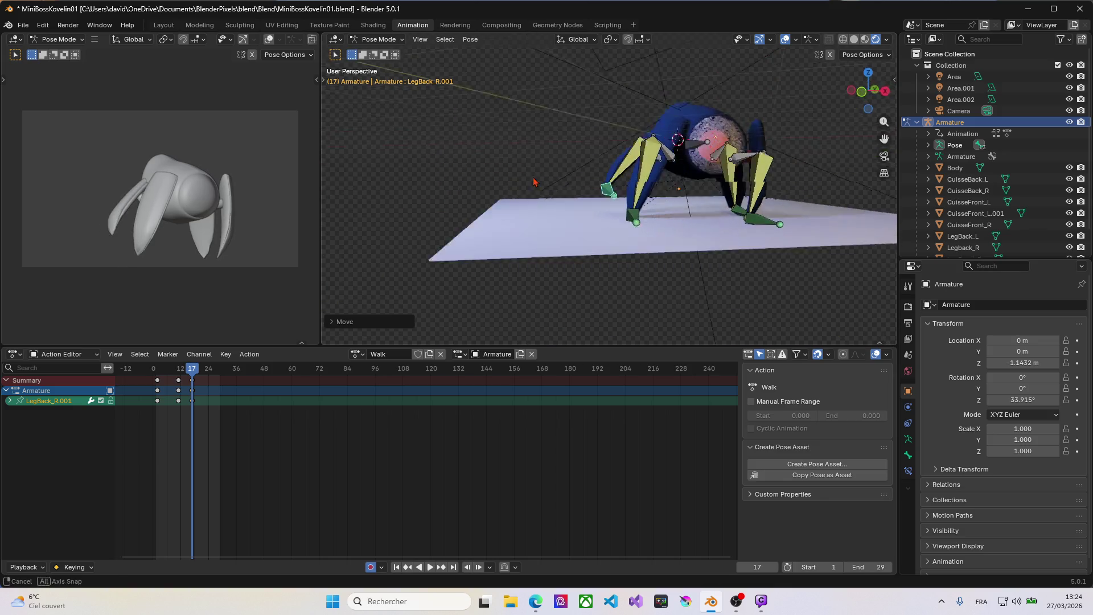
pyautogui.press('g')
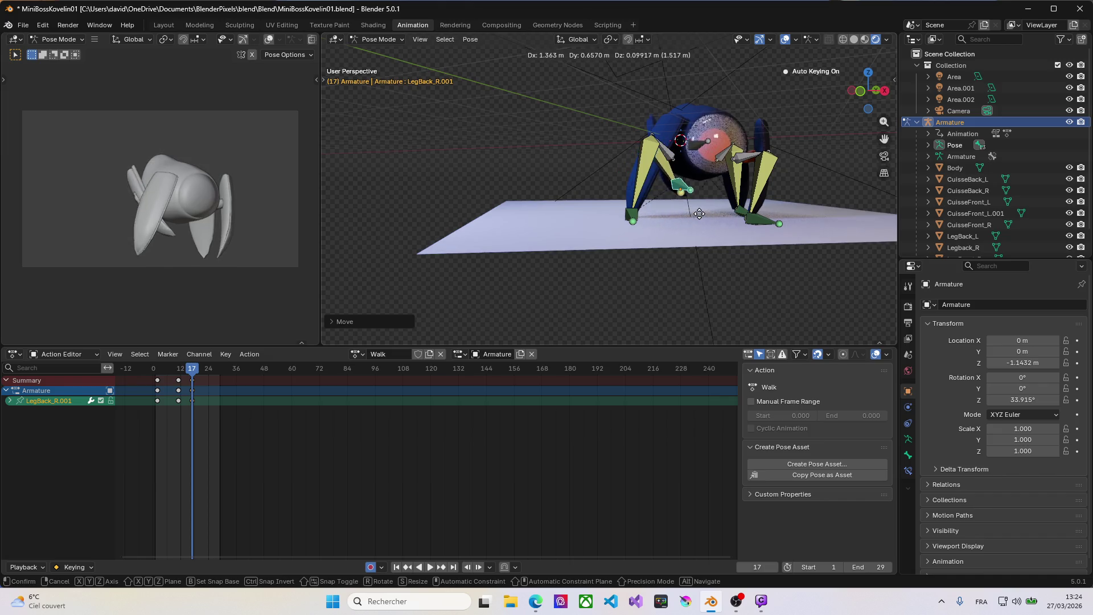
pyautogui.click(655, 207)
pyautogui.moveTo(655, 208); pyautogui.dragTo(650, 218, button='middle')
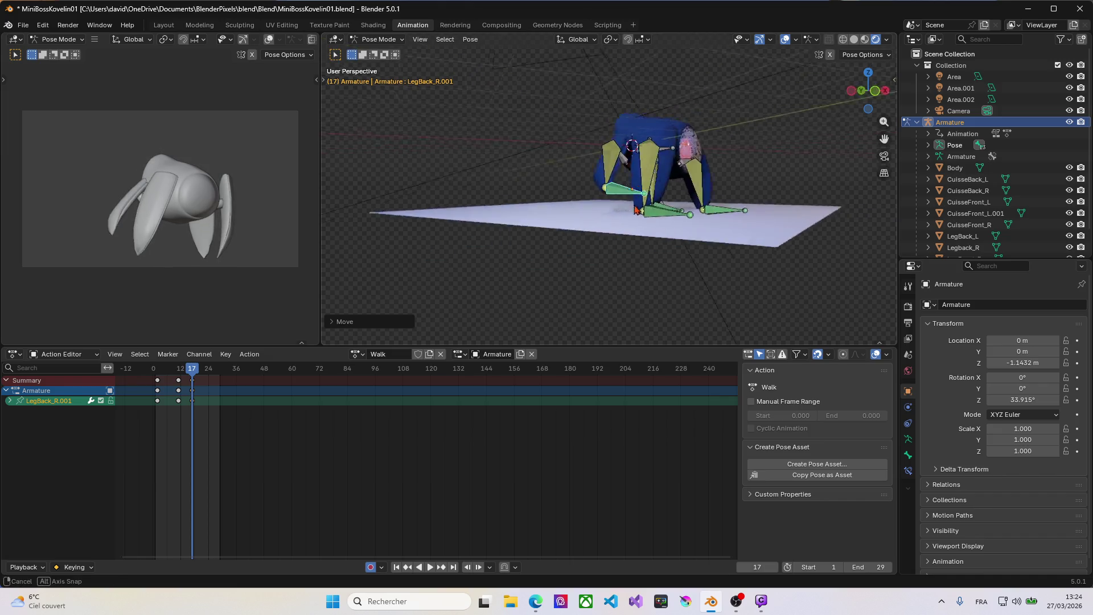
pyautogui.moveTo(197, 371)
pyautogui.mouseDown()
pyautogui.moveTo(162, 373)
pyautogui.moveTo(206, 378)
pyautogui.mouseUp()
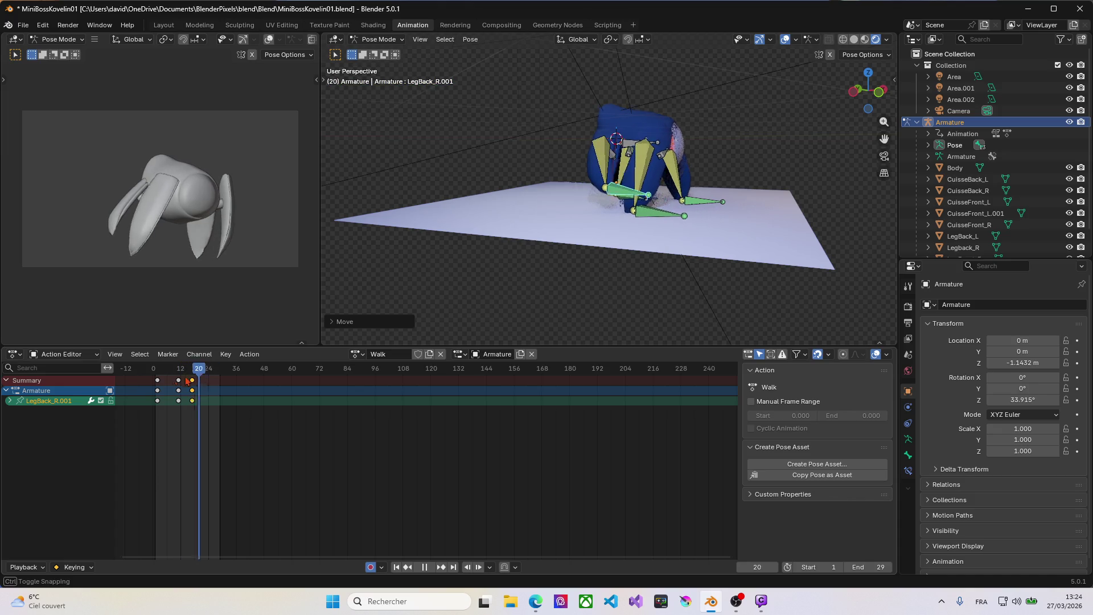
# Return to frame 17 and repose the LegBack_R.001 foot bone, confirming its new keyed position.
pyautogui.moveTo(206, 378); pyautogui.dragTo(192, 378)
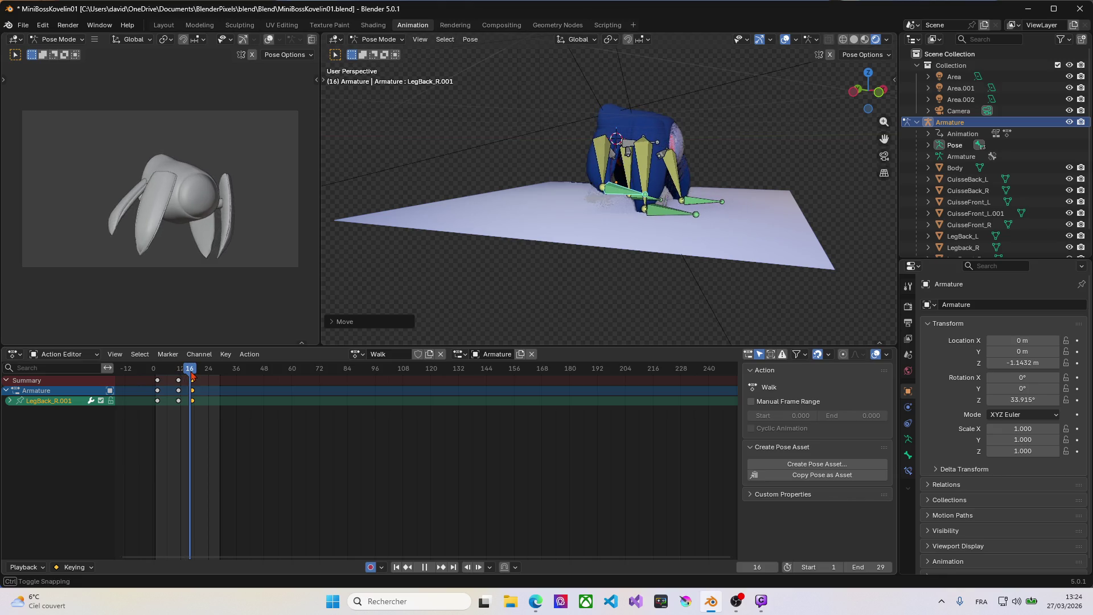
pyautogui.moveTo(193, 375); pyautogui.dragTo(195, 377)
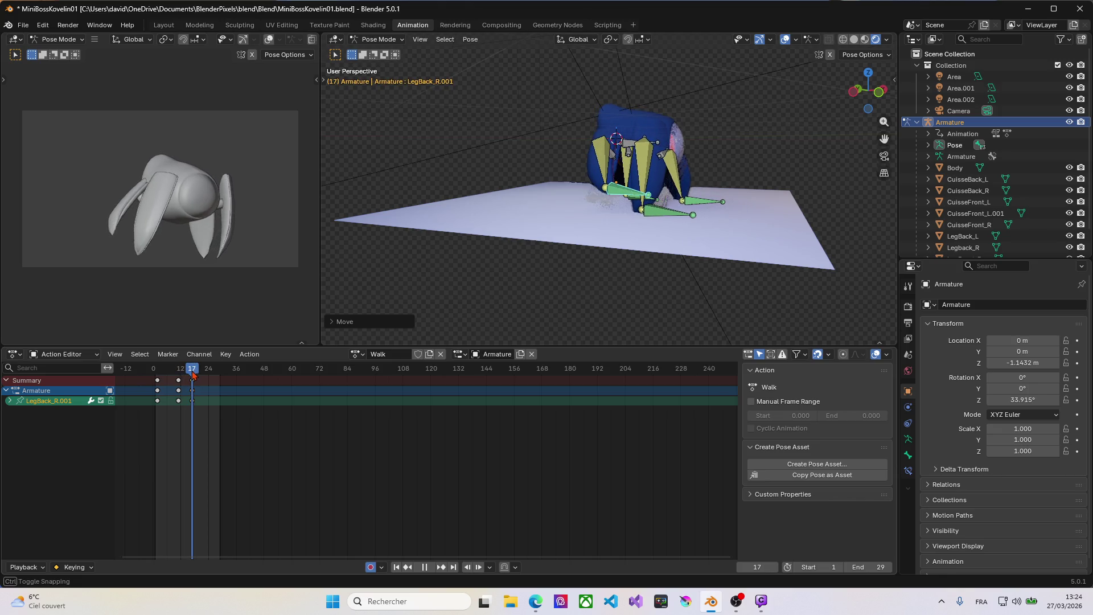
pyautogui.click(608, 188)
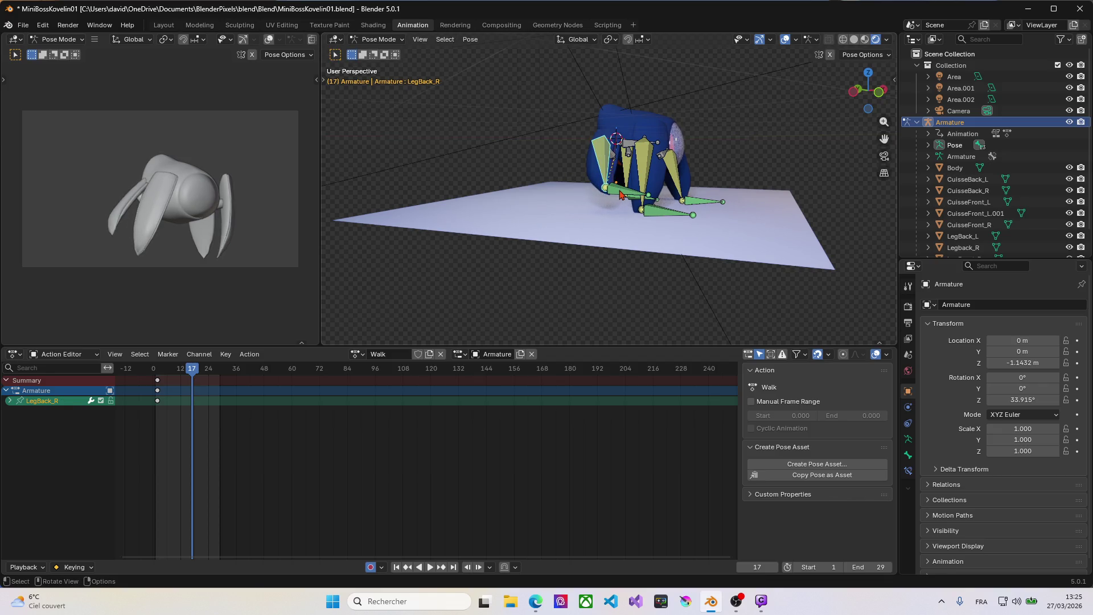
pyautogui.click(621, 194)
pyautogui.press('g')
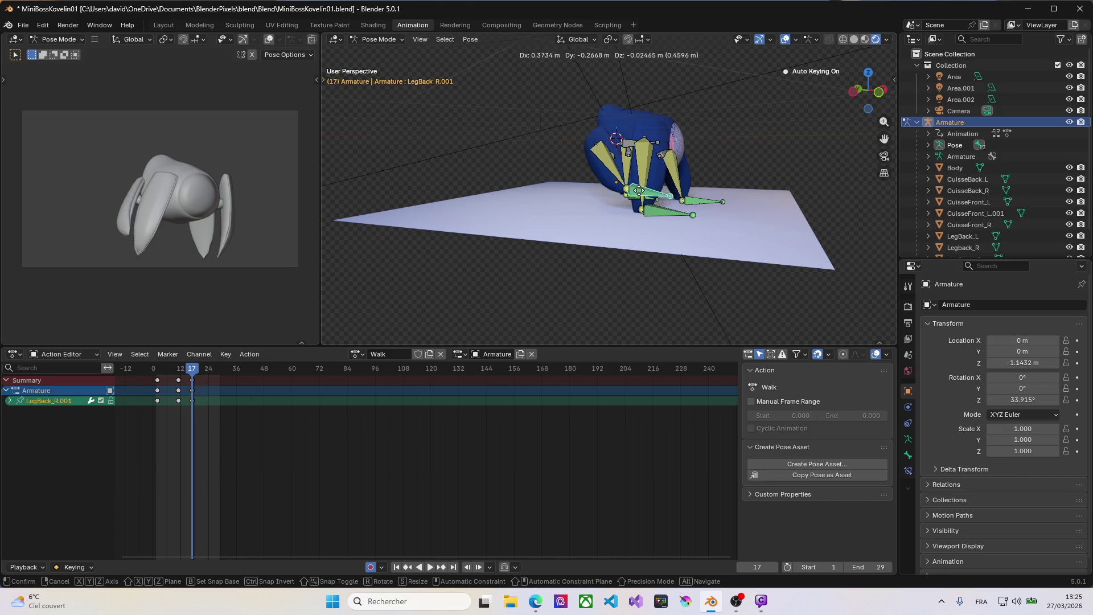
pyautogui.click(645, 191)
# Select the LegFont_R.001 front foot bone and begin moving it.
pyautogui.moveTo(645, 190); pyautogui.dragTo(644, 225, button='middle')
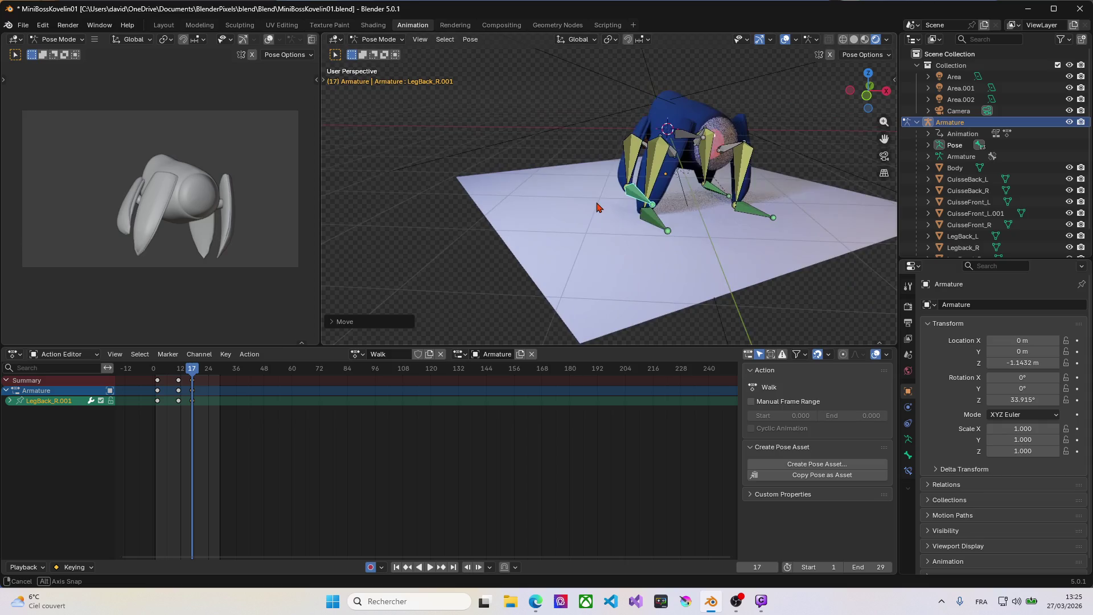
pyautogui.click(643, 224)
pyautogui.press('g')
# Confirm the LegFont_R.001 foot's new position and scrub the timeline to review the motion.
pyautogui.click(659, 219)
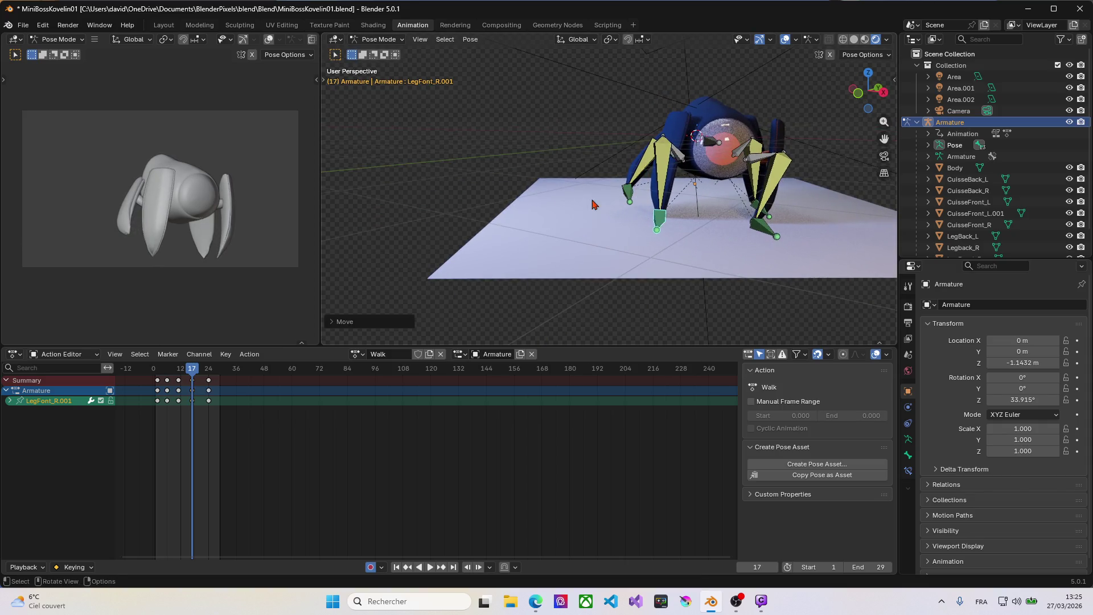
pyautogui.moveTo(595, 204)
pyautogui.mouseDown(button='middle')
pyautogui.moveTo(678, 203)
pyautogui.moveTo(501, 190)
pyautogui.mouseUp(button='middle')
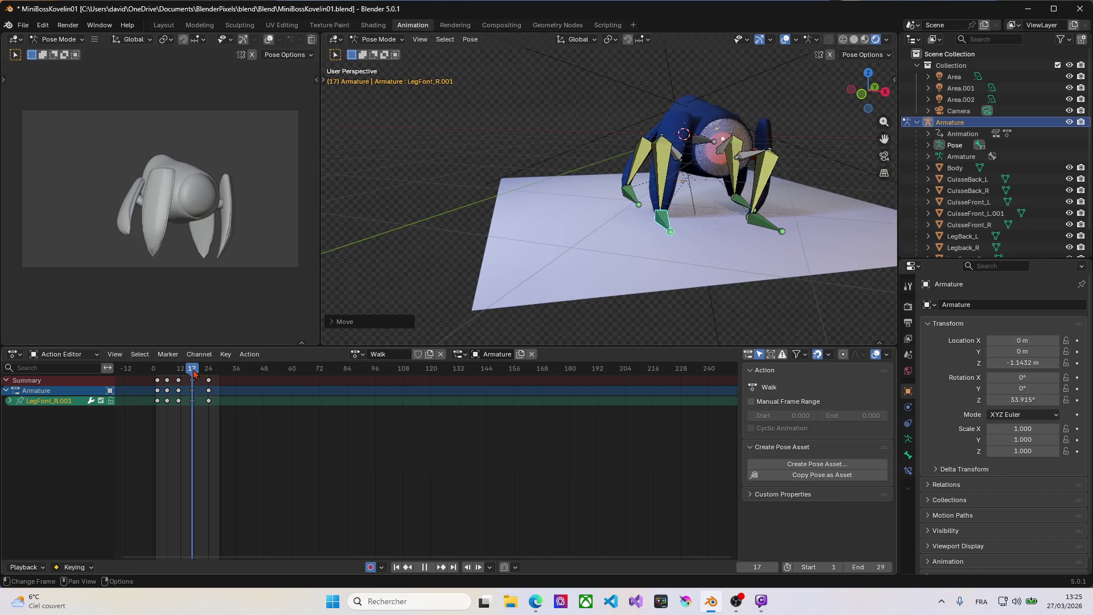
pyautogui.moveTo(194, 374); pyautogui.dragTo(167, 379)
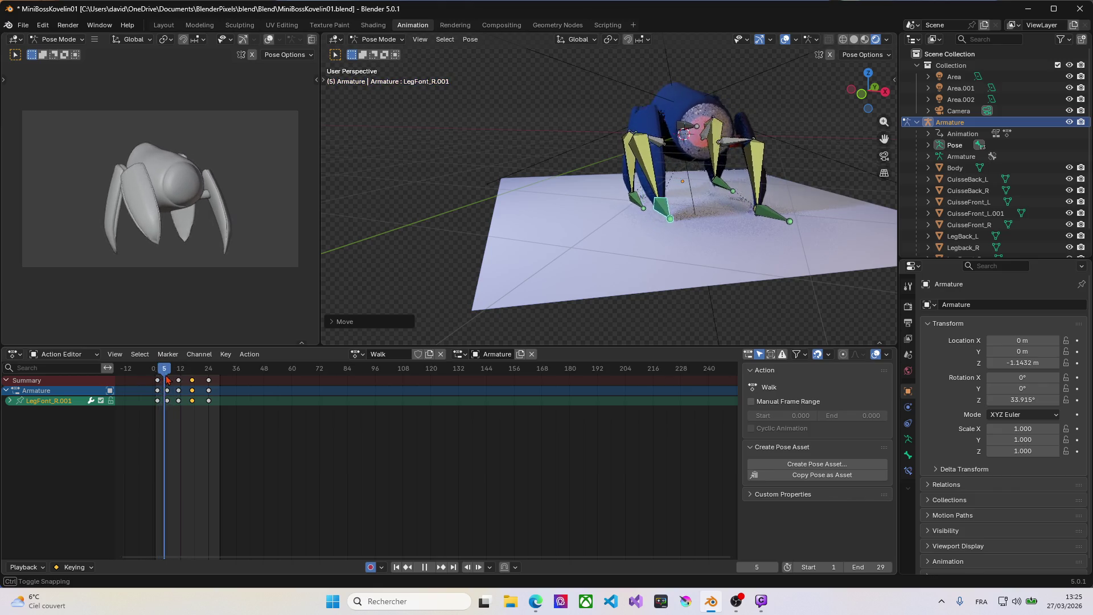
pyautogui.moveTo(168, 380); pyautogui.dragTo(212, 393)
# Around frames 24–25, shift the LegFont_R.001 foot right, undo one attempt, redo it, then scrub back to frame 3.
pyautogui.moveTo(501, 237)
pyautogui.mouseDown(button='middle')
pyautogui.moveTo(587, 236)
pyautogui.moveTo(647, 218)
pyautogui.mouseUp(button='middle')
pyautogui.moveTo(647, 219); pyautogui.dragTo(667, 220)
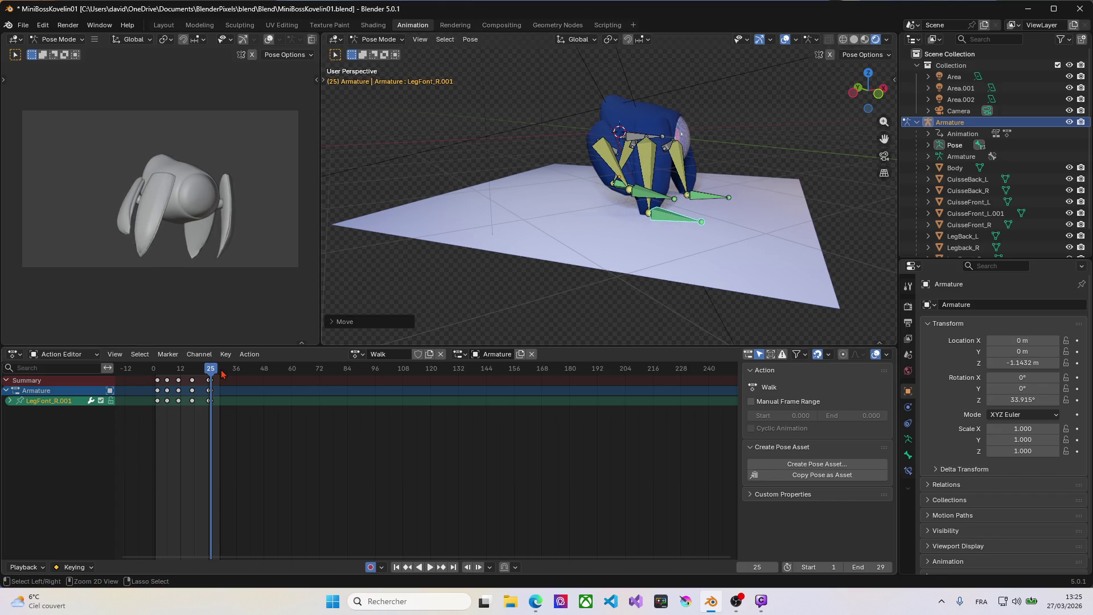
pyautogui.hotkey('ctrl', 'z')
pyautogui.moveTo(217, 375); pyautogui.dragTo(210, 376)
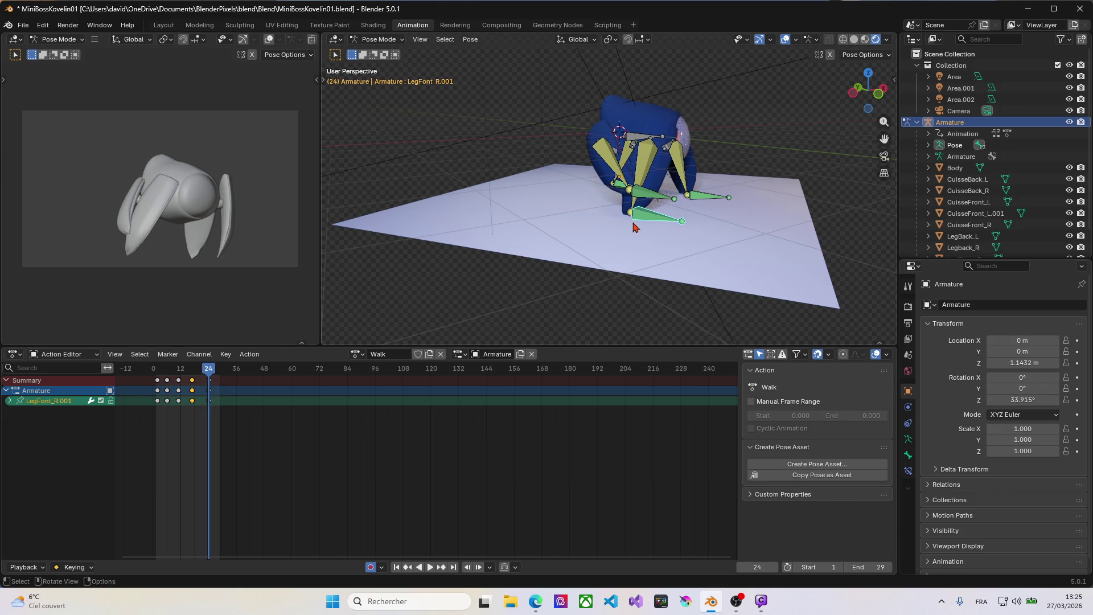
pyautogui.moveTo(644, 222); pyautogui.dragTo(660, 219)
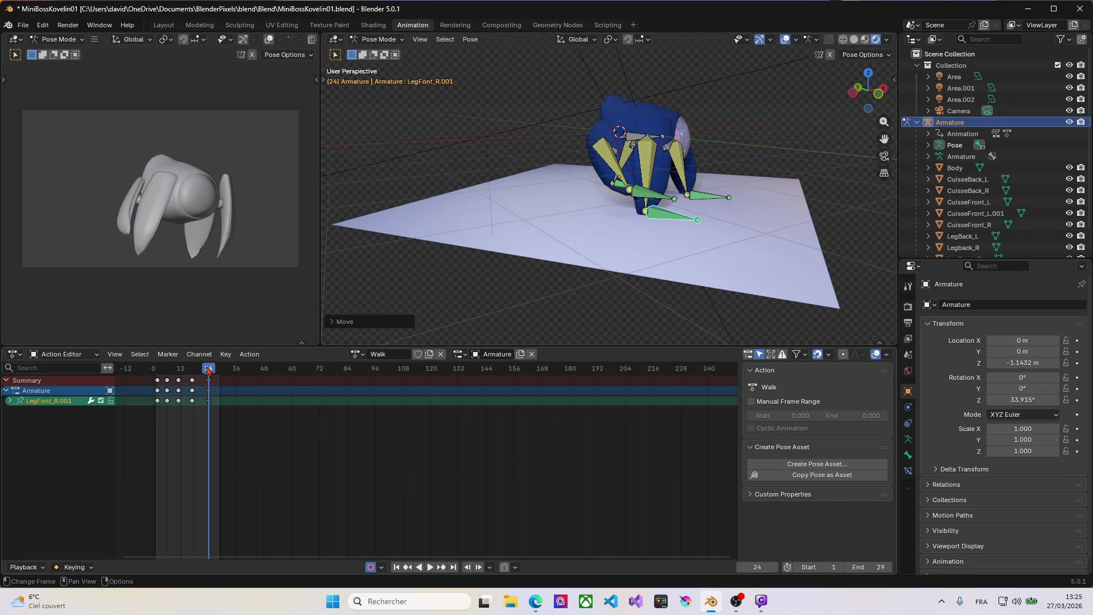
pyautogui.moveTo(209, 369)
pyautogui.mouseDown()
pyautogui.moveTo(160, 369)
pyautogui.moveTo(211, 370)
pyautogui.mouseUp()
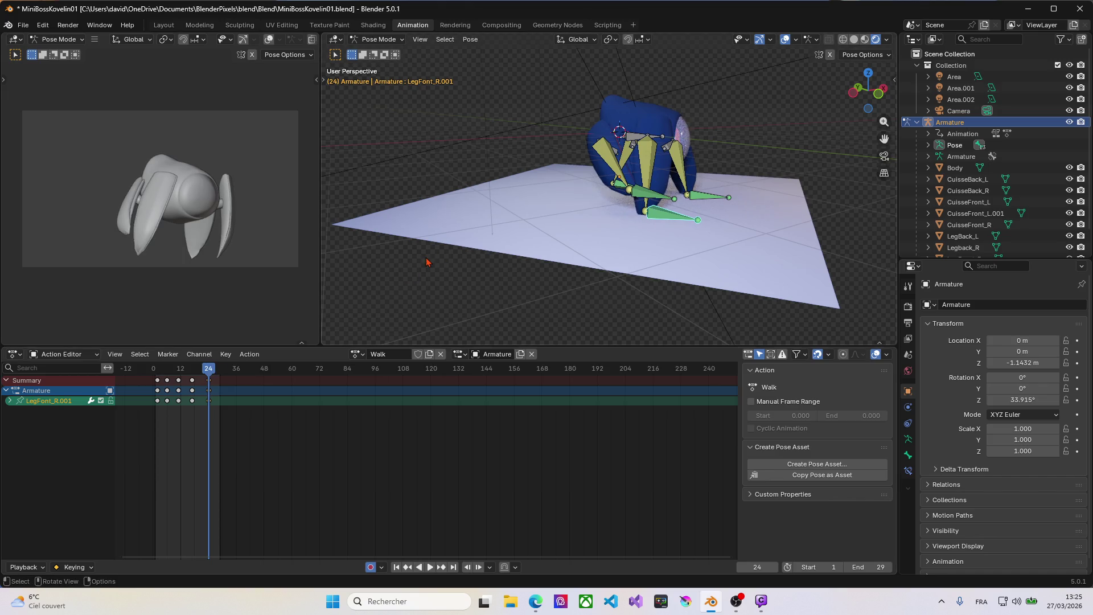
# Move the LegBack_R.001 foot in three passes into a raised pose, keying it at frame 24.
pyautogui.click(640, 193)
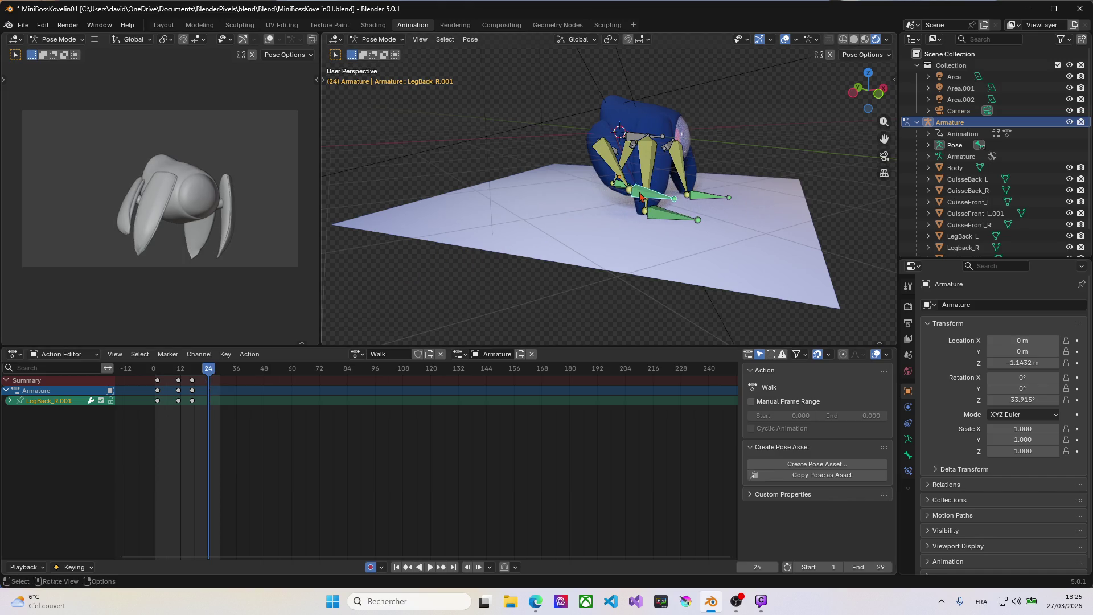
pyautogui.press('g')
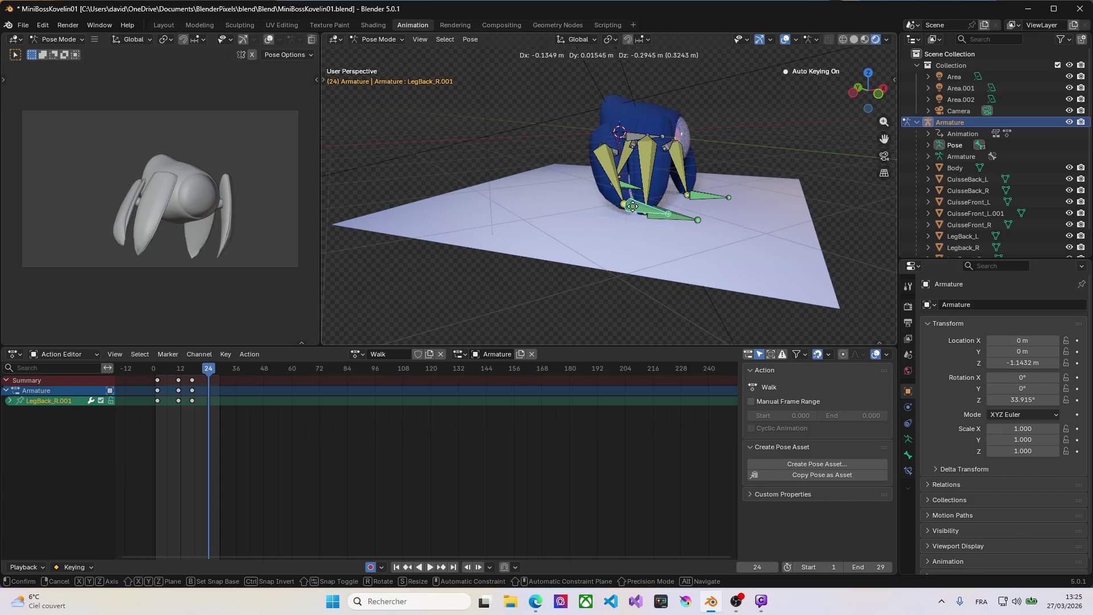
pyautogui.click(634, 219)
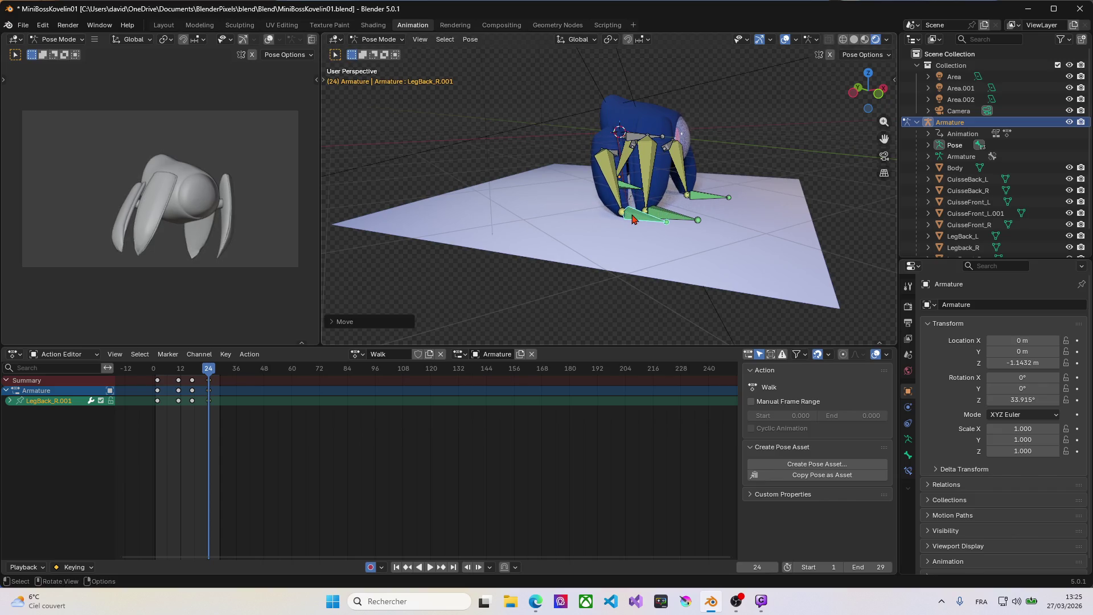
pyautogui.press('g')
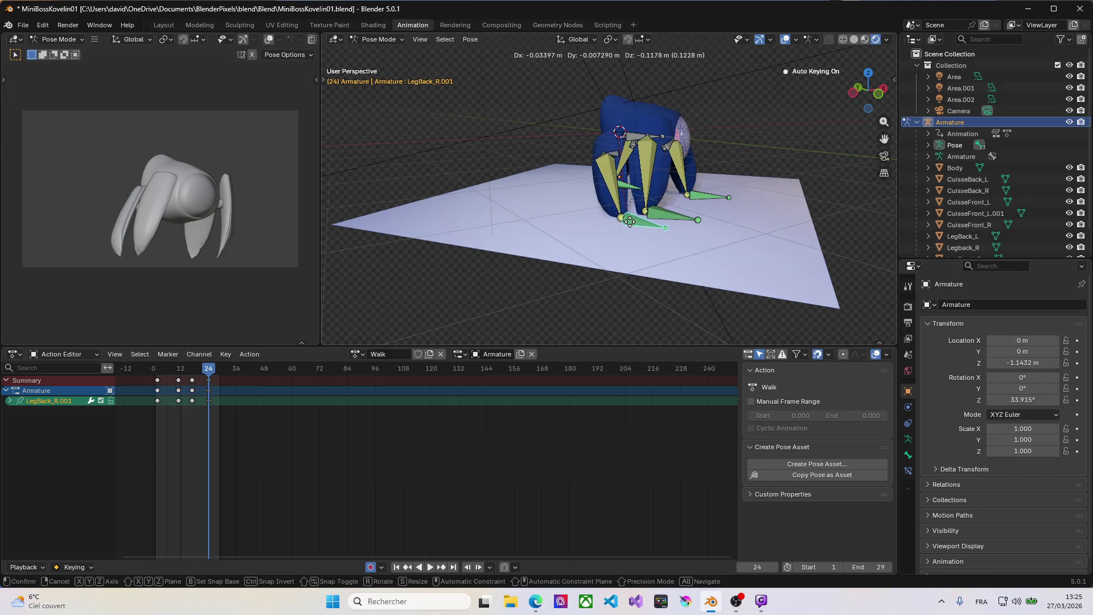
pyautogui.click(629, 235)
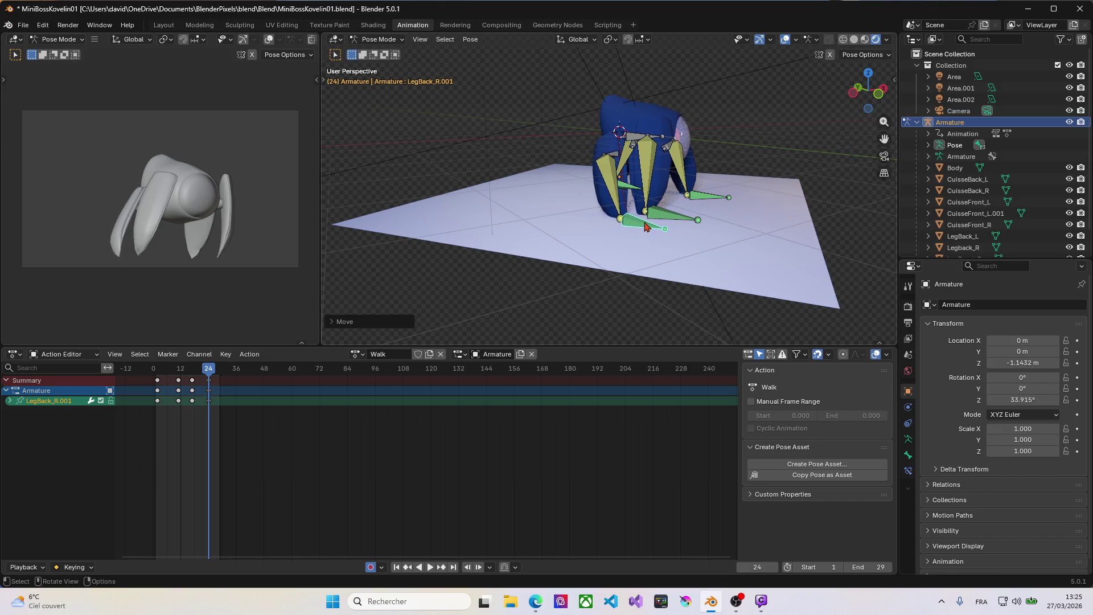
pyautogui.moveTo(647, 227); pyautogui.dragTo(501, 296, button='middle')
pyautogui.press('g')
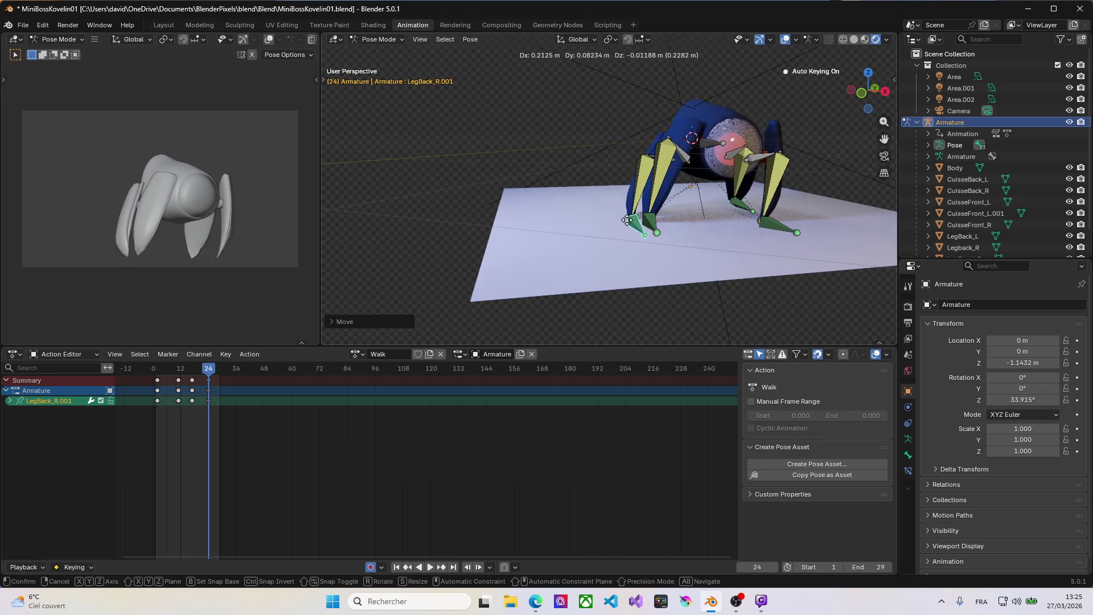
pyautogui.click(639, 204)
# Play back the walk, scrub from frame 11 to 27, and orbit to a closer view to review it.
pyautogui.press('space')
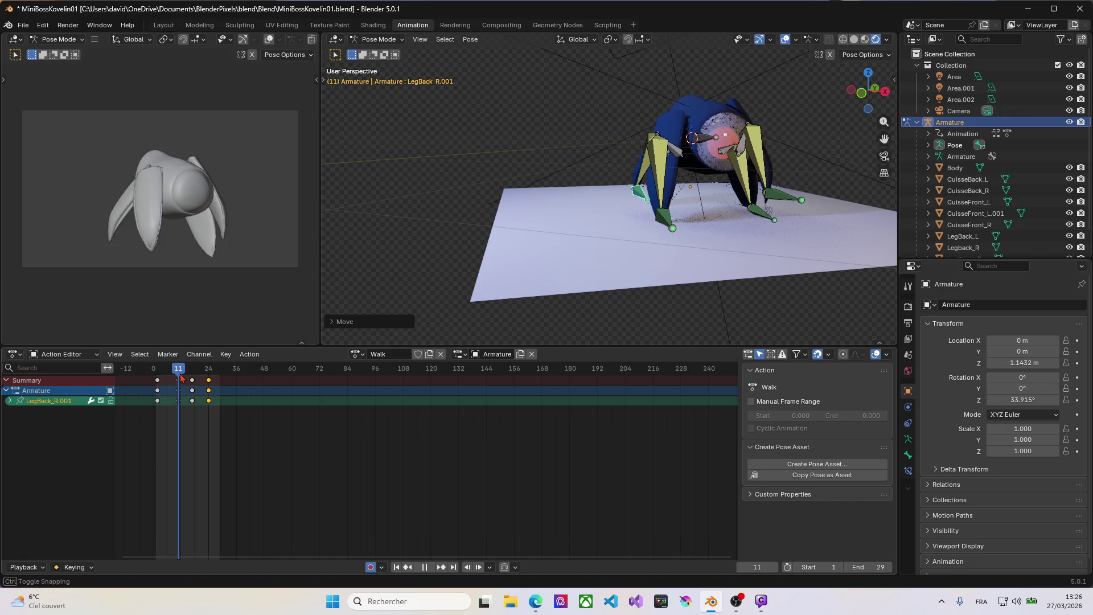
pyautogui.moveTo(181, 379); pyautogui.dragTo(213, 386)
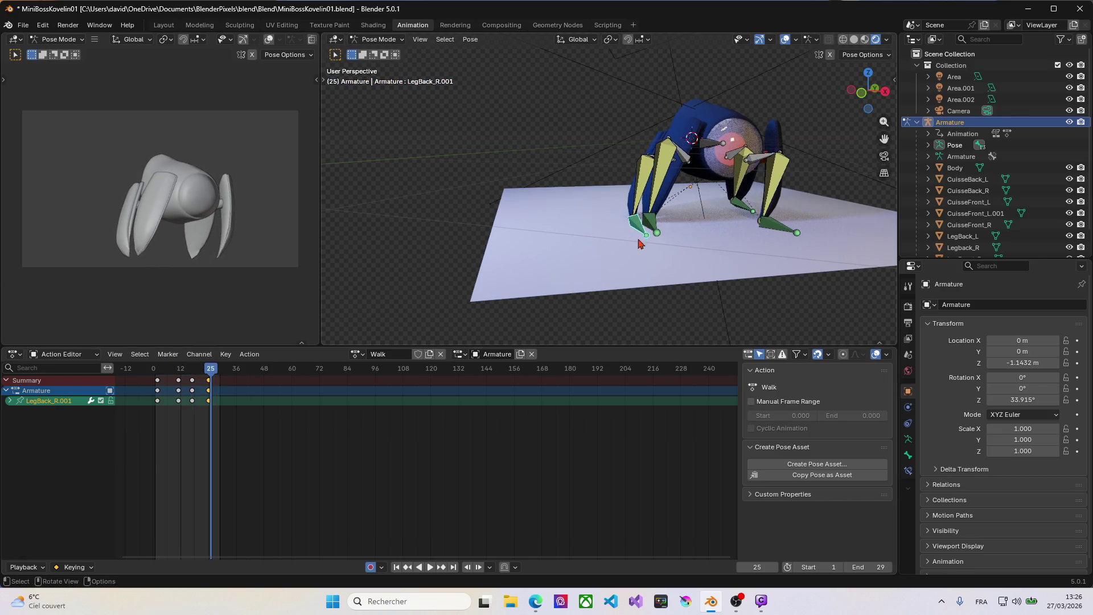
pyautogui.moveTo(632, 234); pyautogui.dragTo(542, 237, button='middle')
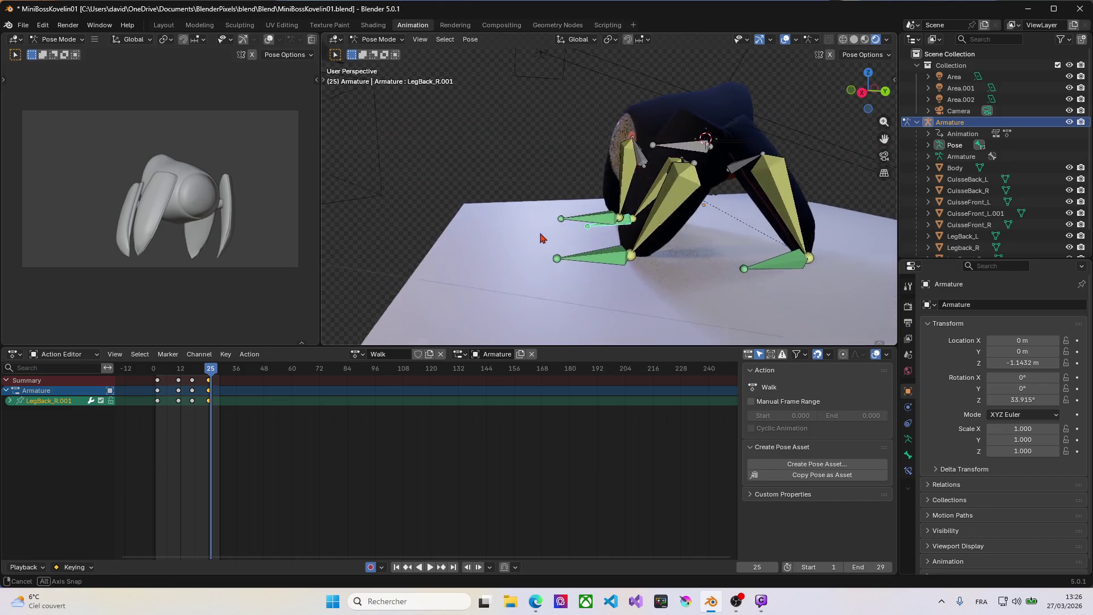
# Move the LegFont_L.001 front foot into a new keyed position at frame 25, viewed from the front.
pyautogui.click(600, 261)
pyautogui.press('g')
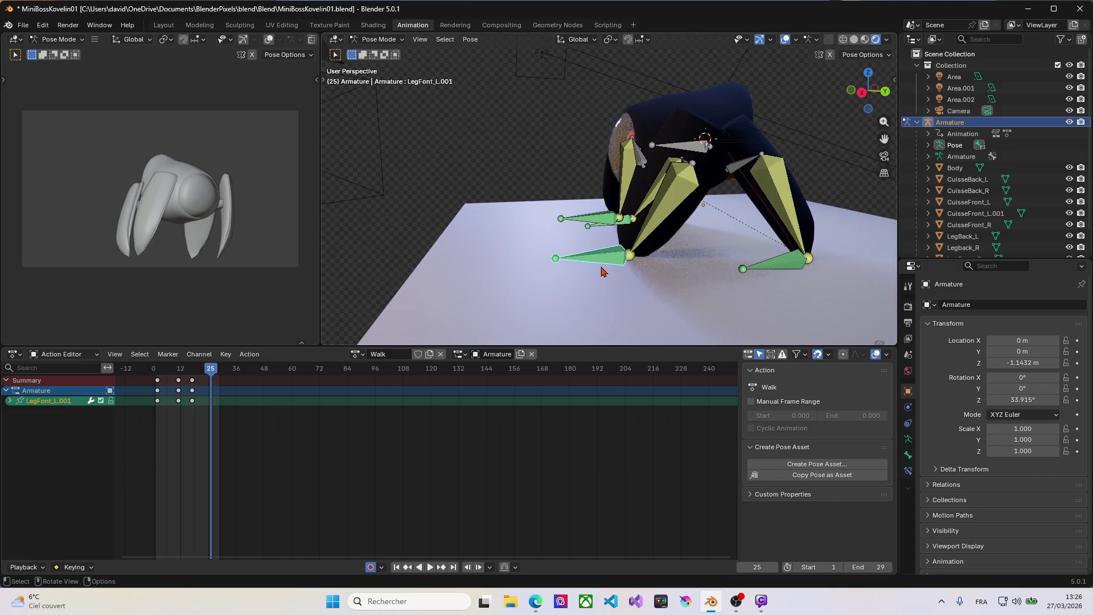
pyautogui.moveTo(600, 264); pyautogui.dragTo(688, 257, button='middle')
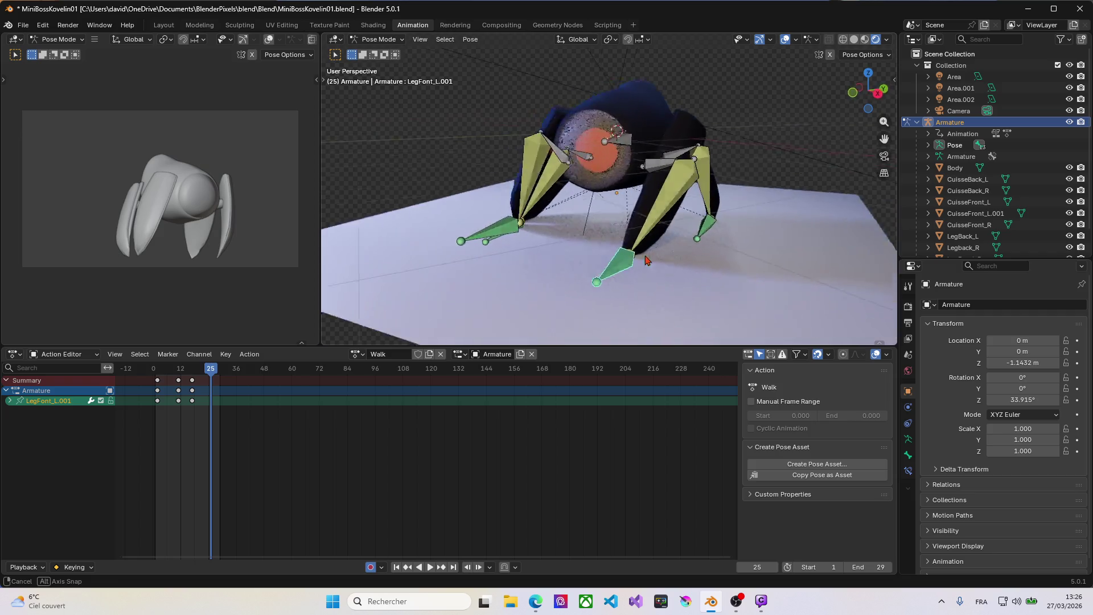
pyautogui.click(696, 257)
pyautogui.moveTo(696, 258)
pyautogui.mouseDown(button='middle')
pyautogui.moveTo(591, 247)
pyautogui.moveTo(715, 233)
pyautogui.moveTo(655, 236)
pyautogui.mouseUp(button='middle')
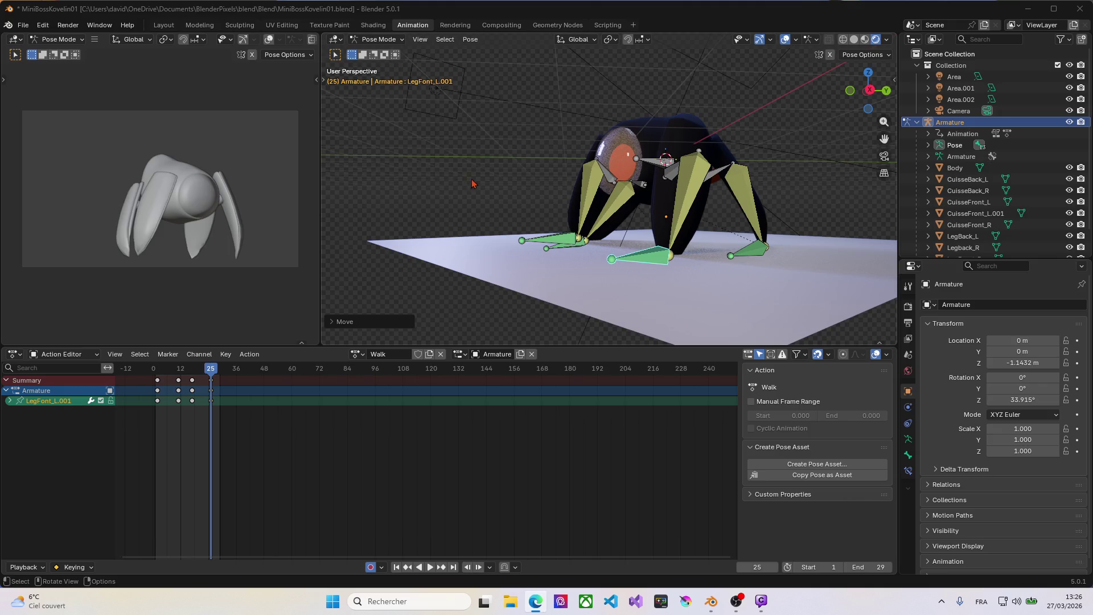
# Select all bones, box-select and delete their later Walk keyframes, then return to an early frame.
pyautogui.press('a')
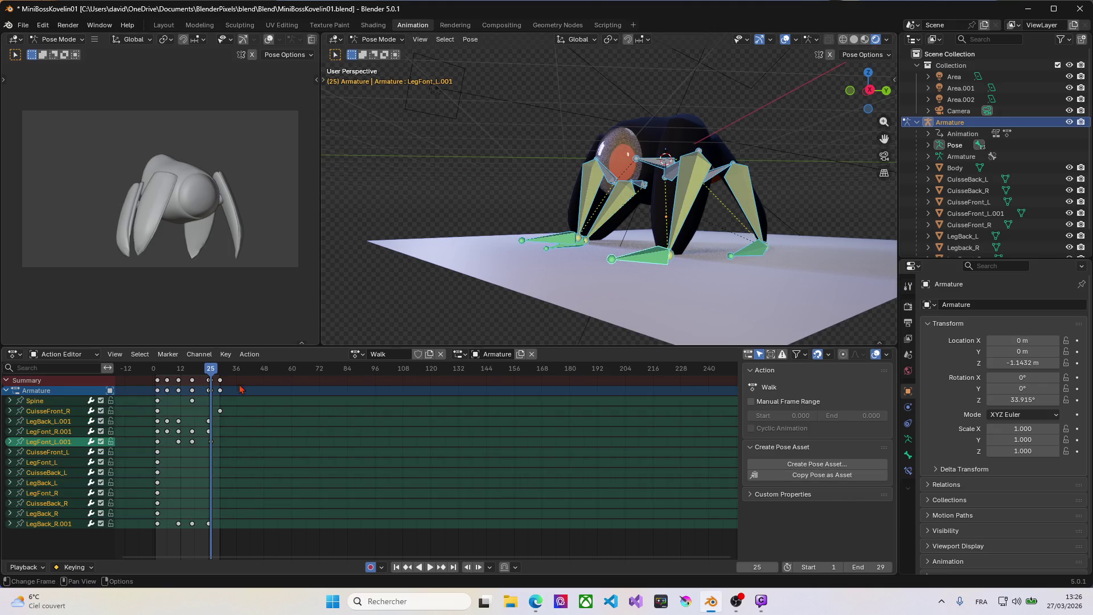
pyautogui.click(219, 381)
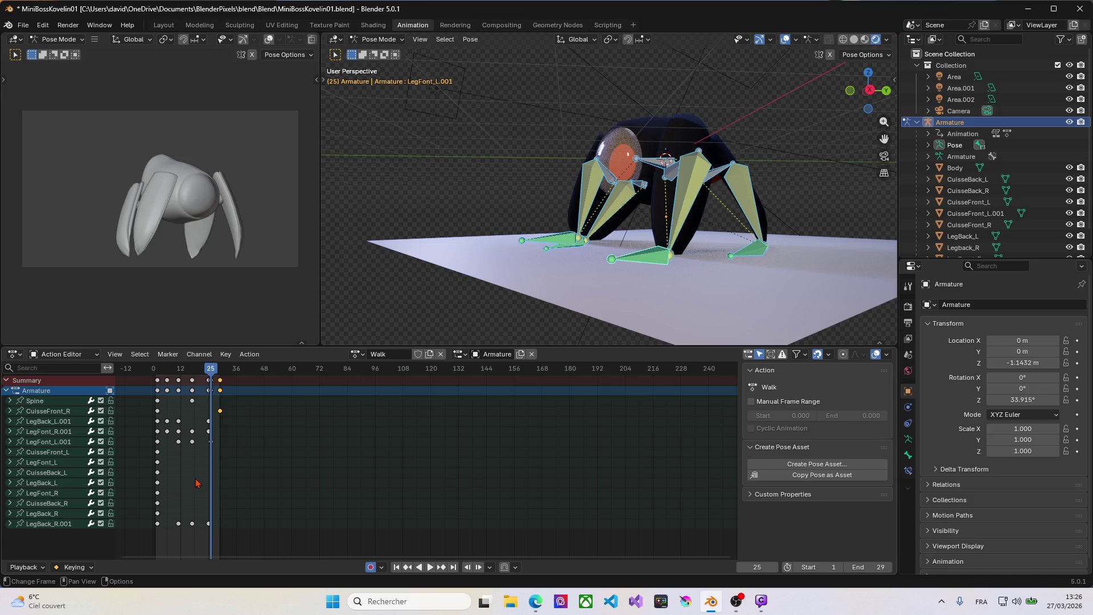
pyautogui.moveTo(234, 545); pyautogui.dragTo(166, 381)
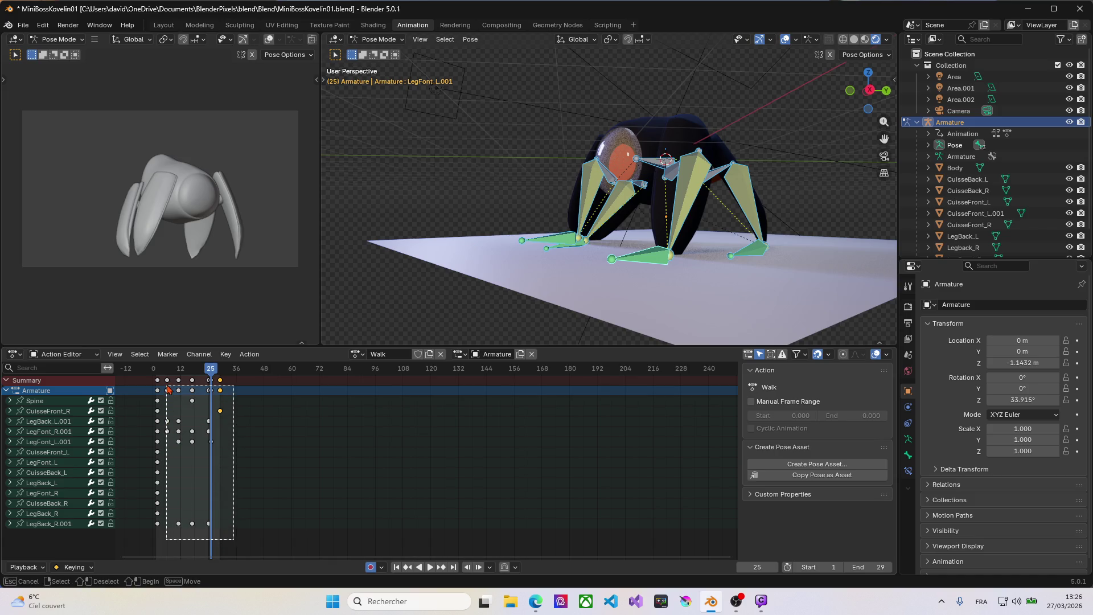
pyautogui.press('Delete')
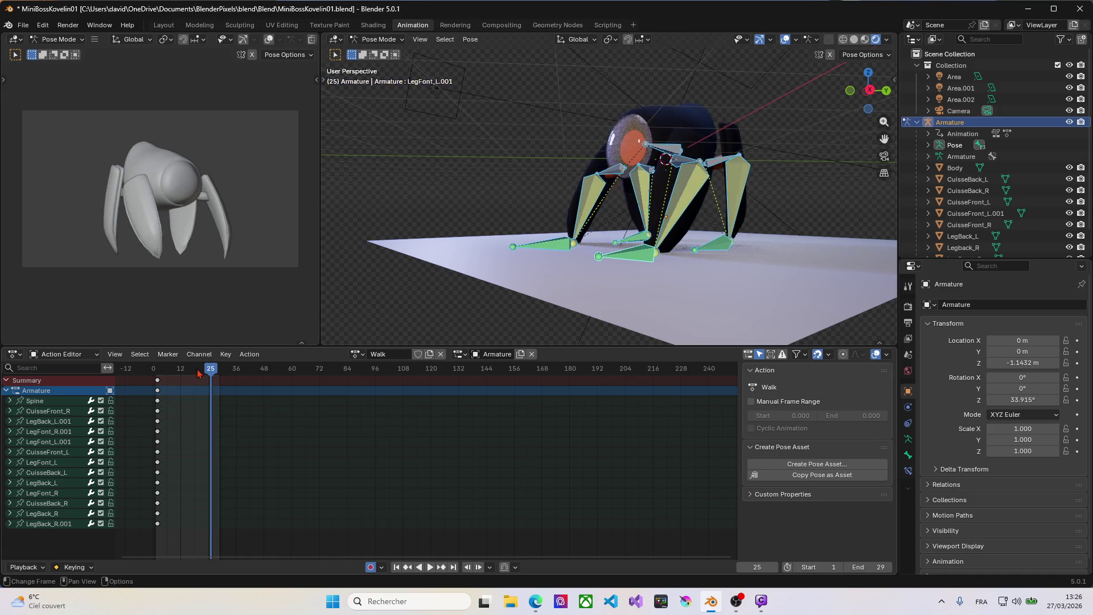
pyautogui.moveTo(211, 369); pyautogui.dragTo(157, 370)
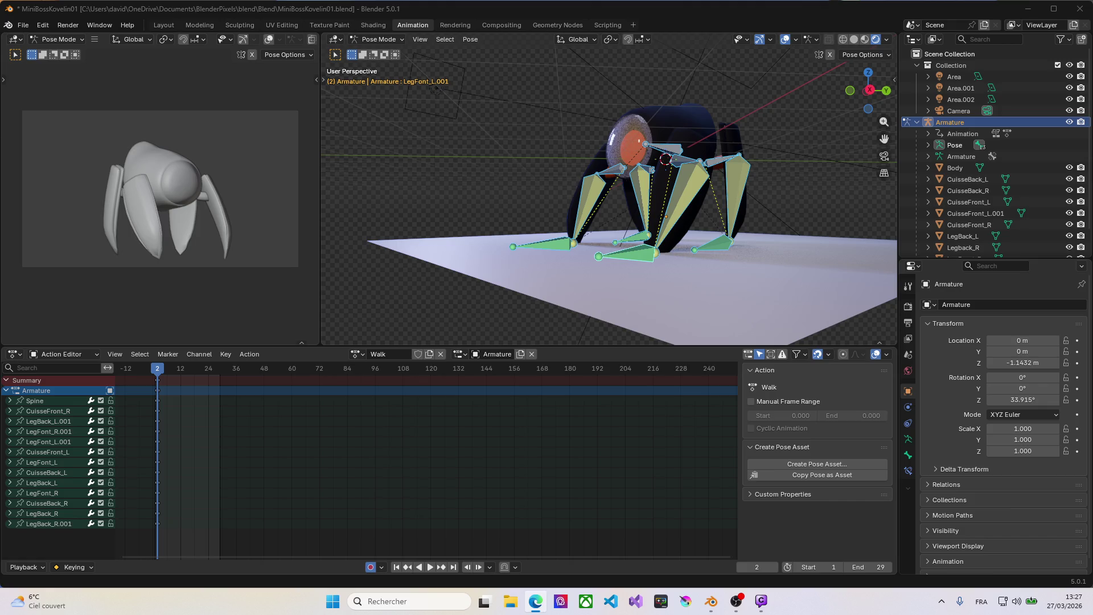
# Near frame 2, reposition the LegFont_R.001 foot and shift the LegBack_R.001 and LegBack_L.001 bones.
pyautogui.moveTo(561, 254); pyautogui.dragTo(748, 271, button='middle')
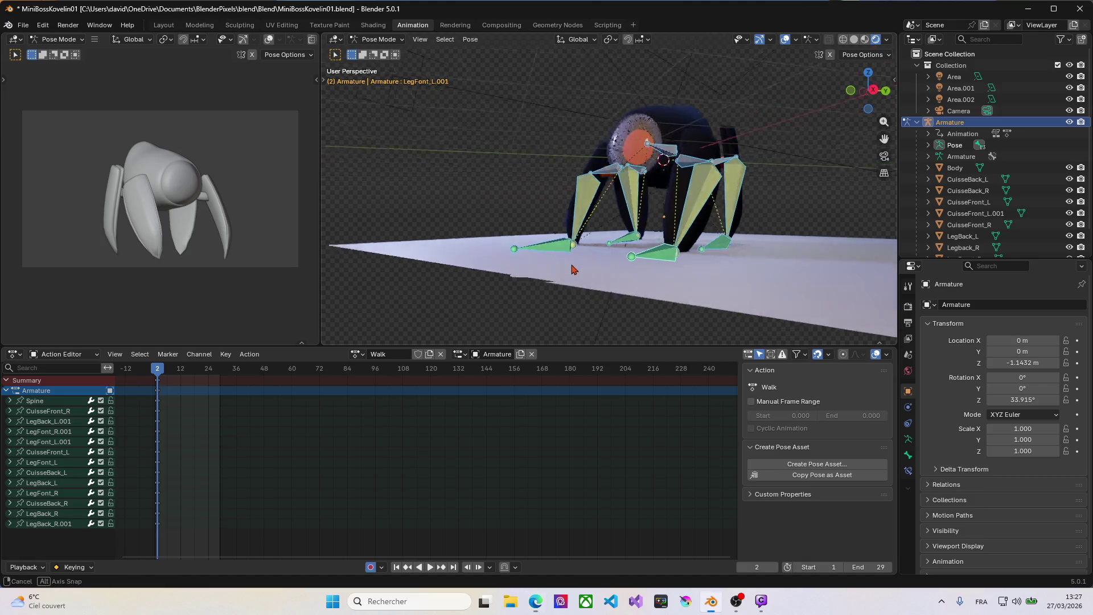
pyautogui.click(747, 271)
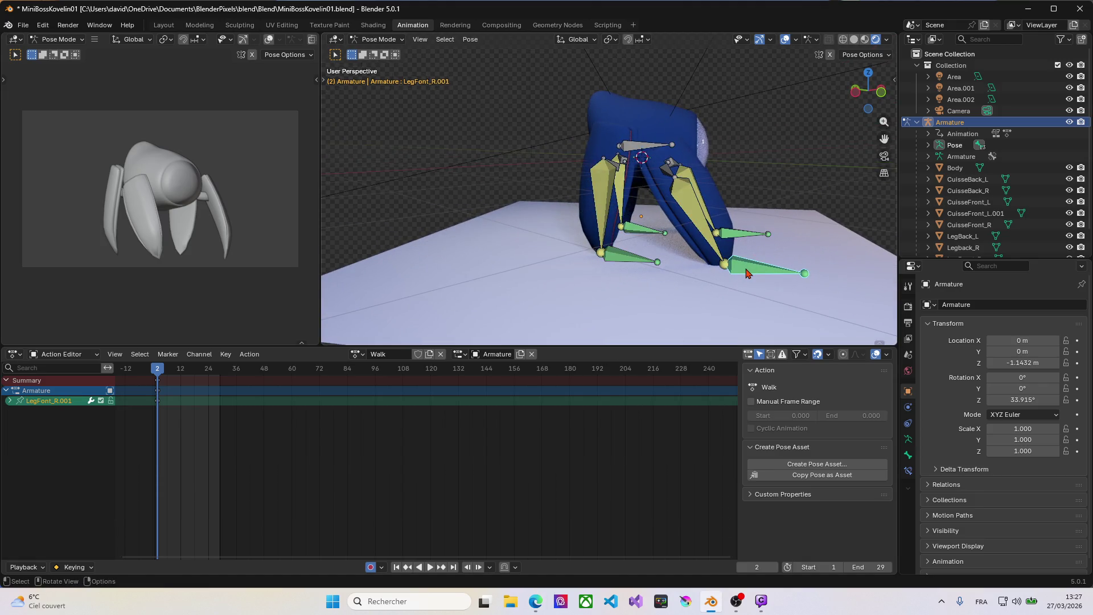
pyautogui.press('g')
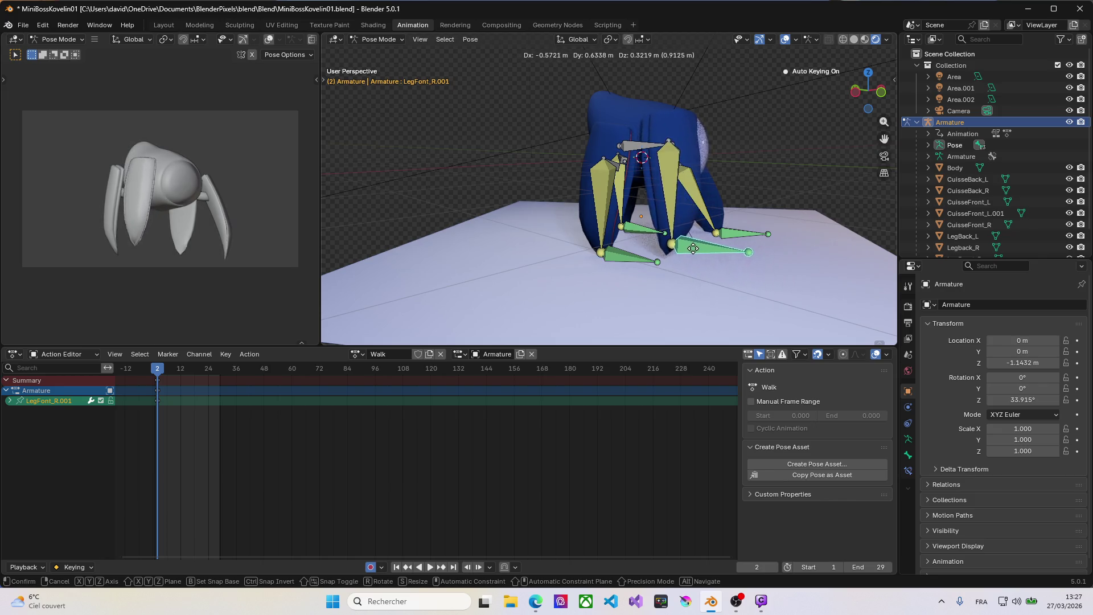
pyautogui.click(674, 241)
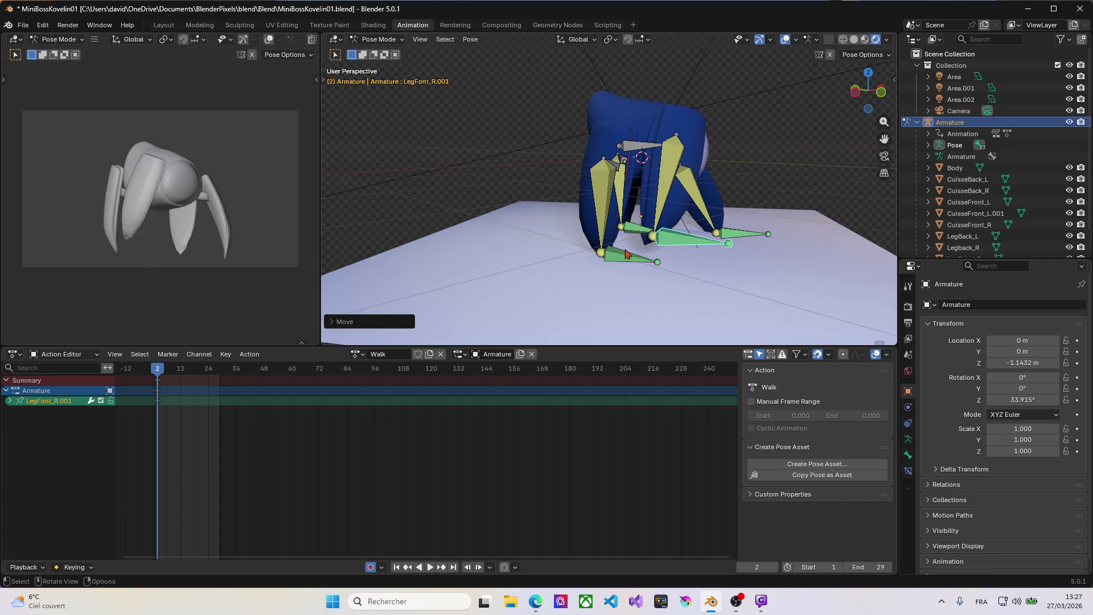
pyautogui.moveTo(624, 258); pyautogui.dragTo(755, 263)
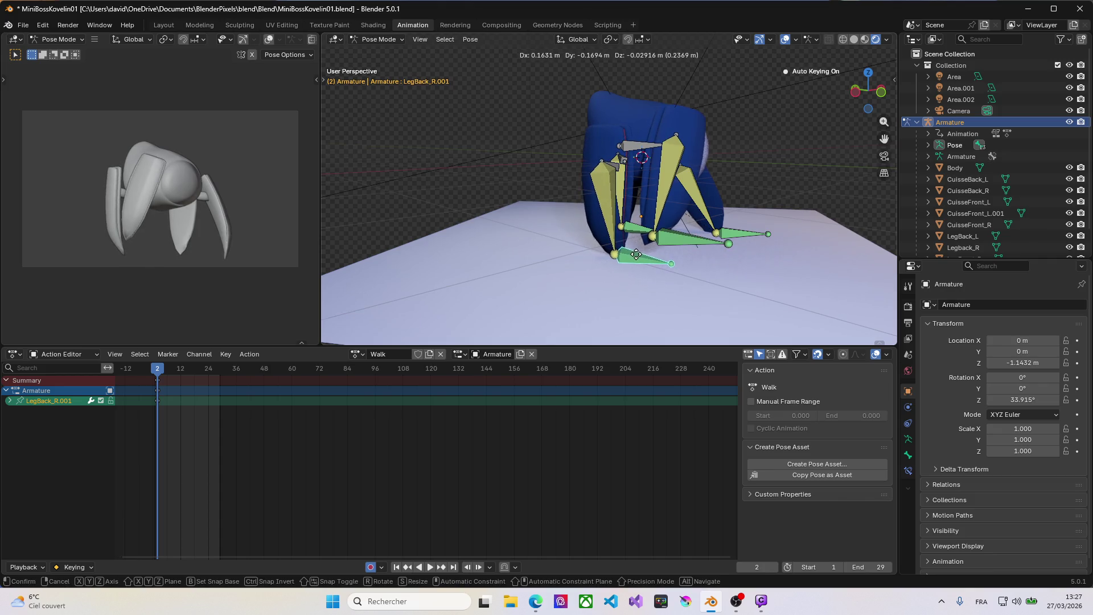
pyautogui.moveTo(755, 263); pyautogui.dragTo(528, 247, button='middle')
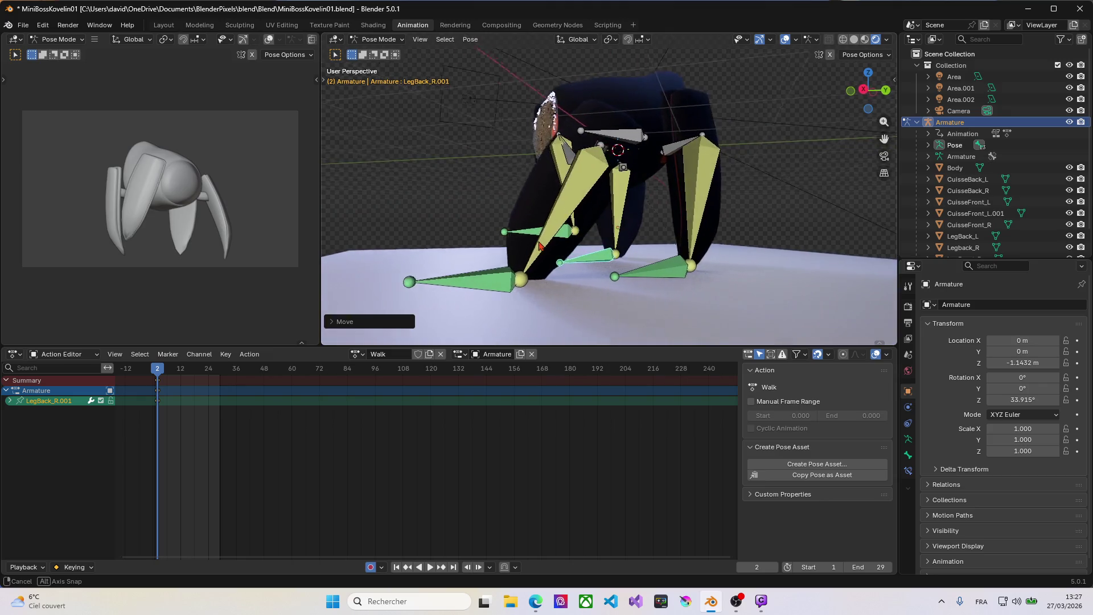
pyautogui.moveTo(645, 272); pyautogui.dragTo(725, 269)
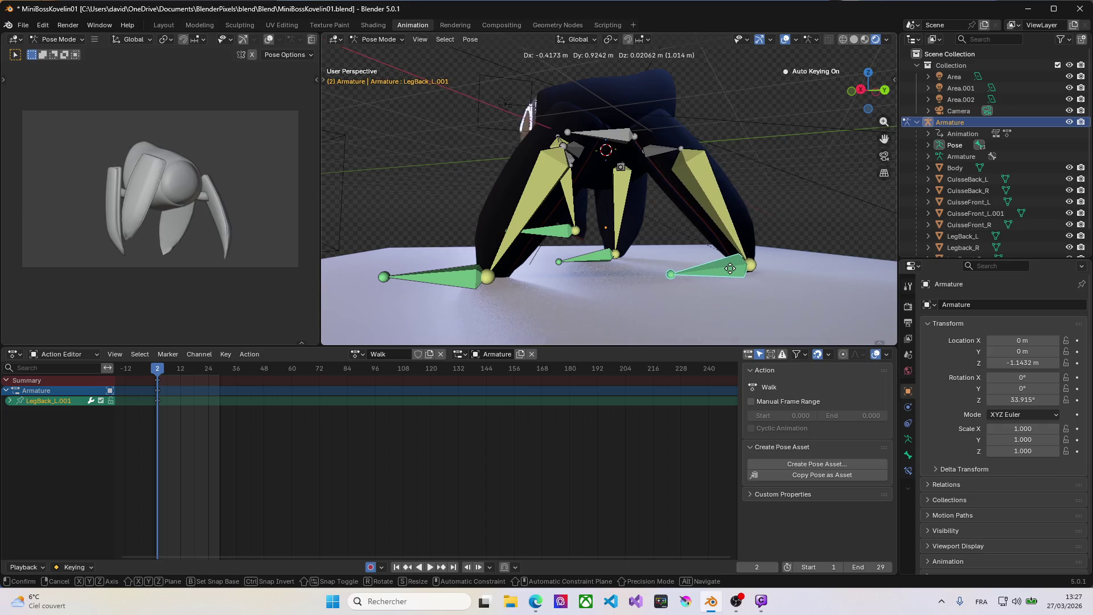
pyautogui.click(718, 272)
# Repose the LegFont_L.001 foot in two passes and move the LegBack_L.001 foot to a new position.
pyautogui.click(458, 283)
pyautogui.press('g')
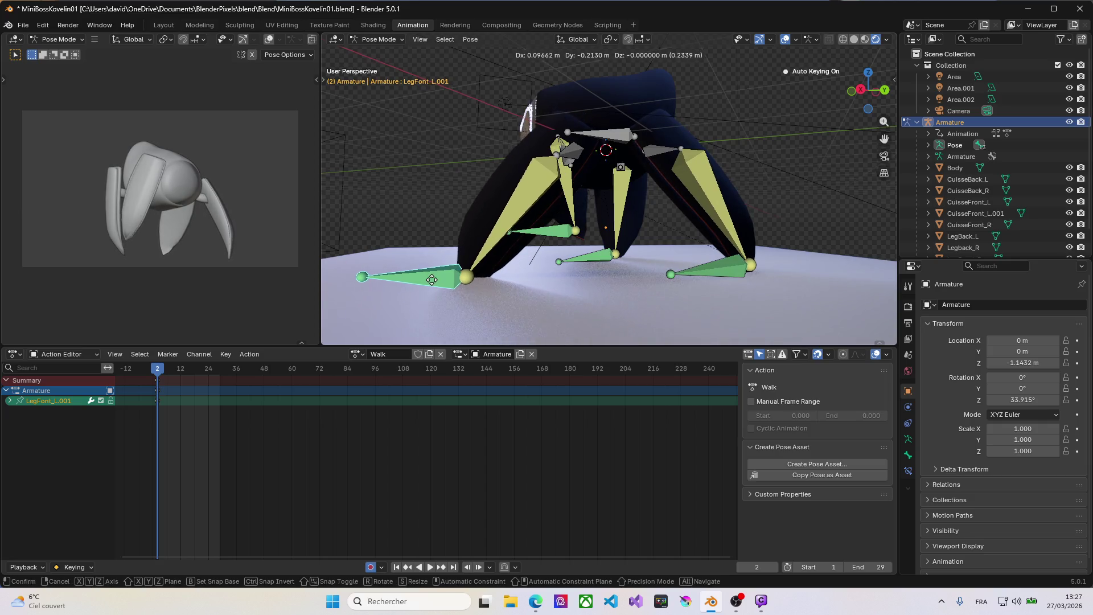
pyautogui.click(435, 283)
pyautogui.press('g')
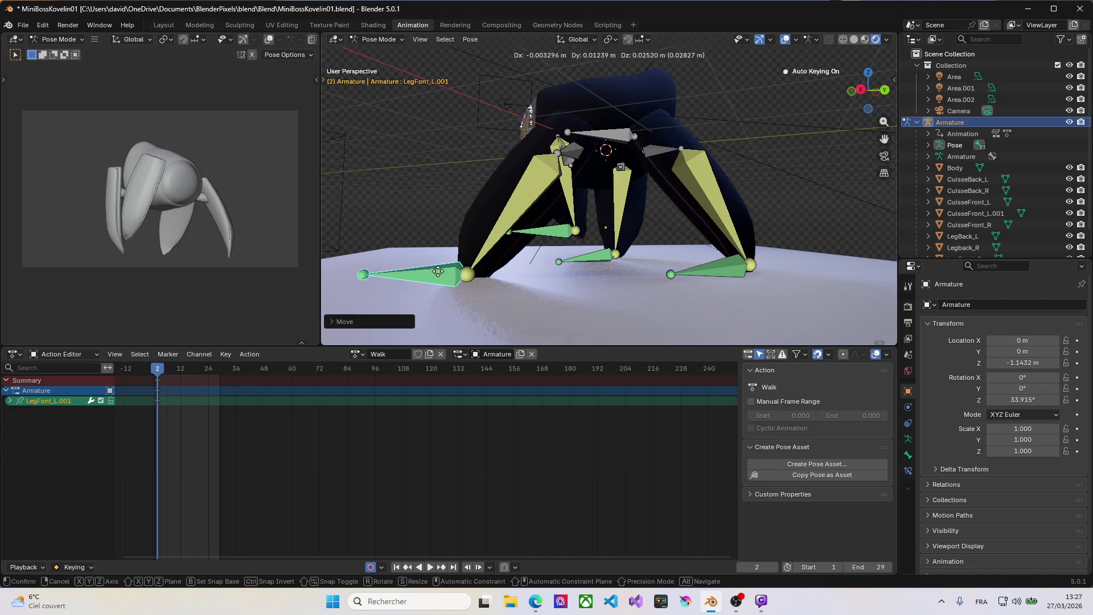
pyautogui.click(436, 264)
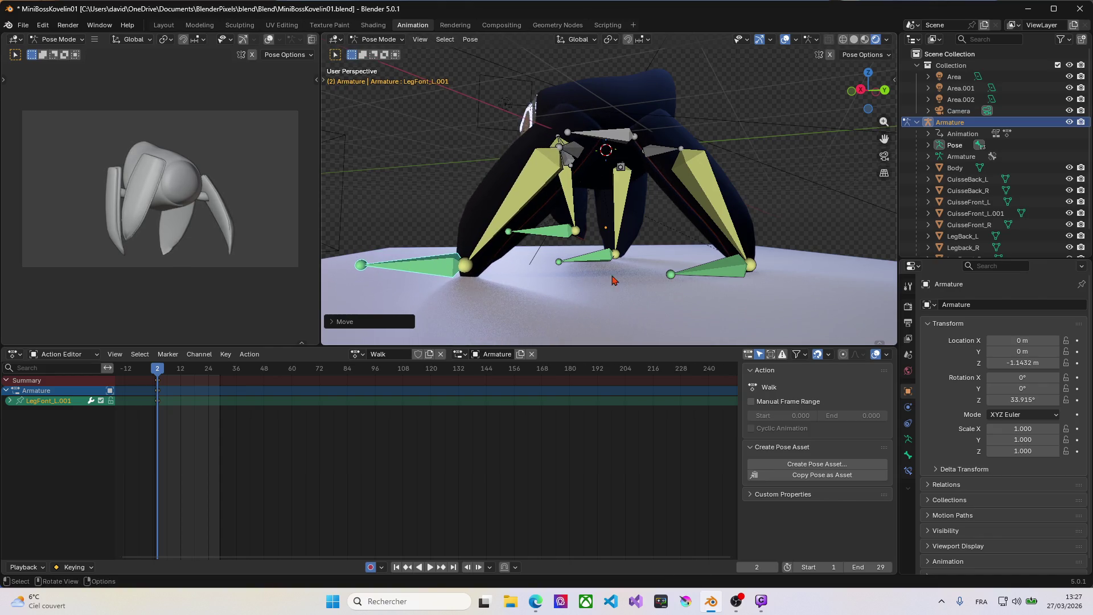
pyautogui.click(714, 277)
pyautogui.press('g')
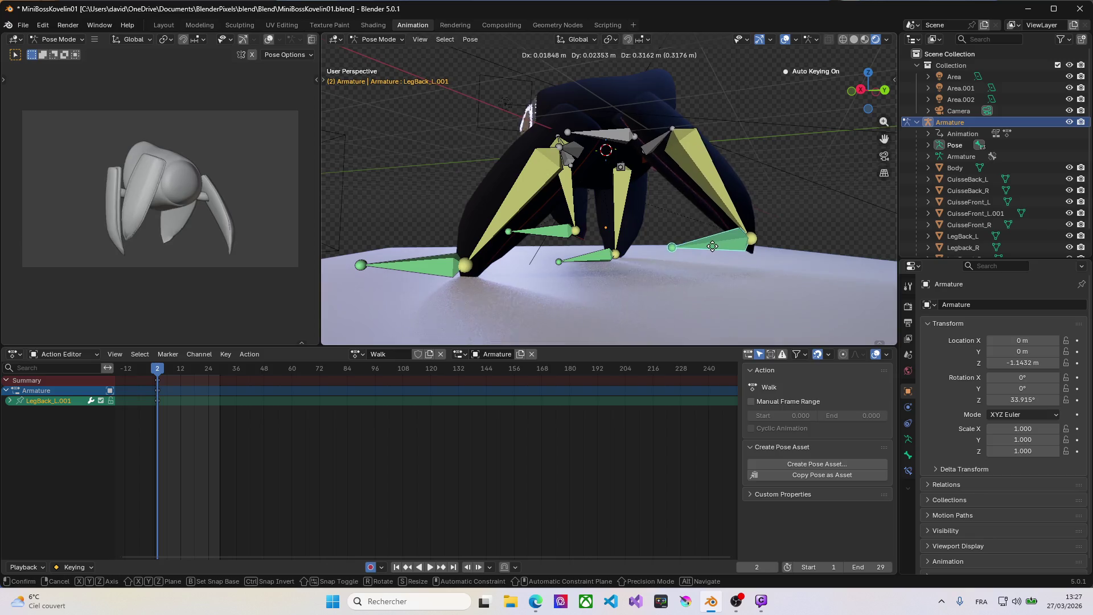
pyautogui.click(714, 236)
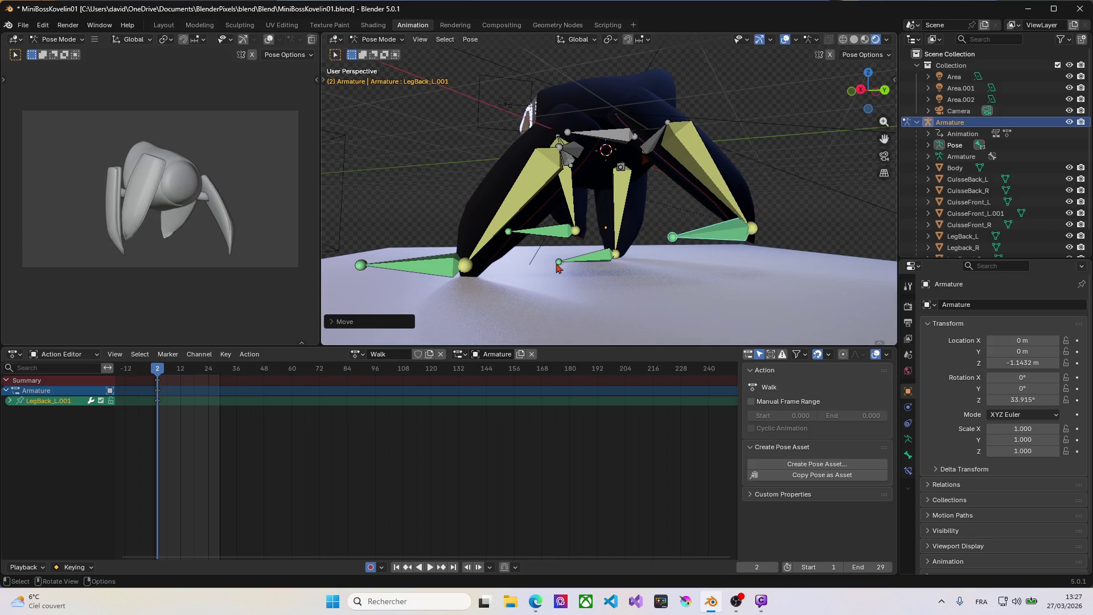
pyautogui.scroll(3, 495, 261)
pyautogui.scroll(3, 530, 261)
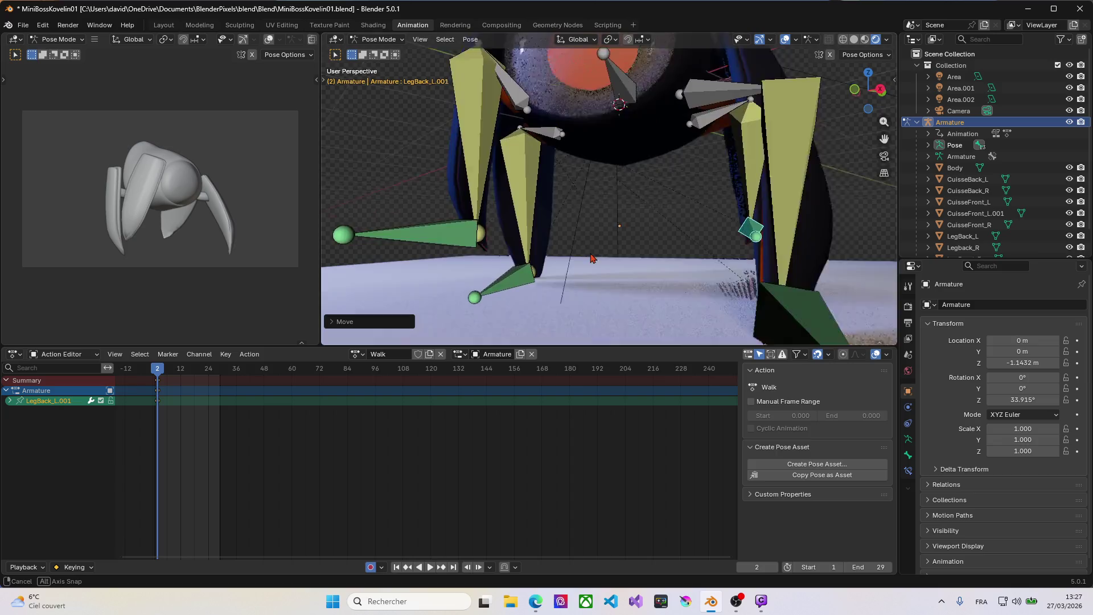
pyautogui.scroll(2, 564, 259)
# Undo the last three leg moves to restore the earlier pose.
pyautogui.hotkey('ctrl', 'z')
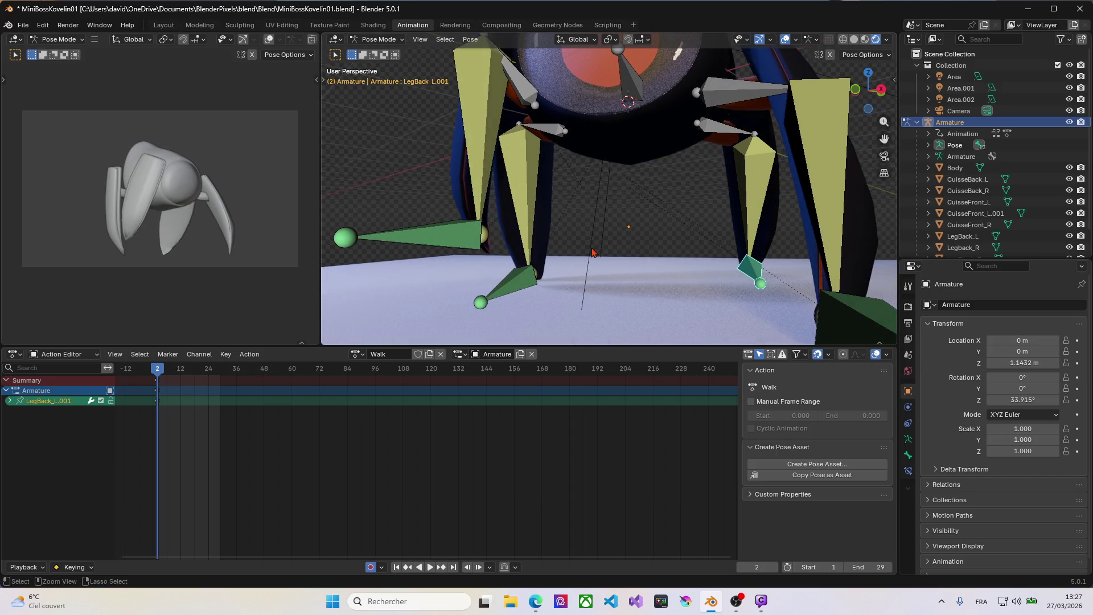
pyautogui.hotkey('ctrl', 'z')
pyautogui.hotkey('ctrl', 'z')
pyautogui.hotkey('ctrl', 'z')
pyautogui.hotkey('ctrl', 'z')
pyautogui.hotkey('ctrl', 'z')
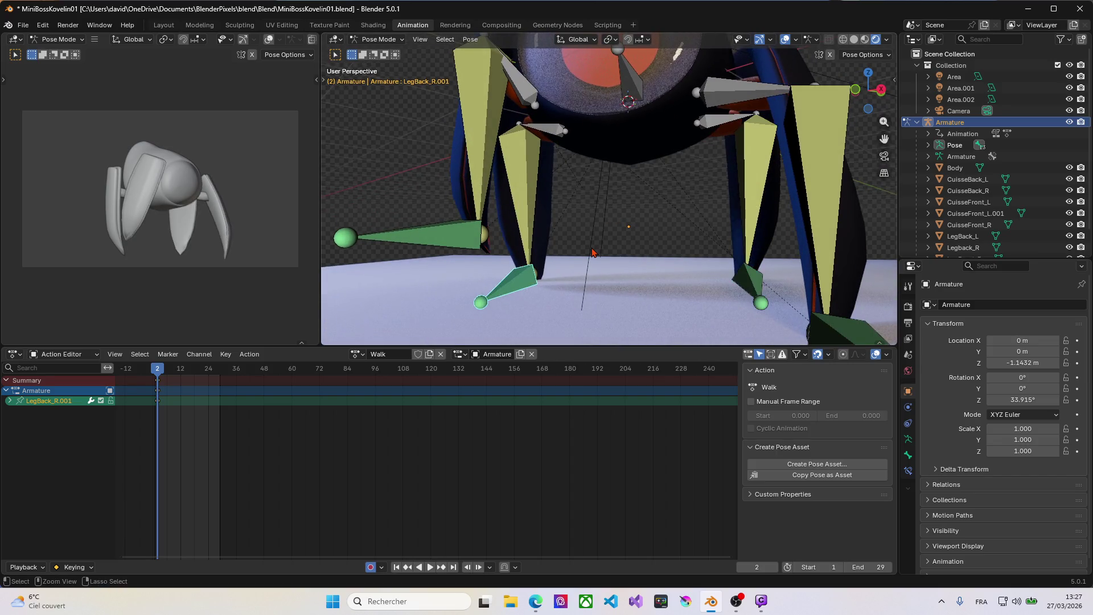
pyautogui.hotkey('ctrl', 'z')
pyautogui.hotkey('ctrl', 'z')
pyautogui.hotkey('ctrl', 'z')
pyautogui.hotkey('ctrl', 'z')
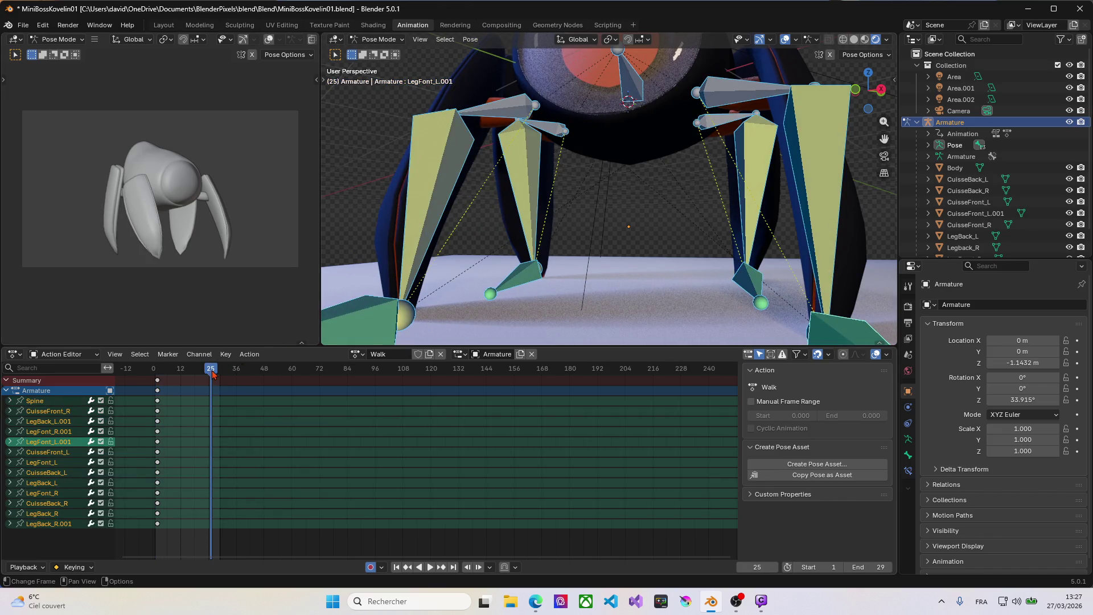
pyautogui.moveTo(213, 374); pyautogui.dragTo(184, 373)
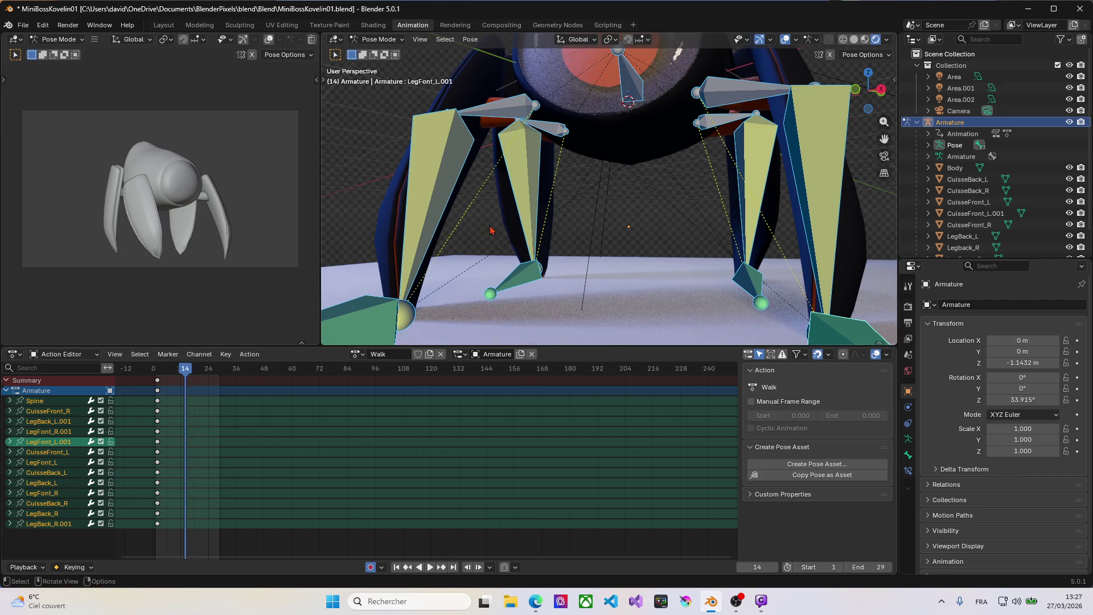
pyautogui.press('space')
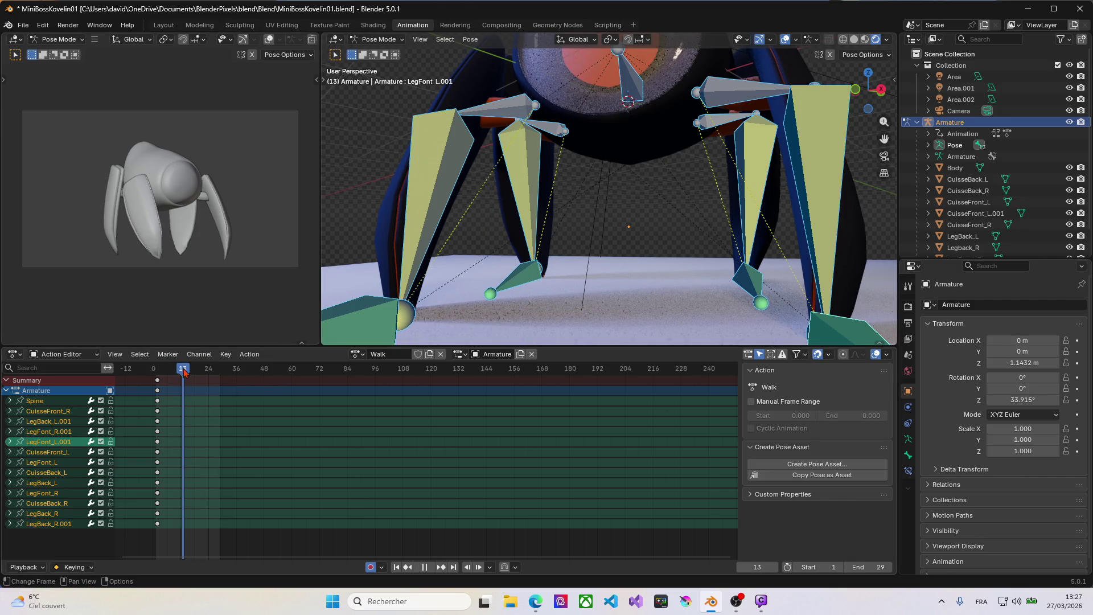
pyautogui.moveTo(184, 373); pyautogui.dragTo(163, 377)
pyautogui.press('space')
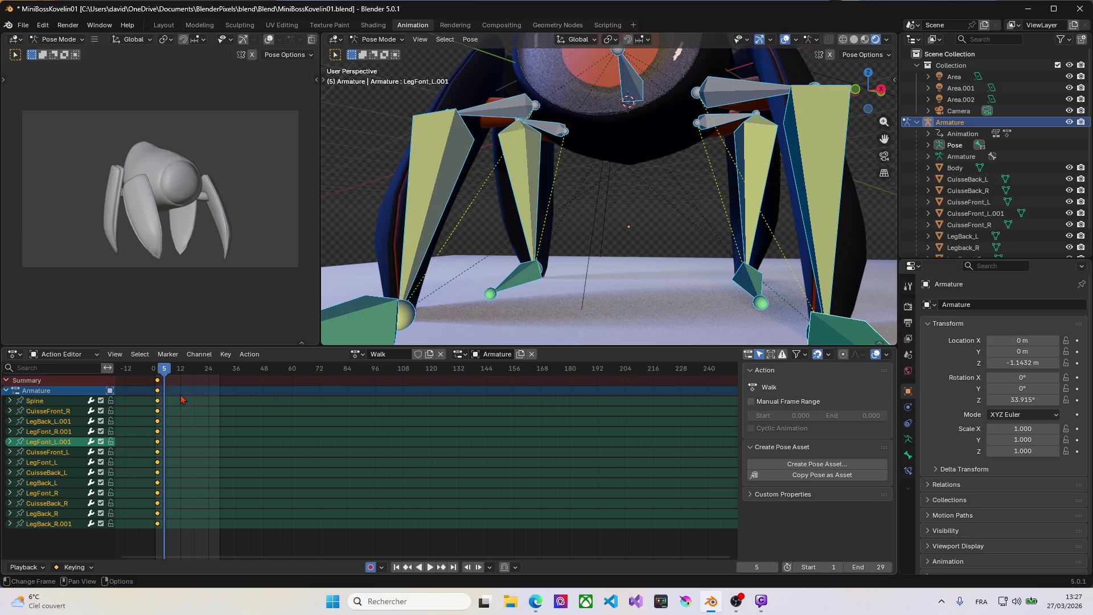
pyautogui.press('g')
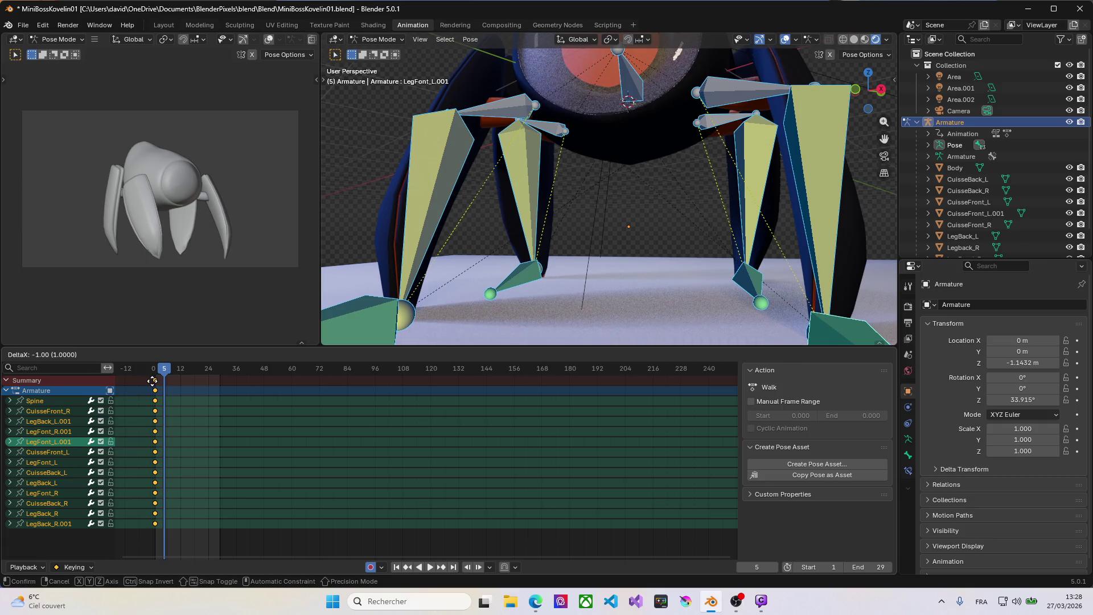
pyautogui.click(155, 381)
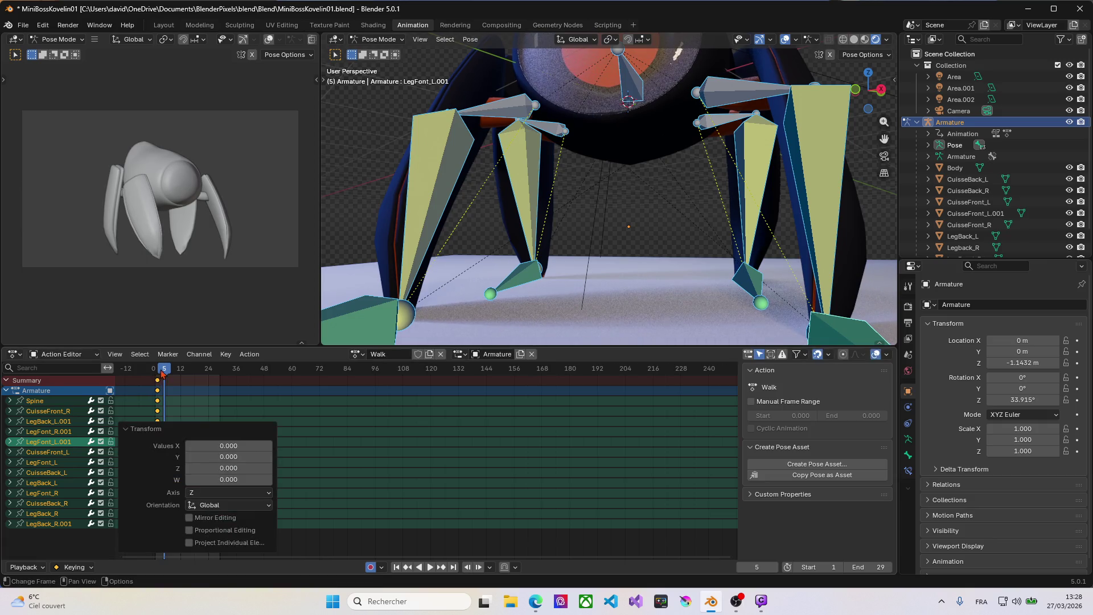
pyautogui.moveTo(165, 370); pyautogui.dragTo(169, 370)
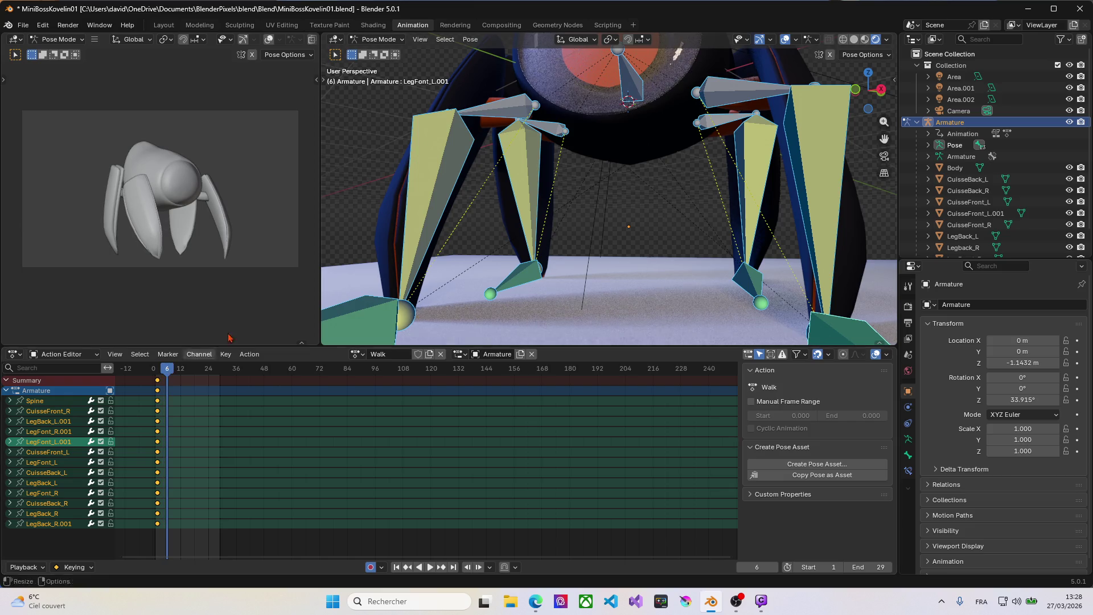
# At frame 6, move the LegFont_R.001 right front foot to a new keyed position.
pyautogui.moveTo(456, 269)
pyautogui.mouseDown(button='middle')
pyautogui.moveTo(587, 261)
pyautogui.moveTo(607, 277)
pyautogui.mouseUp(button='middle')
pyautogui.scroll(-5, 587, 262)
pyautogui.scroll(2, 587, 262)
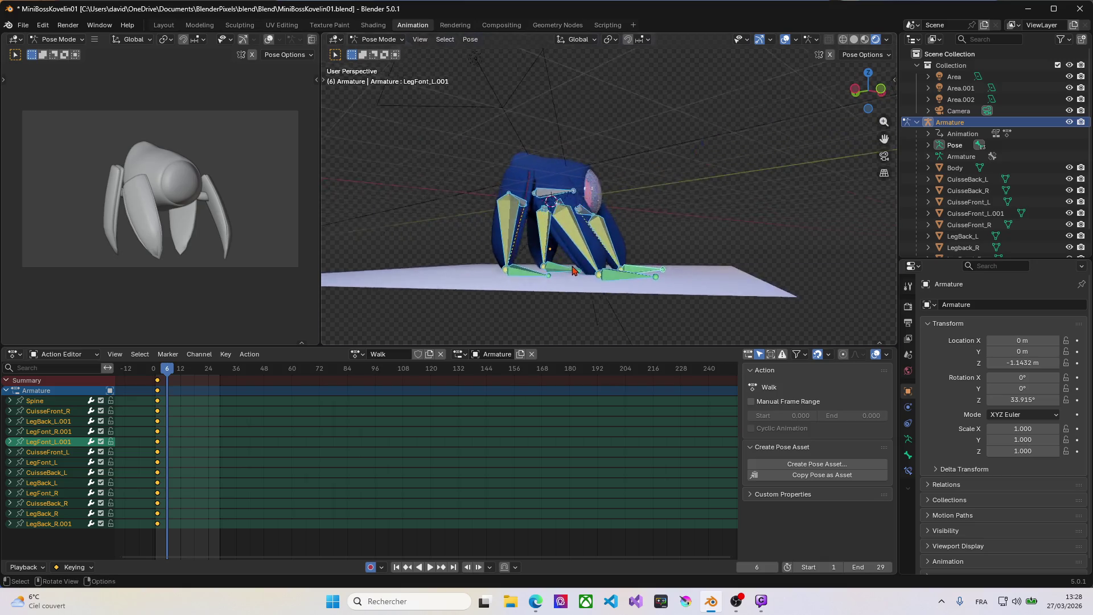
pyautogui.scroll(4, 607, 277)
pyautogui.scroll(-3, 607, 277)
pyautogui.click(644, 282)
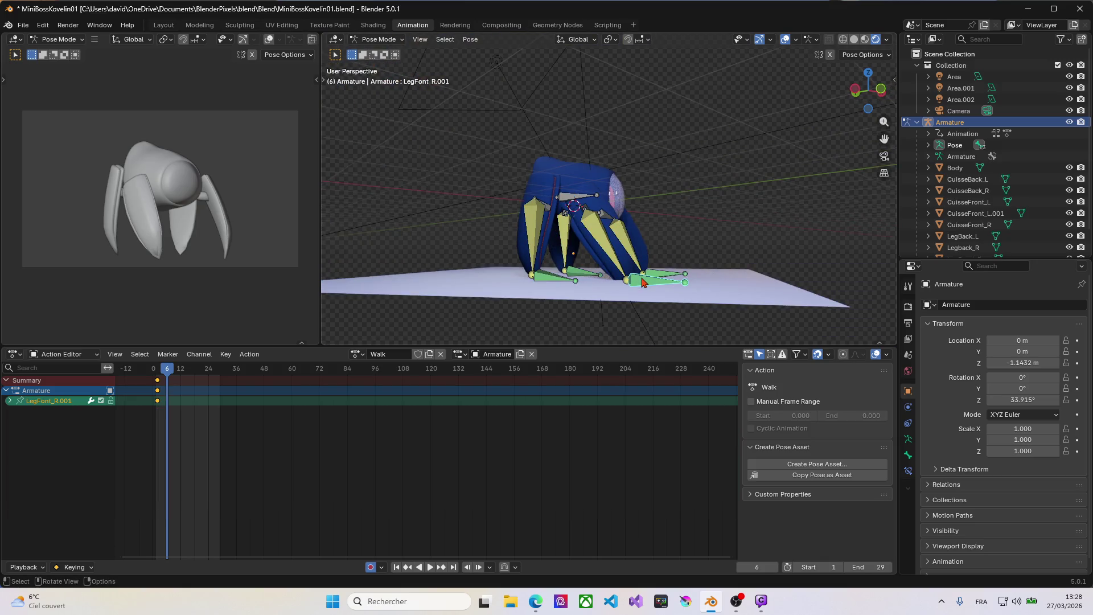
pyautogui.press('g')
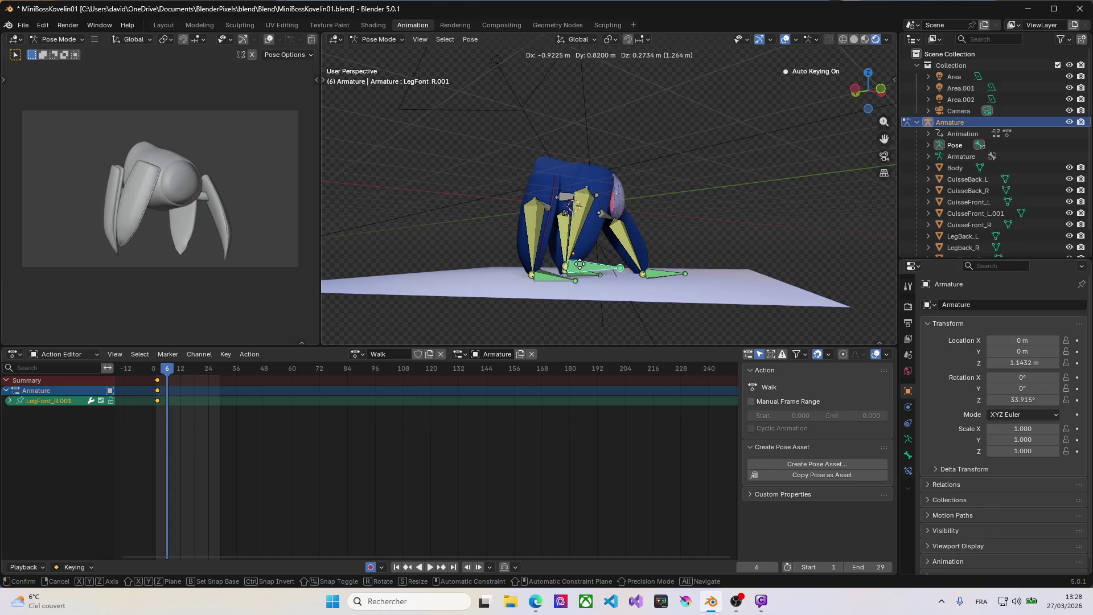
pyautogui.click(579, 264)
pyautogui.moveTo(579, 264); pyautogui.dragTo(414, 258, button='middle')
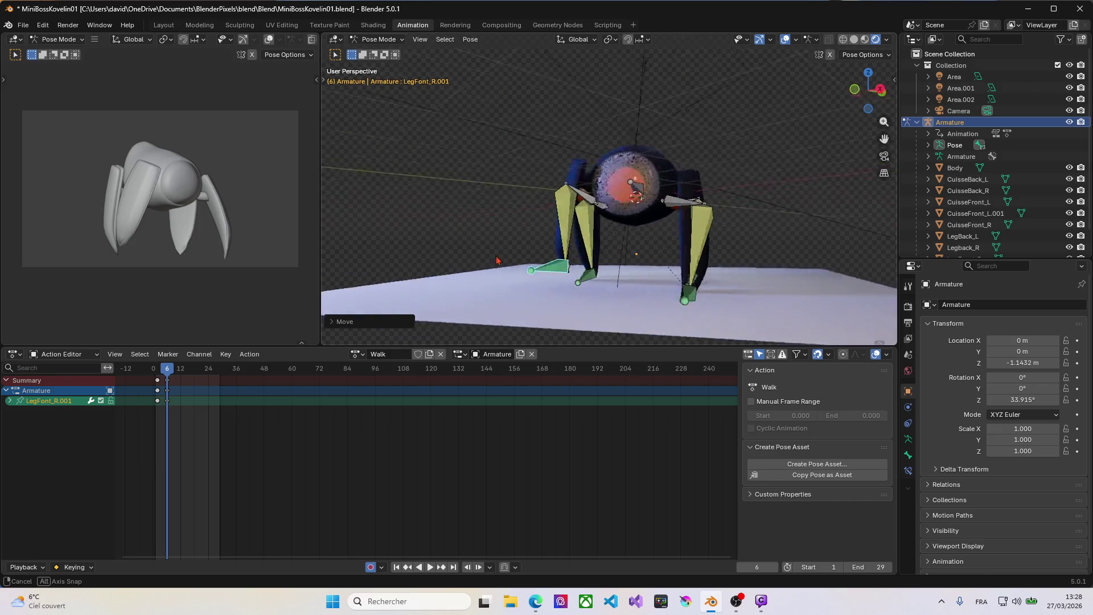
# Key new frame-6 poses for the LegBack_L.001 and LegFont_L.001 feet, then scrub ahead to the next pose frame.
pyautogui.click(620, 295)
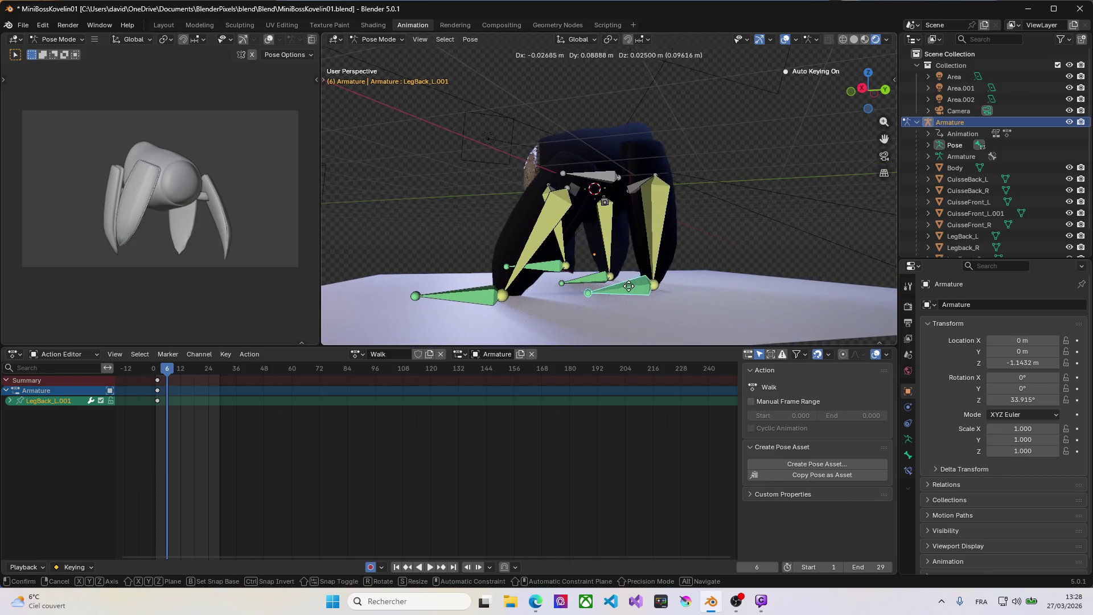
pyautogui.press('g')
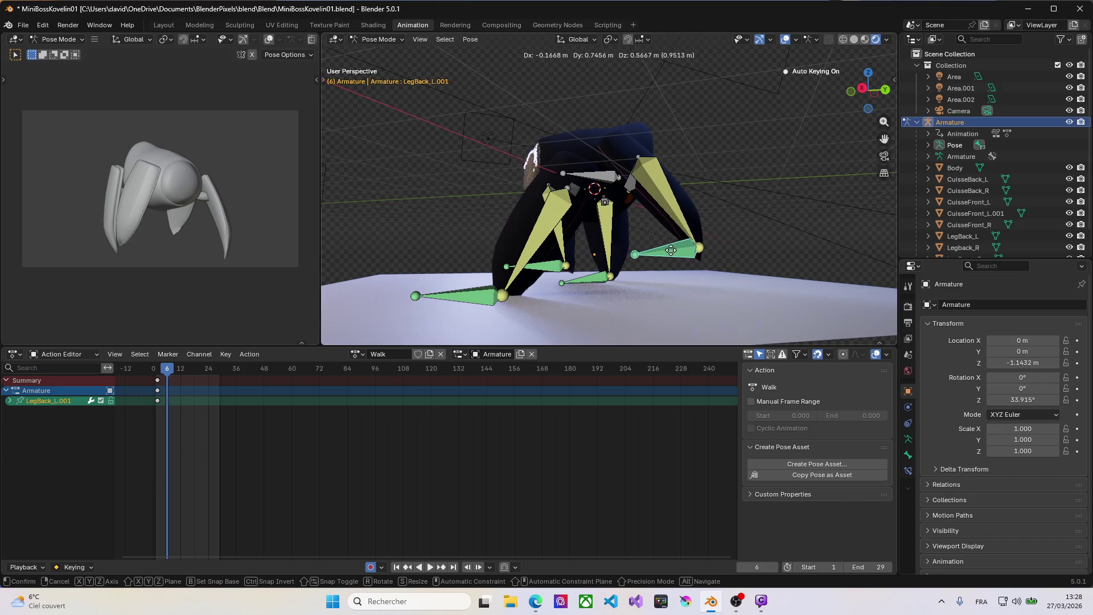
pyautogui.click(672, 250)
pyautogui.click(470, 302)
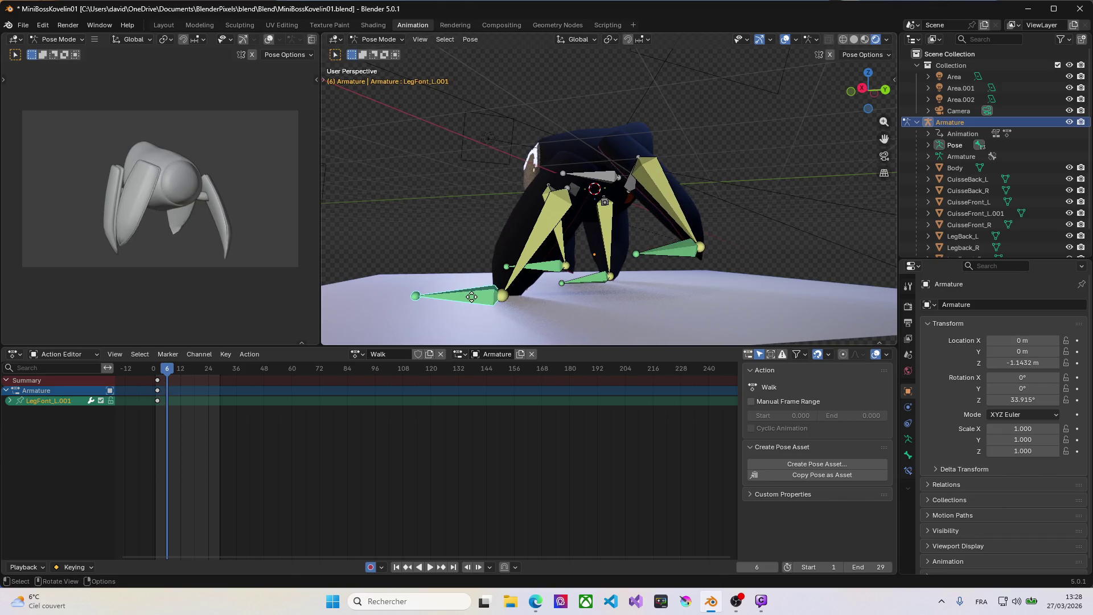
pyautogui.press('g')
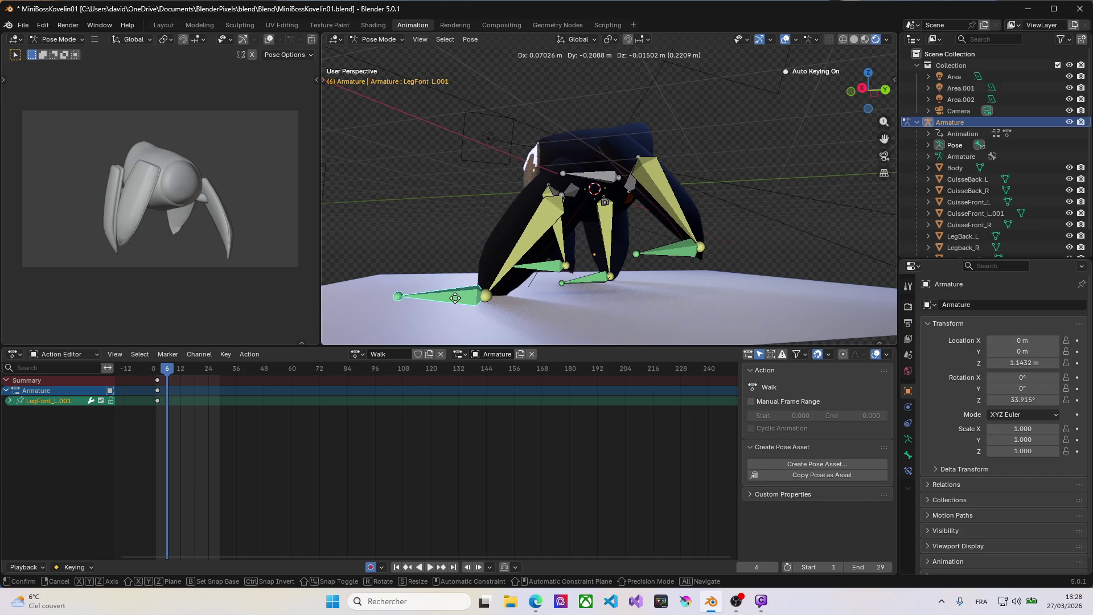
pyautogui.click(456, 297)
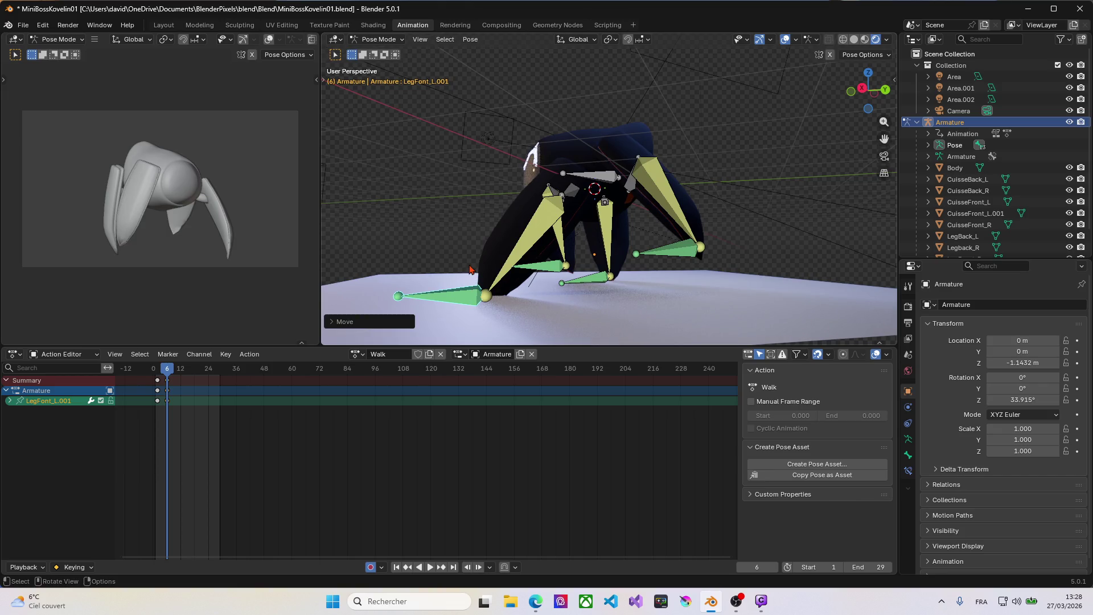
pyautogui.moveTo(168, 373); pyautogui.dragTo(184, 371)
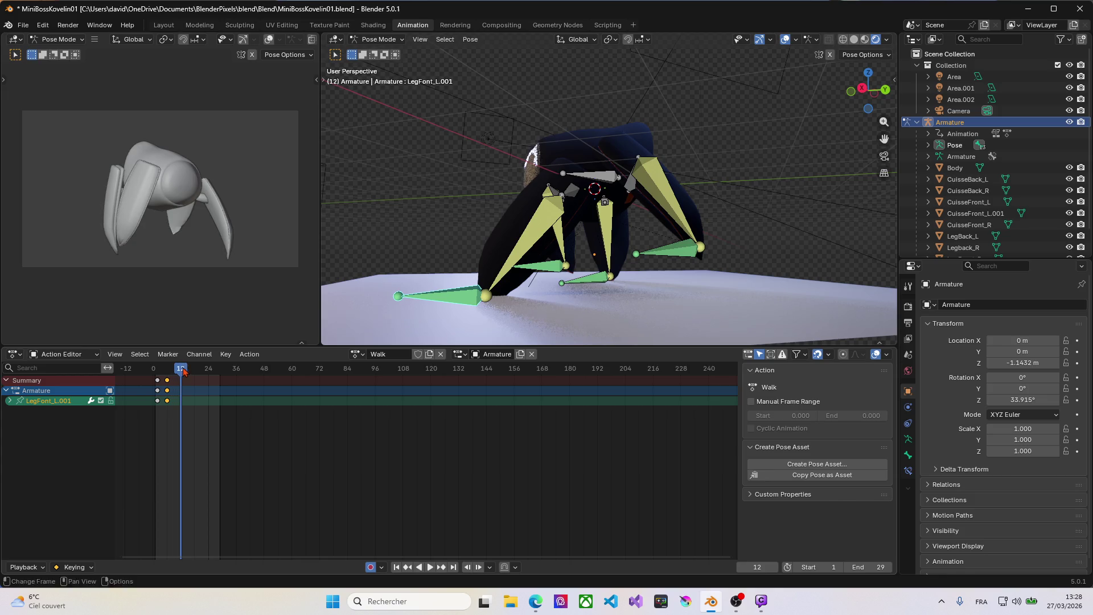
# At frame 12, key new positions for the LegFont_R.001 and LegBack_R.001 right feet.
pyautogui.moveTo(447, 264)
pyautogui.mouseDown(button='middle')
pyautogui.moveTo(620, 274)
pyautogui.moveTo(517, 282)
pyautogui.mouseUp(button='middle')
pyautogui.scroll(5, 517, 283)
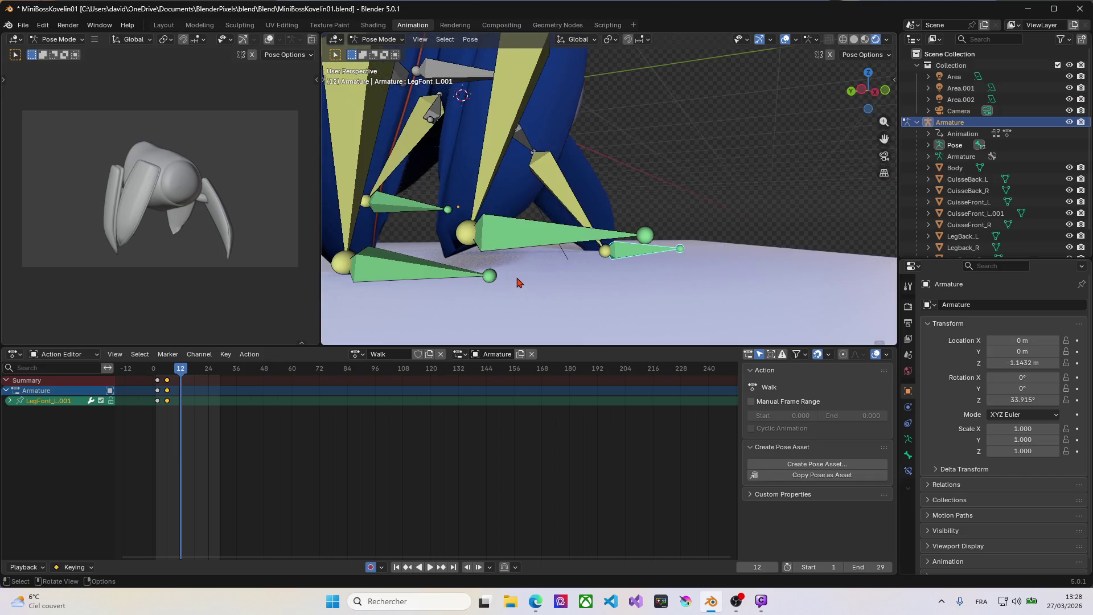
pyautogui.scroll(-6, 517, 282)
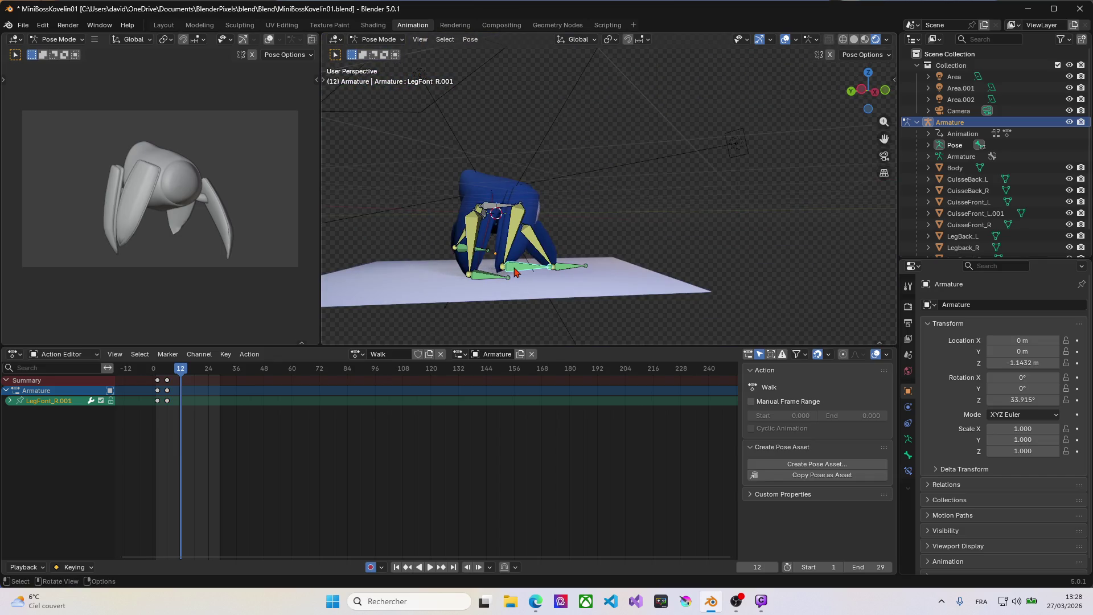
pyautogui.press('g')
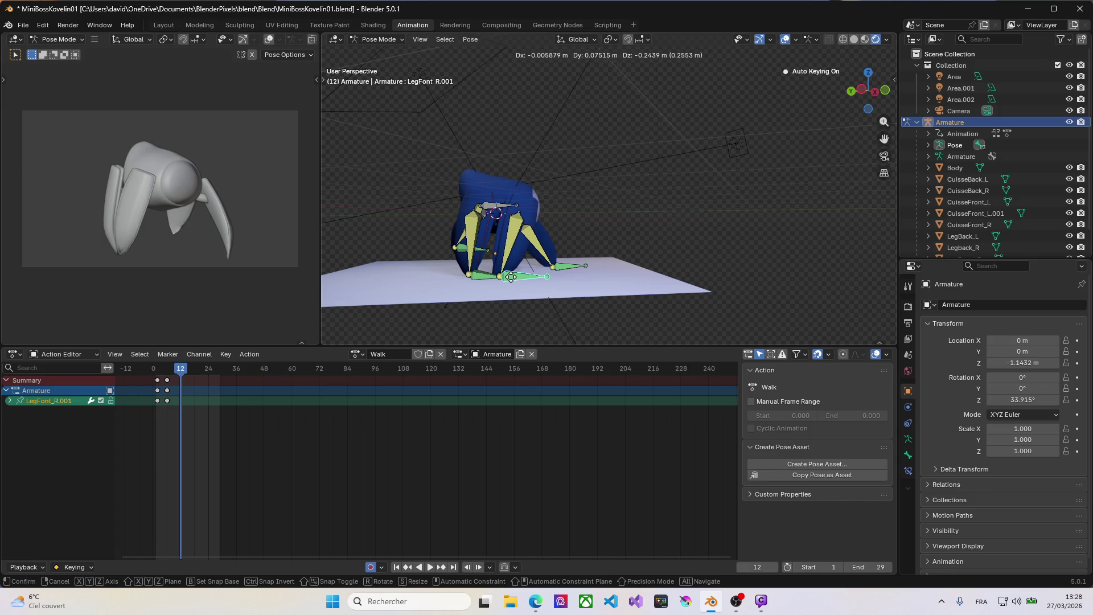
pyautogui.click(511, 277)
pyautogui.press('g')
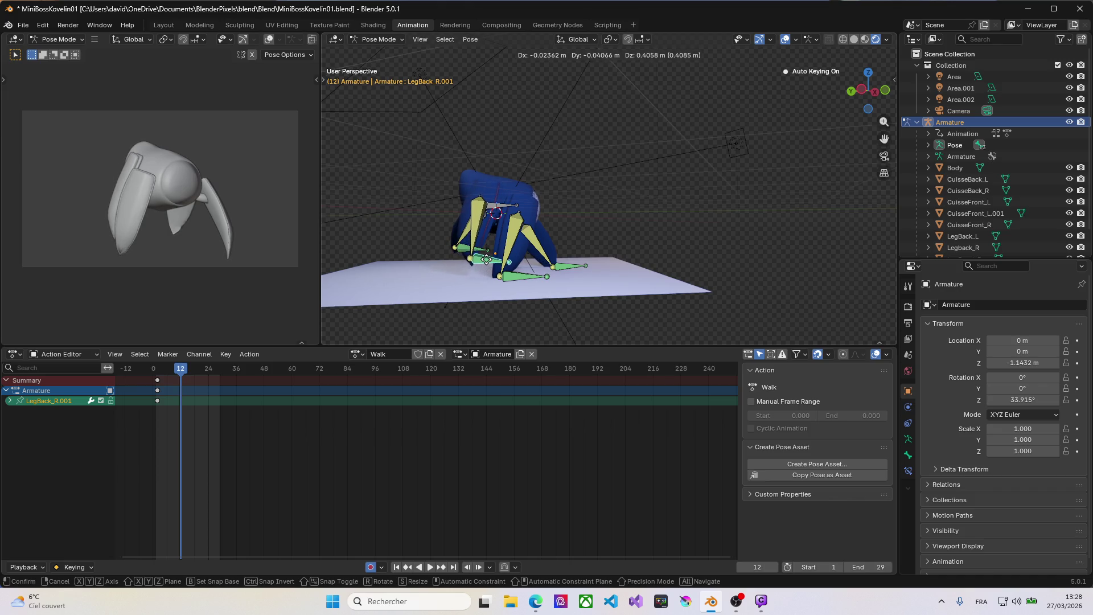
pyautogui.click(485, 260)
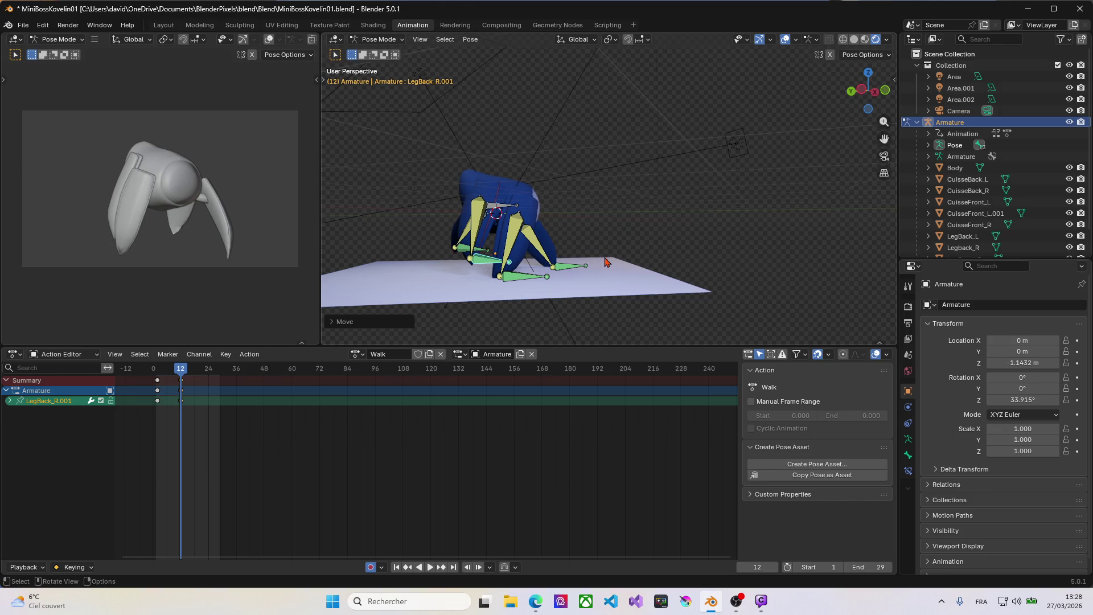
# Key new frame-12 poses for the LegBack_L.001 and LegFont_L.001 left feet, then scrub toward frame 18.
pyautogui.moveTo(604, 263); pyautogui.dragTo(395, 262, button='middle')
pyautogui.click(519, 269)
pyautogui.press('g')
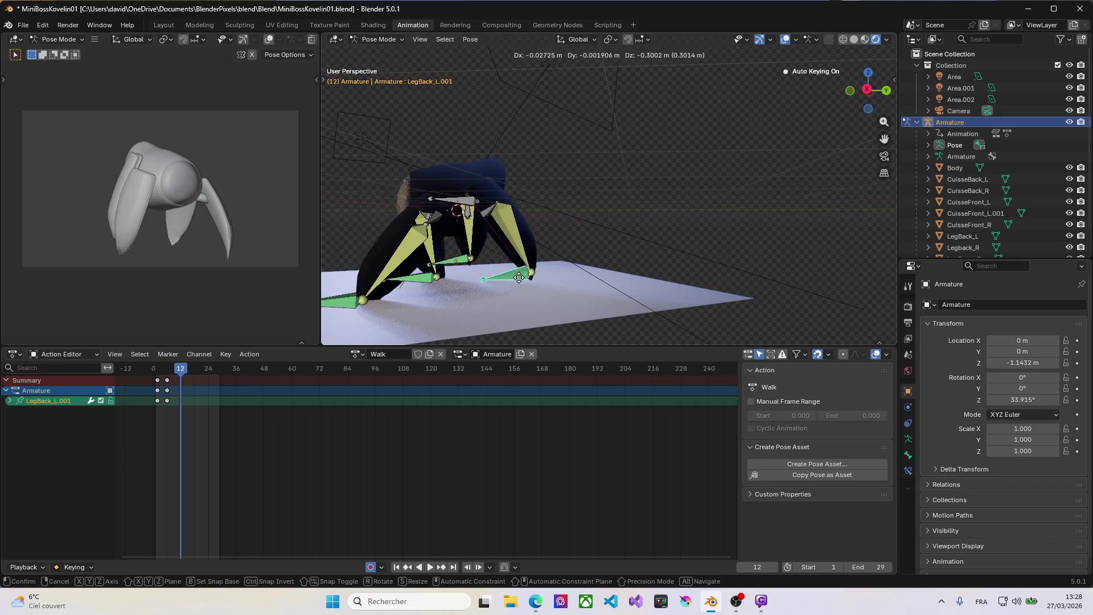
pyautogui.click(515, 294)
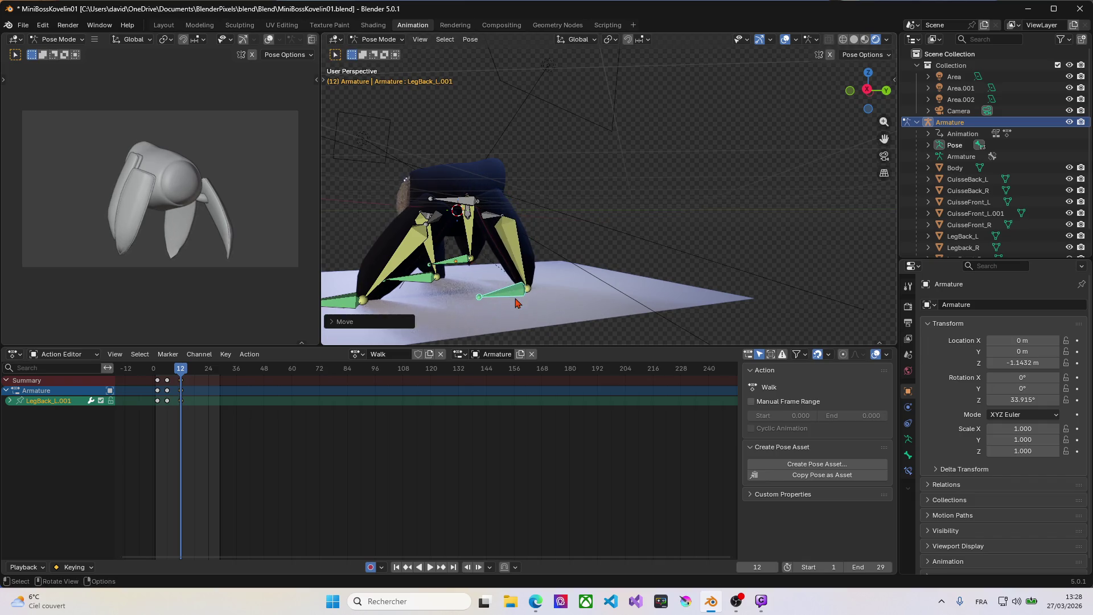
pyautogui.click(344, 308)
pyautogui.press('g')
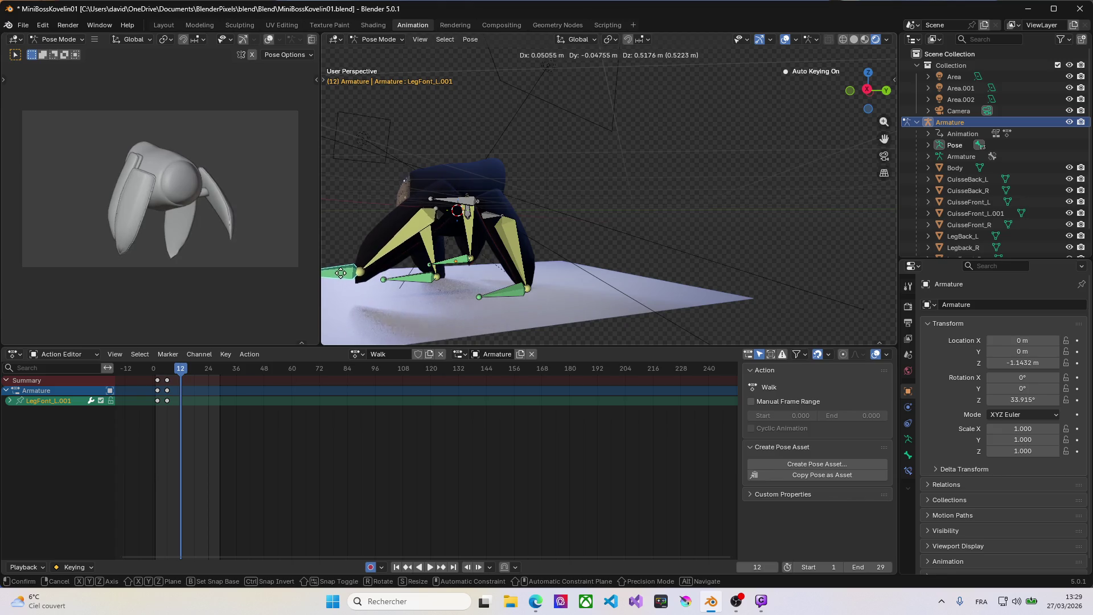
pyautogui.click(346, 275)
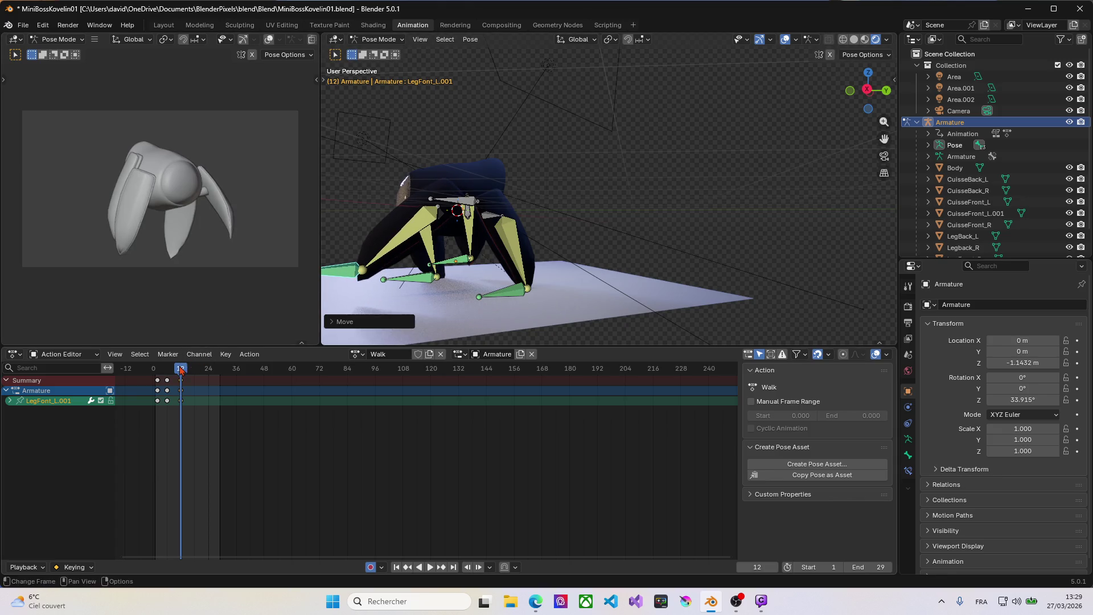
pyautogui.moveTo(181, 369); pyautogui.dragTo(194, 371)
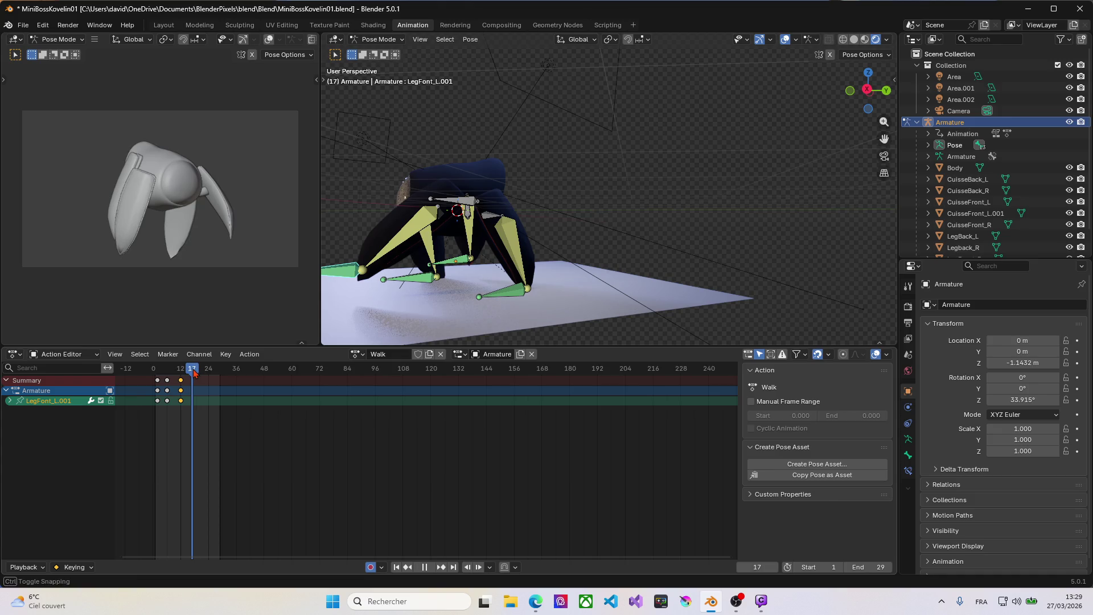
pyautogui.scroll(-2, 409, 277)
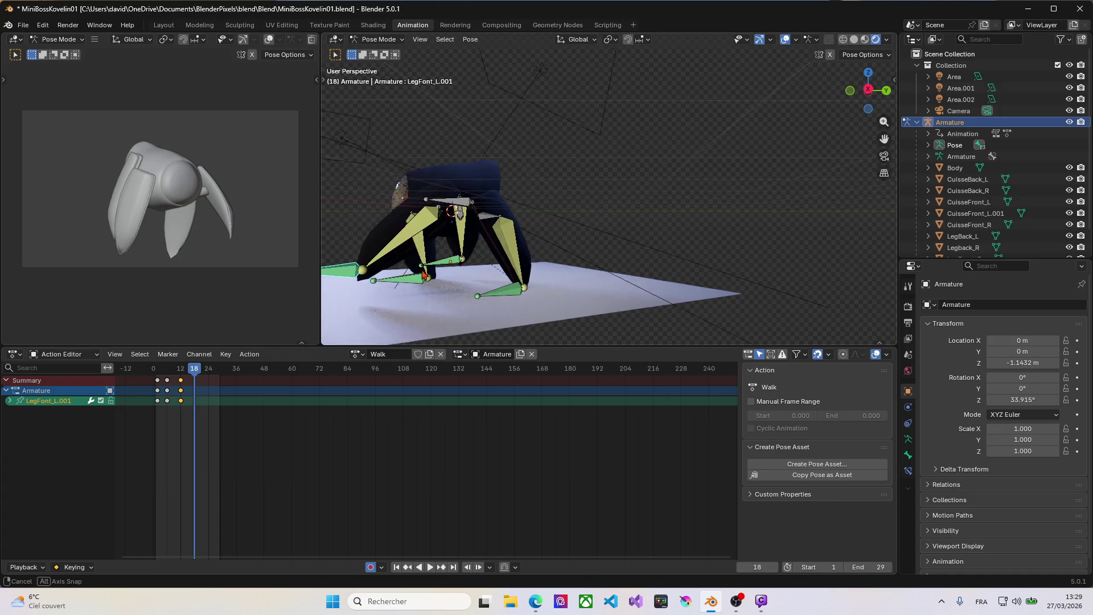
# At frame 18, key new positions for the LegFont_L.001 and LegBack_L.001 left feet.
pyautogui.moveTo(408, 277)
pyautogui.mouseDown(button='middle')
pyautogui.moveTo(483, 277)
pyautogui.moveTo(366, 293)
pyautogui.moveTo(359, 264)
pyautogui.mouseUp(button='middle')
pyautogui.scroll(-4, 465, 290)
pyautogui.scroll(5, 463, 291)
pyautogui.press('g')
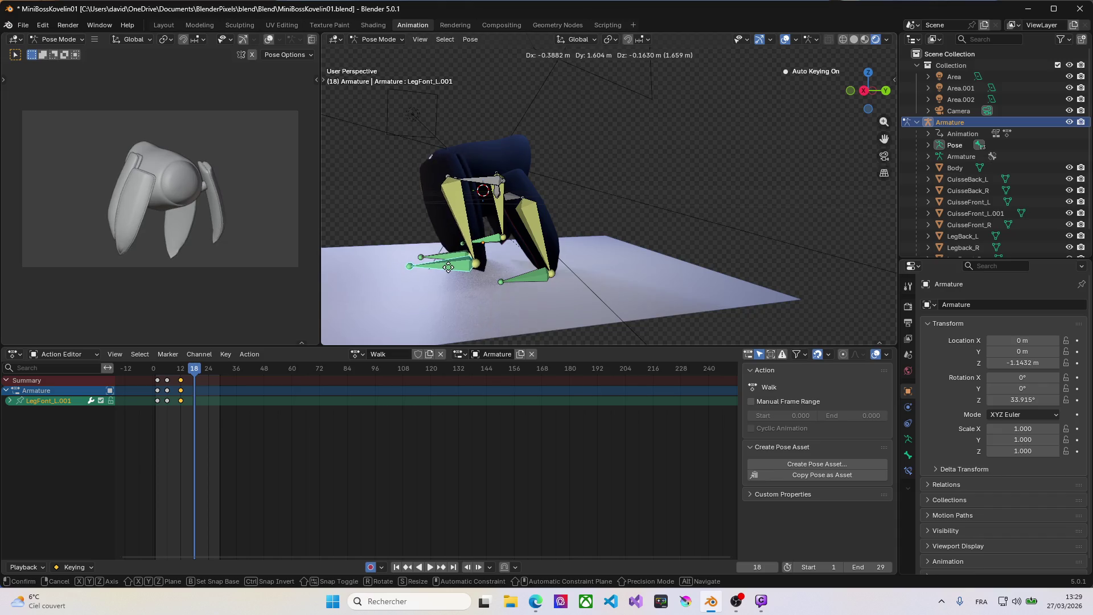
pyautogui.click(459, 266)
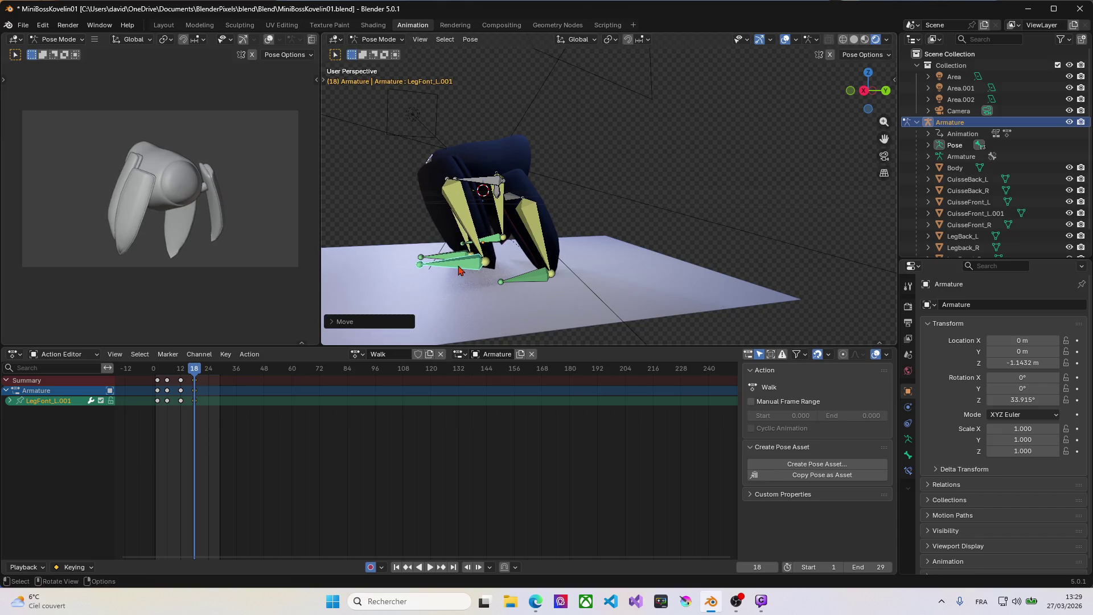
pyautogui.click(525, 282)
pyautogui.press('g')
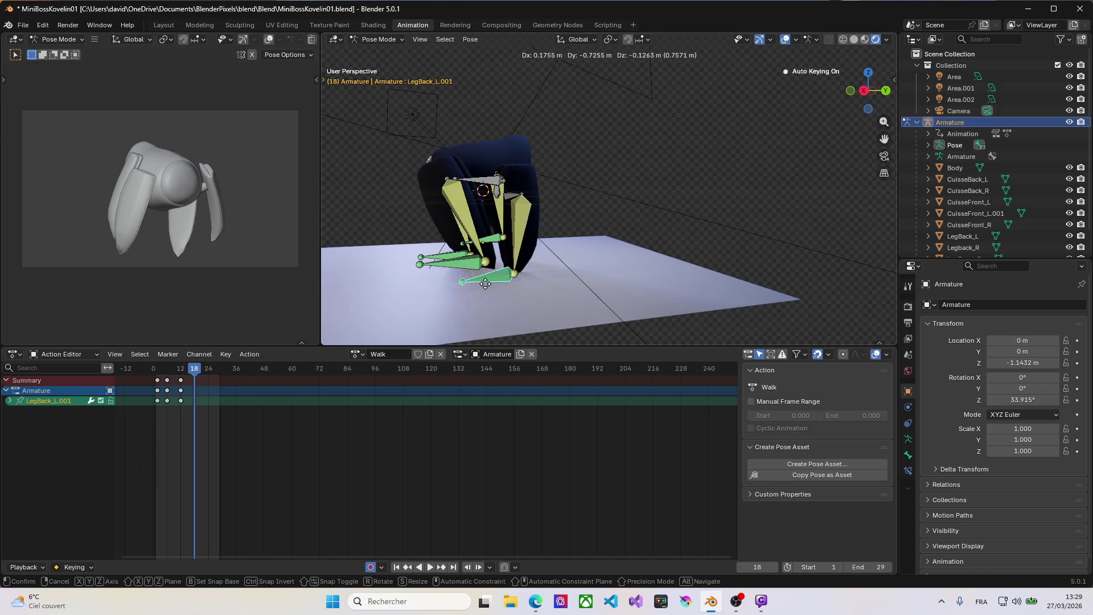
pyautogui.click(483, 289)
# From a front view, key new frame-18 positions for the LegFont_R.001 and LegBack_R.001 right feet.
pyautogui.moveTo(483, 291); pyautogui.dragTo(679, 267, button='middle')
pyautogui.click(545, 287)
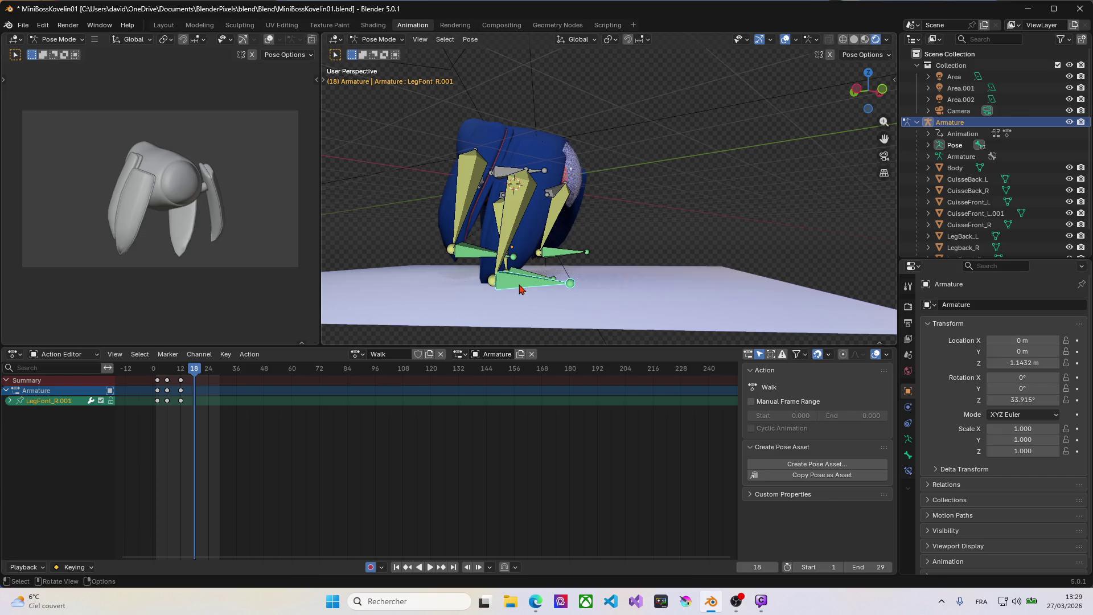
pyautogui.press('g')
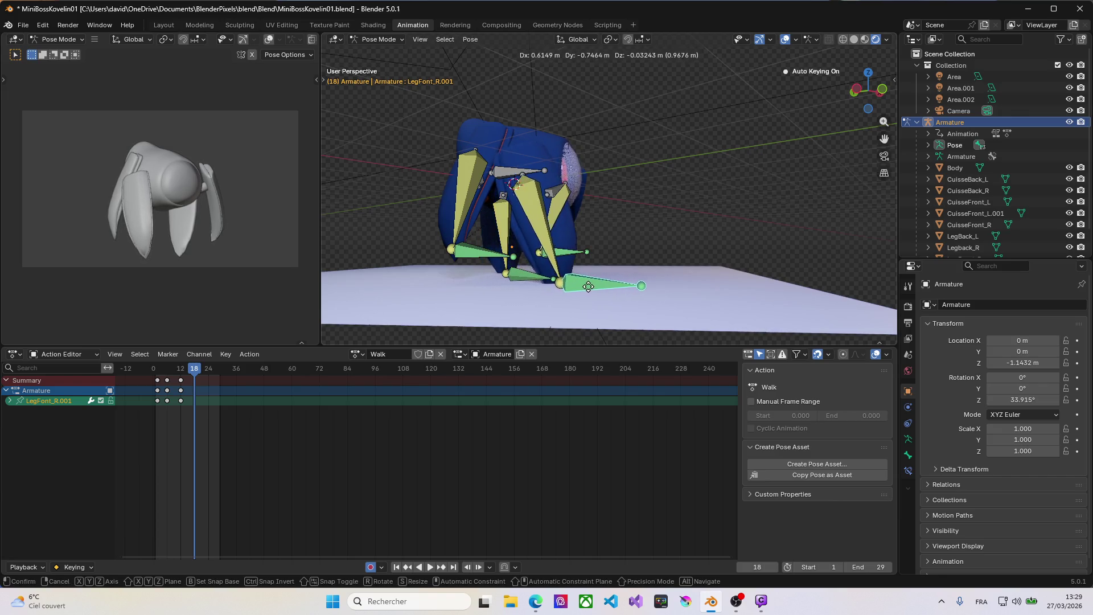
pyautogui.click(595, 288)
pyautogui.click(468, 259)
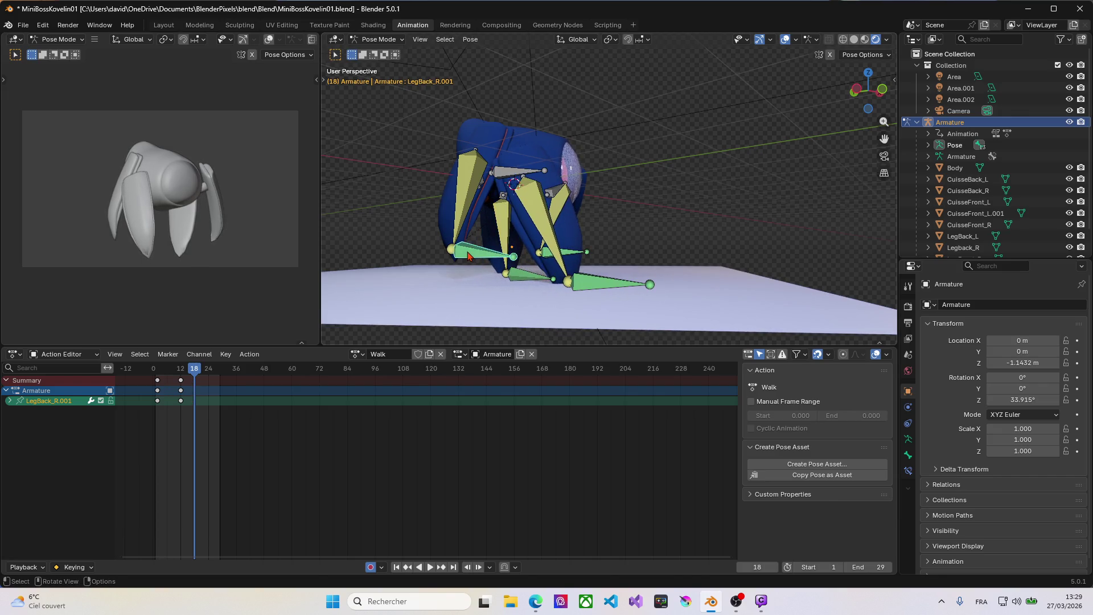
pyautogui.press('g')
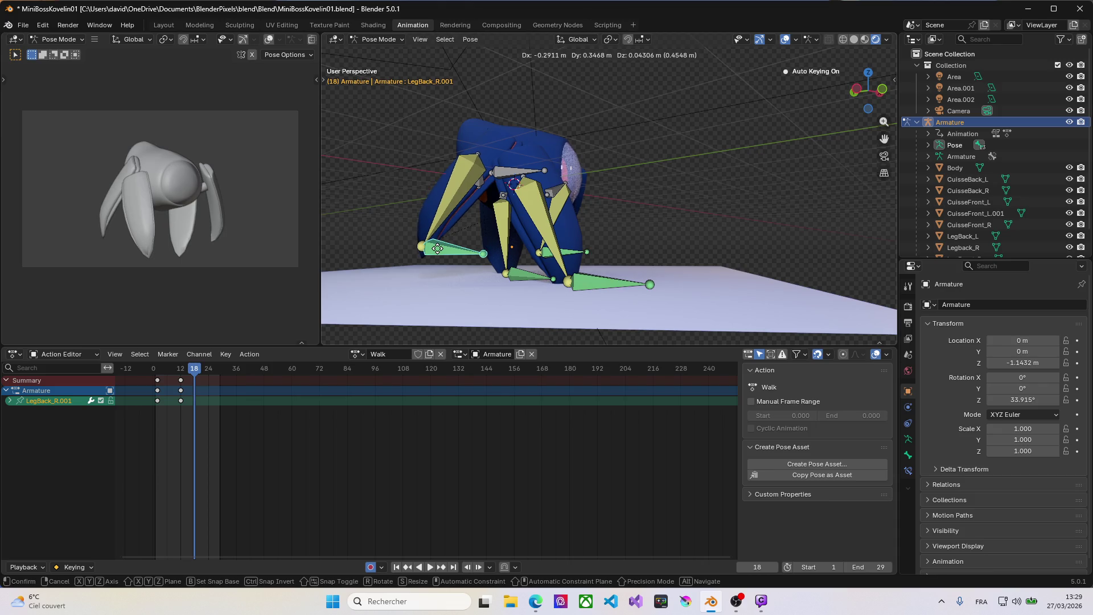
pyautogui.click(437, 249)
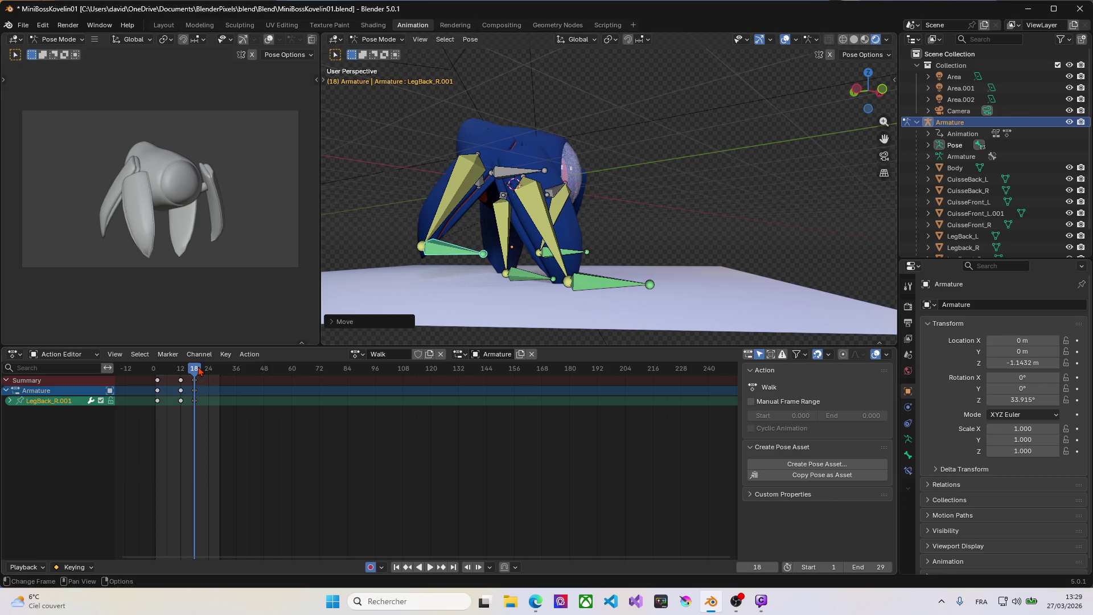
pyautogui.moveTo(200, 371)
pyautogui.mouseDown()
pyautogui.moveTo(168, 374)
pyautogui.moveTo(160, 389)
pyautogui.moveTo(216, 401)
pyautogui.moveTo(162, 379)
pyautogui.mouseUp()
pyautogui.press('space')
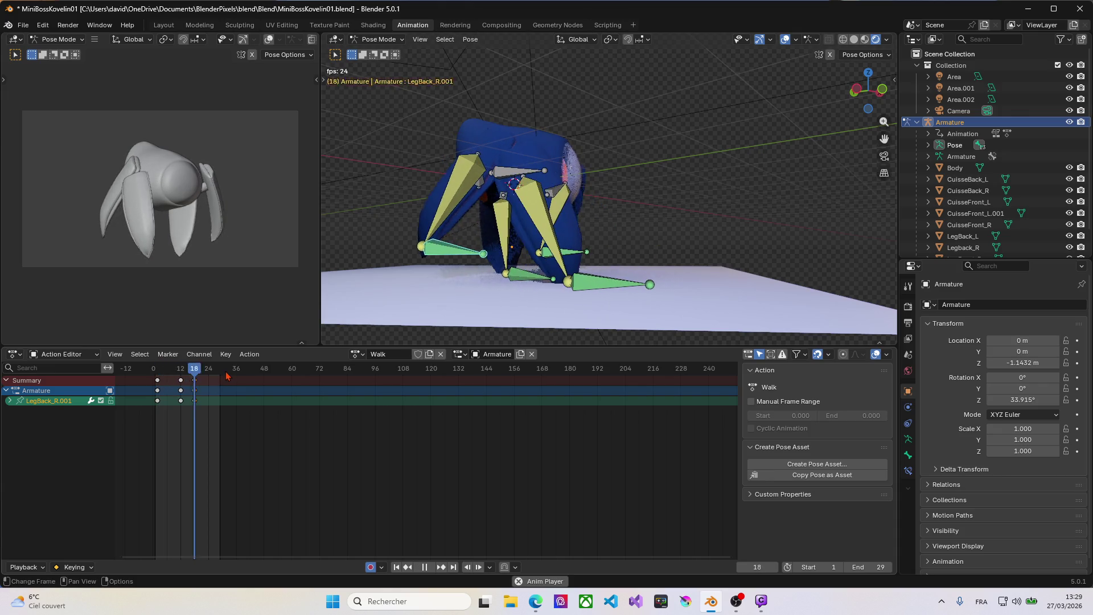
pyautogui.press('space')
pyautogui.moveTo(174, 373); pyautogui.dragTo(196, 379)
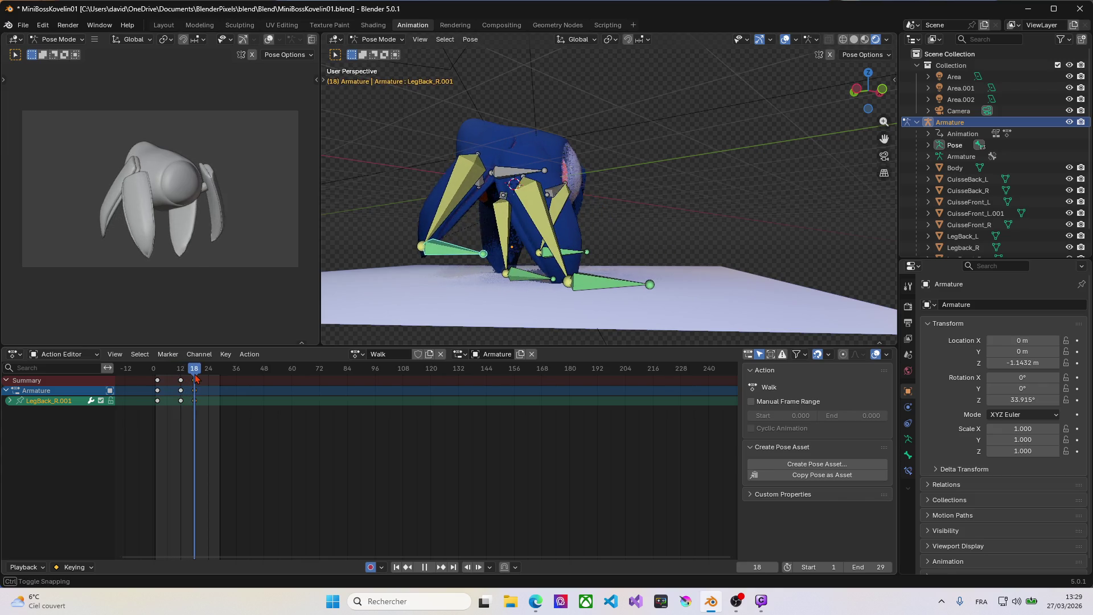
pyautogui.moveTo(175, 420)
pyautogui.mouseDown()
pyautogui.moveTo(194, 390)
pyautogui.moveTo(225, 391)
pyautogui.moveTo(202, 370)
pyautogui.mouseUp()
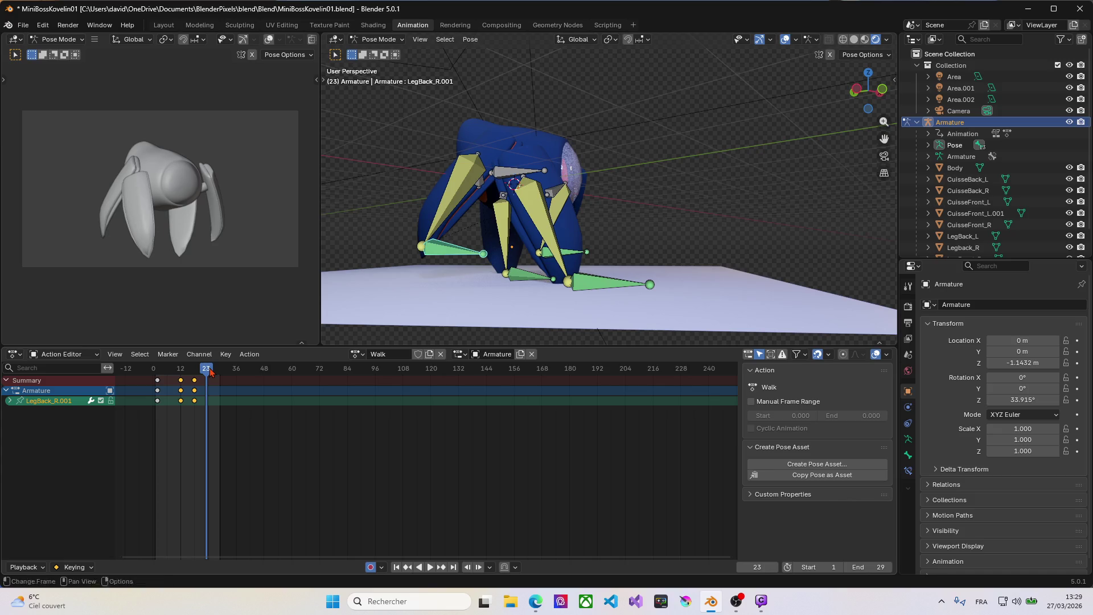
# Paste the leg keys flipped at frame 23, preview the step, then undo the paste.
pyautogui.hotkey('ctrl', 'shift', 'v')
pyautogui.press('space')
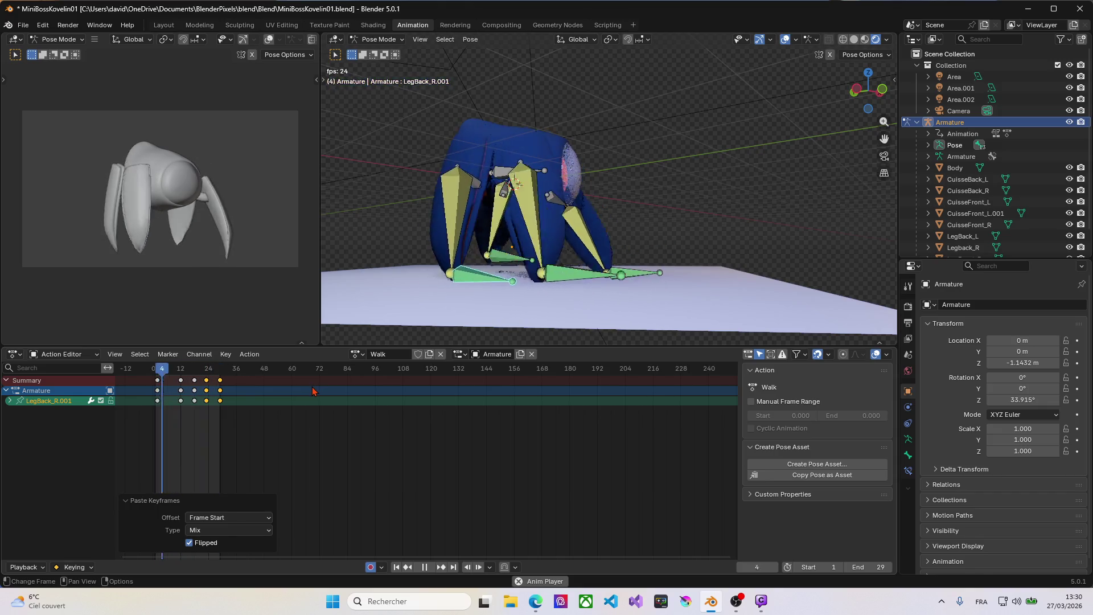
pyautogui.press('space')
pyautogui.hotkey('ctrl', 'z')
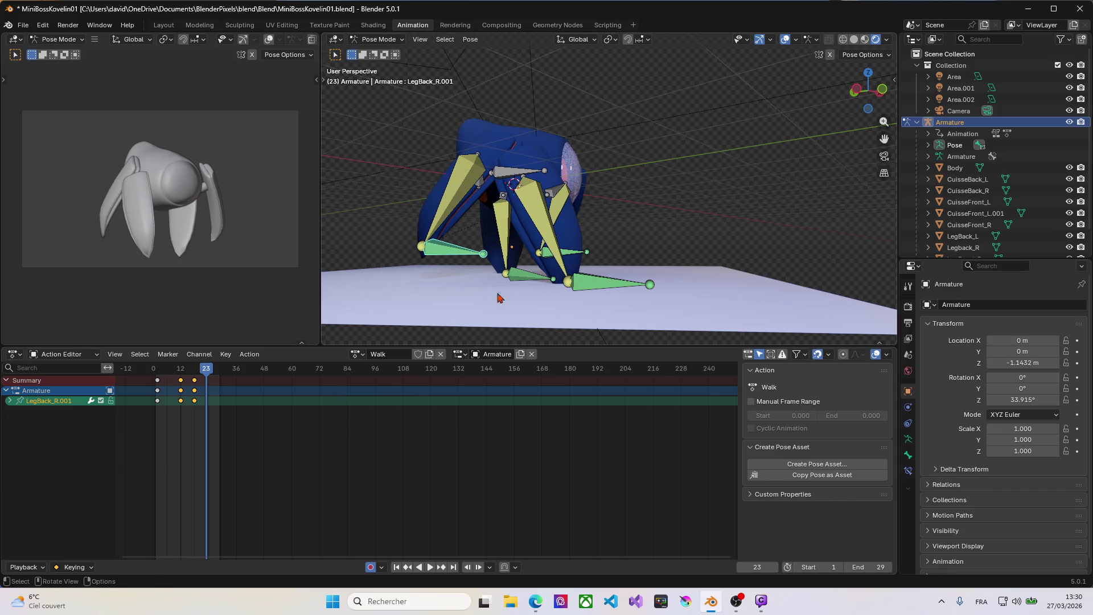
# Box-select the leg keys and paste them flipped starting at frame 24.
pyautogui.press('a')
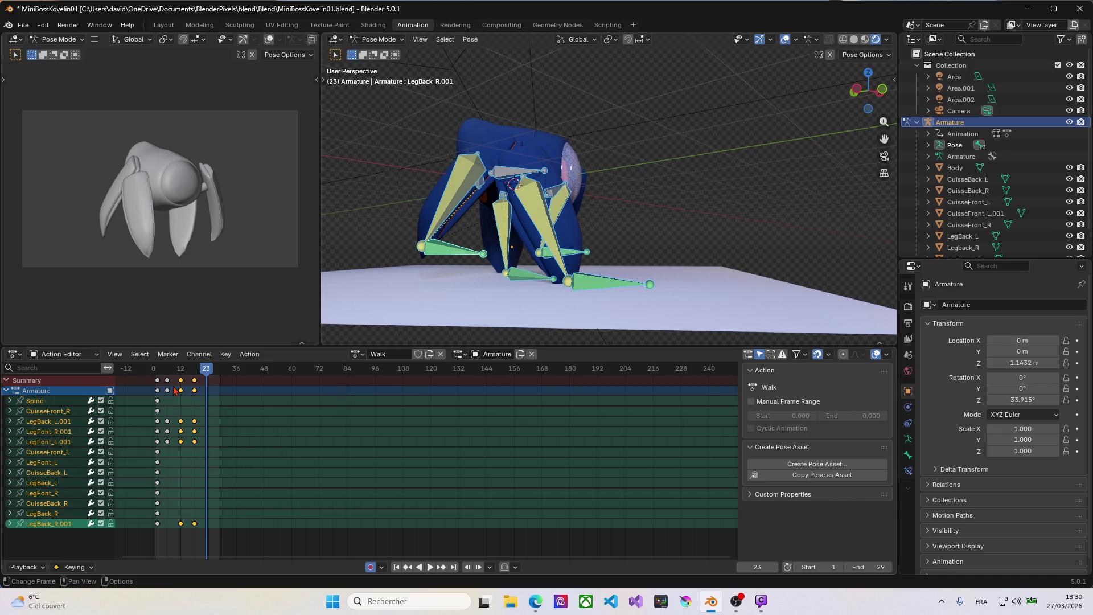
pyautogui.click(164, 374)
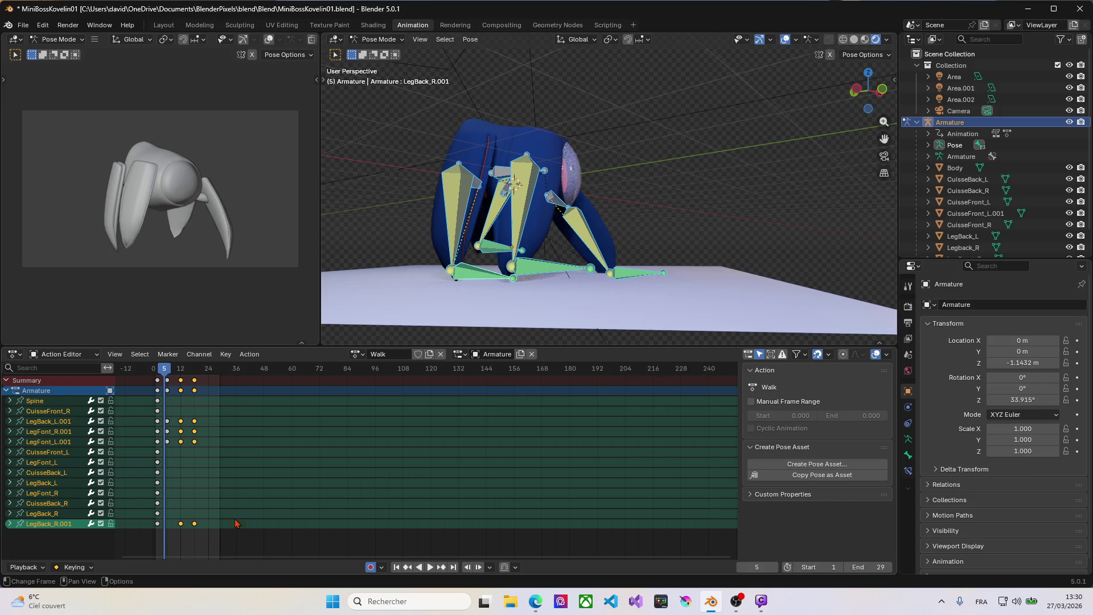
pyautogui.press('b')
pyautogui.moveTo(208, 541); pyautogui.dragTo(167, 377)
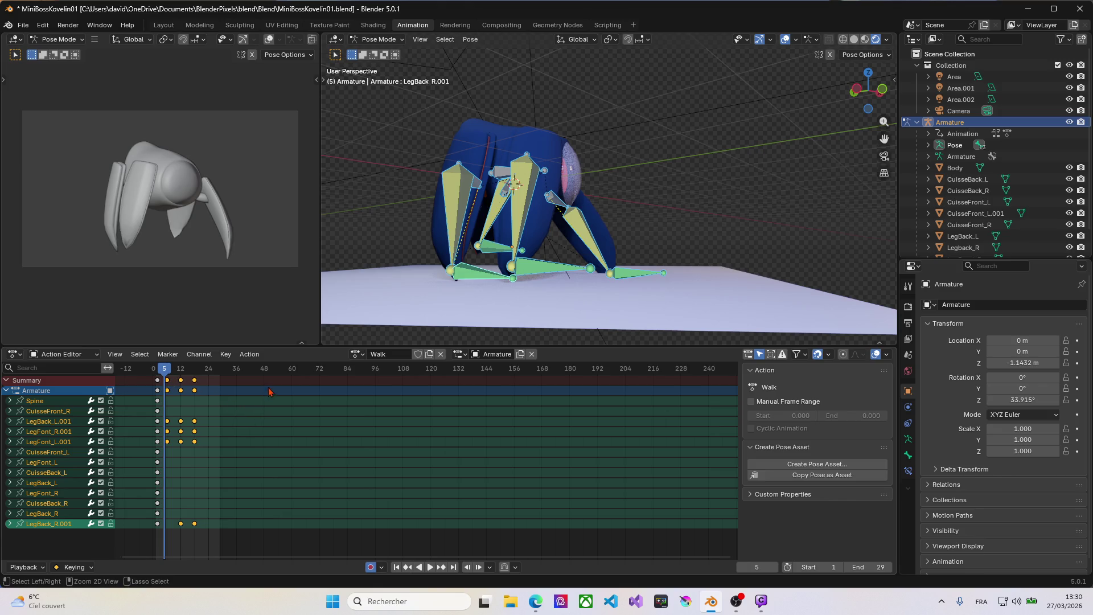
pyautogui.moveTo(169, 374); pyautogui.dragTo(207, 372)
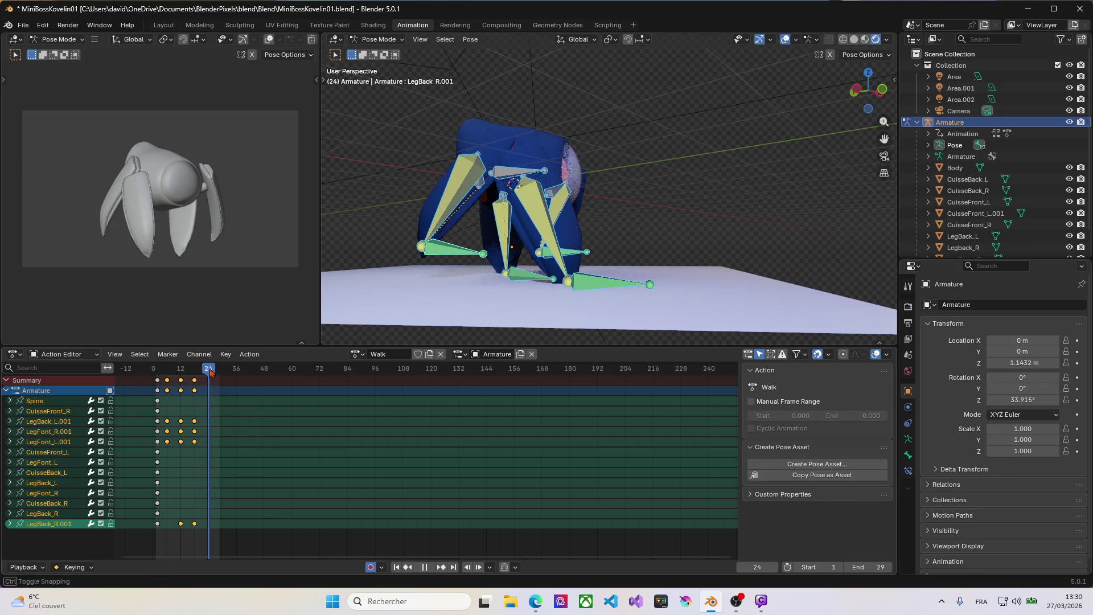
pyautogui.hotkey('ctrl', 'shift', 'v')
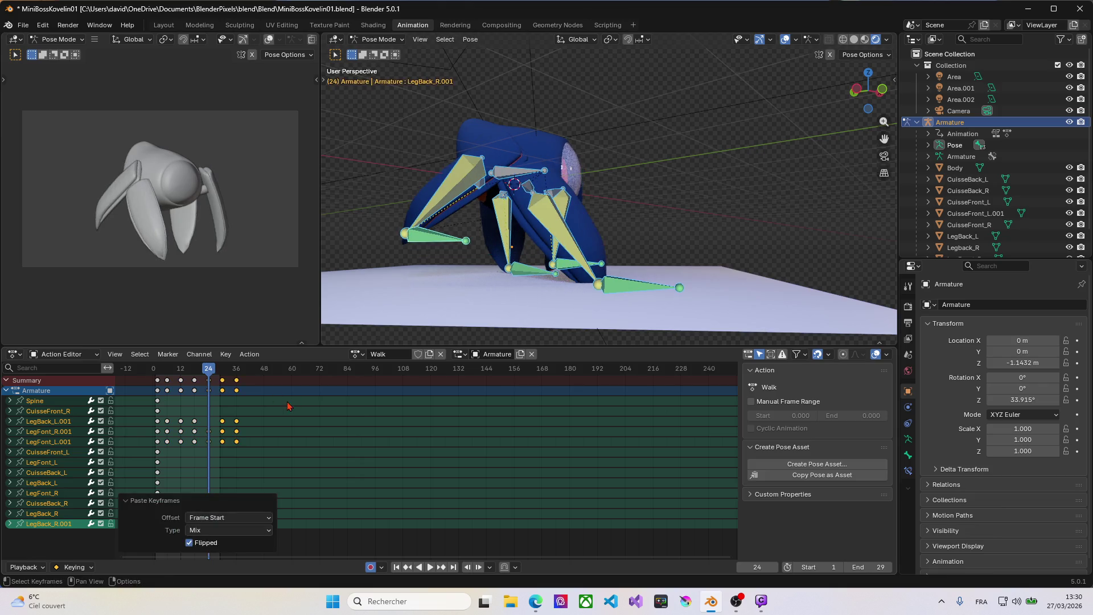
# Preview the walk with the playback range extended over the new keys.
pyautogui.press('space')
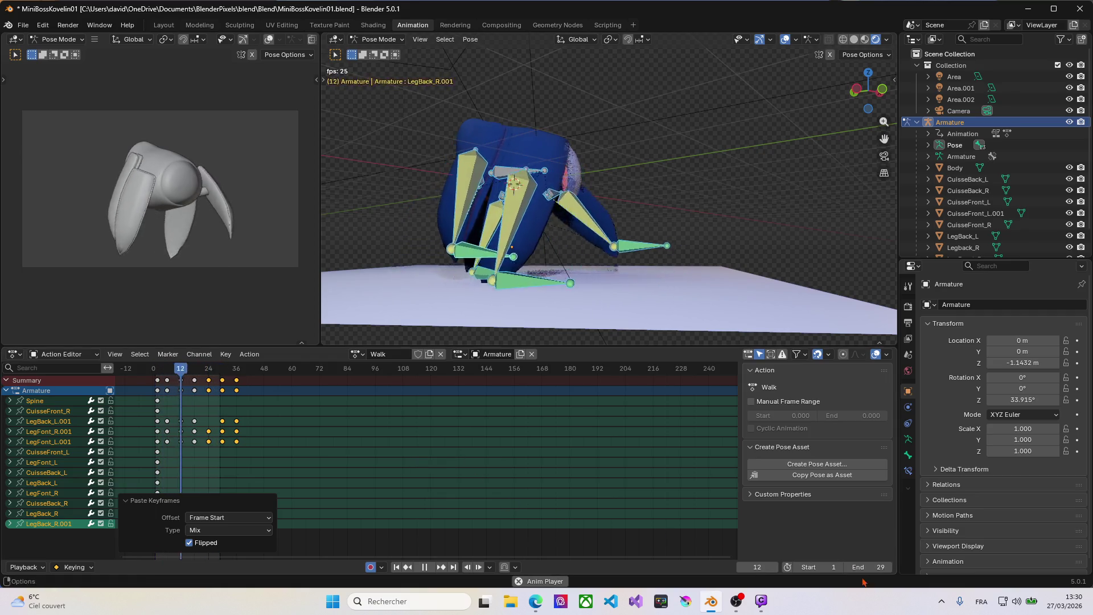
pyautogui.moveTo(866, 566)
pyautogui.mouseDown()
pyautogui.moveTo(897, 566)
pyautogui.moveTo(880, 566)
pyautogui.mouseUp()
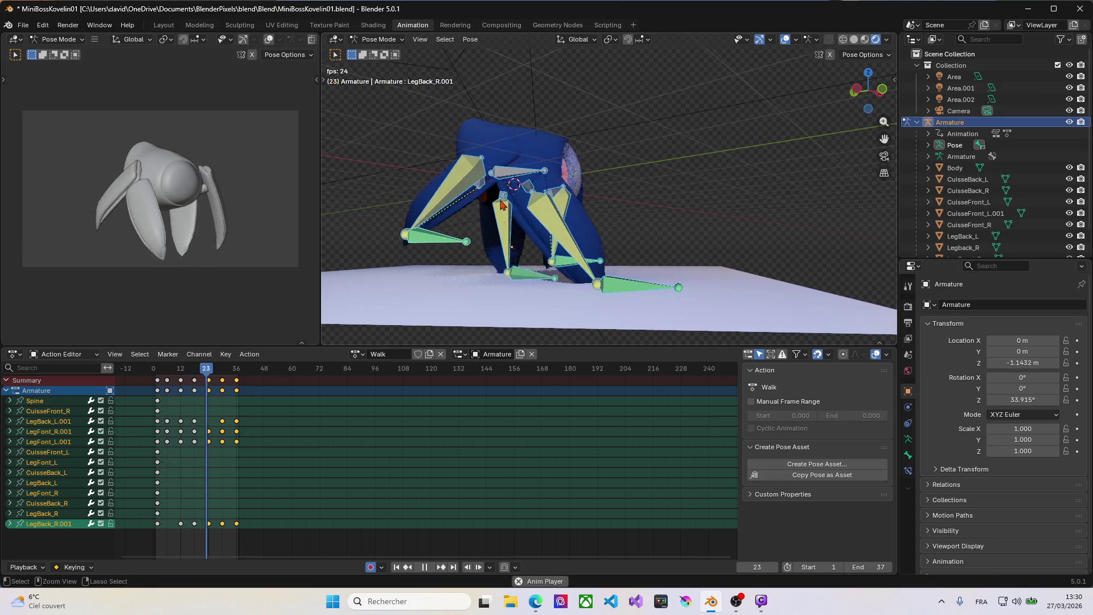
pyautogui.press('space')
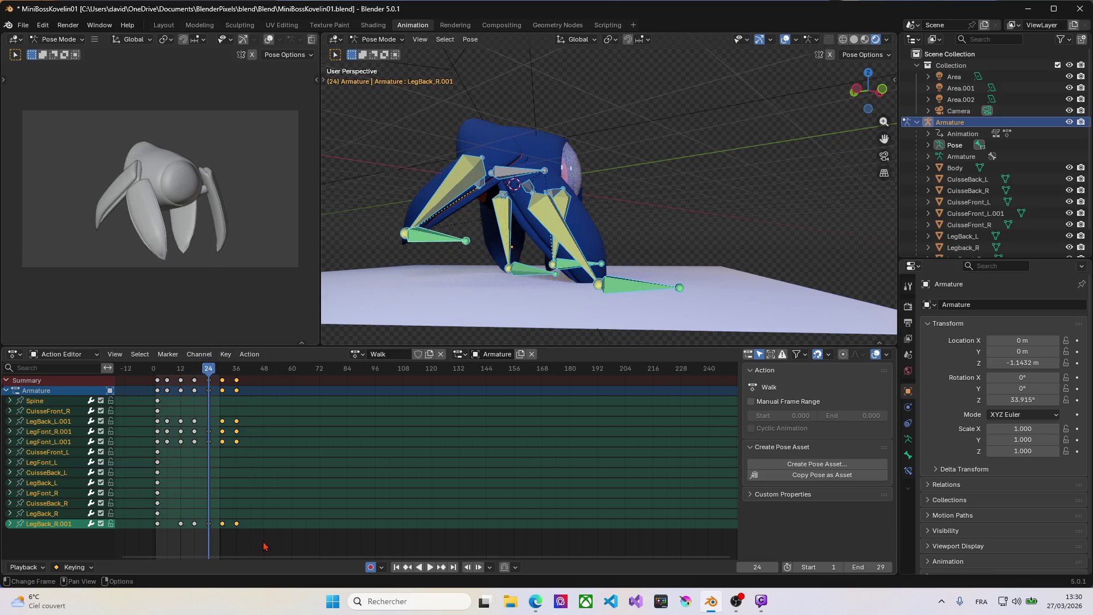
# Delete every Walk key after frame 0, return to frame 2 and select all bones.
pyautogui.moveTo(265, 546); pyautogui.dragTo(168, 368)
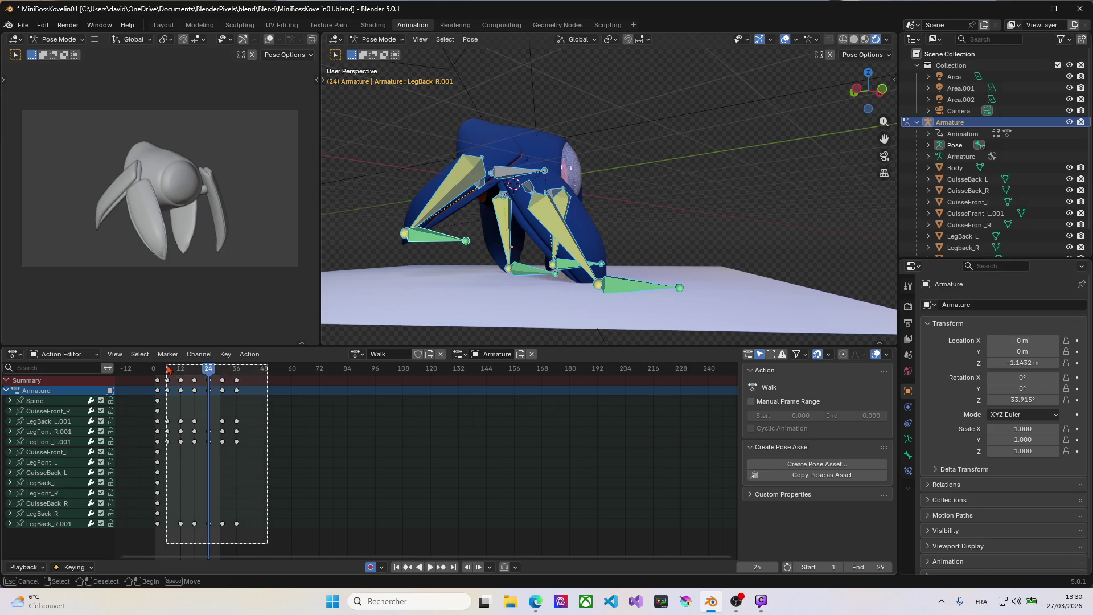
pyautogui.moveTo(169, 370); pyautogui.dragTo(168, 369)
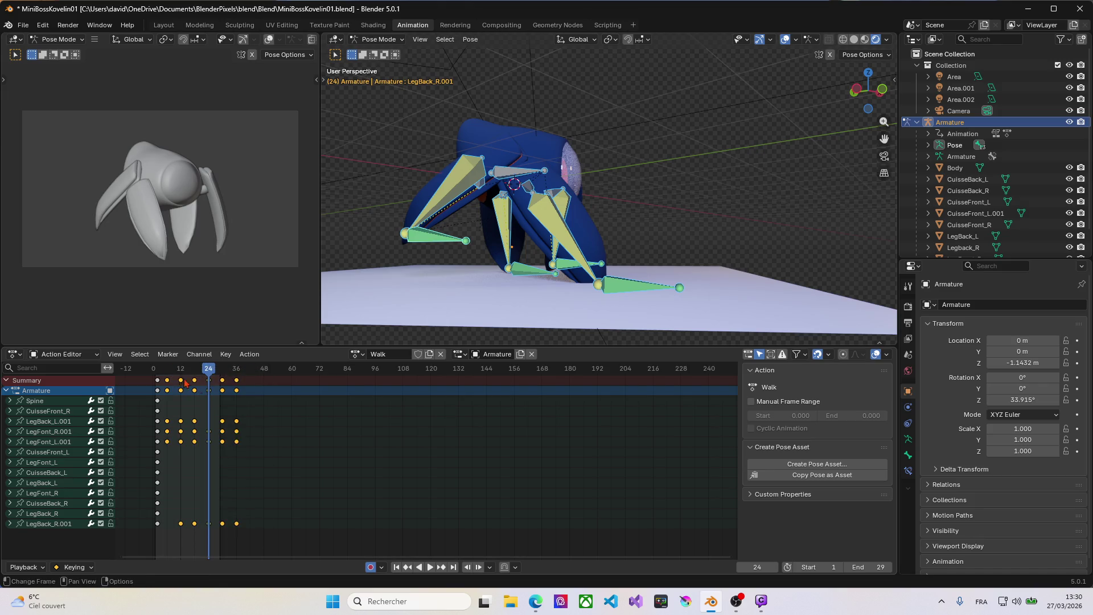
pyautogui.press('Delete')
pyautogui.moveTo(205, 374); pyautogui.dragTo(156, 376)
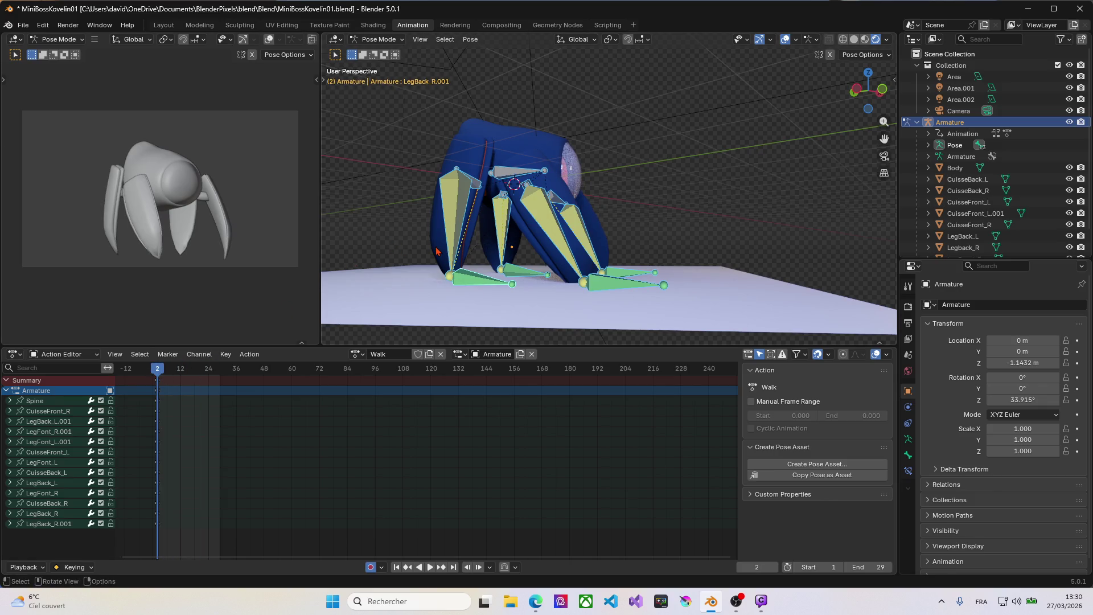
pyautogui.press('a')
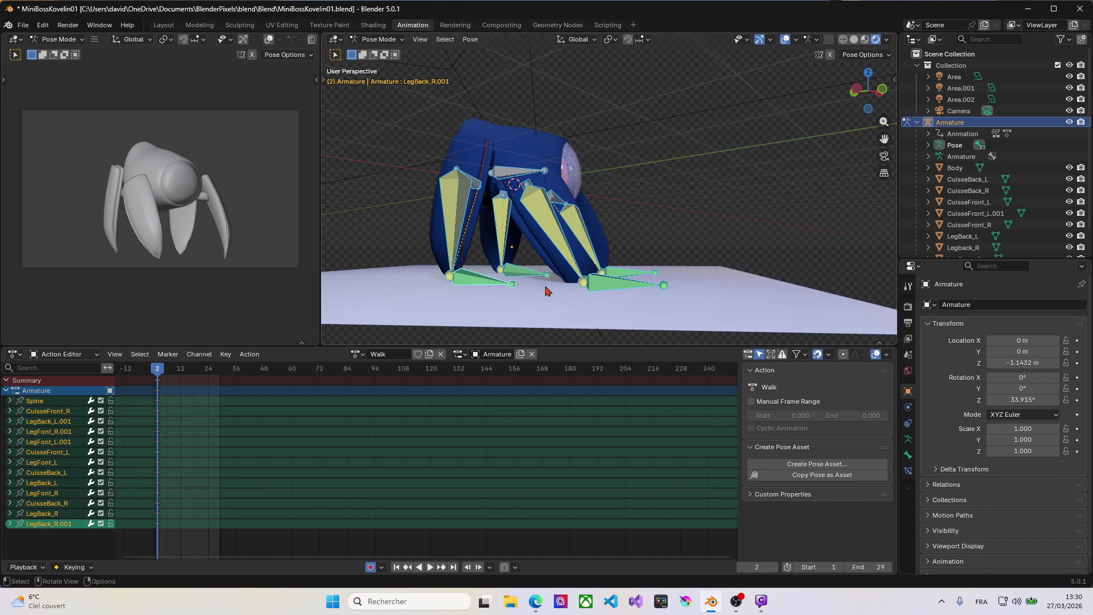
# Select LegFont_R.001, view the robot from the side and move the front leg bone at frame 2.
pyautogui.click(597, 288)
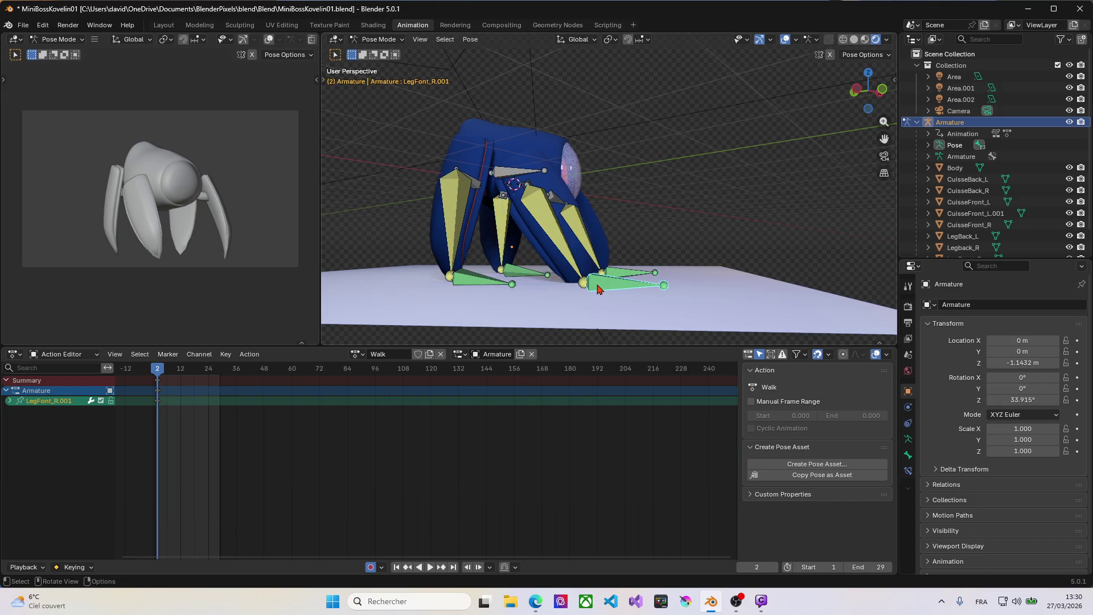
pyautogui.press('KP_3')
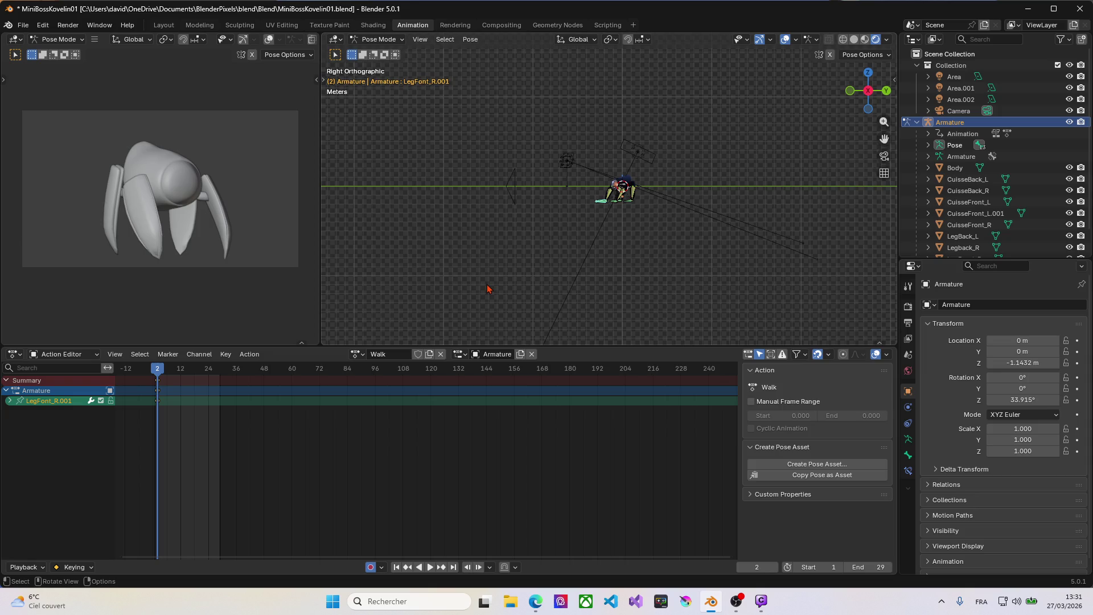
pyautogui.scroll(3, 683, 183)
pyautogui.scroll(3, 683, 184)
pyautogui.moveTo(684, 184); pyautogui.dragTo(589, 246, button='middle')
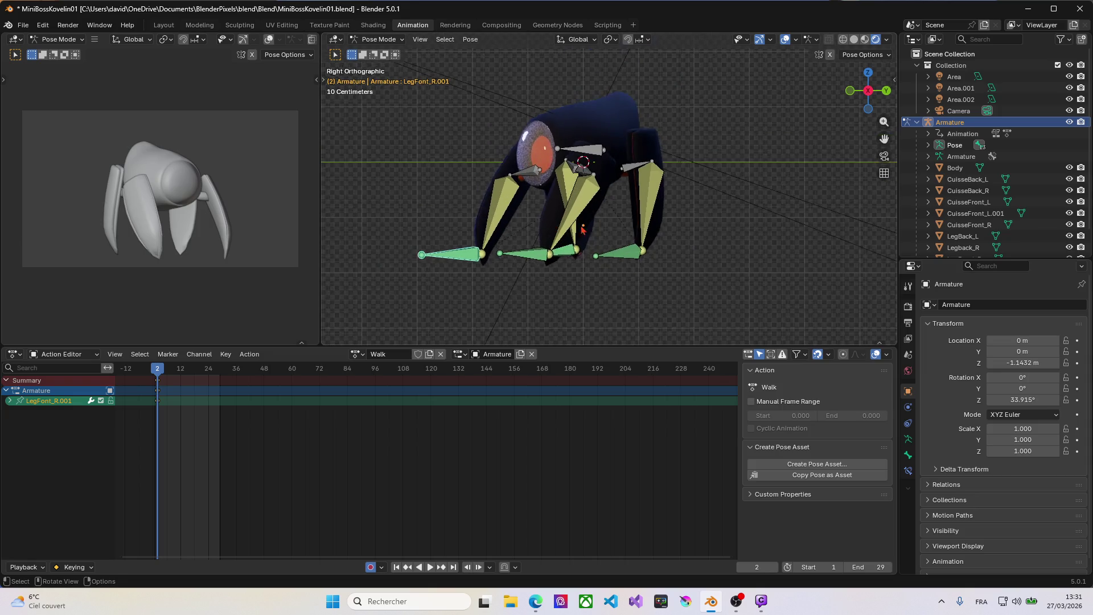
pyautogui.scroll(-3, 609, 243)
pyautogui.scroll(-2, 608, 248)
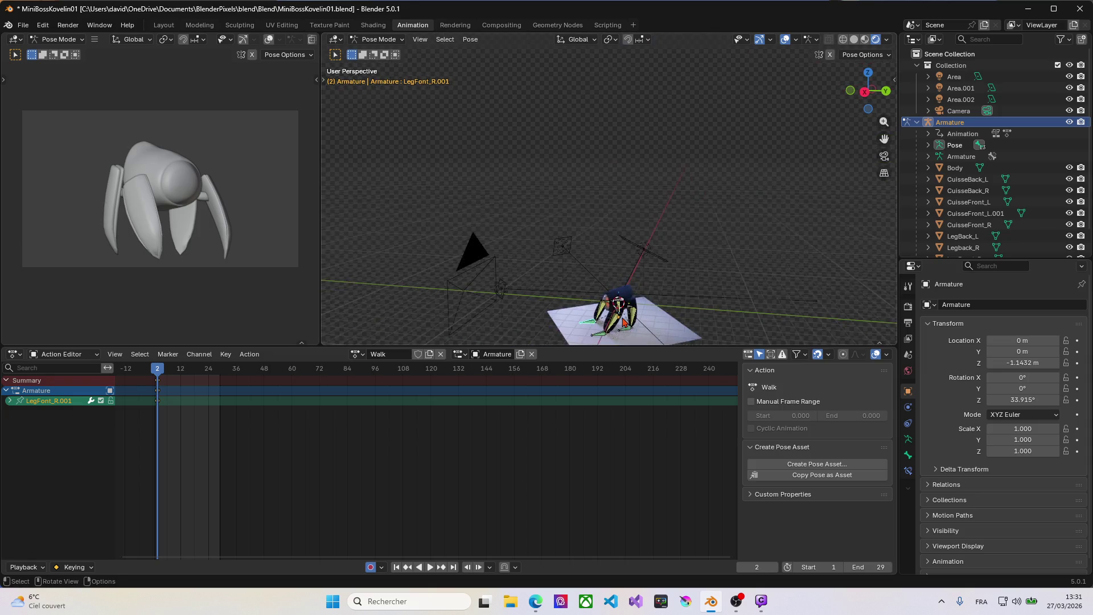
pyautogui.scroll(-2, 610, 274)
pyautogui.scroll(3, 612, 312)
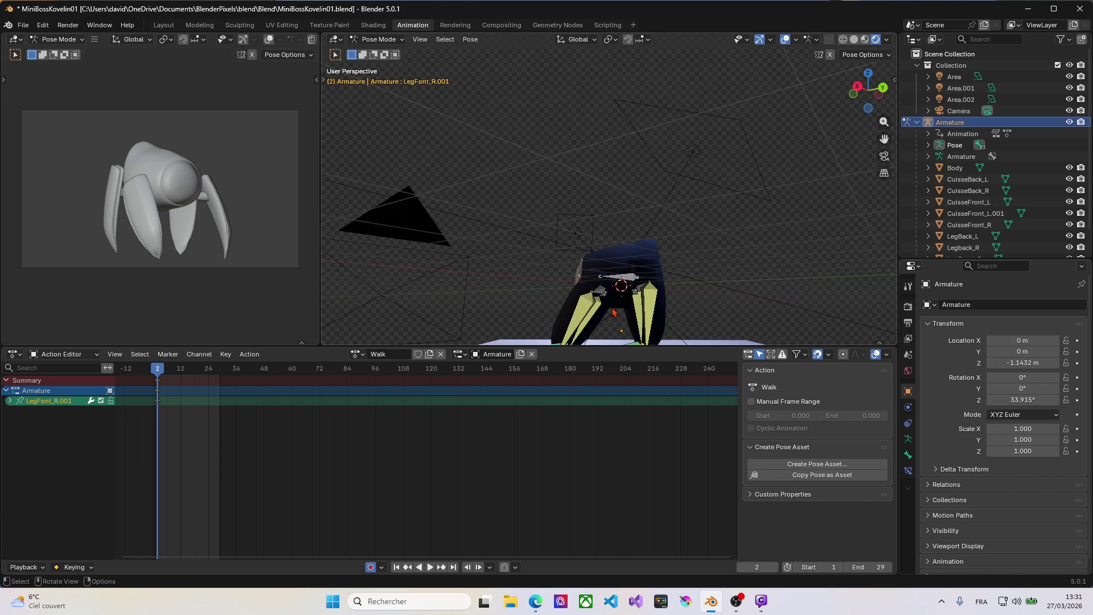
pyautogui.scroll(3, 621, 323)
pyautogui.scroll(2, 613, 296)
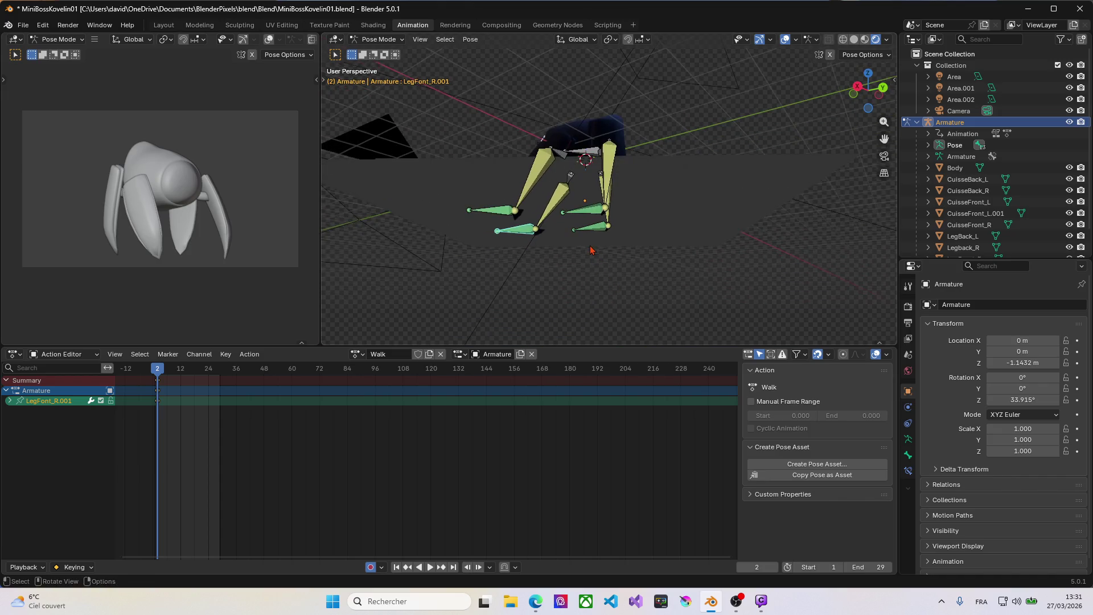
pyautogui.scroll(-5, 584, 238)
pyautogui.scroll(1, 589, 241)
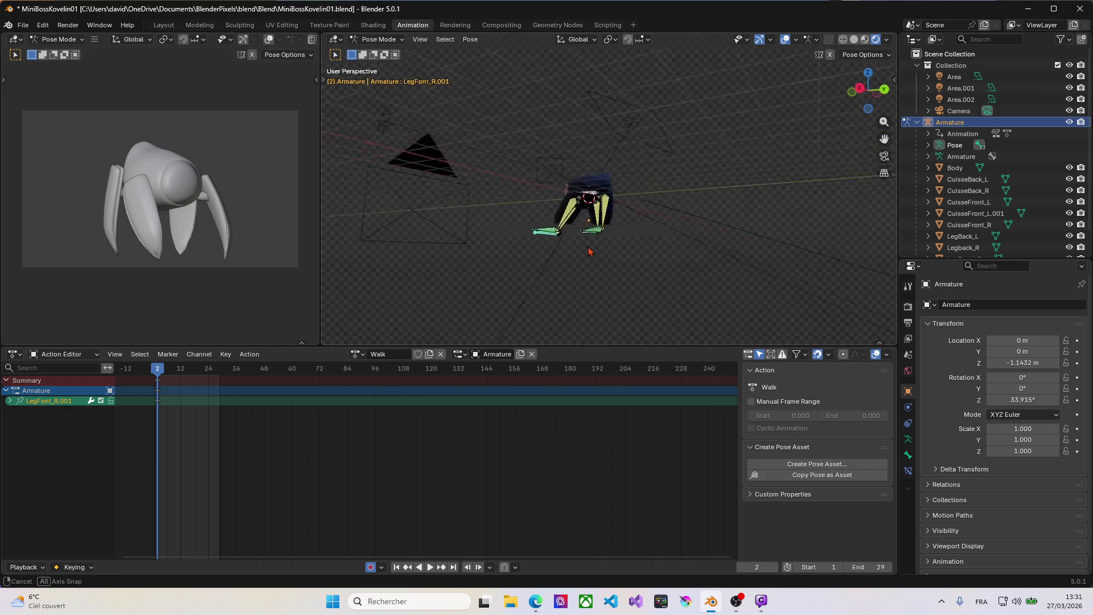
pyautogui.scroll(2, 599, 244)
pyautogui.scroll(1, 608, 247)
pyautogui.scroll(3, 610, 247)
pyautogui.scroll(1, 609, 249)
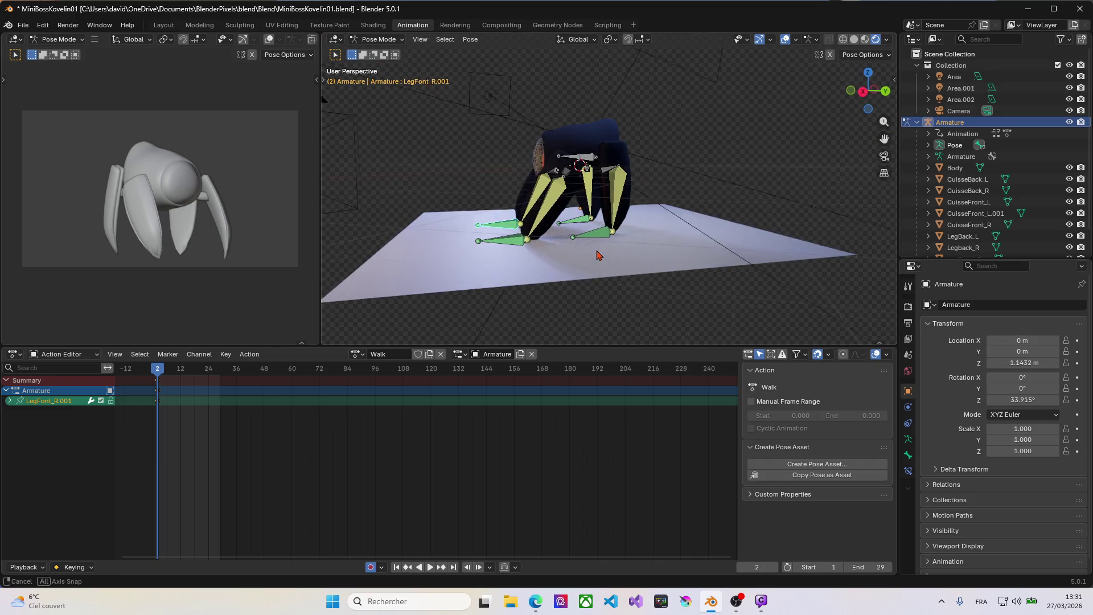
pyautogui.scroll(1, 589, 250)
pyautogui.scroll(-1, 547, 253)
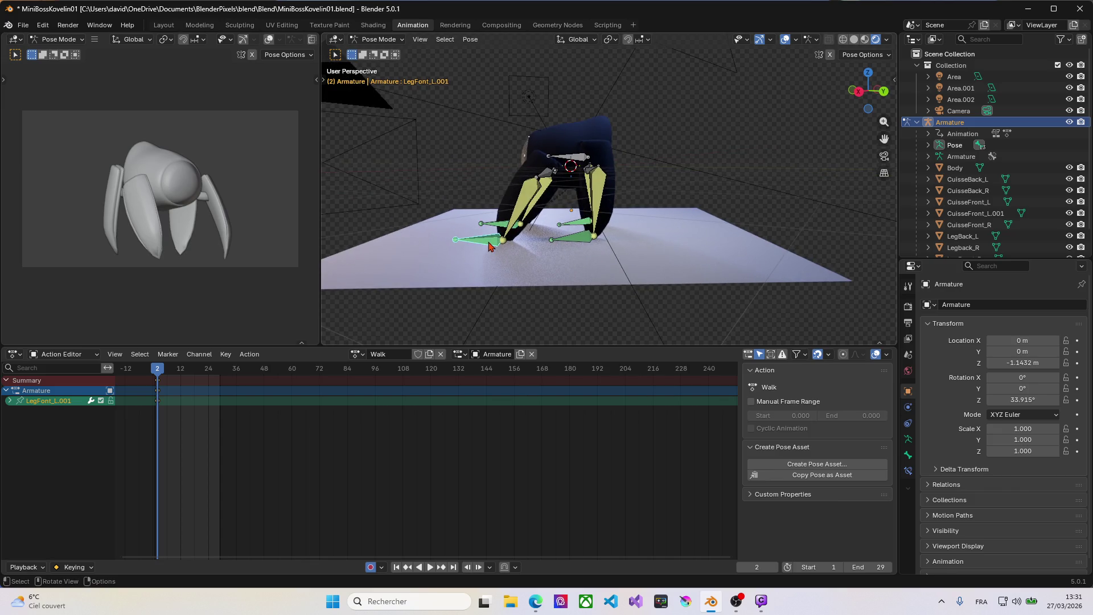
pyautogui.press('g')
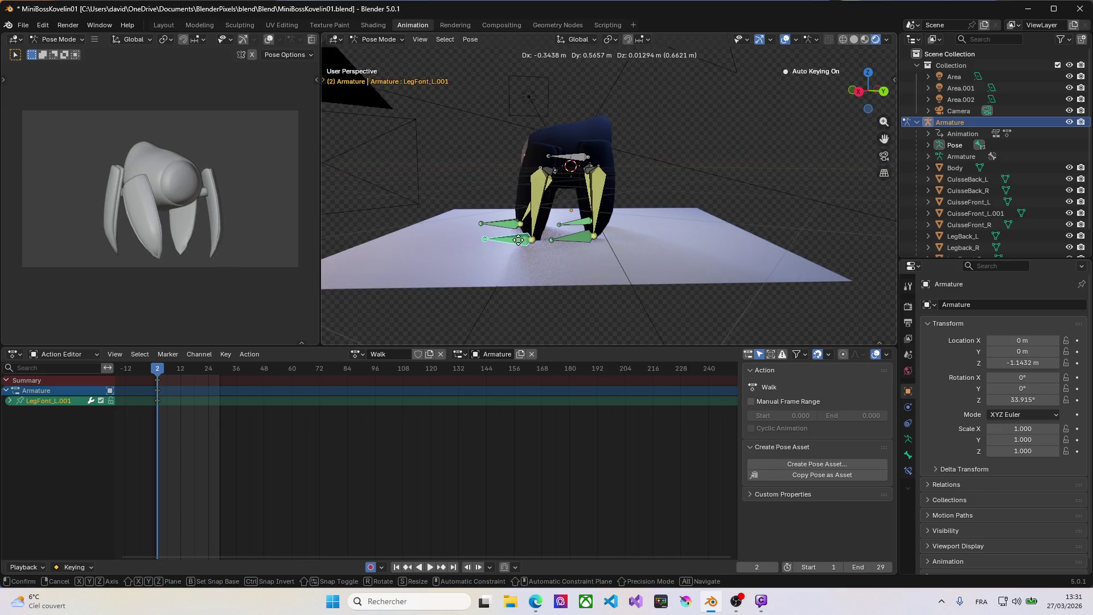
pyautogui.click(519, 240)
# Reposition the front right leg bone LegFont_R.001 at frame 2, checking from several angles.
pyautogui.moveTo(498, 235); pyautogui.dragTo(480, 247, button='middle')
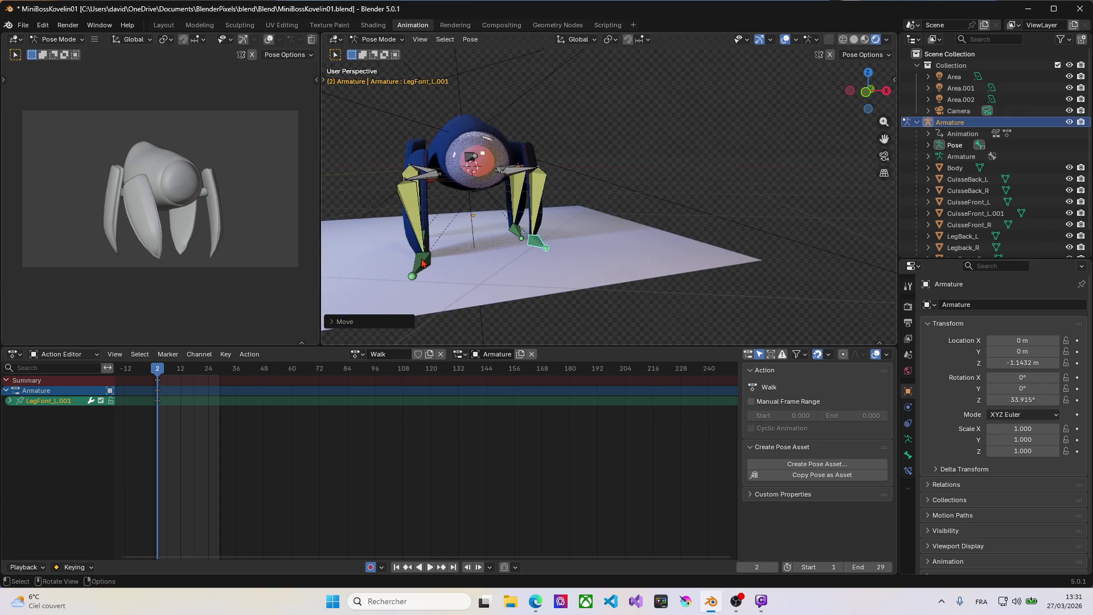
pyautogui.click(422, 263)
pyautogui.press('g')
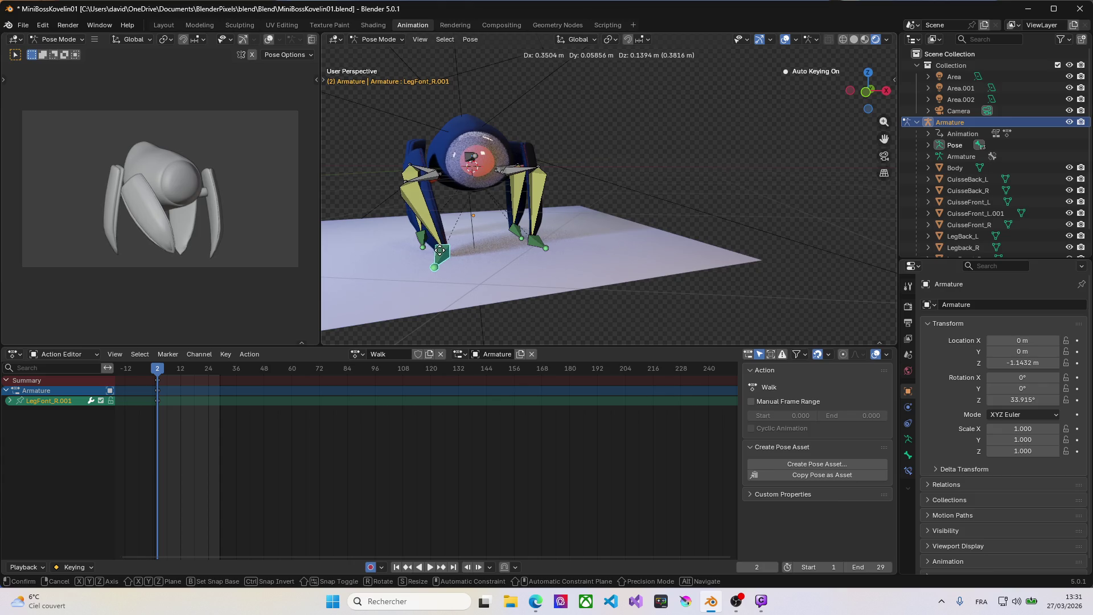
pyautogui.click(438, 253)
pyautogui.scroll(8, 440, 246)
pyautogui.scroll(-10, 441, 239)
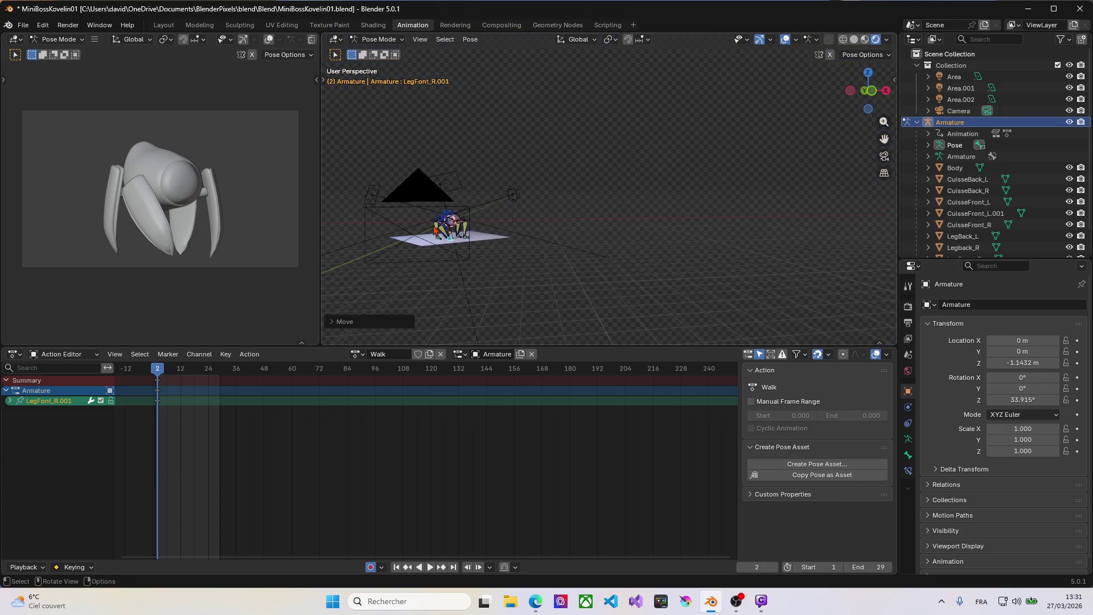
pyautogui.moveTo(441, 239); pyautogui.dragTo(453, 244, button='middle')
pyautogui.scroll(4, 452, 244)
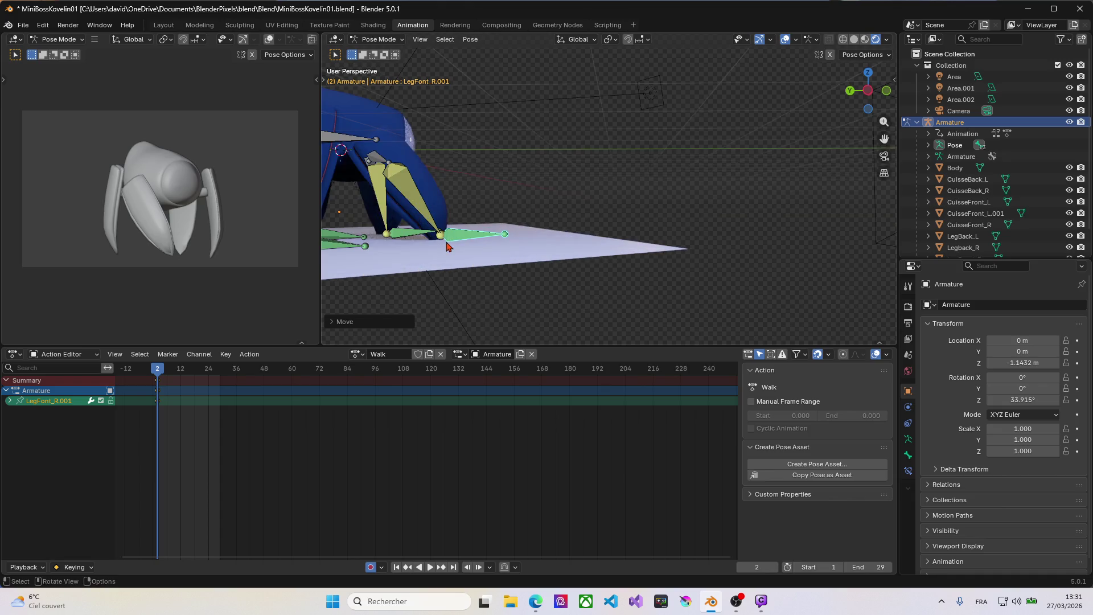
pyautogui.scroll(5, 462, 241)
pyautogui.scroll(3, 467, 239)
pyautogui.moveTo(468, 239); pyautogui.dragTo(535, 241, button='middle')
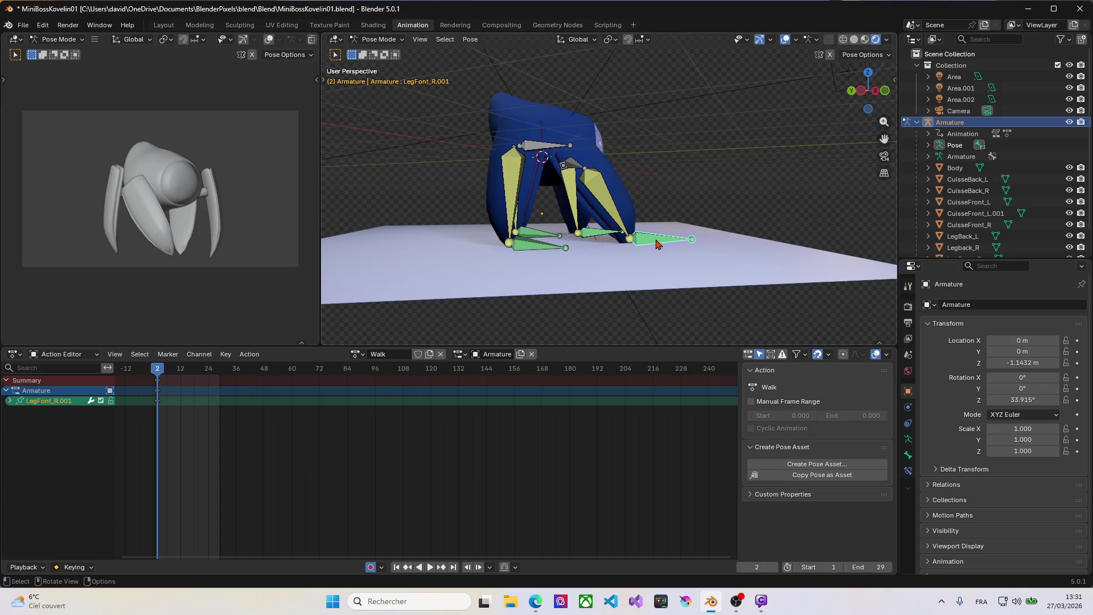
pyautogui.press('g')
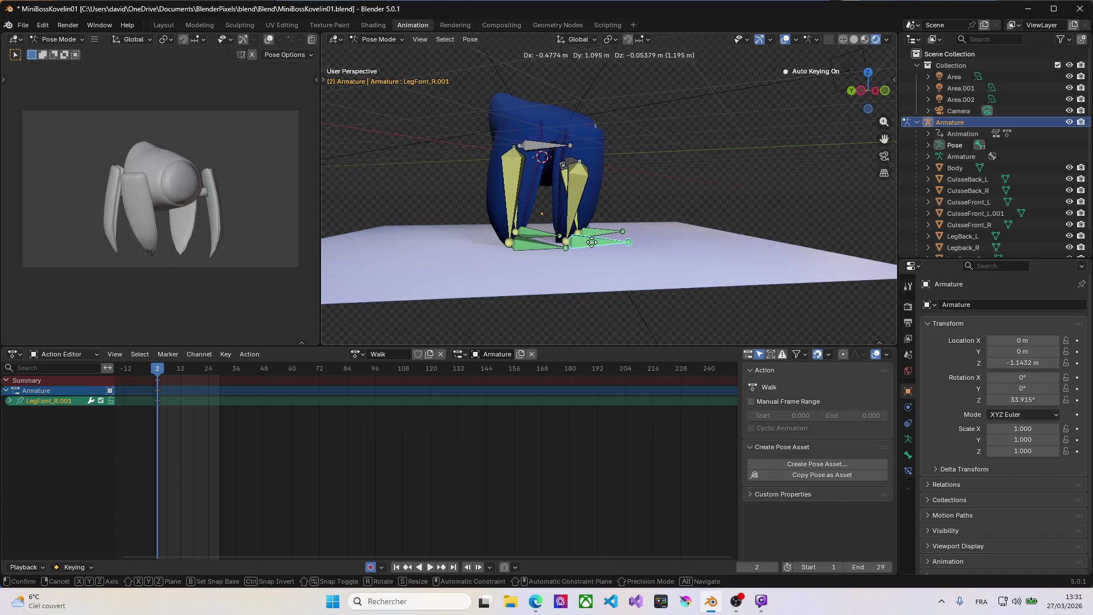
pyautogui.click(585, 248)
# Refine the LegFont_R.001 foot from a front view, then scrub the playhead toward frame 6.
pyautogui.moveTo(577, 238); pyautogui.dragTo(478, 230, button='middle')
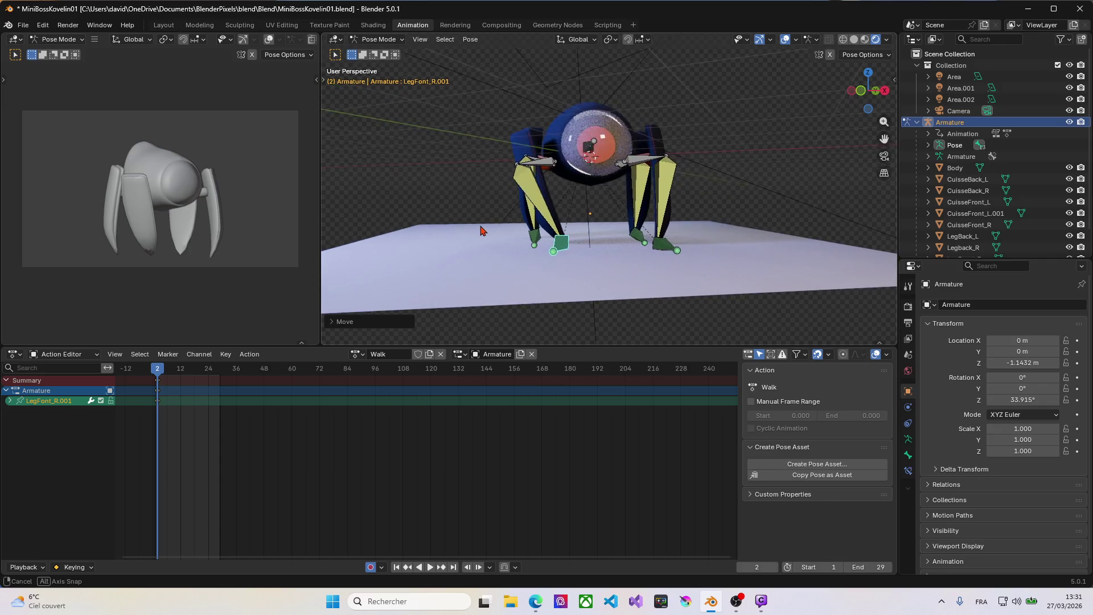
pyautogui.press('g')
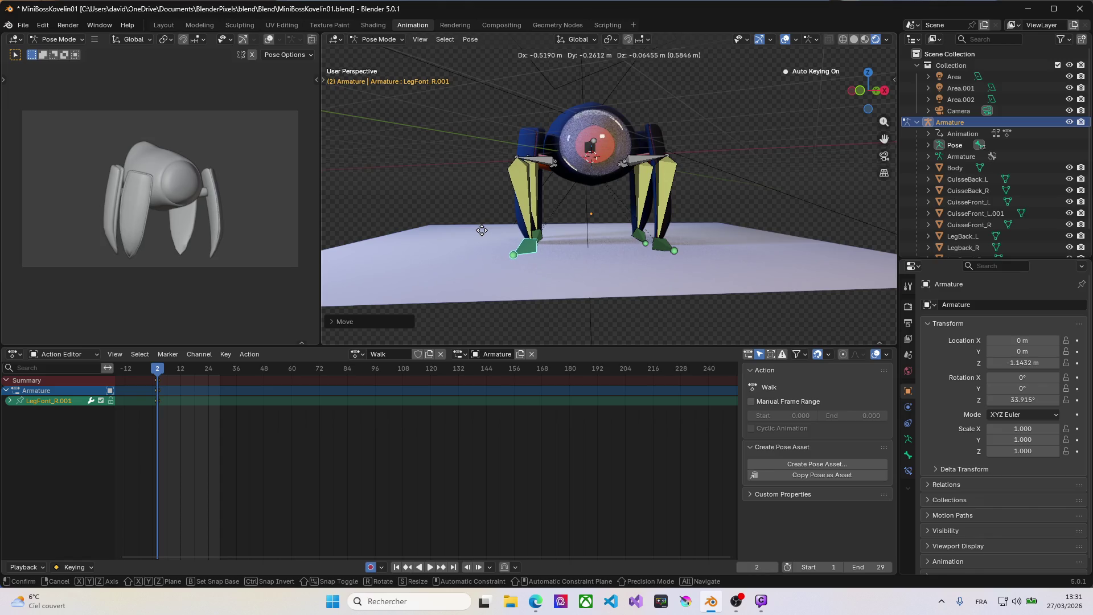
pyautogui.click(482, 230)
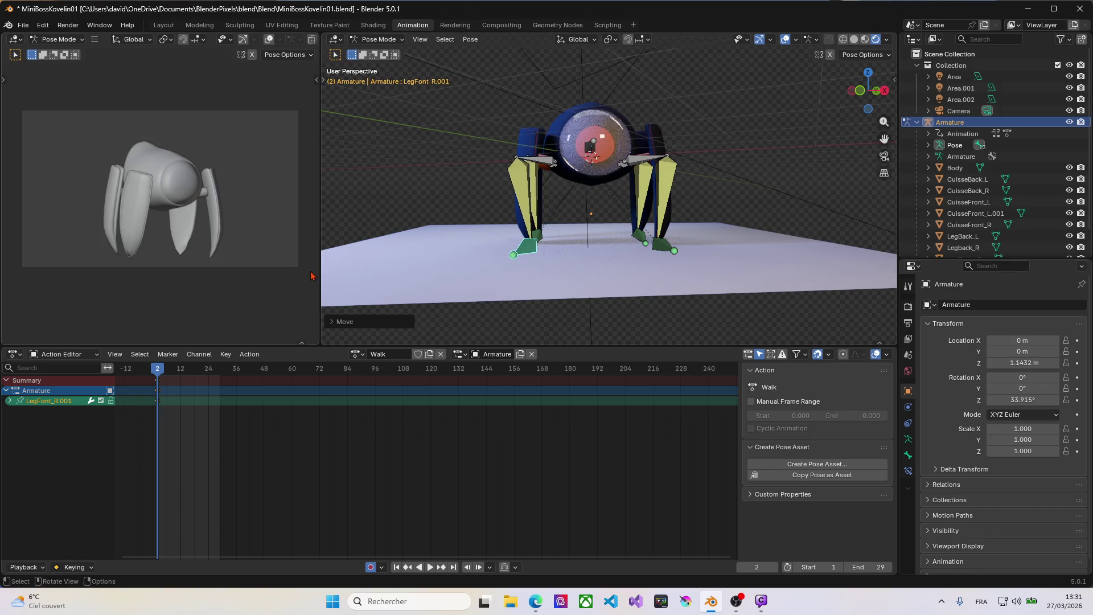
pyautogui.moveTo(158, 369); pyautogui.dragTo(170, 369)
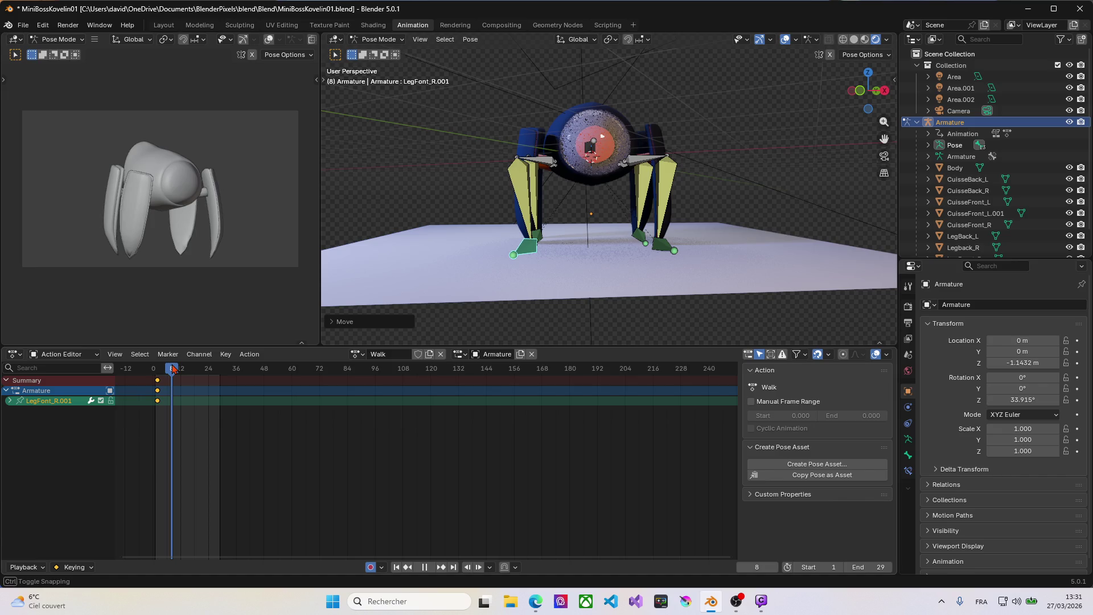
# Settle on frame 8 and key a new position for the LegFont_R.001 front foot.
pyautogui.moveTo(171, 369); pyautogui.dragTo(174, 369)
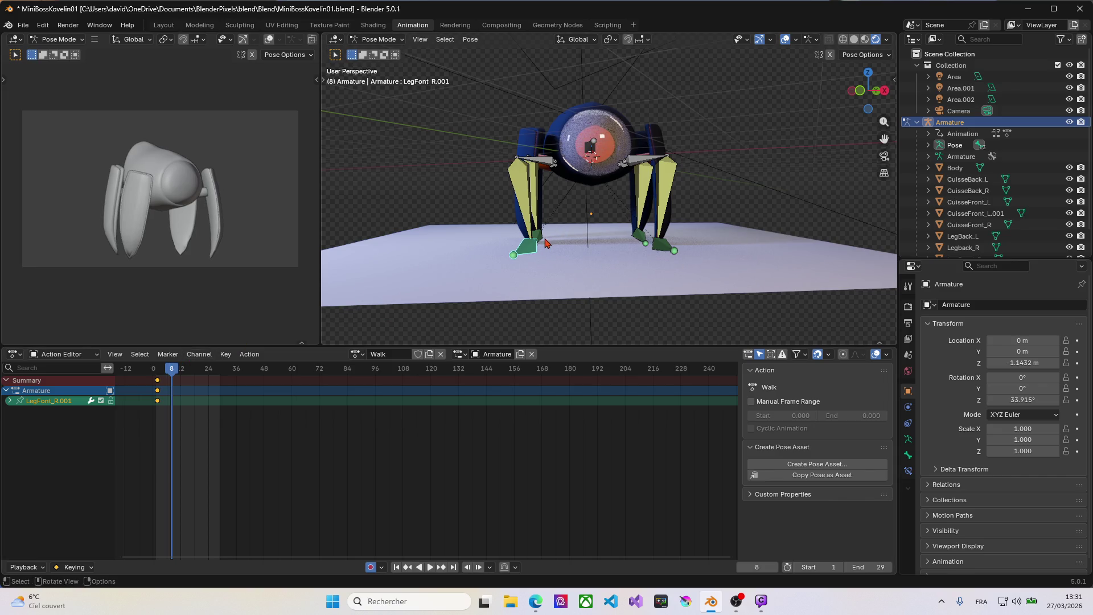
pyautogui.moveTo(499, 261); pyautogui.dragTo(624, 254, button='middle')
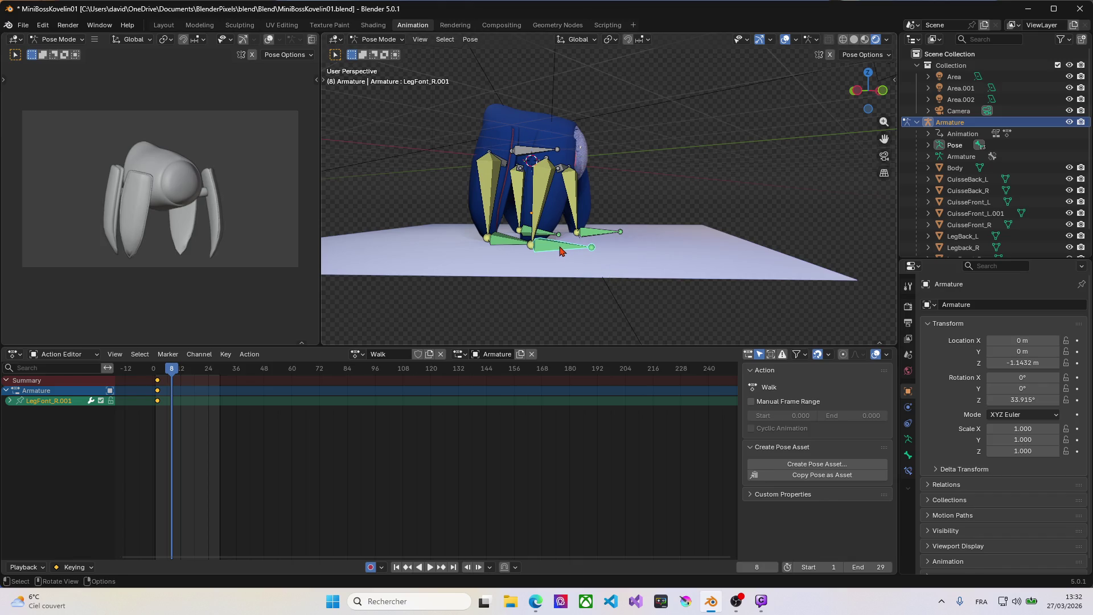
pyautogui.press('g')
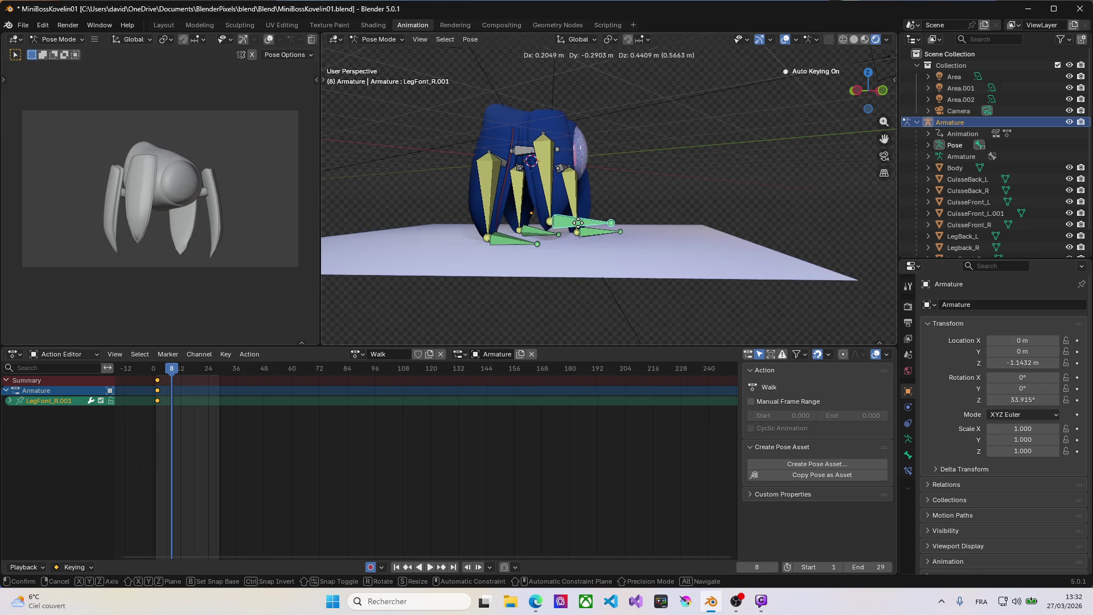
pyautogui.click(578, 223)
# Key a new position for the LegBack_L.001 back foot at frame 8.
pyautogui.moveTo(579, 223); pyautogui.dragTo(479, 218, button='middle')
pyautogui.click(661, 248)
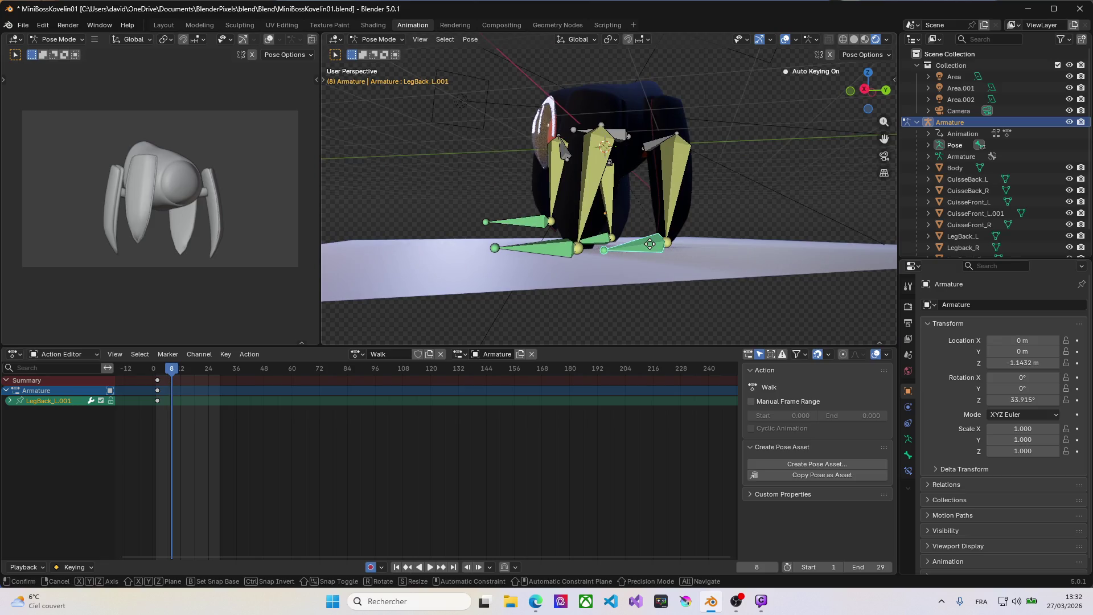
pyautogui.press('g')
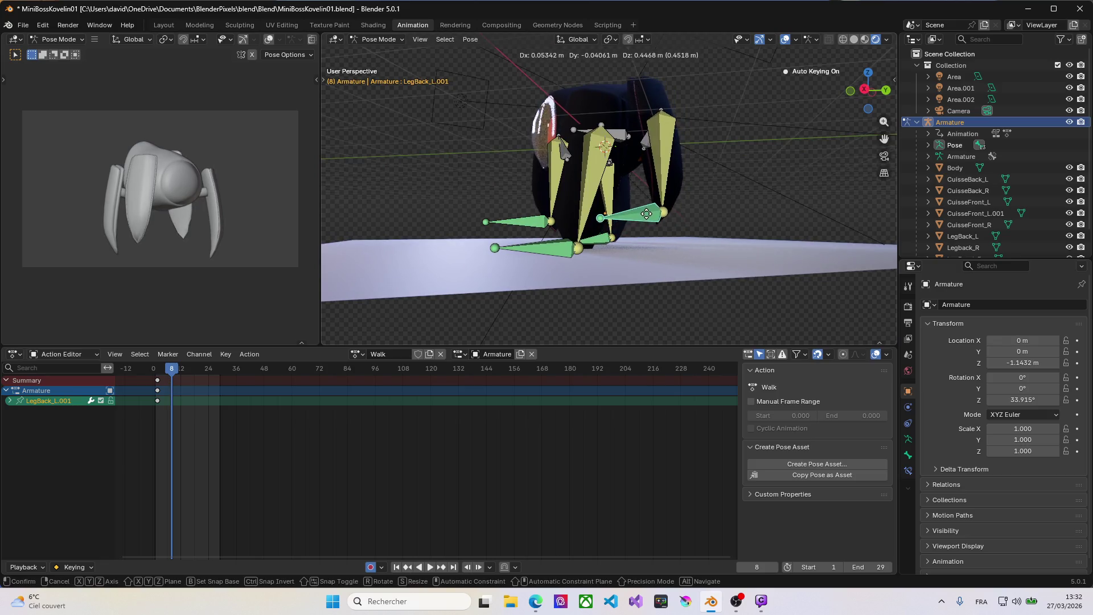
pyautogui.click(649, 219)
pyautogui.moveTo(506, 230); pyautogui.dragTo(634, 253, button='middle')
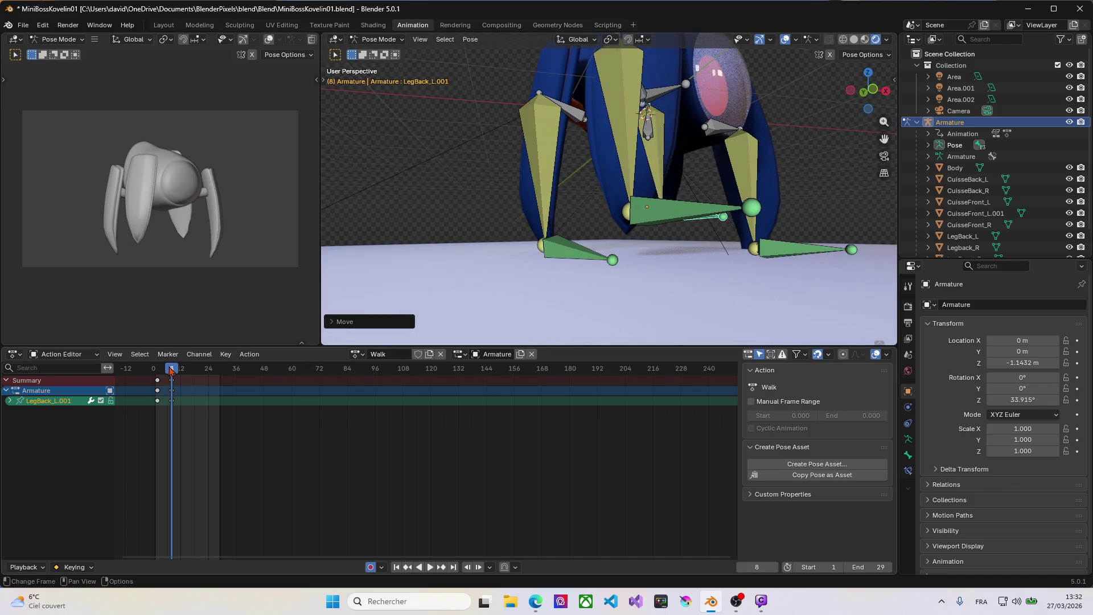
# Jump to frame 12 and key a new position for the LegFont_R.001 front foot.
pyautogui.moveTo(171, 369); pyautogui.dragTo(180, 370)
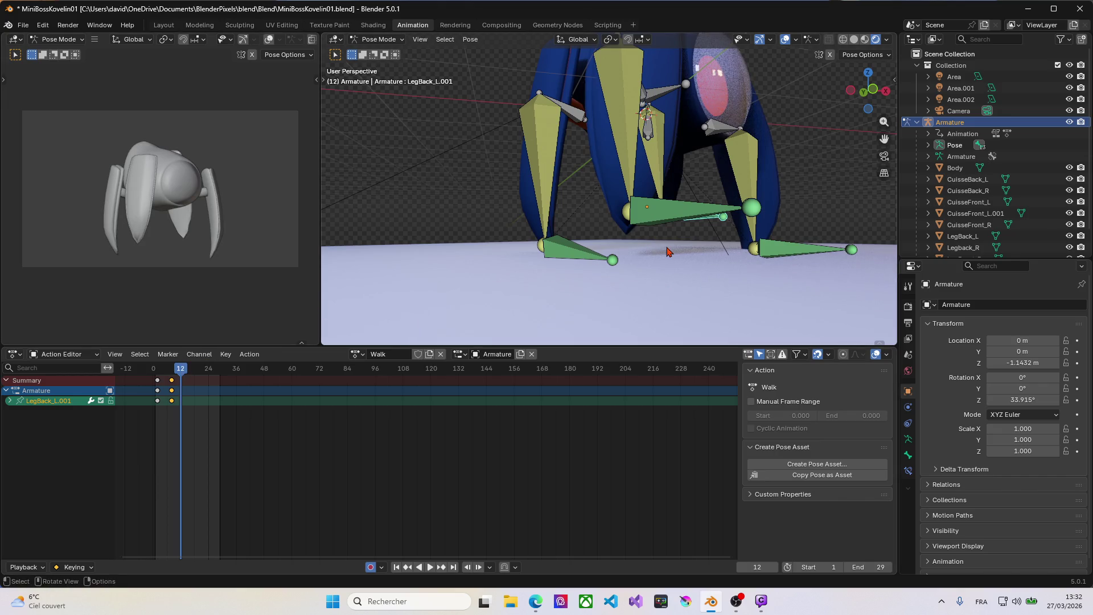
pyautogui.scroll(-6, 668, 251)
pyautogui.moveTo(669, 251); pyautogui.dragTo(712, 249, button='middle')
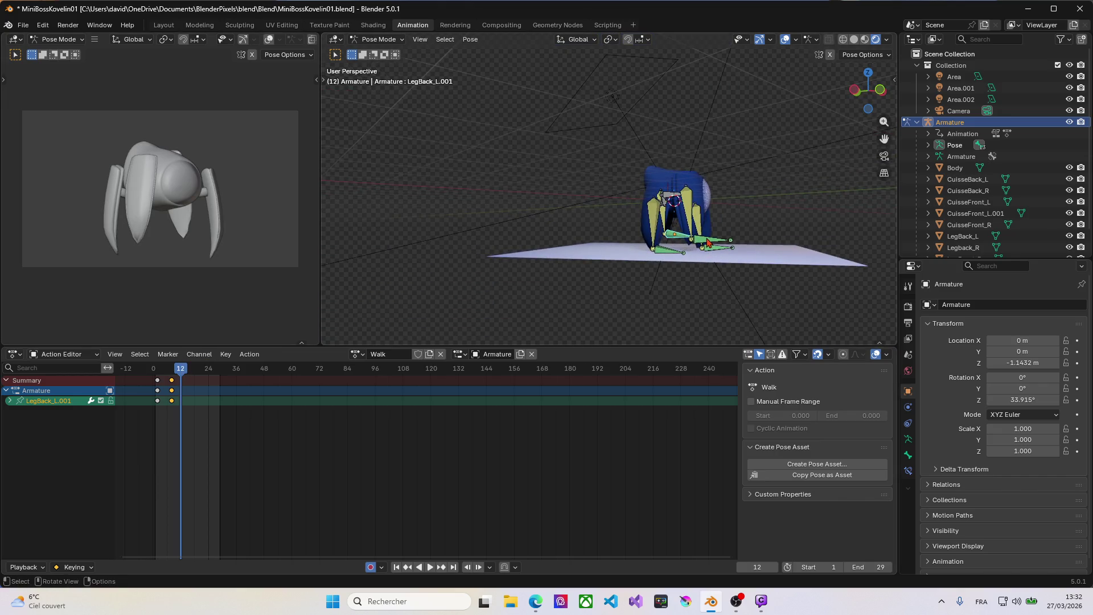
pyautogui.click(709, 244)
pyautogui.press('g')
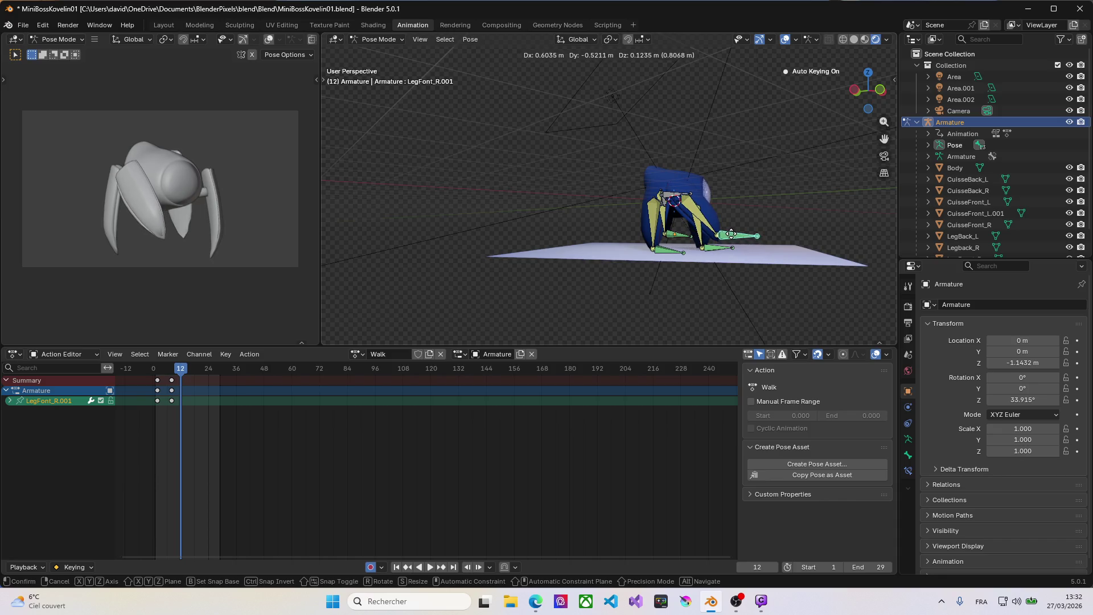
pyautogui.click(731, 234)
# Key a new position for the LegBack_L.001 back foot at frame 12.
pyautogui.moveTo(732, 233)
pyautogui.mouseDown(button='middle')
pyautogui.moveTo(500, 228)
pyautogui.moveTo(617, 238)
pyautogui.mouseUp(button='middle')
pyautogui.click(760, 239)
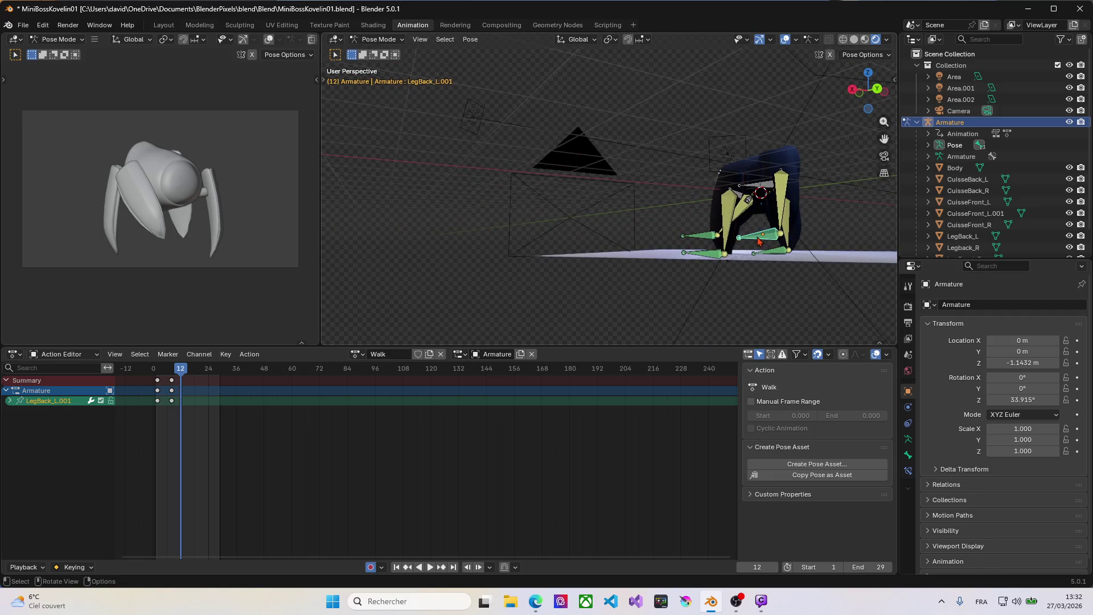
pyautogui.press('g')
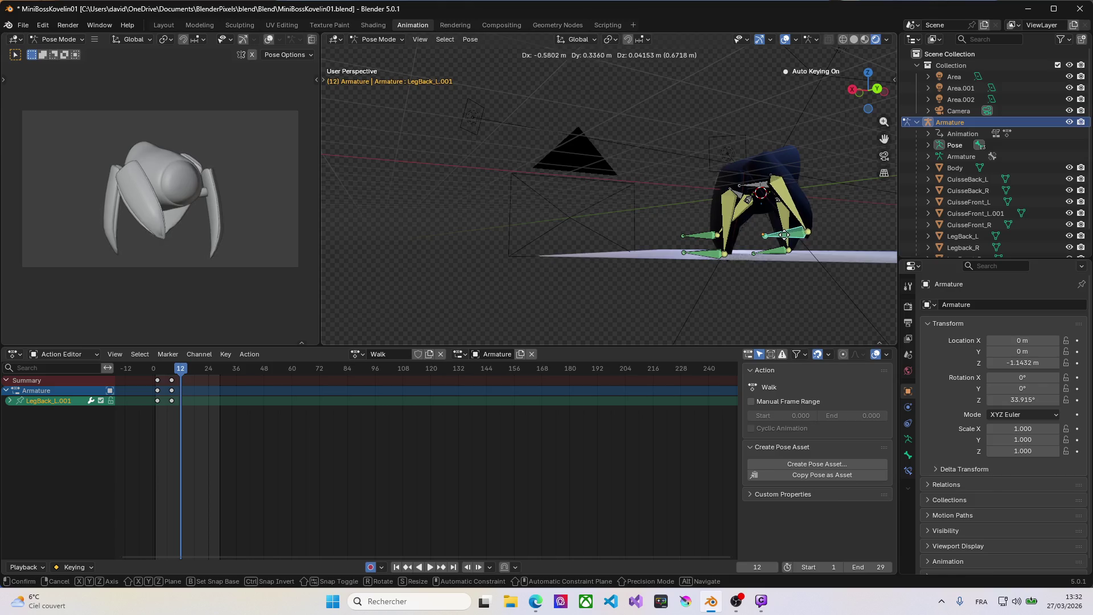
pyautogui.click(792, 237)
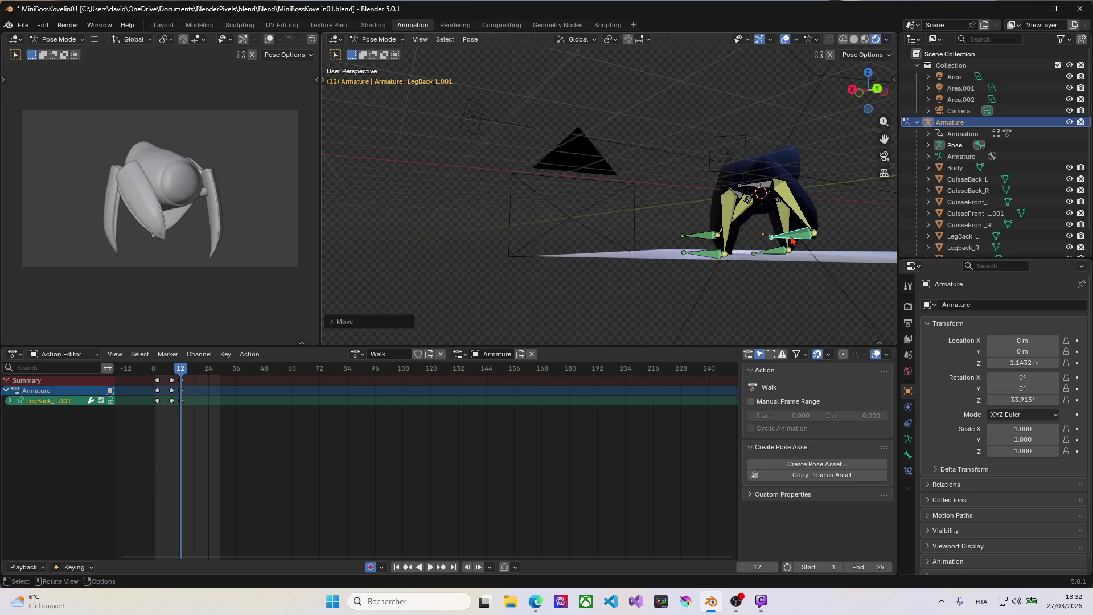
# Advance to frame 18 and key a new position for the LegFont_R.001 front foot.
pyautogui.moveTo(183, 373); pyautogui.dragTo(196, 373)
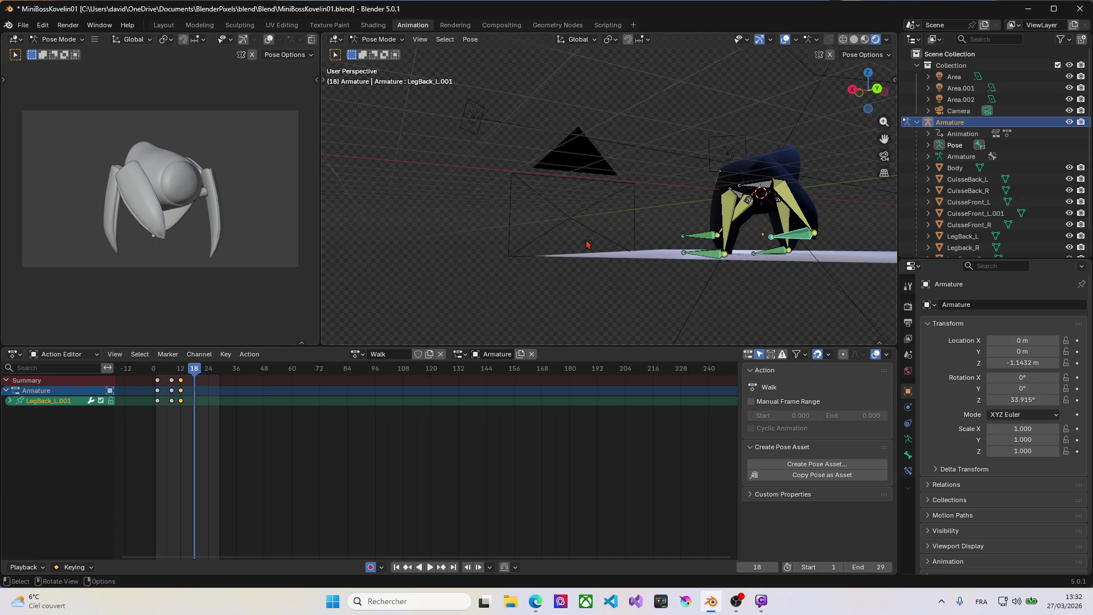
pyautogui.moveTo(586, 244)
pyautogui.mouseDown(button='middle')
pyautogui.moveTo(755, 248)
pyautogui.moveTo(644, 242)
pyautogui.moveTo(571, 257)
pyautogui.mouseUp(button='middle')
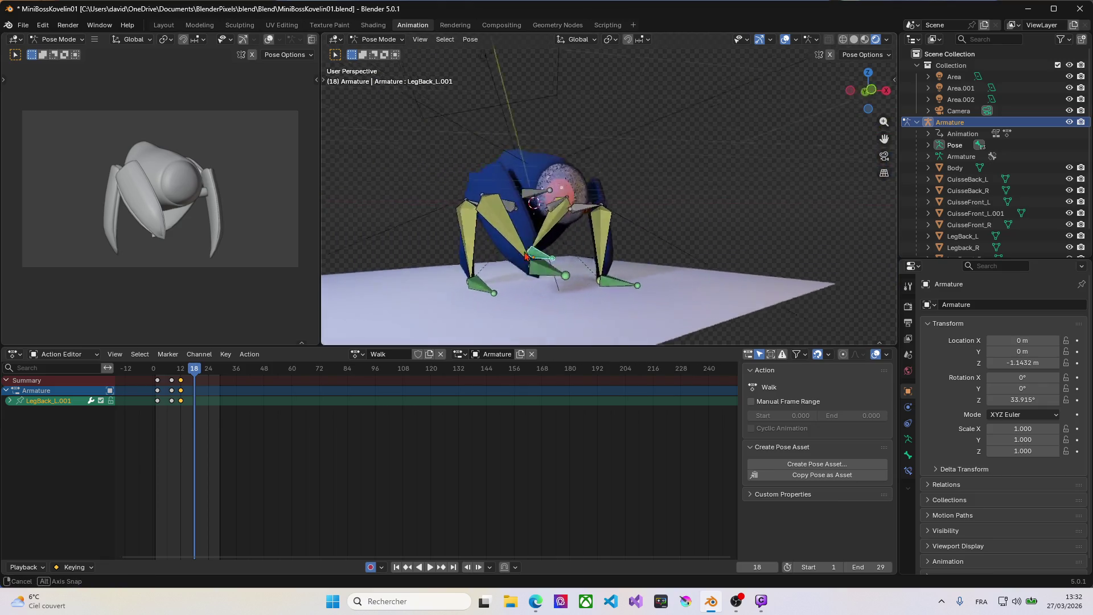
pyautogui.click(657, 268)
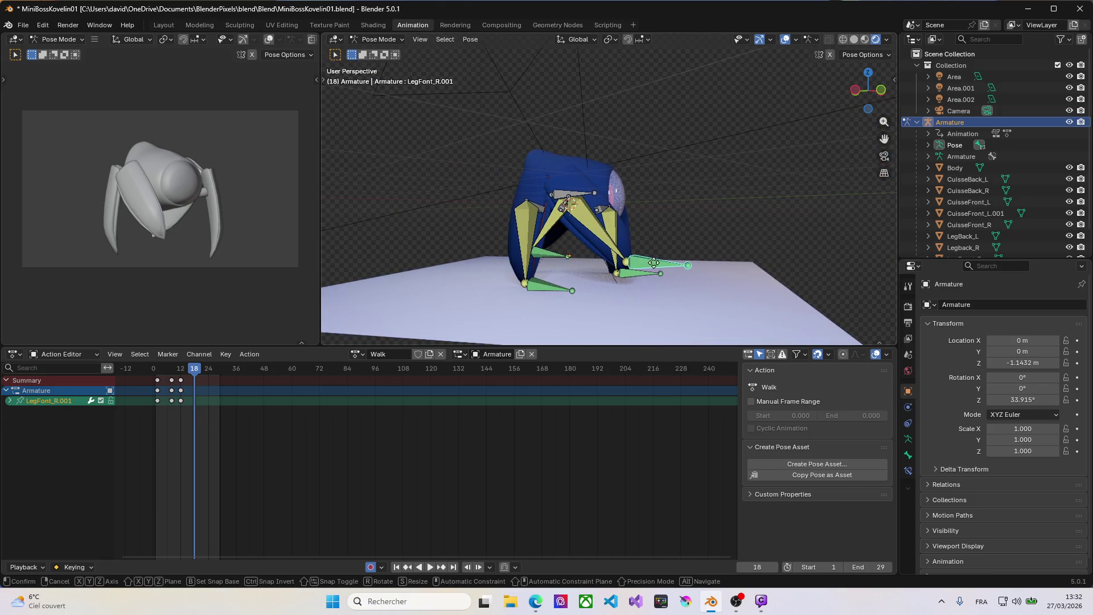
pyautogui.press('g')
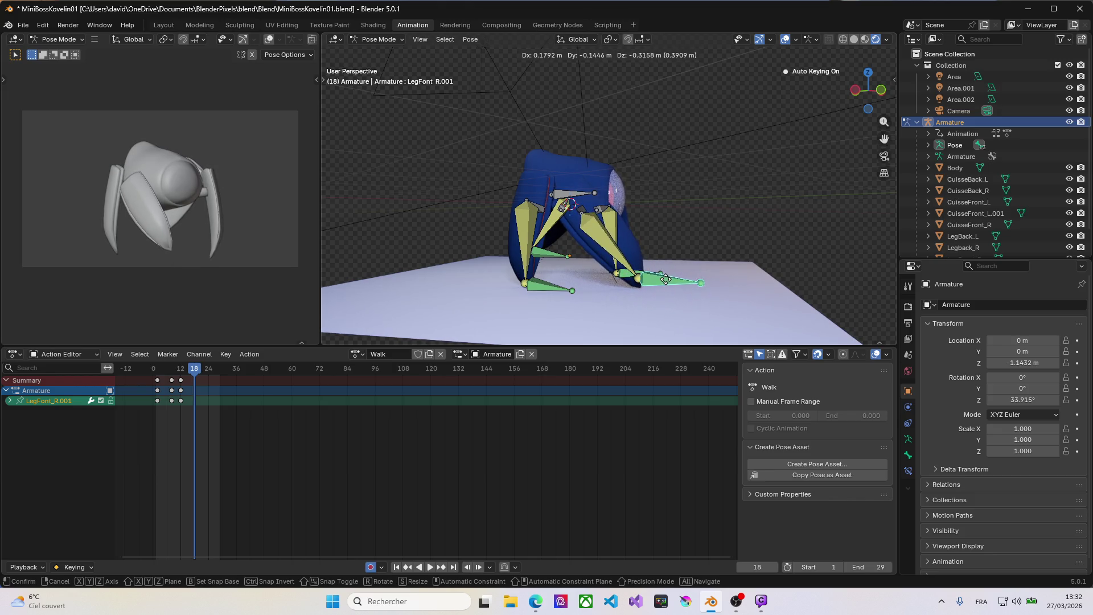
pyautogui.click(665, 280)
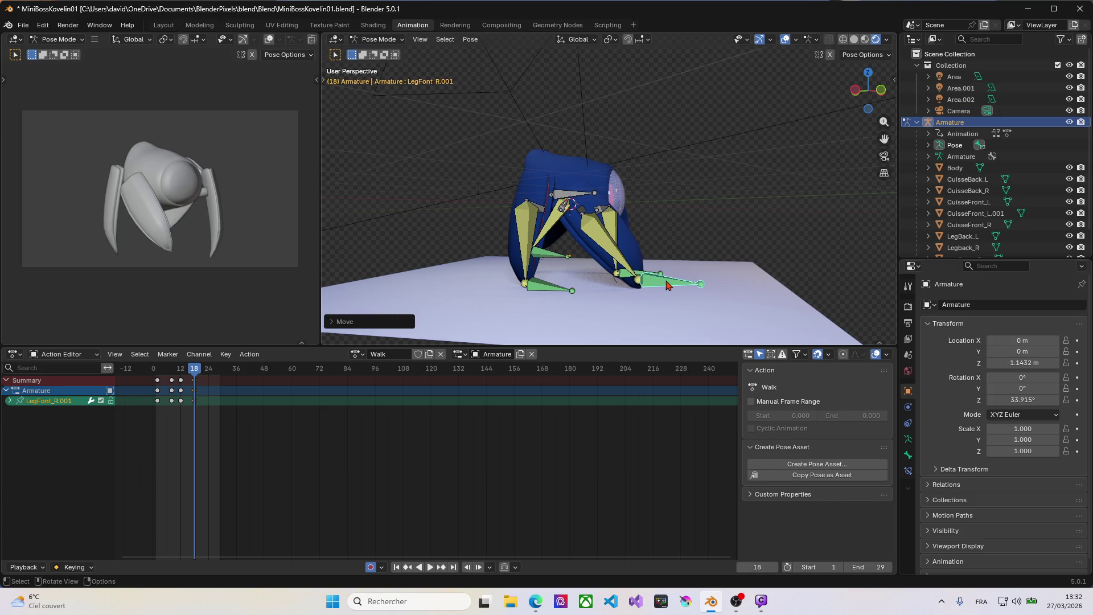
# Key a new position for the LegBack_L.001 back foot at frame 18.
pyautogui.moveTo(695, 261)
pyautogui.mouseDown(button='middle')
pyautogui.moveTo(485, 249)
pyautogui.moveTo(496, 250)
pyautogui.mouseUp(button='middle')
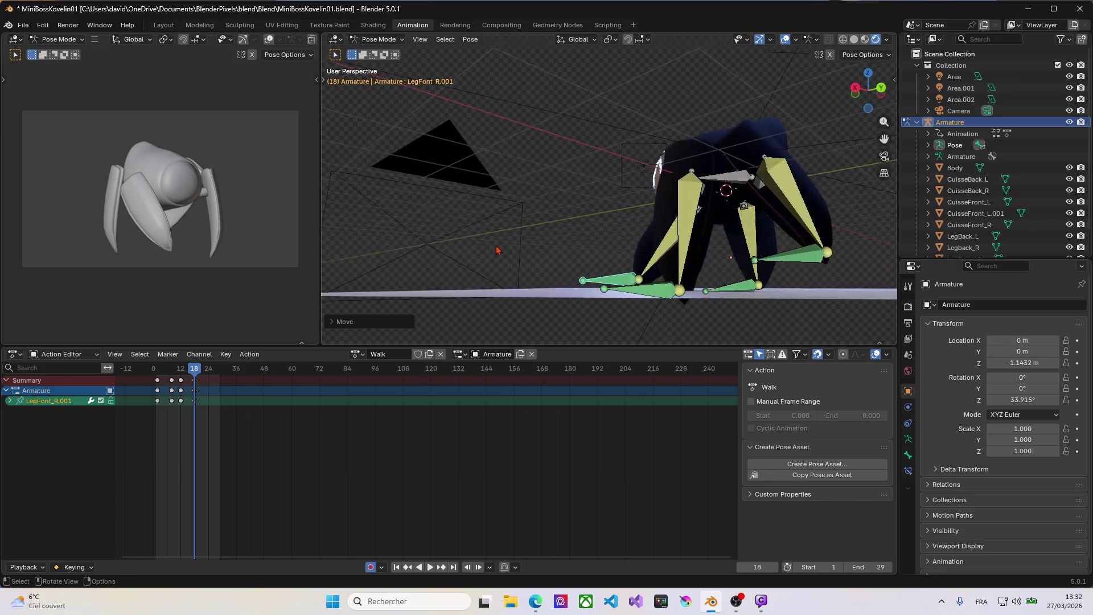
pyautogui.click(799, 264)
pyautogui.press('g')
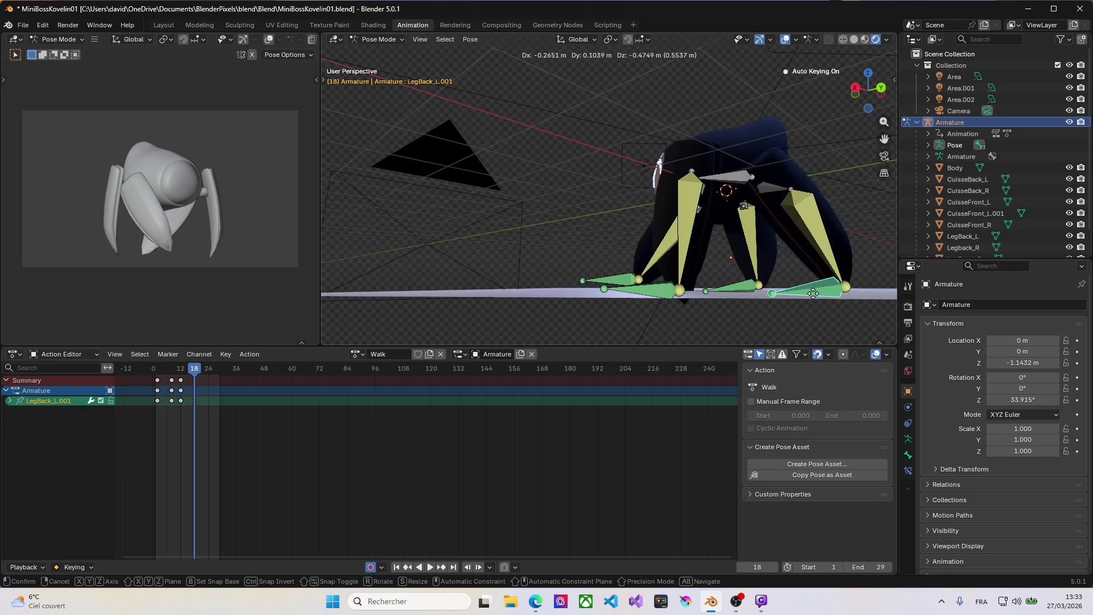
pyautogui.click(815, 301)
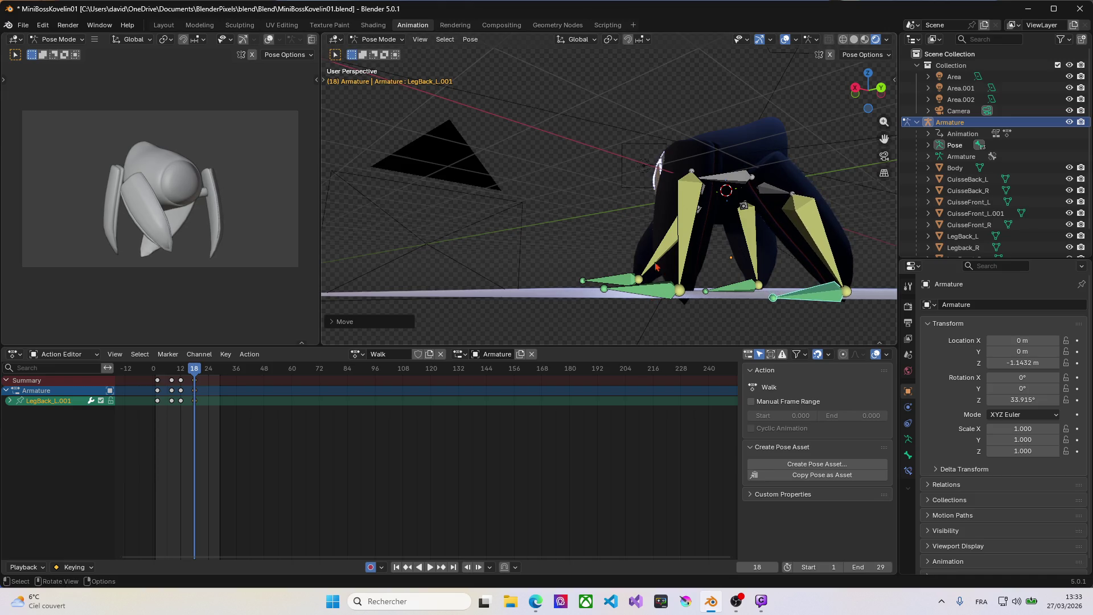
pyautogui.moveTo(657, 267); pyautogui.dragTo(760, 285, button='middle')
pyautogui.scroll(-5, 769, 282)
pyautogui.scroll(-2, 787, 275)
pyautogui.scroll(-1, 800, 270)
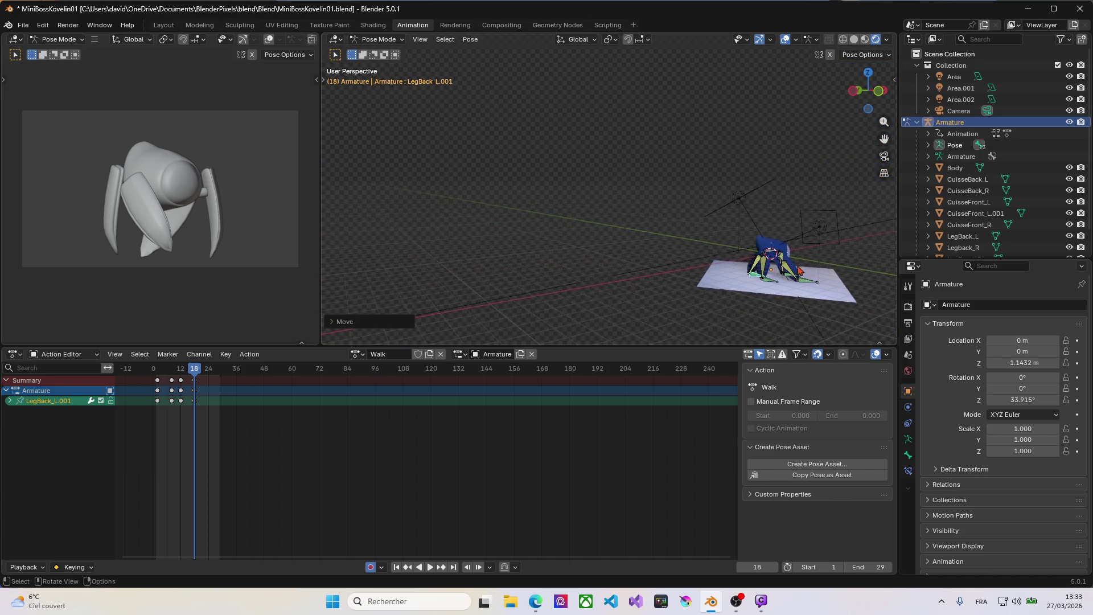
pyautogui.scroll(5, 786, 280)
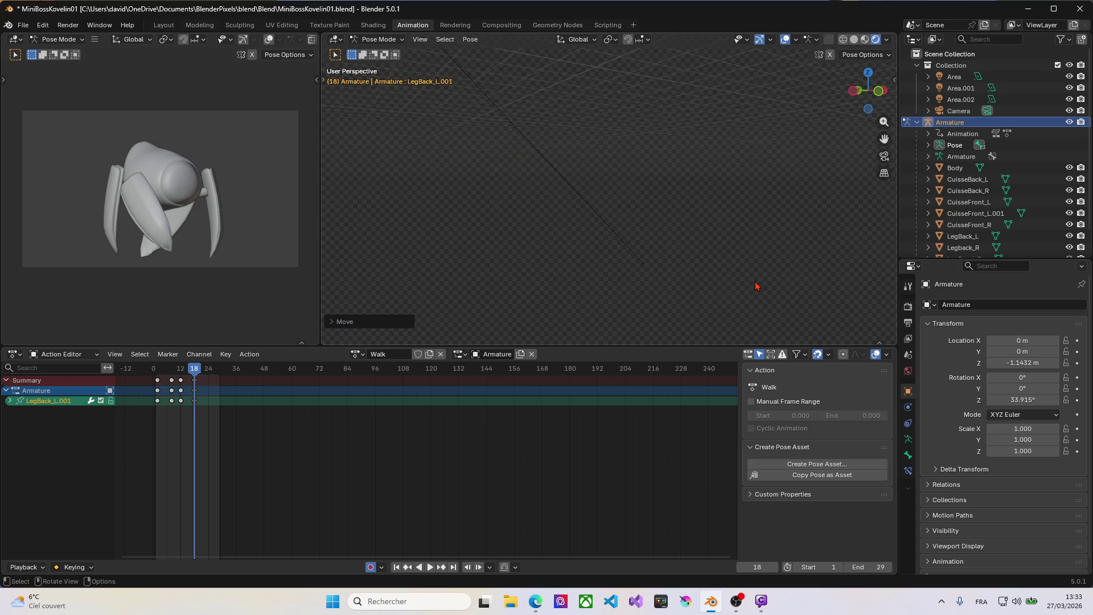
pyautogui.scroll(-3, 756, 287)
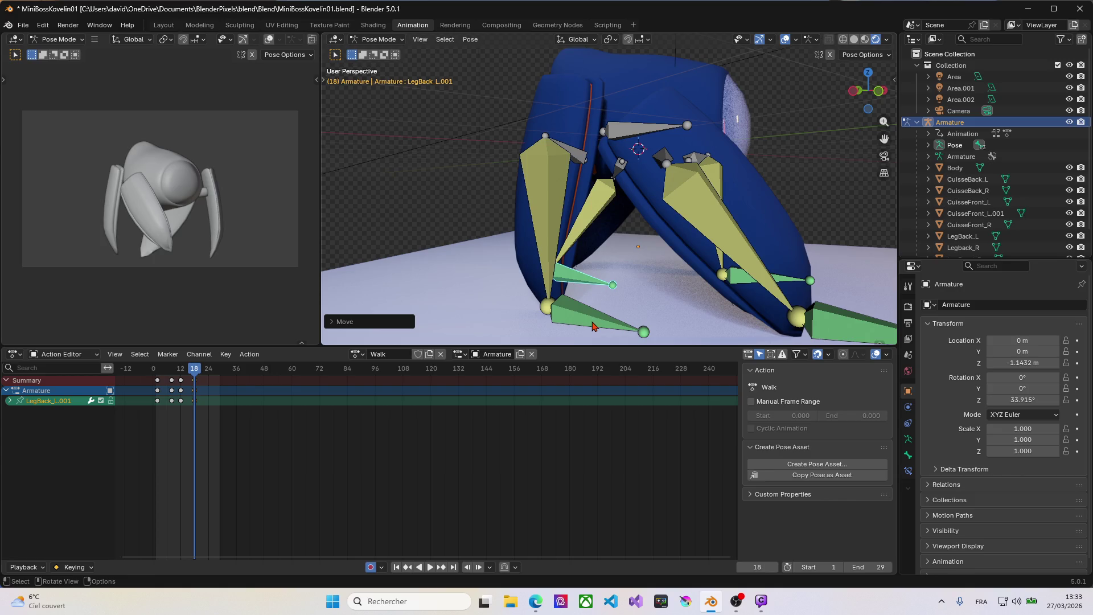
# Key a new position for the LegBack_R.001 back foot at frame 18 and reframe the whole scene.
pyautogui.click(593, 326)
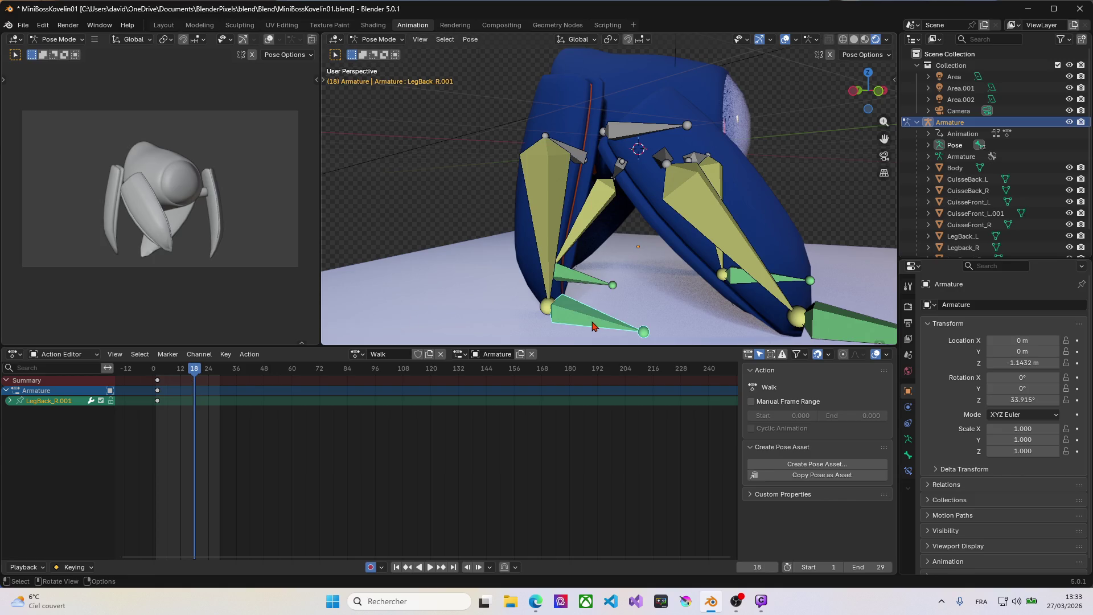
pyautogui.press('g')
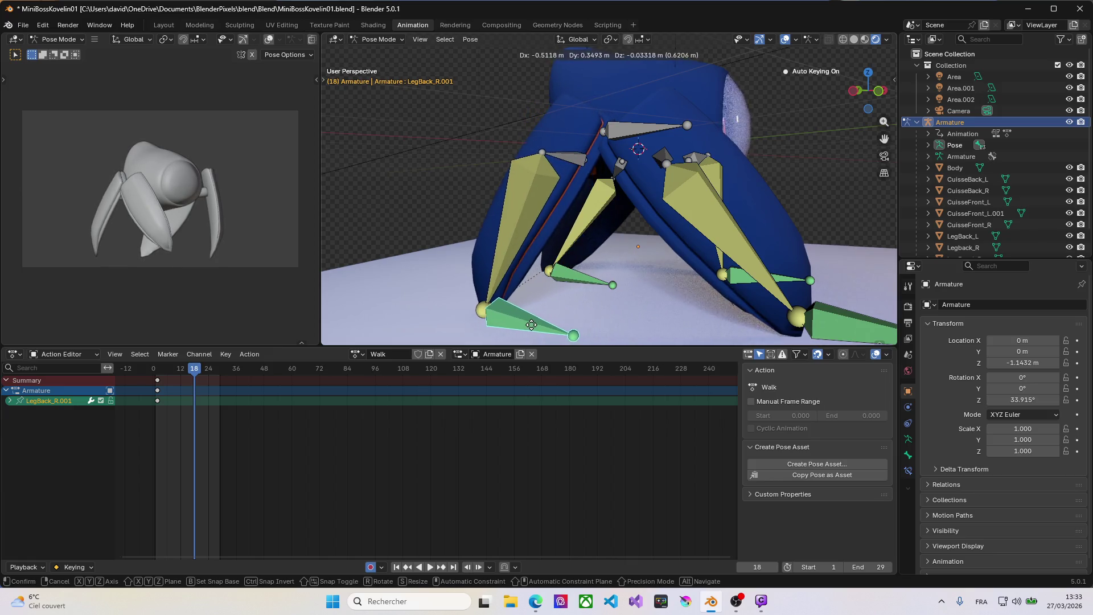
pyautogui.click(526, 335)
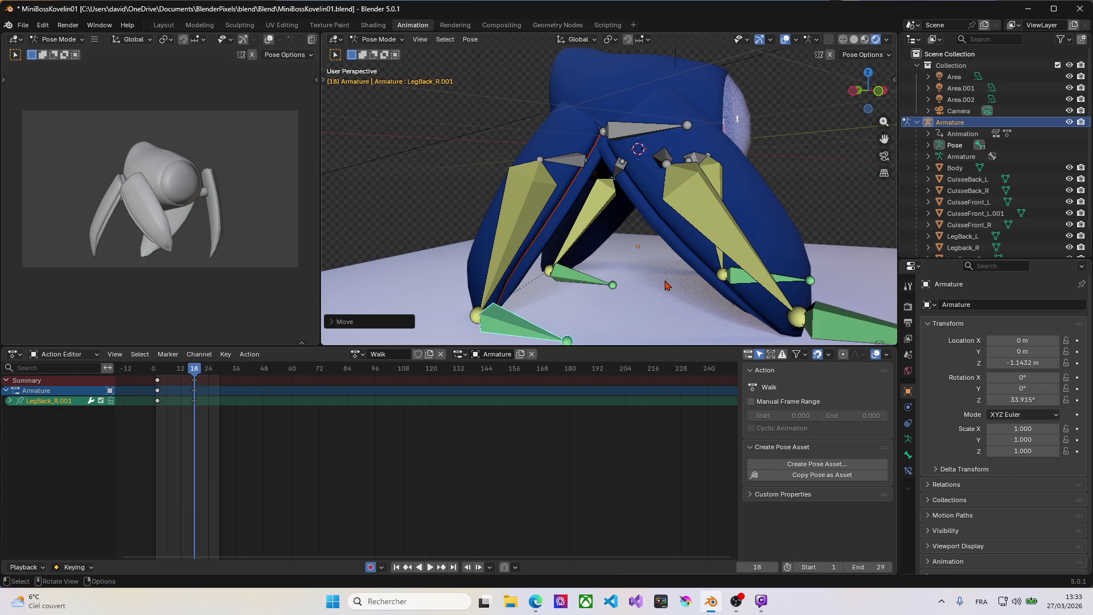
pyautogui.moveTo(666, 286); pyautogui.dragTo(528, 280, button='middle')
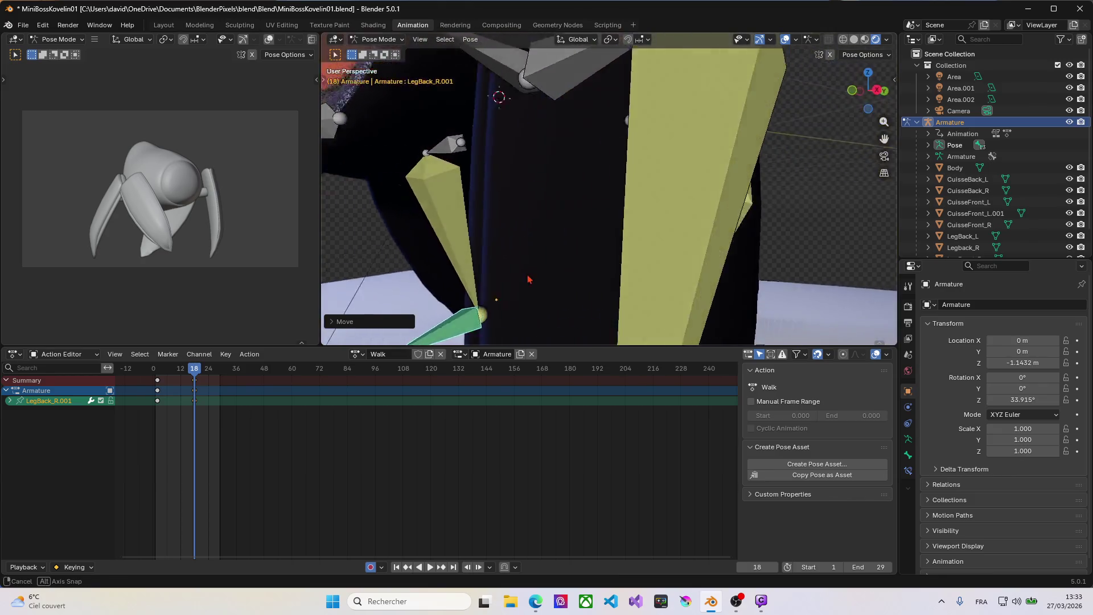
pyautogui.moveTo(528, 279); pyautogui.dragTo(505, 285, button='middle')
pyautogui.press('Home')
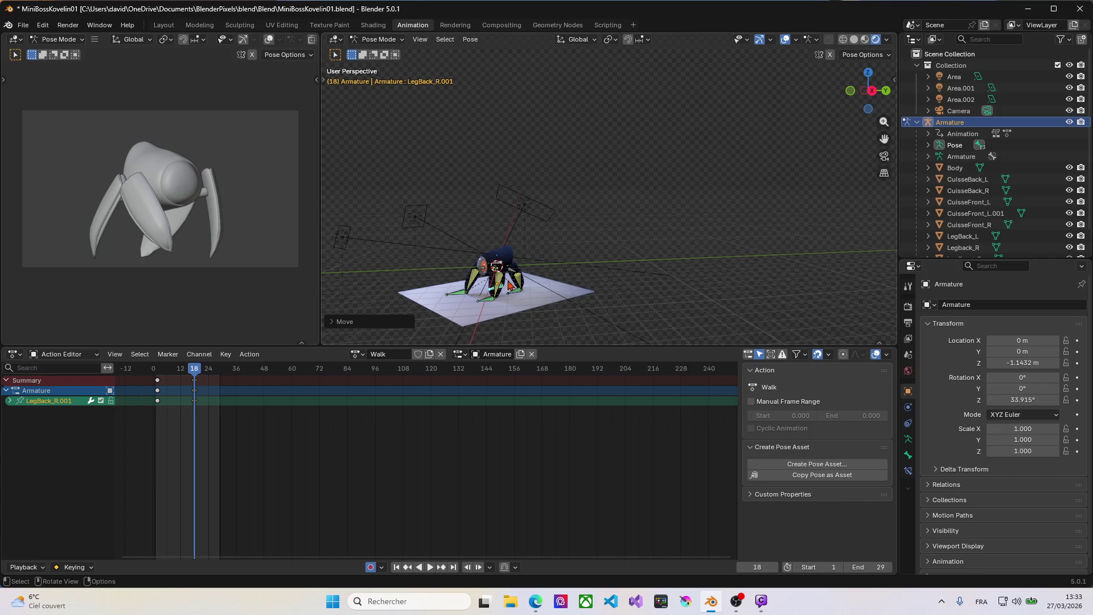
pyautogui.scroll(2, 512, 286)
pyautogui.scroll(6, 460, 307)
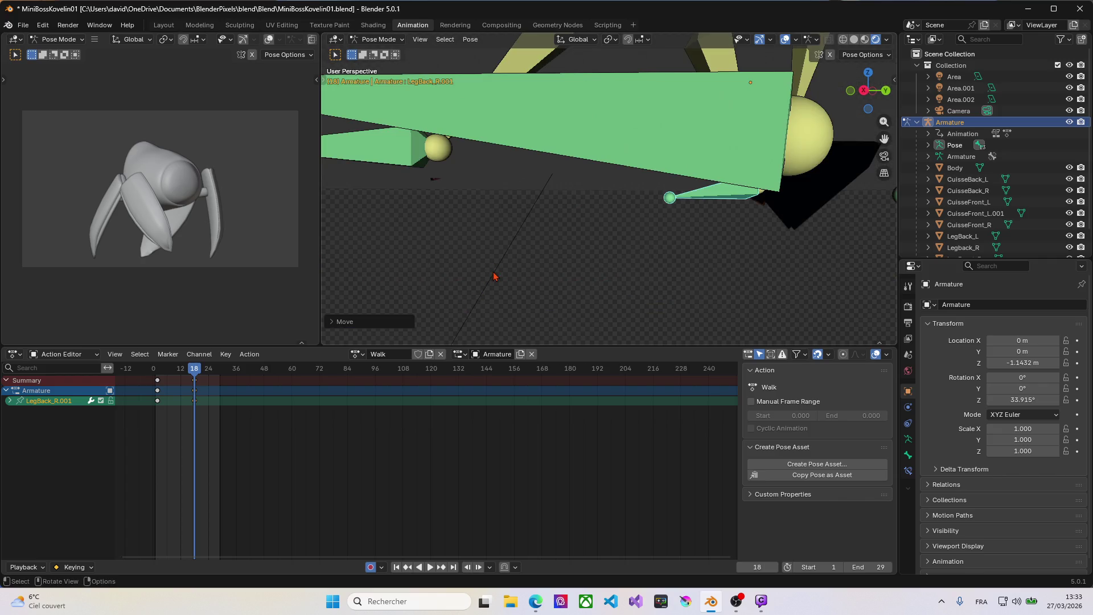
# Key a new position for the LegFont_L.001 front foot at frame 18.
pyautogui.press('Home')
pyautogui.click(503, 254)
pyautogui.press('g')
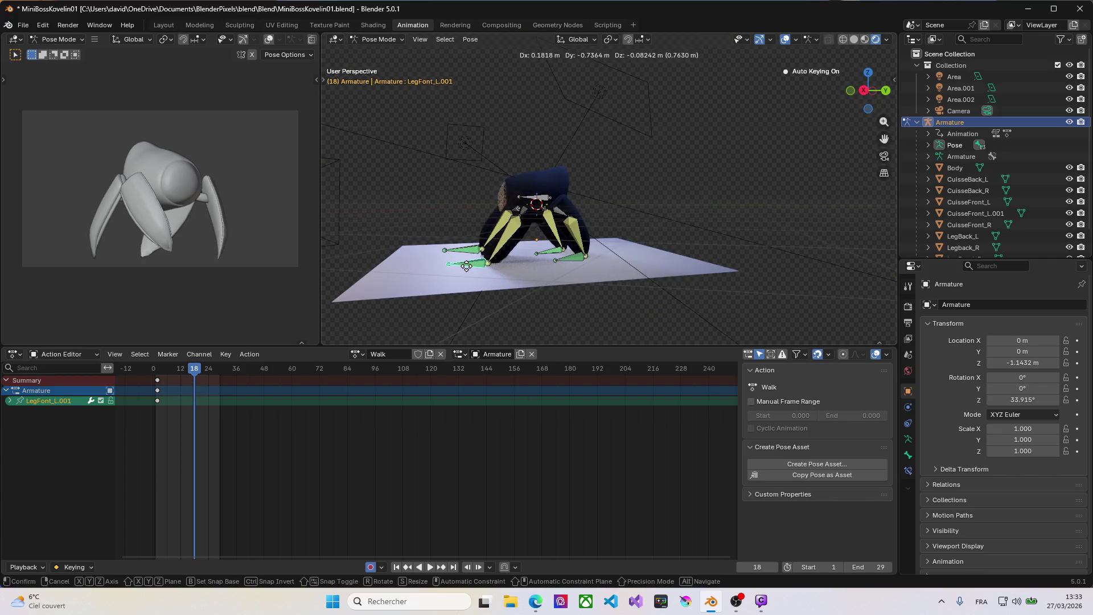
pyautogui.click(465, 266)
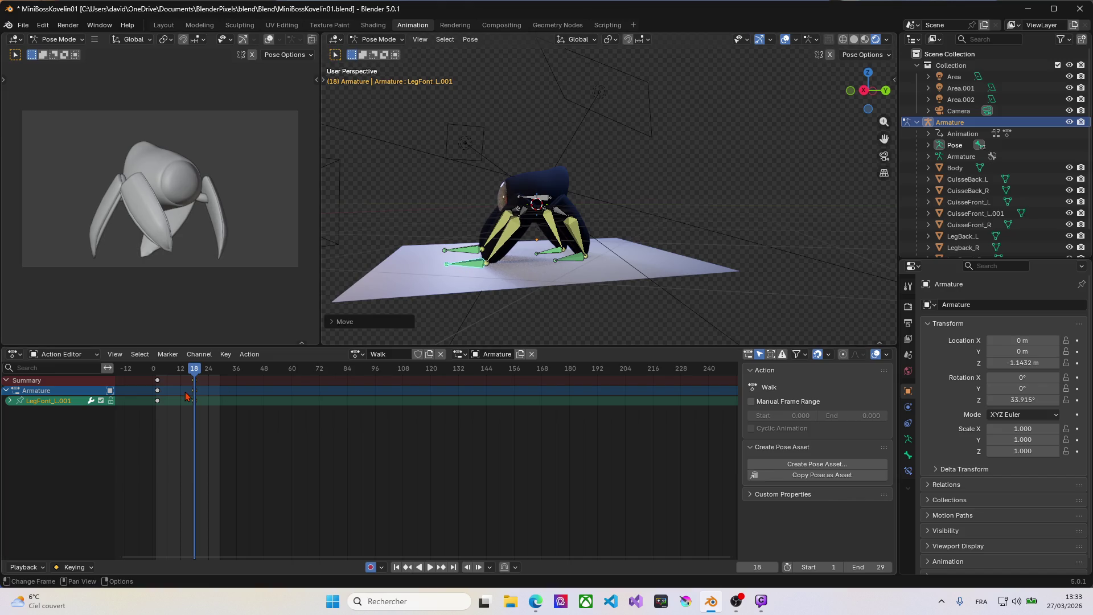
# Scrub through the walk to review the timing, stop at frame 24 and begin moving LegFont_R.001.
pyautogui.moveTo(193, 370)
pyautogui.mouseDown()
pyautogui.moveTo(157, 377)
pyautogui.moveTo(197, 386)
pyautogui.moveTo(212, 376)
pyautogui.mouseUp()
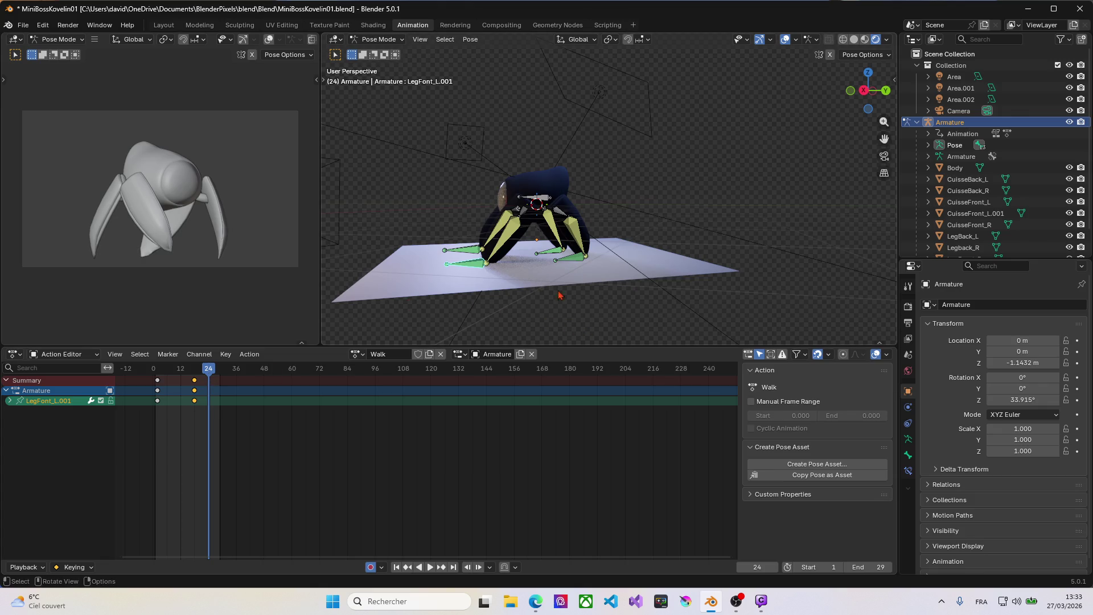
pyautogui.moveTo(185, 384); pyautogui.dragTo(208, 386)
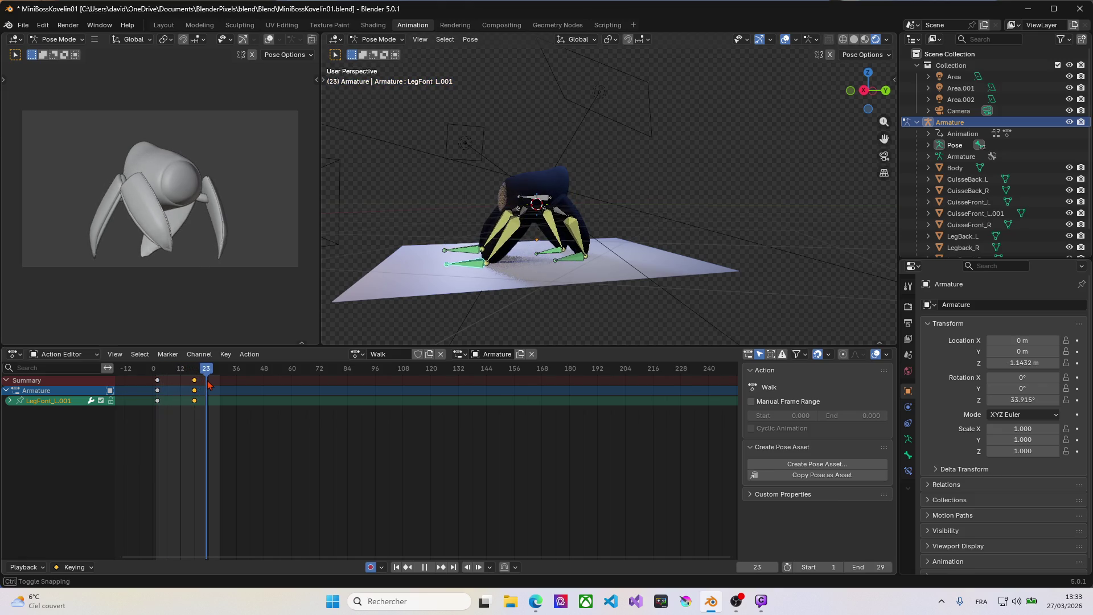
pyautogui.moveTo(209, 385); pyautogui.dragTo(212, 385)
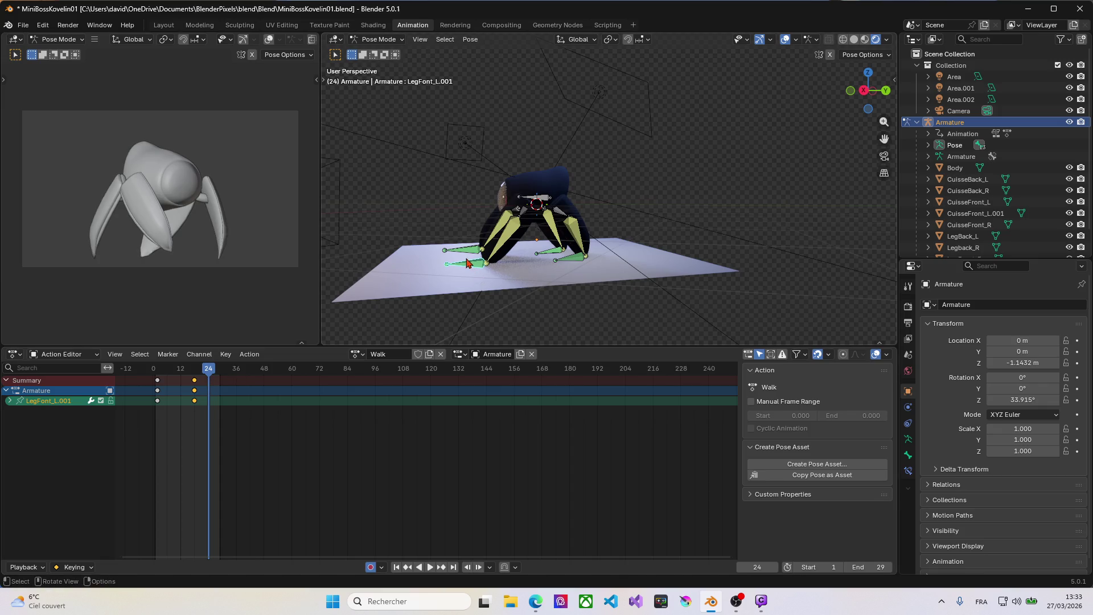
pyautogui.press('g')
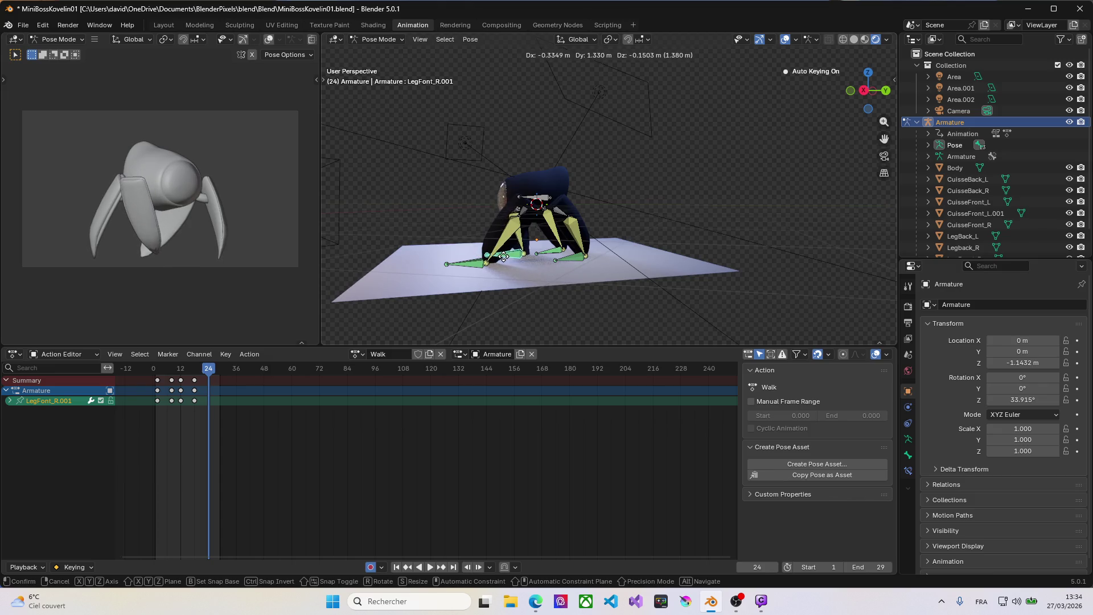
# Undo the first LegFont_R.001 move at frame 24 and reposition the foot from a lower side view.
pyautogui.click(512, 257)
pyautogui.moveTo(513, 257); pyautogui.dragTo(568, 260, button='middle')
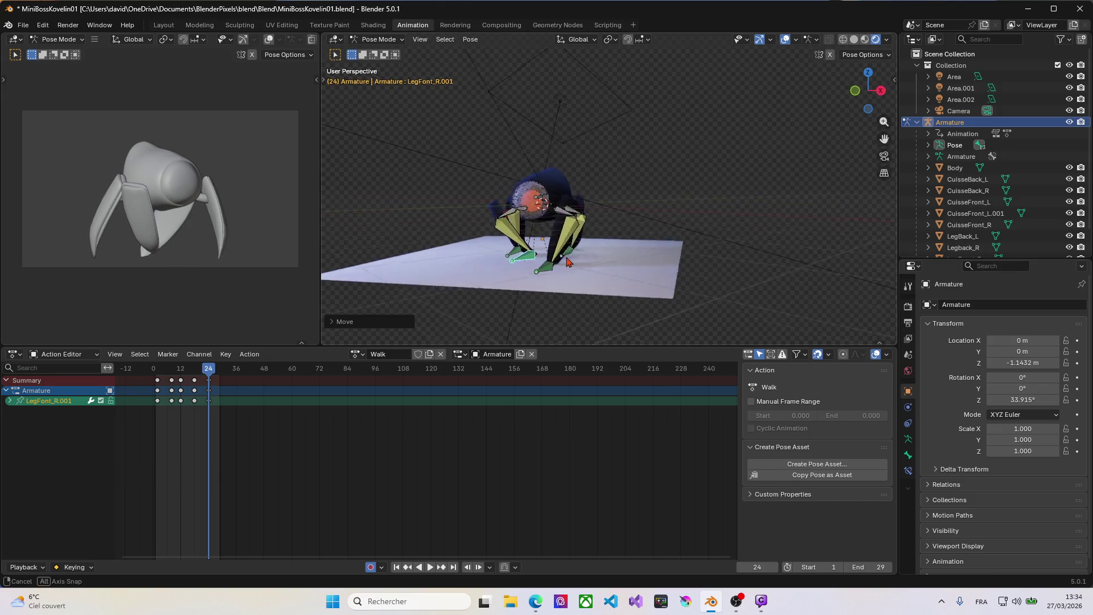
pyautogui.hotkey('ctrl', 'z')
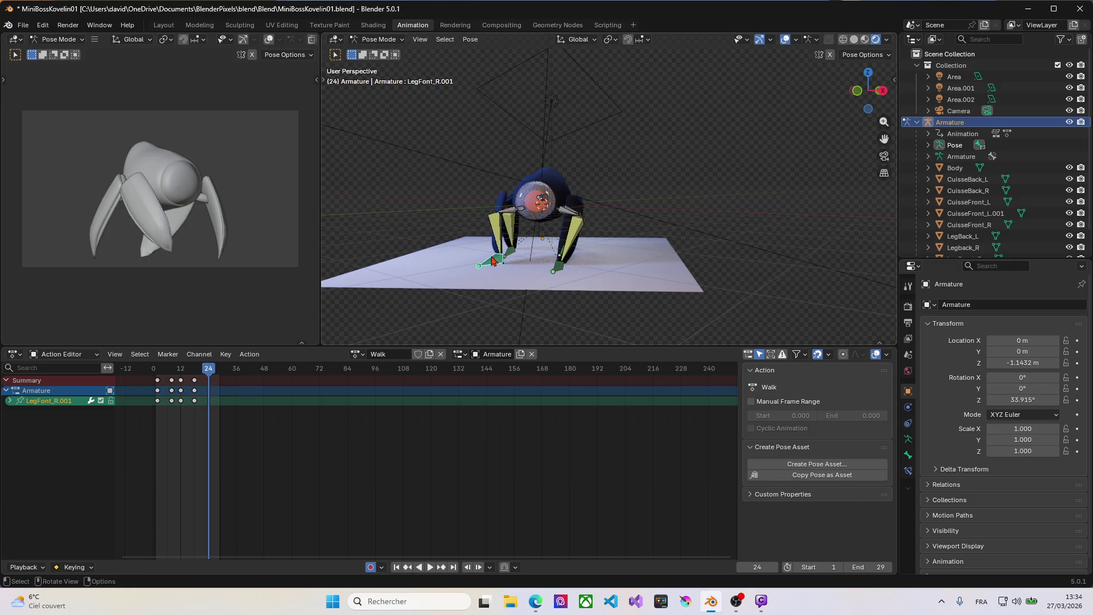
pyautogui.moveTo(493, 261); pyautogui.dragTo(643, 255, button='middle')
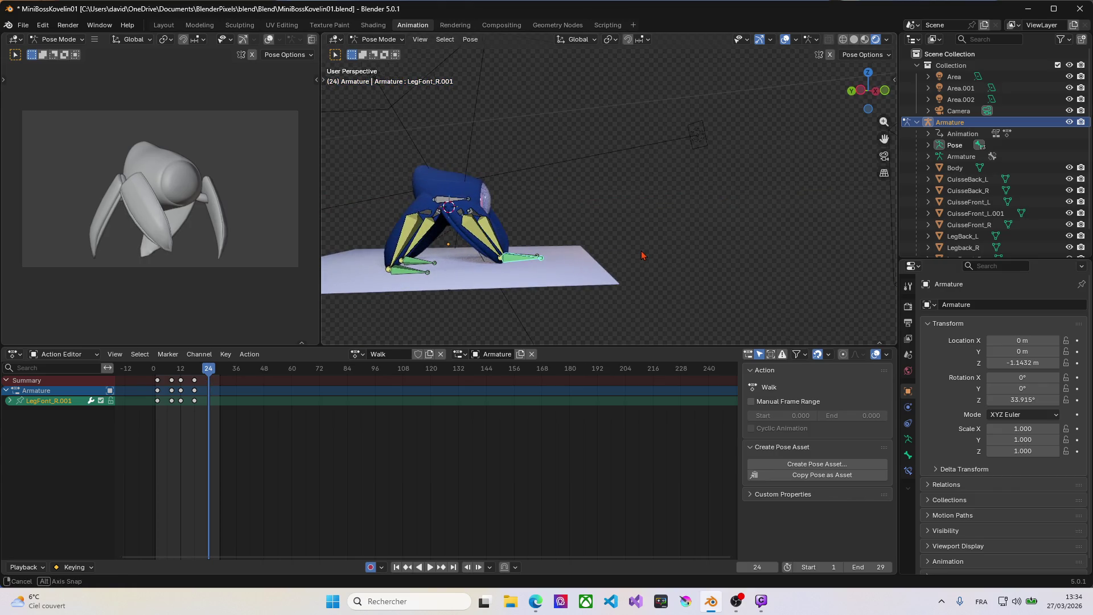
pyautogui.moveTo(542, 256); pyautogui.dragTo(524, 261, button='middle')
pyautogui.moveTo(484, 260); pyautogui.dragTo(587, 256, button='middle')
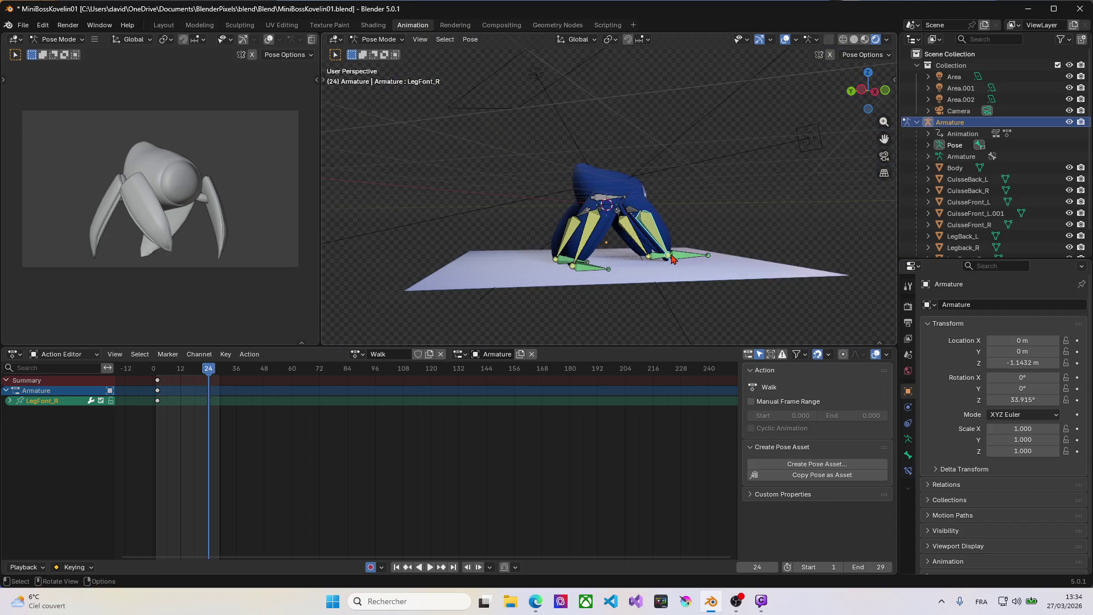
pyautogui.press('g')
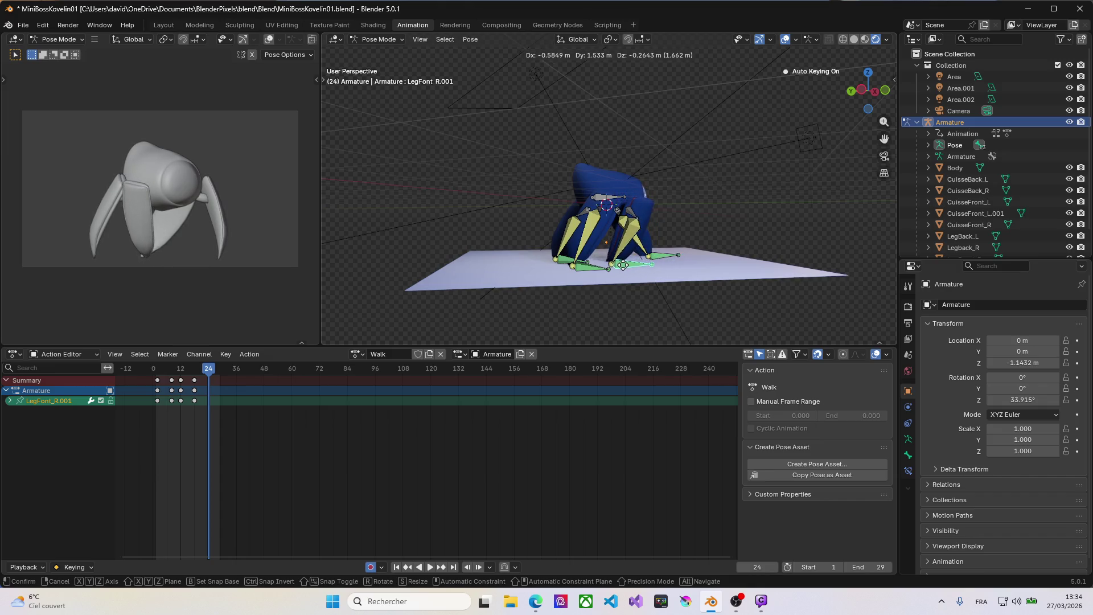
pyautogui.click(625, 262)
# Refine the LegFont_R.001 foot position at frame 24 through several adjustments.
pyautogui.moveTo(624, 262); pyautogui.dragTo(571, 273, button='middle')
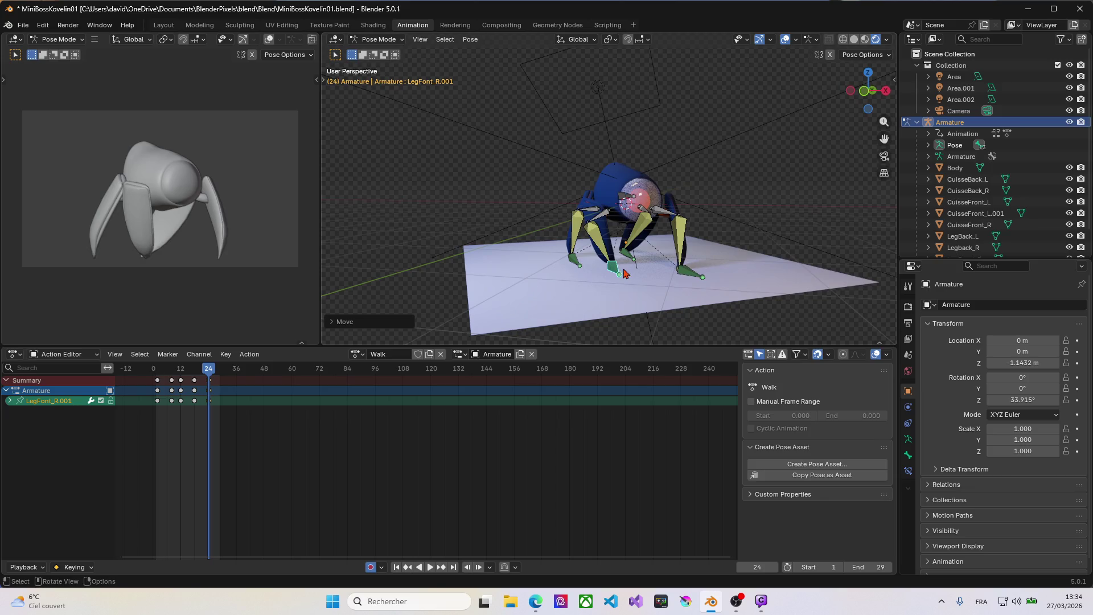
pyautogui.press('g')
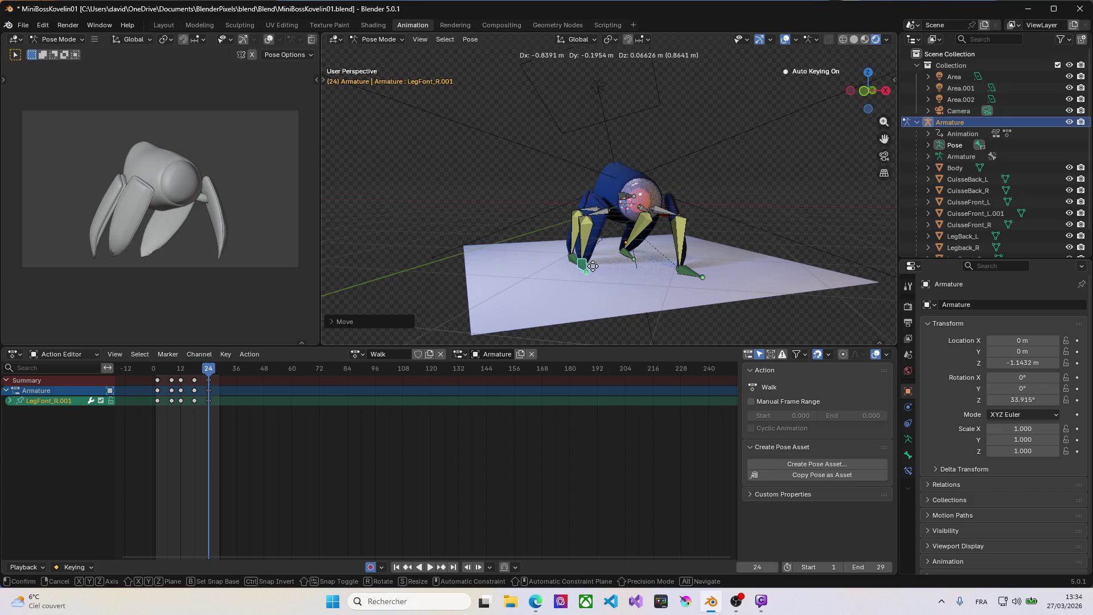
pyautogui.click(592, 265)
pyautogui.moveTo(592, 265); pyautogui.dragTo(598, 270, button='middle')
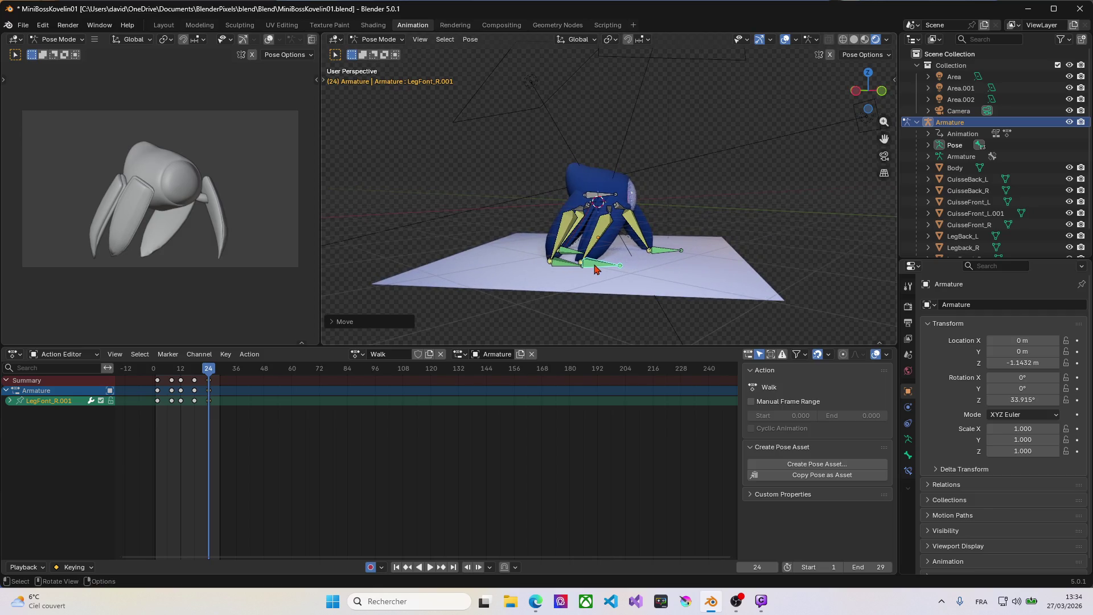
pyautogui.press('g')
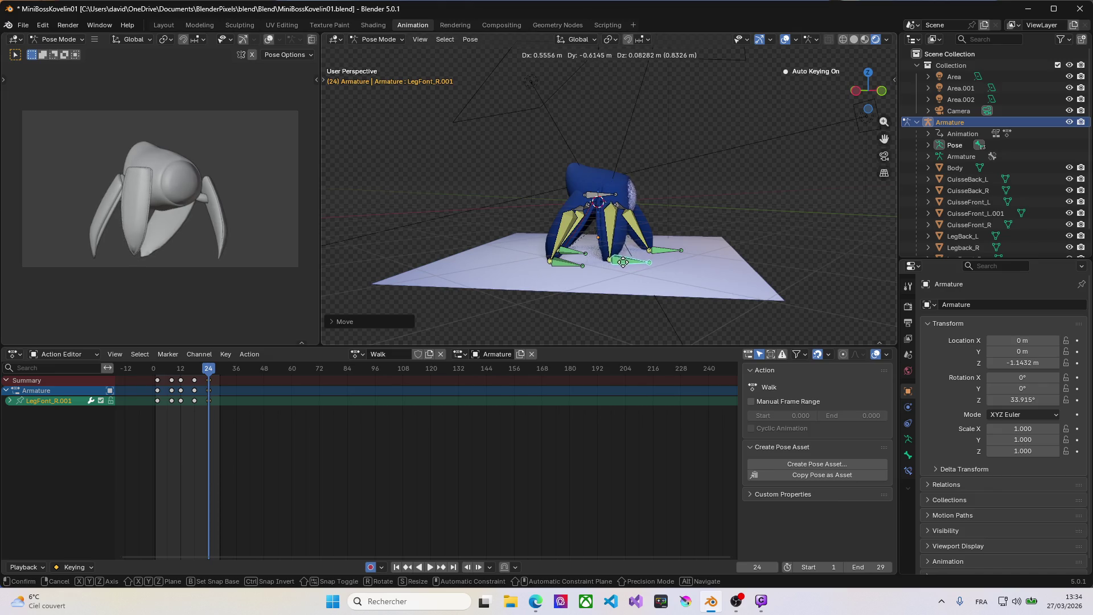
pyautogui.click(626, 267)
pyautogui.moveTo(575, 268); pyautogui.dragTo(608, 266, button='middle')
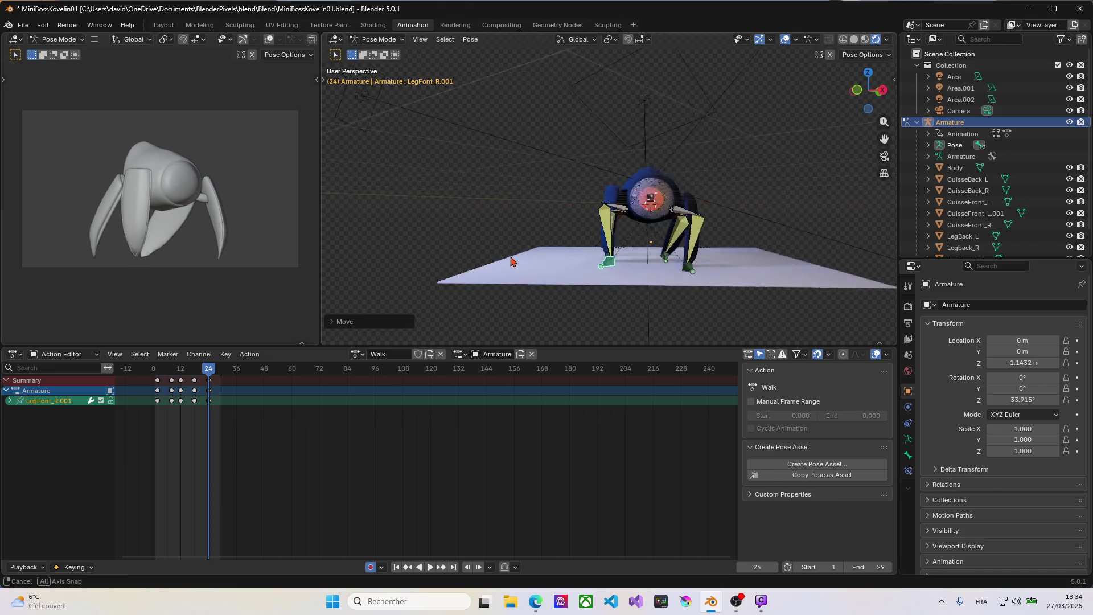
pyautogui.press('g')
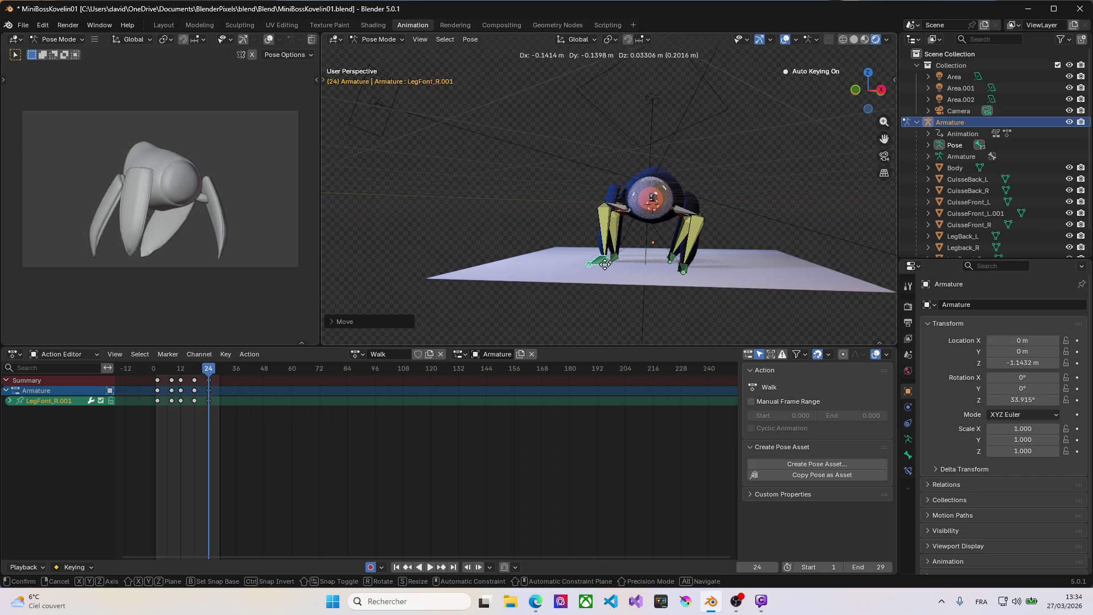
pyautogui.click(604, 266)
# Key the LegBack_R.001 back foot at frame 24 and readjust LegFont_R.001.
pyautogui.moveTo(570, 264); pyautogui.dragTo(578, 265, button='middle')
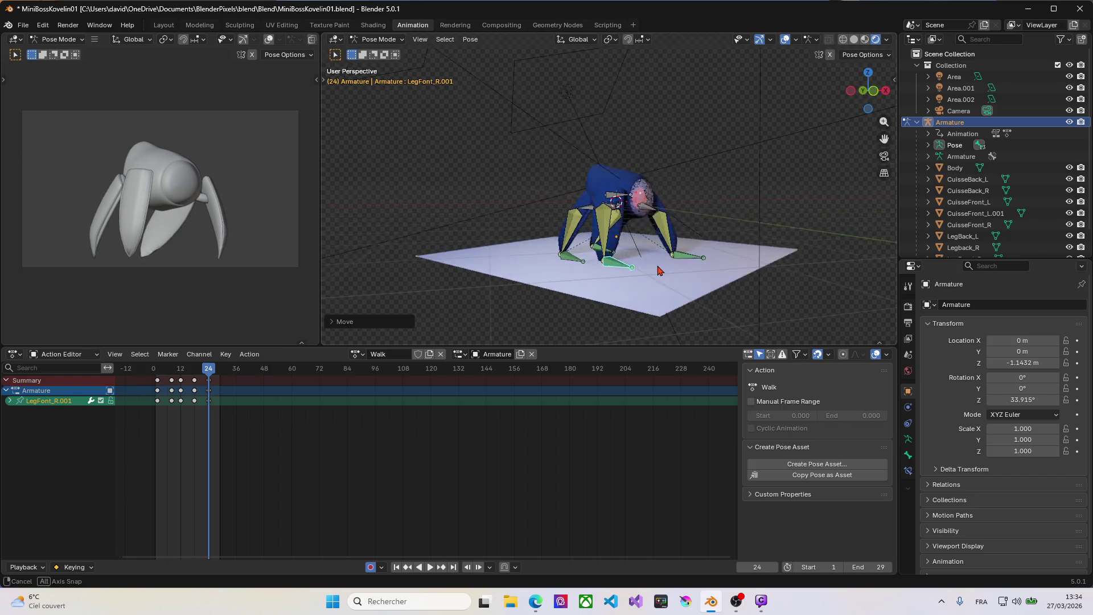
pyautogui.click(572, 266)
pyautogui.press('g')
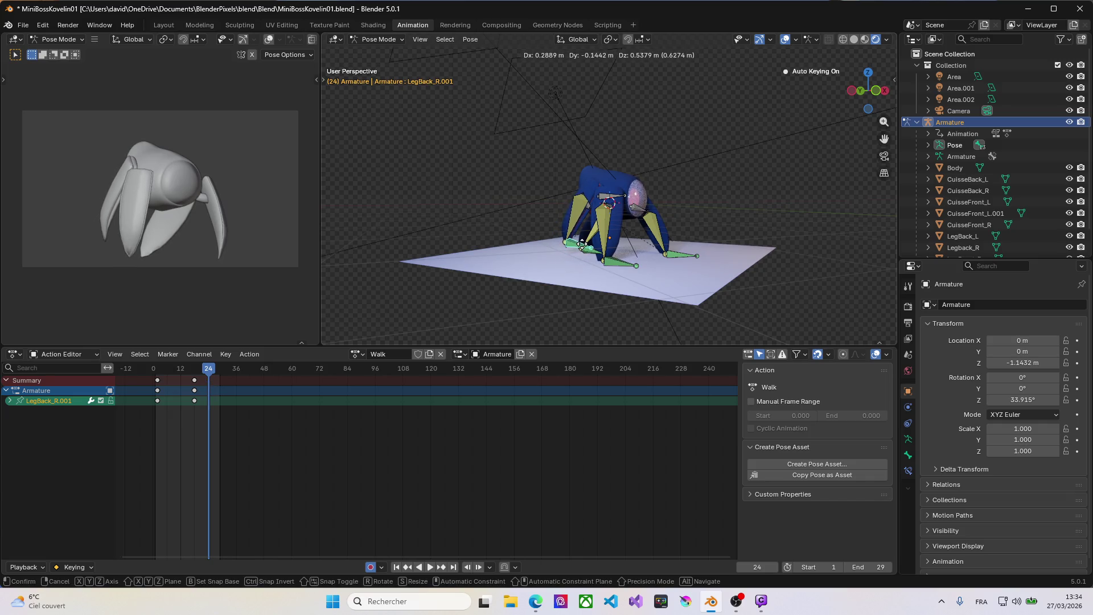
pyautogui.click(580, 245)
pyautogui.moveTo(589, 247); pyautogui.dragTo(627, 263, button='middle')
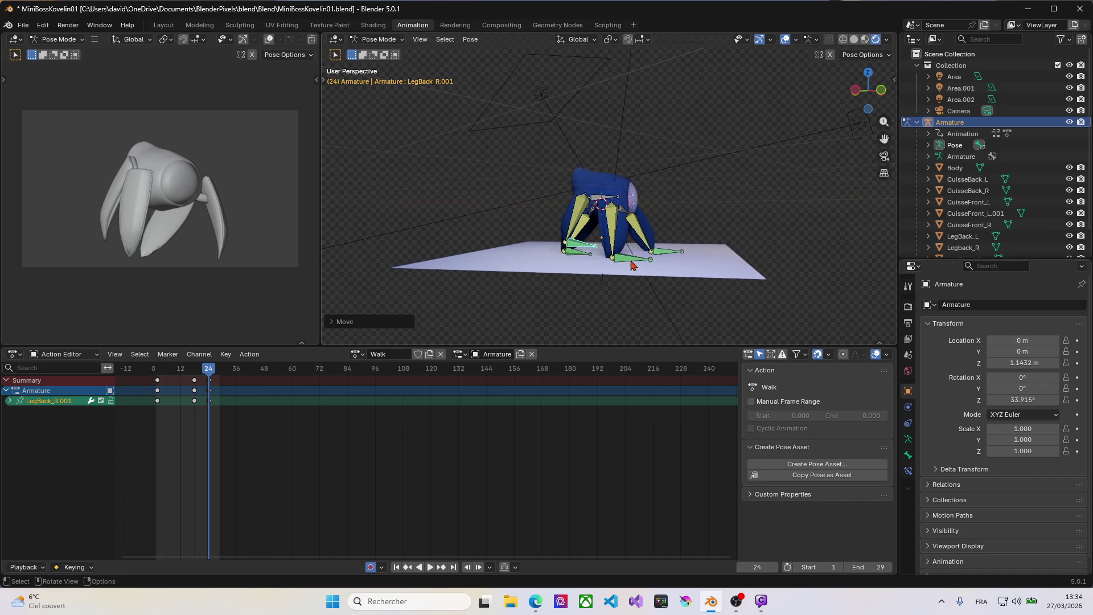
pyautogui.click(628, 263)
pyautogui.press('g')
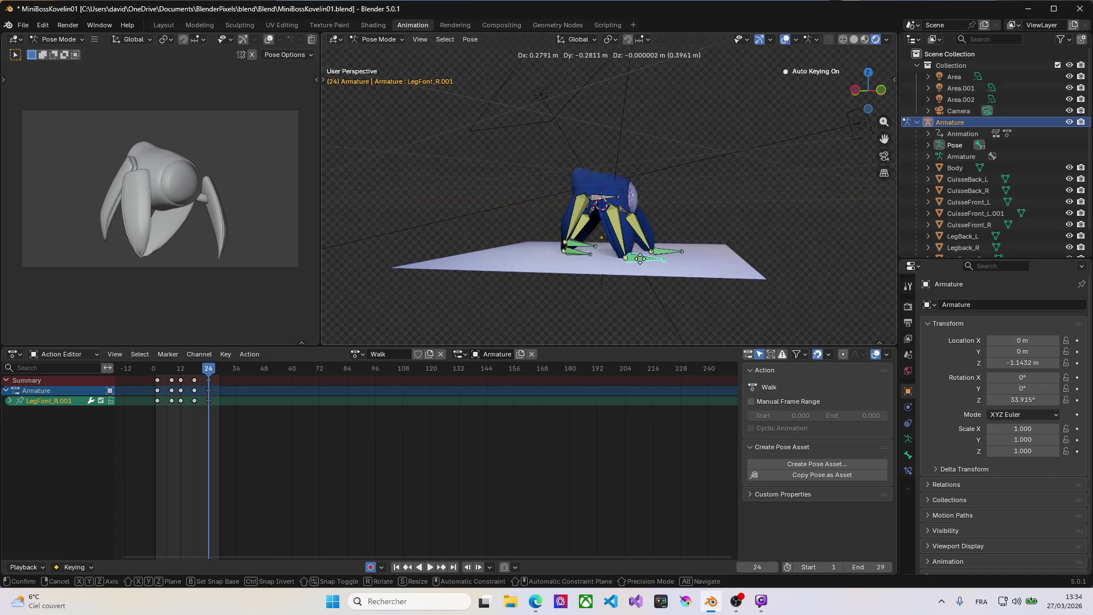
pyautogui.click(643, 259)
# Key the LegFont_L.001 front foot at frame 24 and begin moving LegBack_L.001.
pyautogui.moveTo(643, 258)
pyautogui.mouseDown(button='middle')
pyautogui.moveTo(463, 246)
pyautogui.moveTo(439, 253)
pyautogui.moveTo(586, 276)
pyautogui.mouseUp(button='middle')
pyautogui.click(586, 276)
pyautogui.press('g')
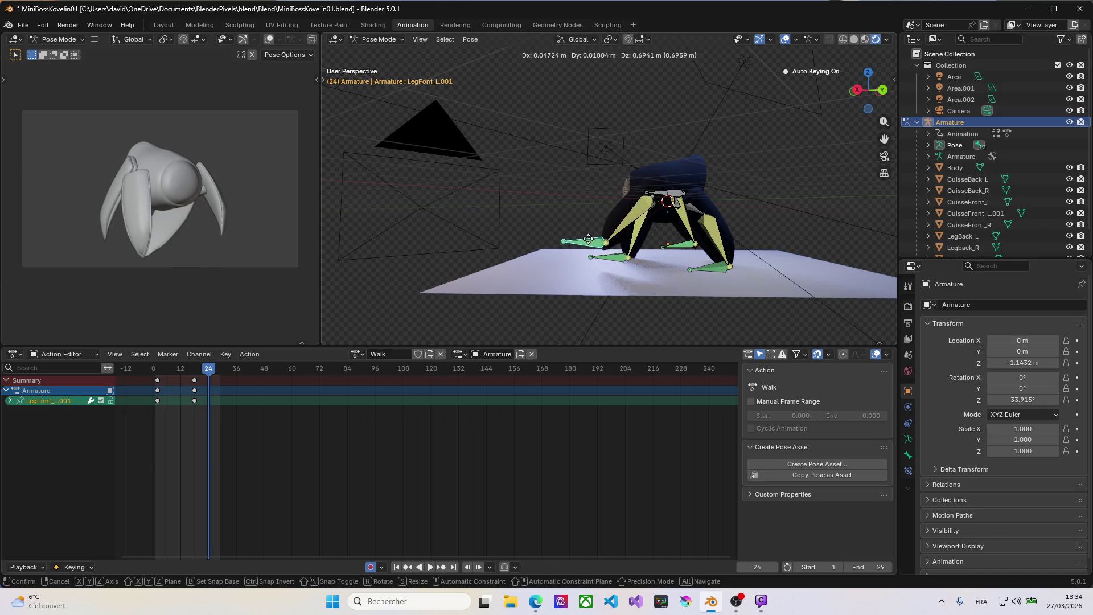
pyautogui.click(592, 240)
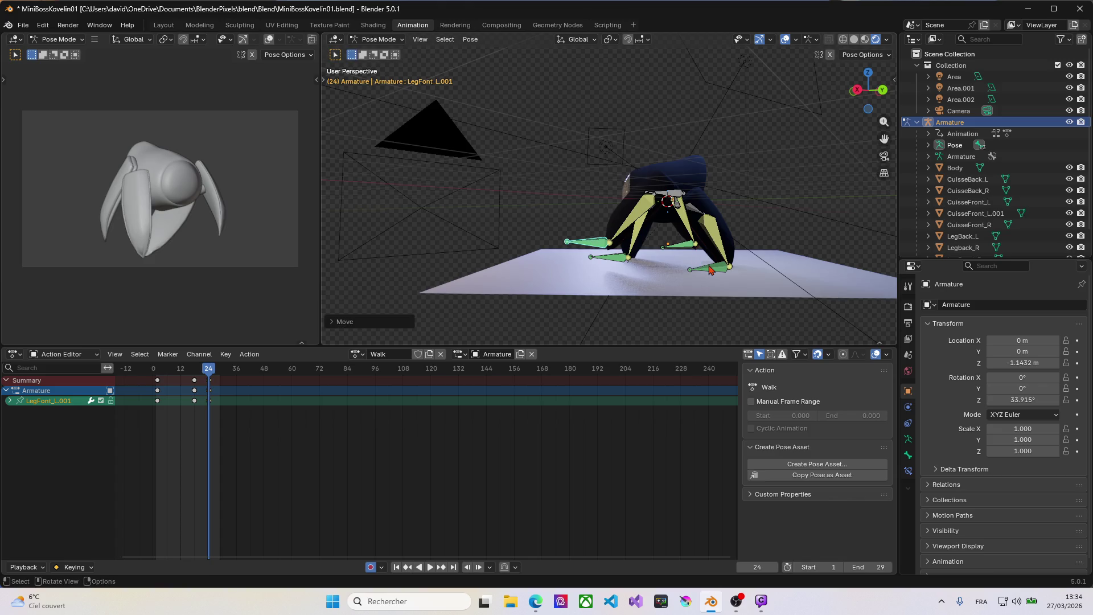
pyautogui.click(692, 267)
pyautogui.press('g')
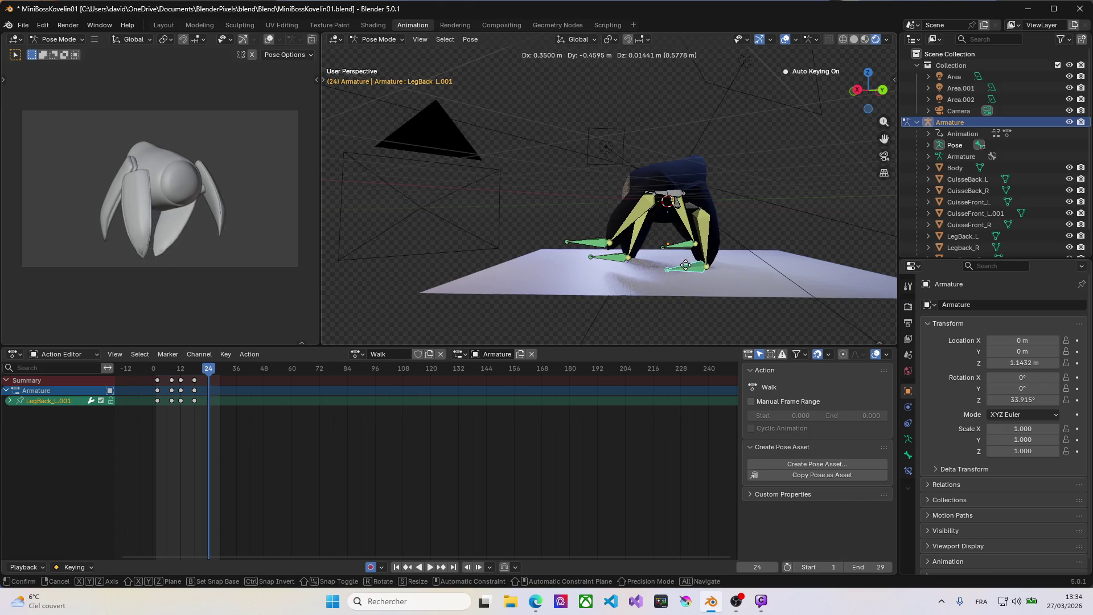
# Finish LegBack_L.001 at frame 24, then key LegFont_L.001 and LegBack_L.001 at frame 28.
pyautogui.click(678, 268)
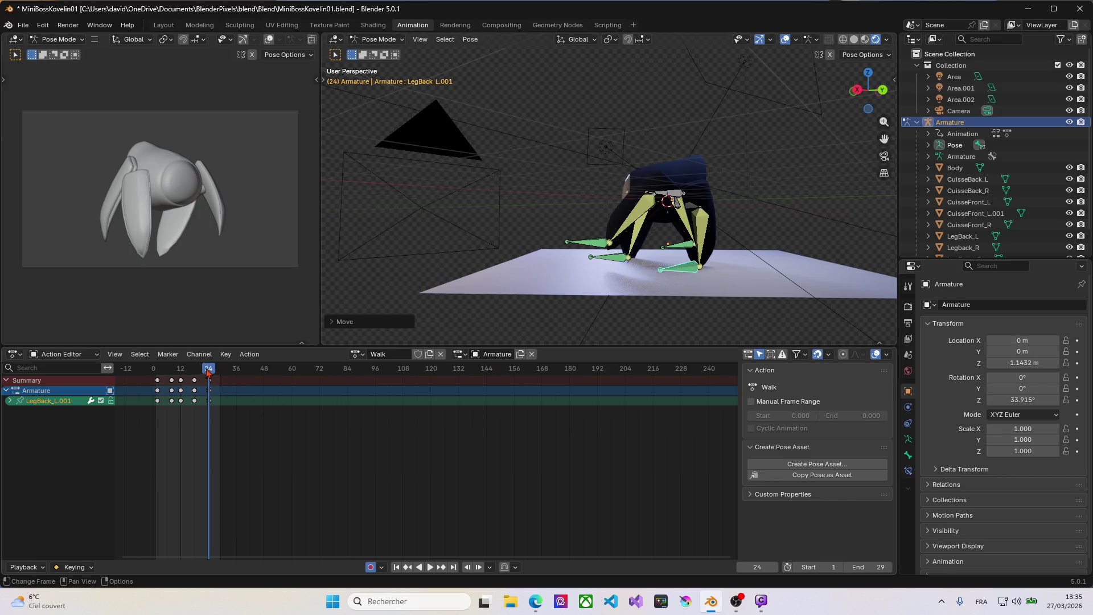
pyautogui.moveTo(207, 371); pyautogui.dragTo(219, 371)
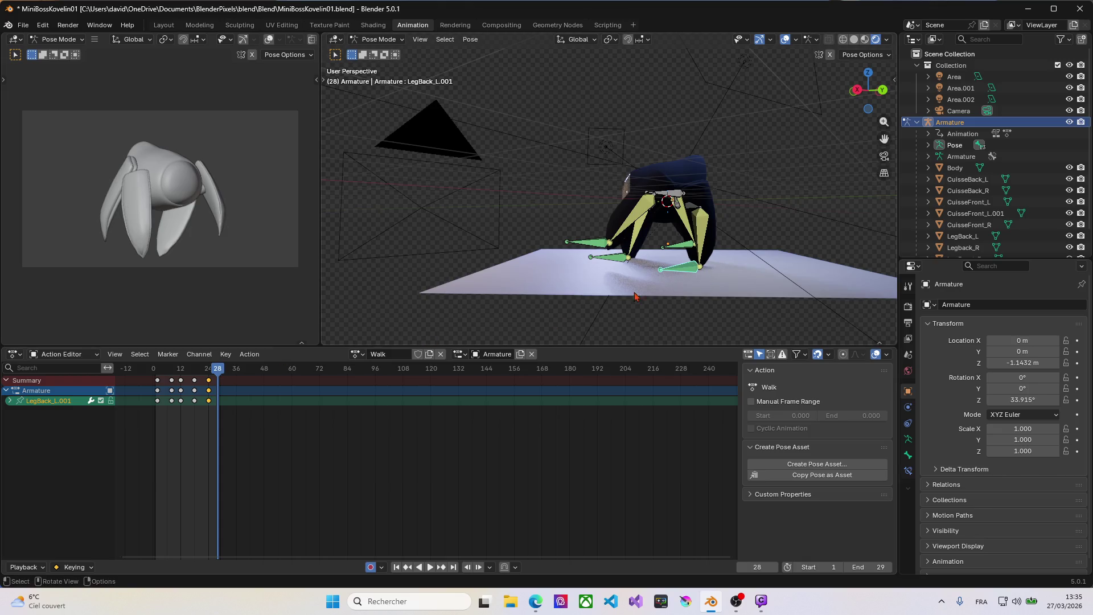
pyautogui.click(601, 247)
pyautogui.press('g')
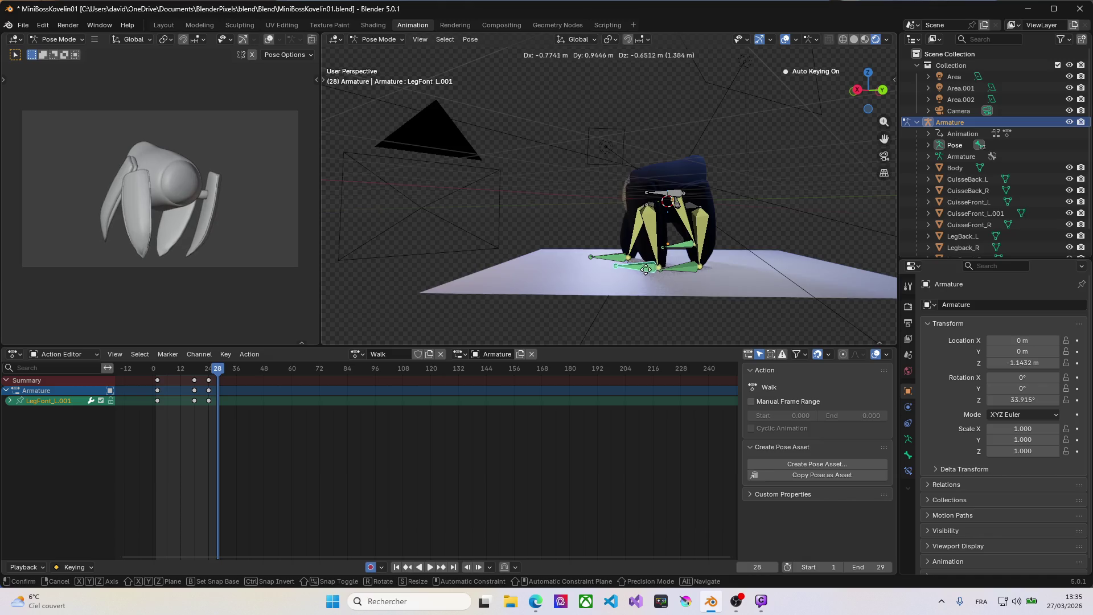
pyautogui.click(649, 277)
pyautogui.click(681, 279)
pyautogui.press('g')
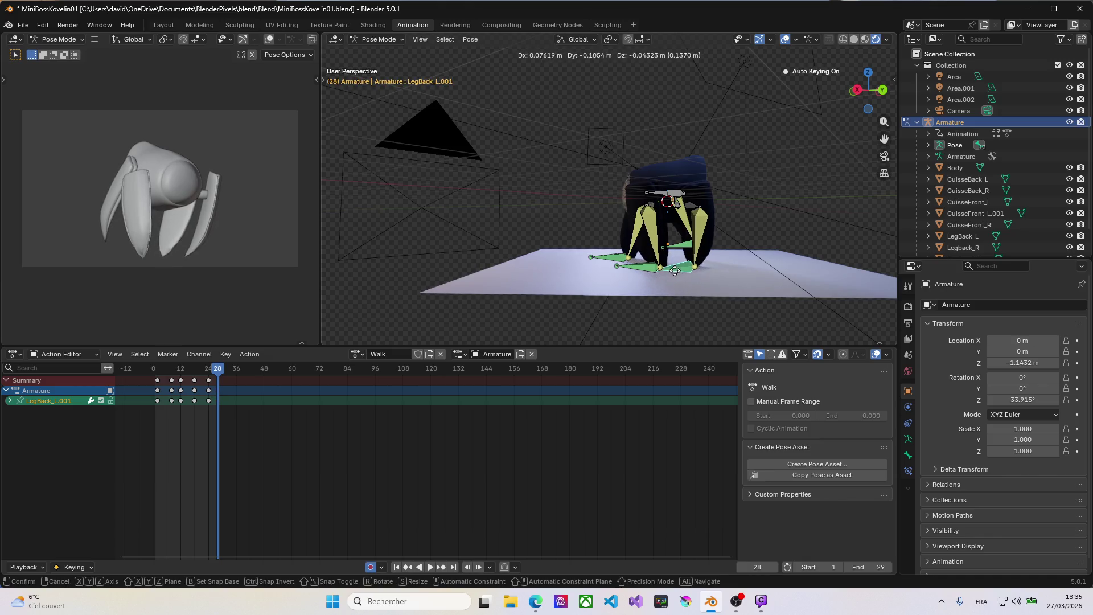
pyautogui.click(669, 277)
# Key the LegBack_R.001 and LegFont_R.001 feet at frame 28, then return to frame 0.
pyautogui.moveTo(639, 290)
pyautogui.mouseDown(button='middle')
pyautogui.moveTo(827, 264)
pyautogui.moveTo(790, 277)
pyautogui.mouseUp(button='middle')
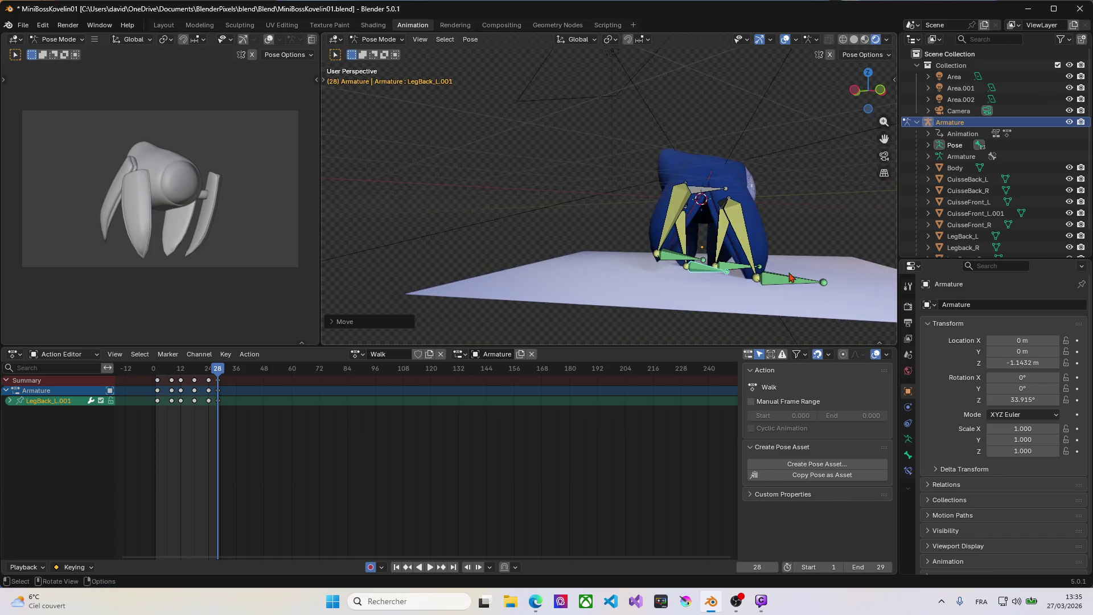
pyautogui.click(679, 266)
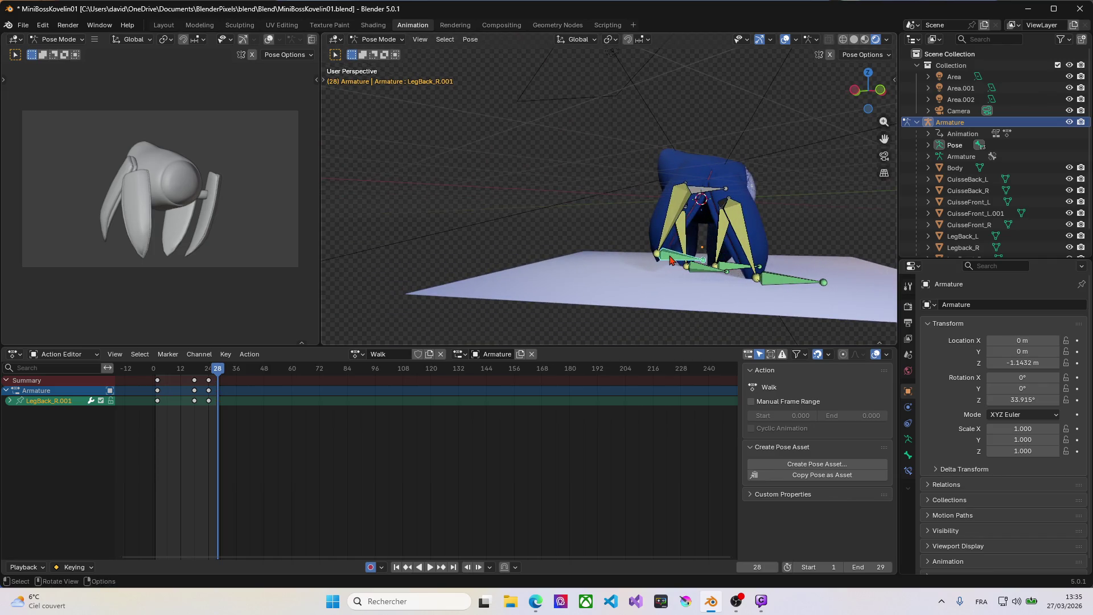
pyautogui.press('g')
pyautogui.click(712, 281)
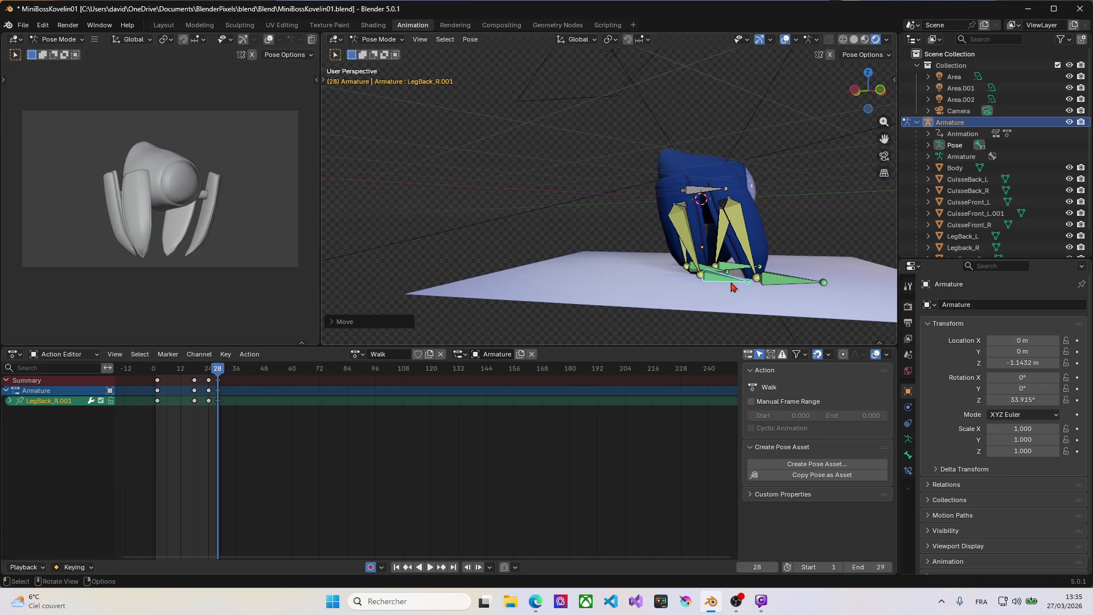
pyautogui.click(780, 282)
pyautogui.press('g')
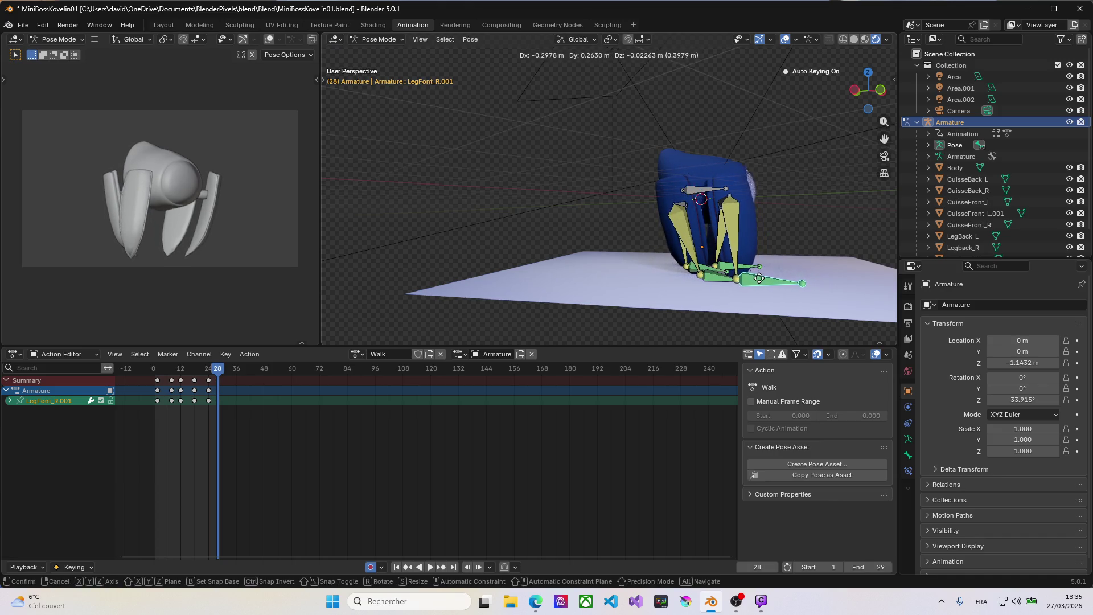
pyautogui.click(751, 284)
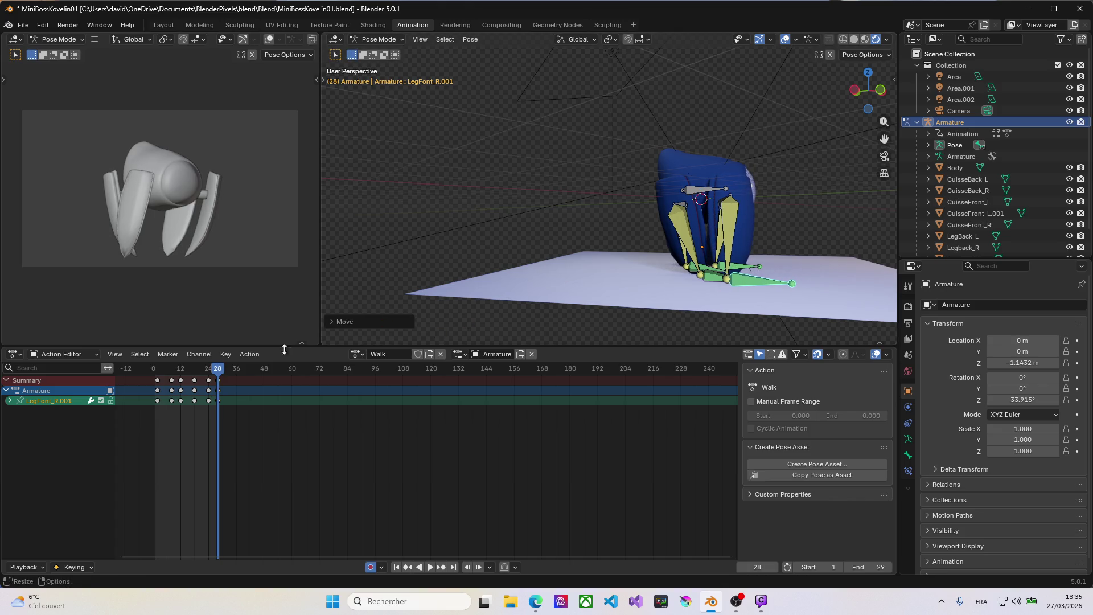
pyautogui.moveTo(218, 369); pyautogui.dragTo(155, 380)
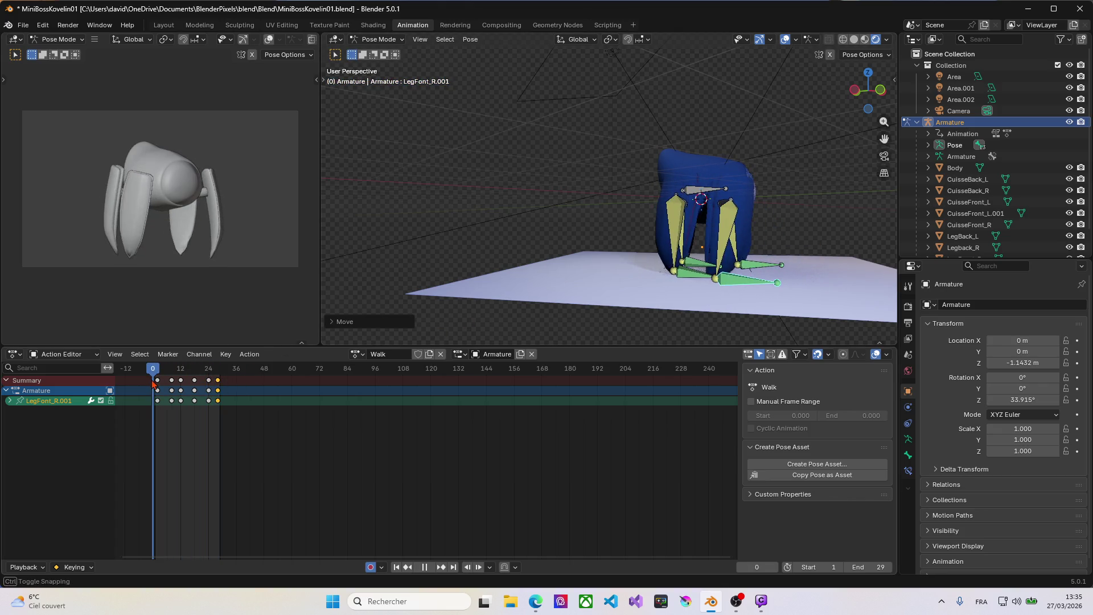
# Play the walk through once, return to frame 2 and select all armature bones with A.
pyautogui.press('space')
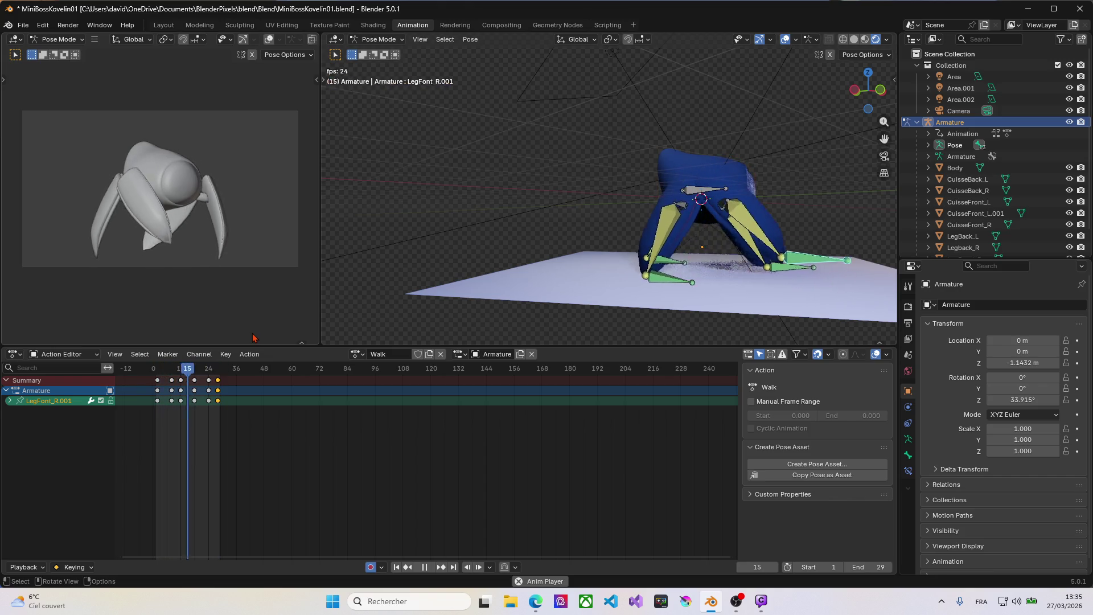
pyautogui.press('space')
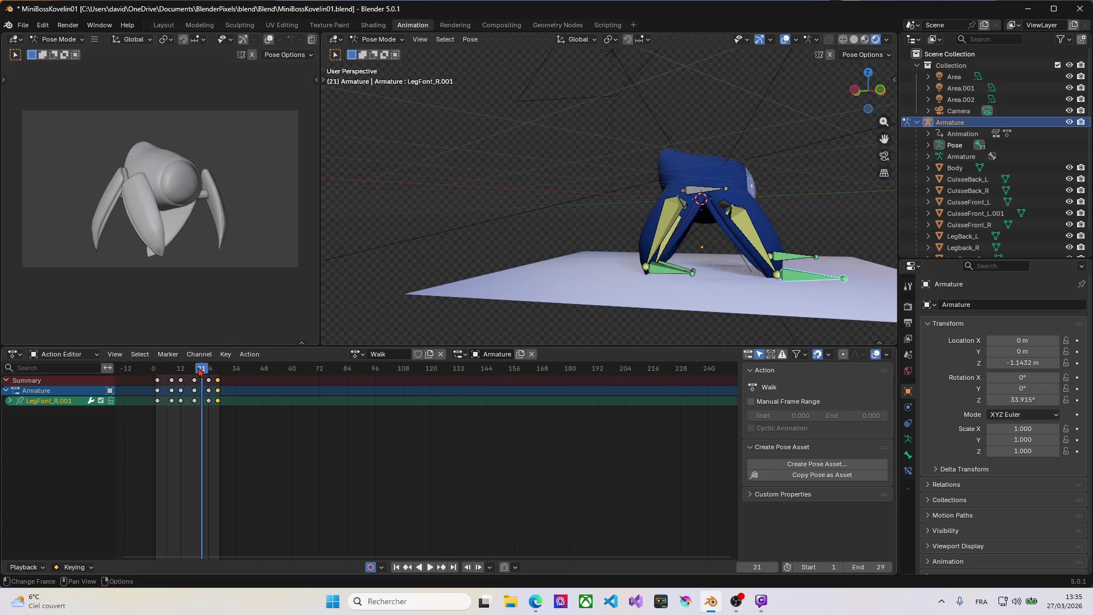
pyautogui.moveTo(201, 369); pyautogui.dragTo(157, 369)
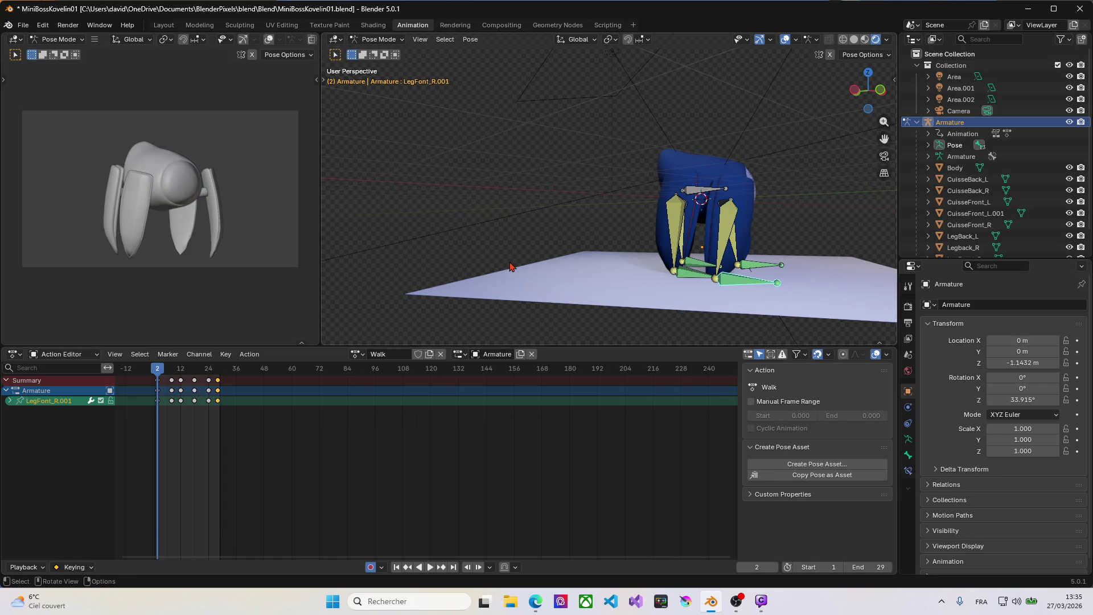
pyautogui.press('a')
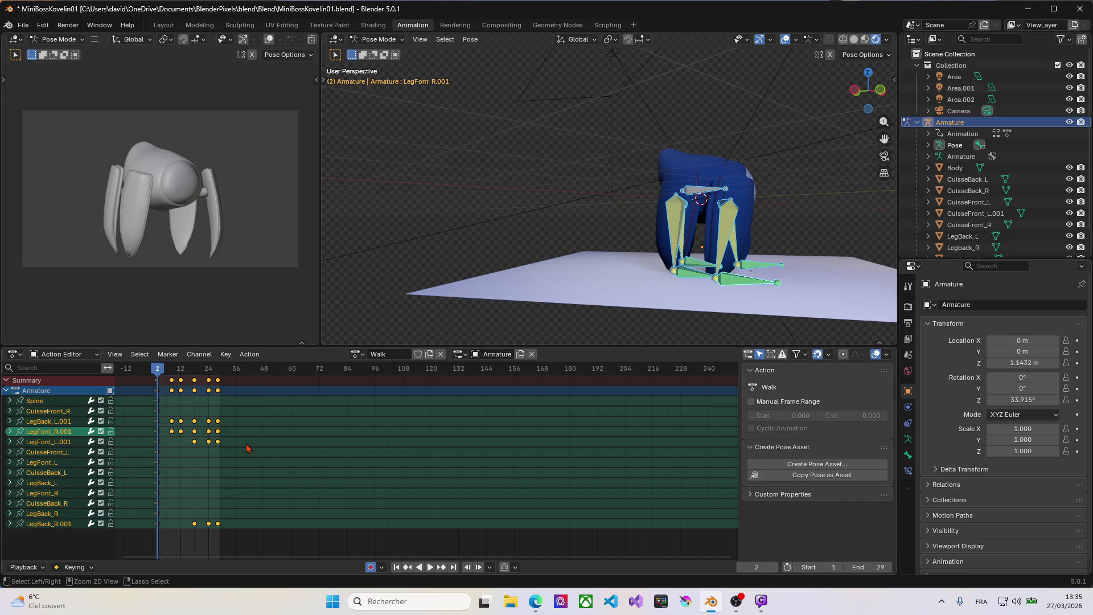
# Paste the copied leg keys flipped at frame 29 and play back to check them.
pyautogui.moveTo(157, 373); pyautogui.dragTo(222, 374)
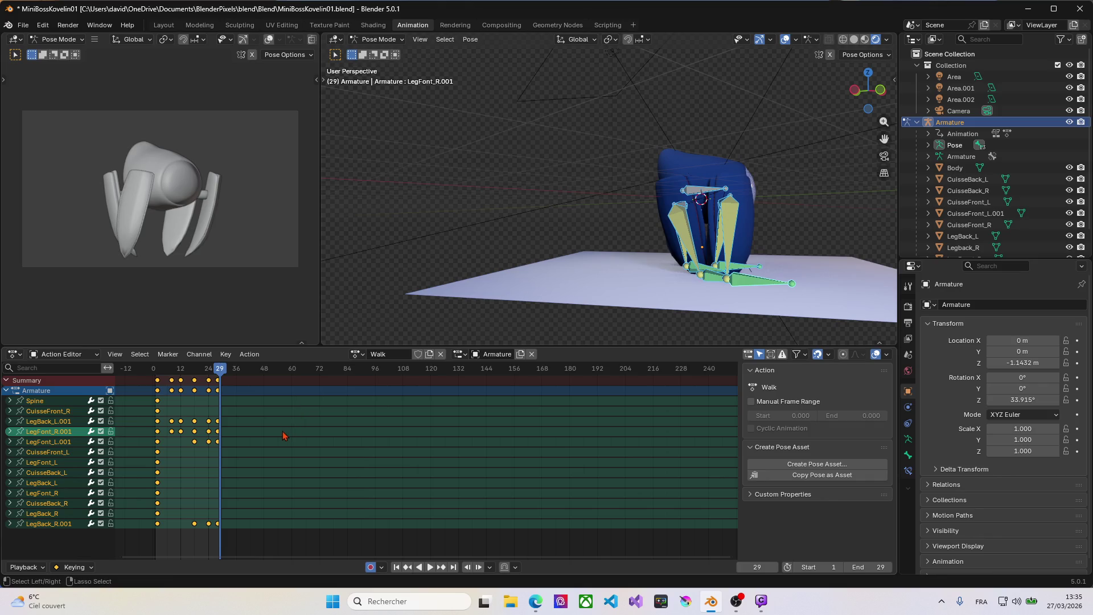
pyautogui.hotkey('ctrl', 'shift', 'v')
pyautogui.press('space')
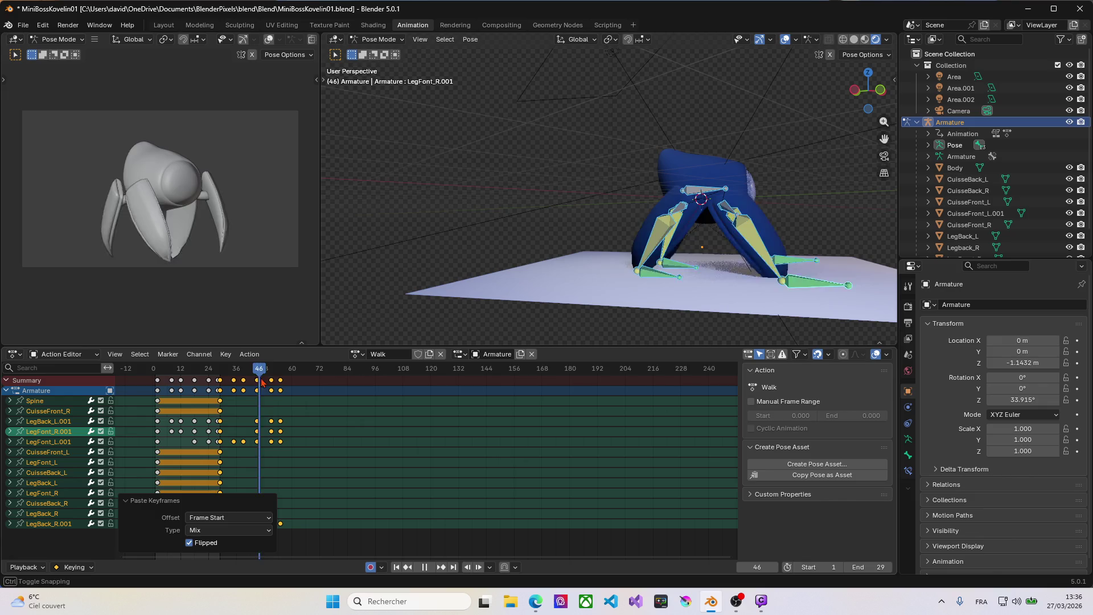
pyautogui.press('space')
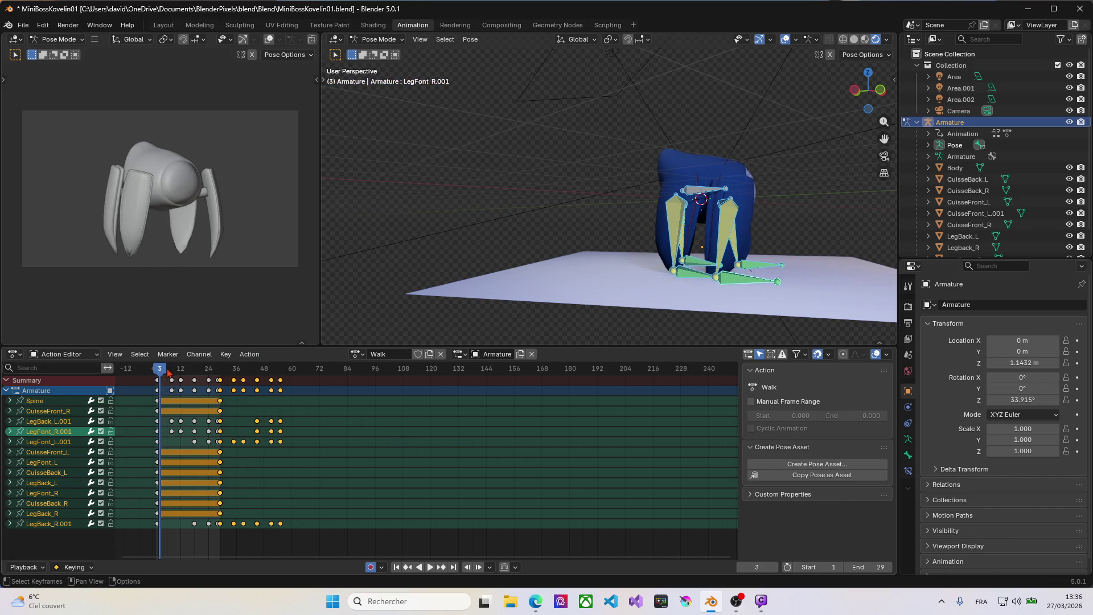
# Set the playback end frame to 55 and preview the extended walk cycle.
pyautogui.moveTo(168, 371); pyautogui.dragTo(283, 373)
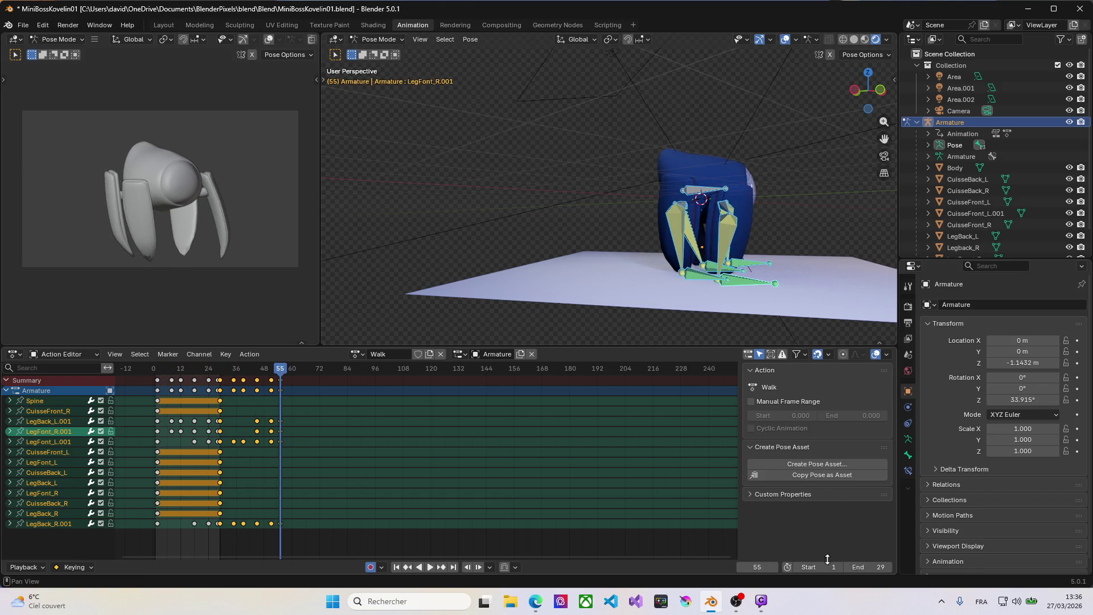
pyautogui.click(871, 567)
pyautogui.write('55')
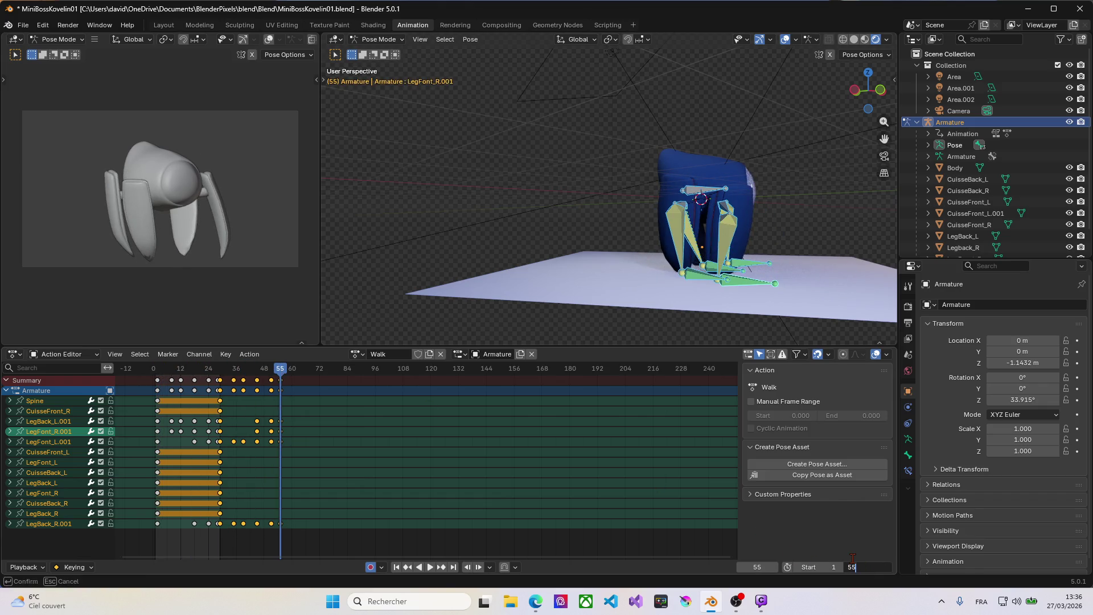
pyautogui.press('Return')
pyautogui.press('space')
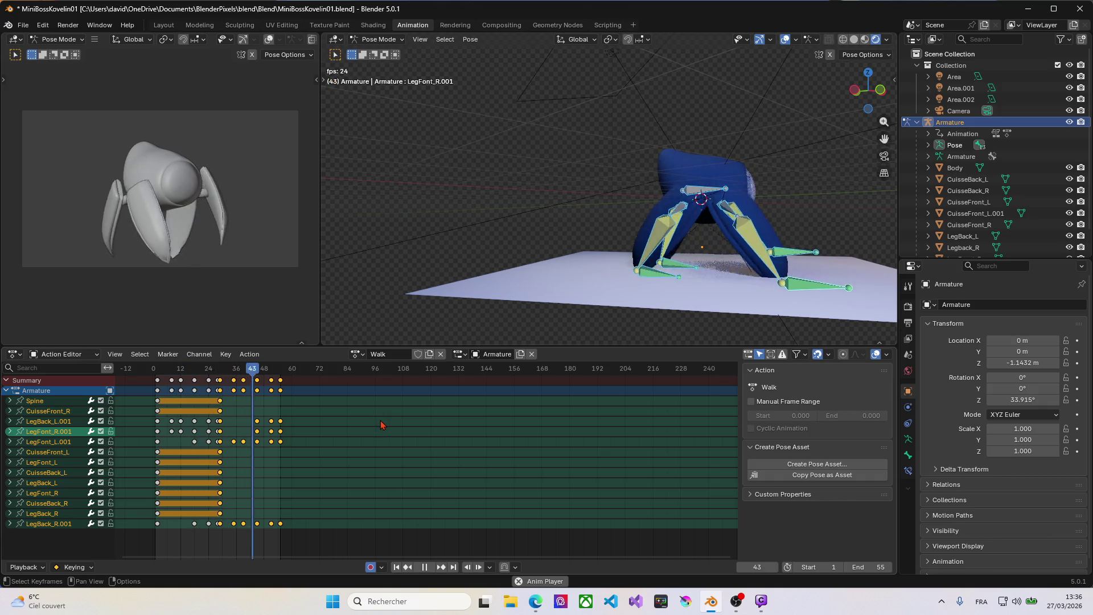
pyautogui.press('Escape')
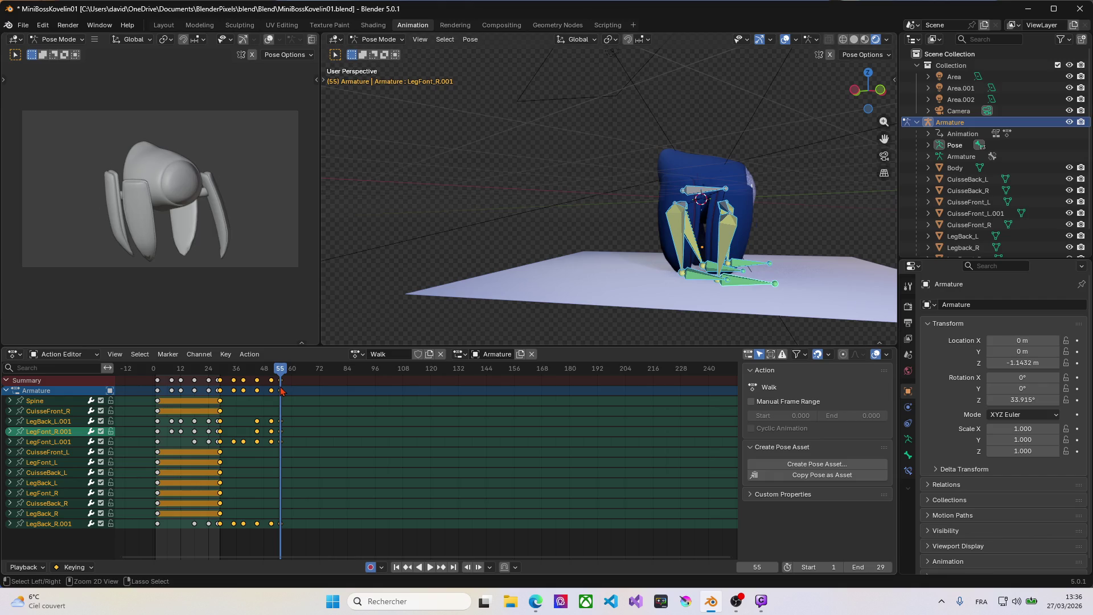
# Undo the mirrored paste and range change so keys end at frame 29 again.
pyautogui.hotkey('shift', 'Right')
pyautogui.press('Delete')
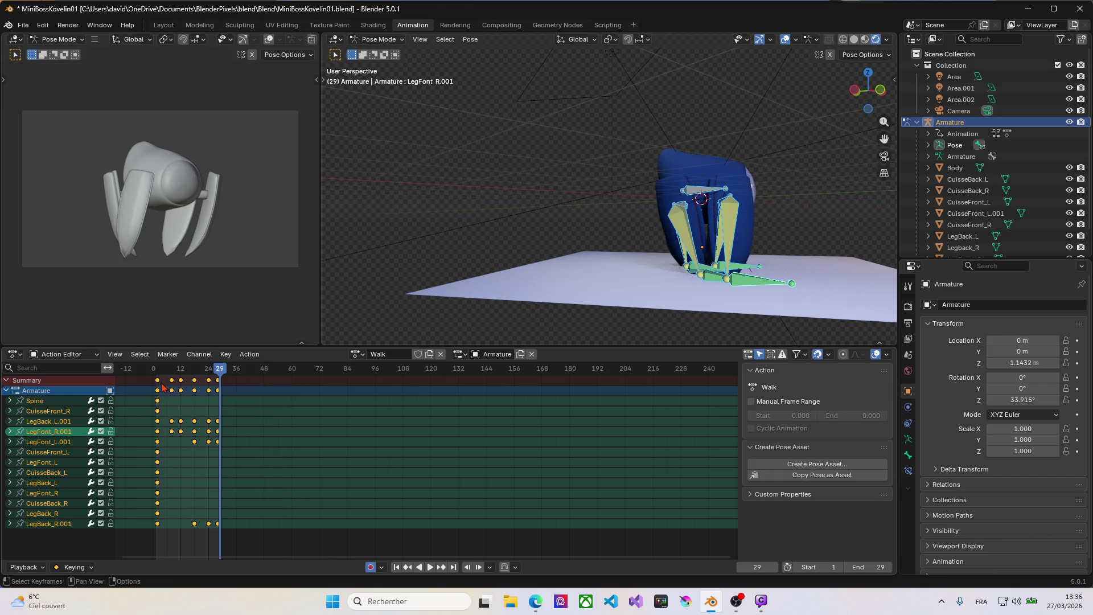
# Copy the frame 0 keyframe column to frame 32 and play back to check the loop.
pyautogui.click(160, 385)
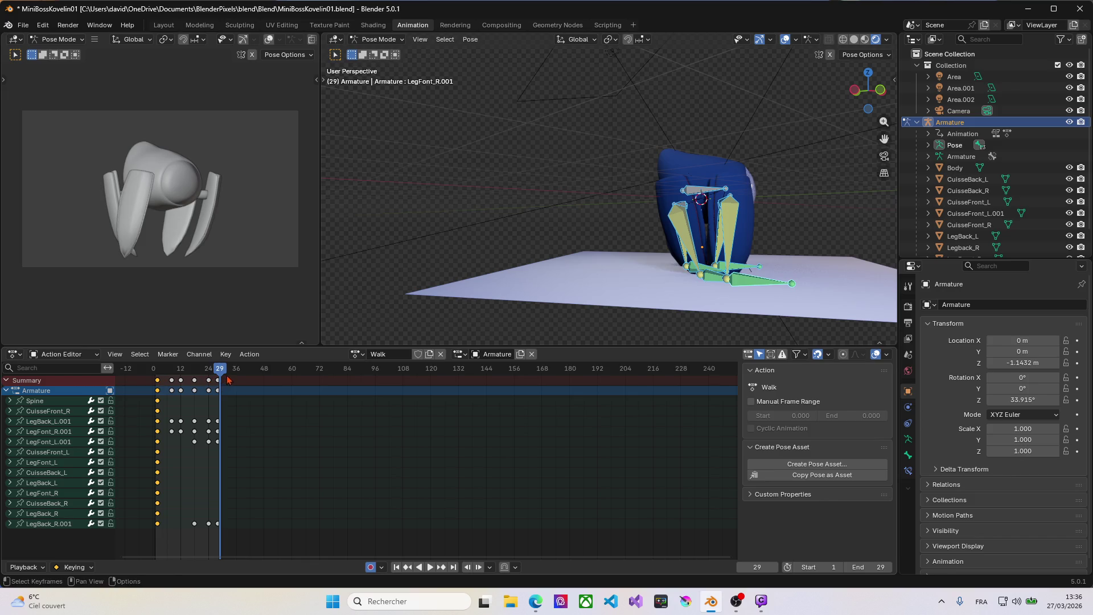
pyautogui.moveTo(224, 372); pyautogui.dragTo(228, 373)
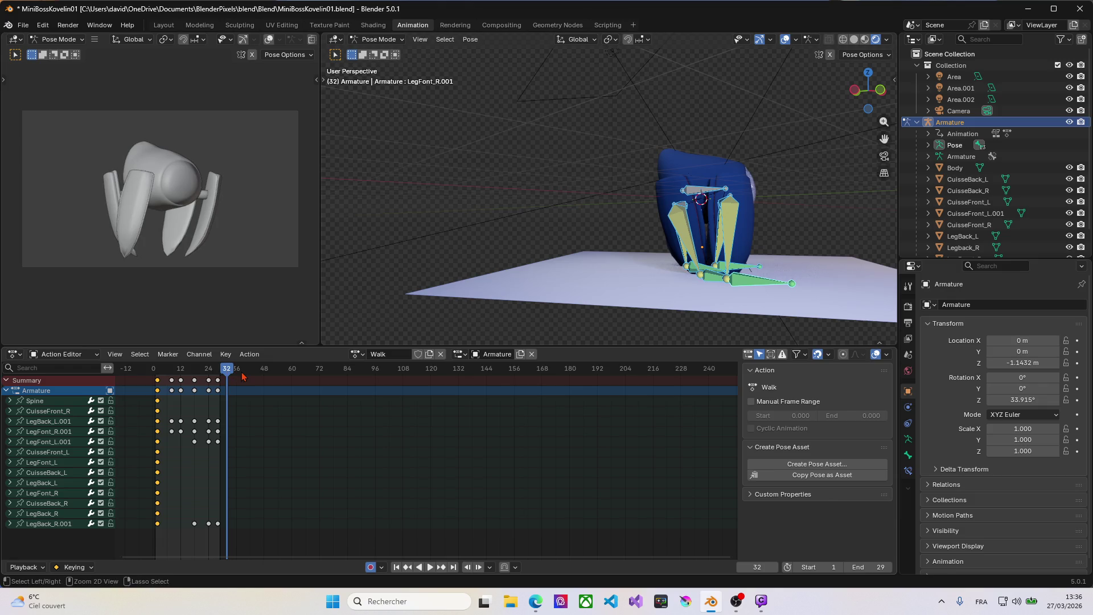
pyautogui.hotkey('ctrl', 'v')
pyautogui.press('space')
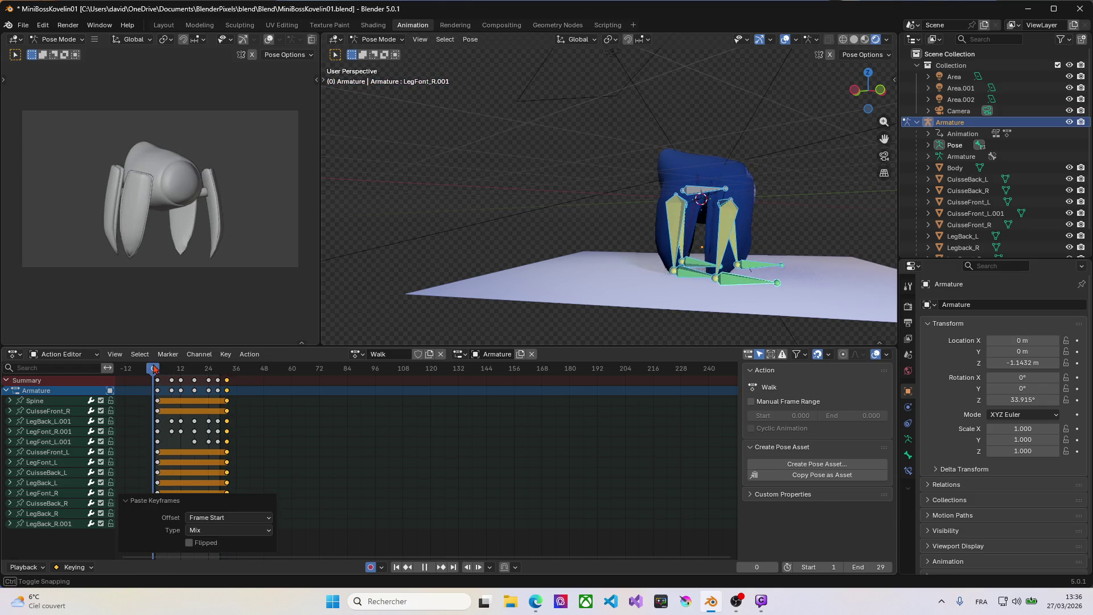
pyautogui.moveTo(156, 370); pyautogui.dragTo(159, 368)
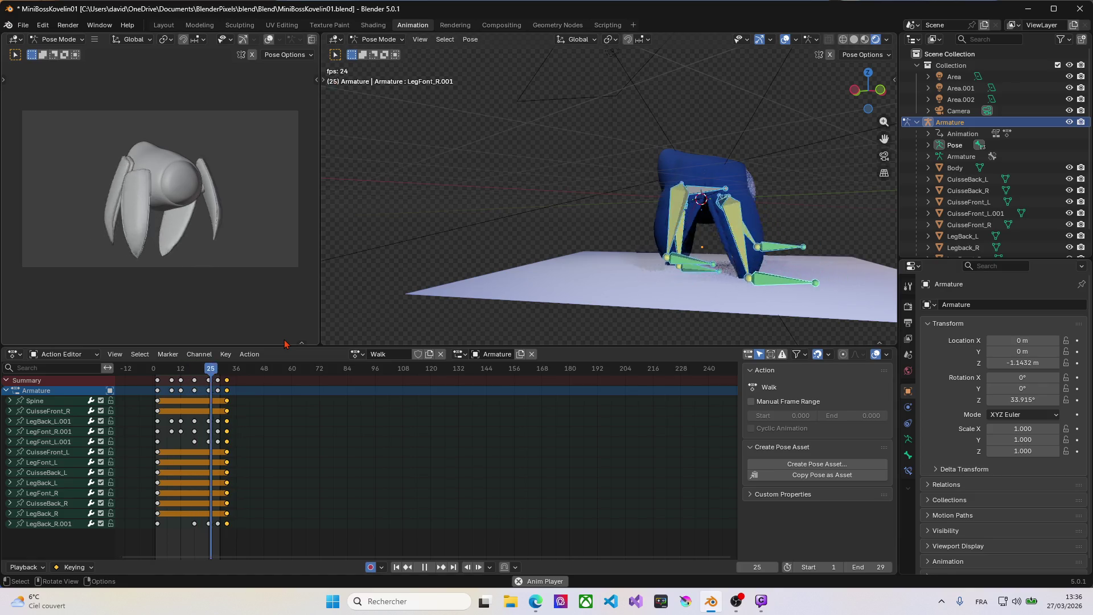
# Restart playback, jump to frame 8 and deselect all keyframes.
pyautogui.press('space')
pyautogui.press('space')
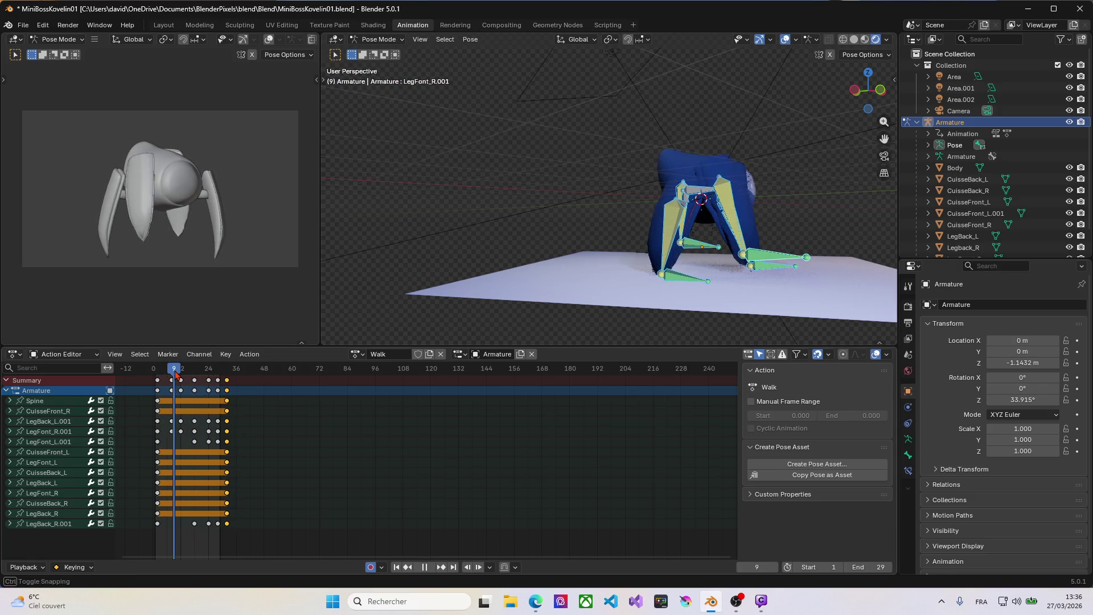
pyautogui.click(173, 374)
pyautogui.press('space')
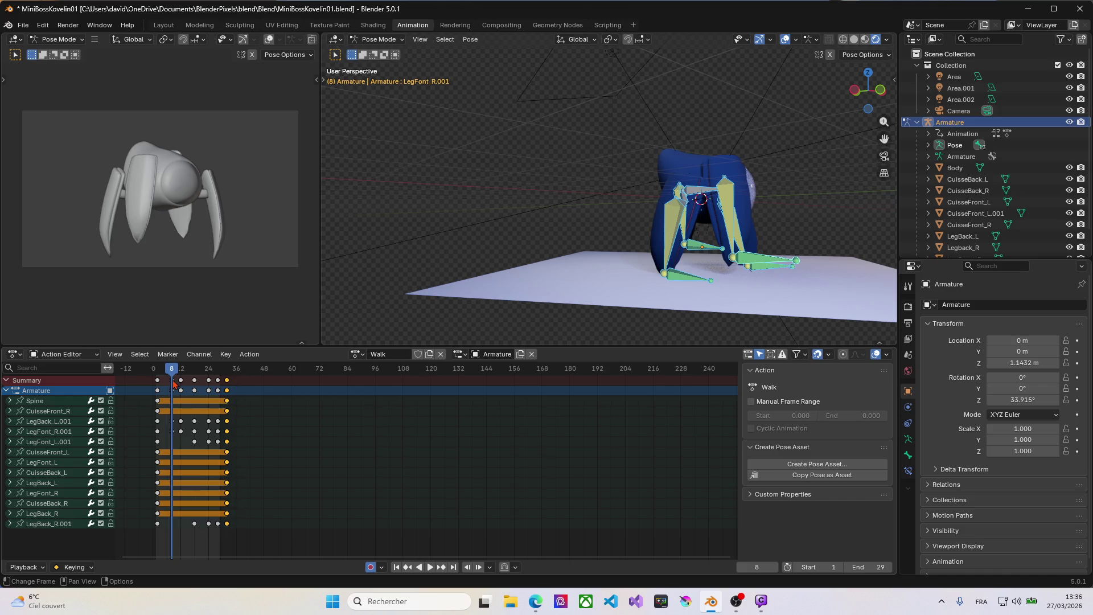
pyautogui.hotkey('alt', 'a')
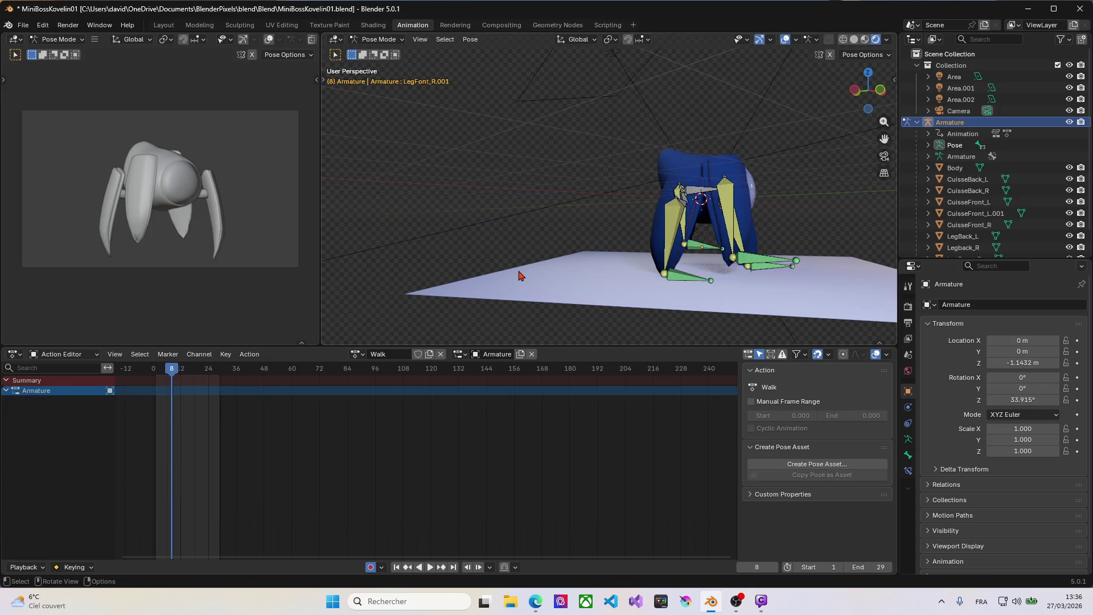
# Box-select the in-between leg keyframes, including the CuisseFront_R channel.
pyautogui.press('a')
pyautogui.moveTo(253, 541); pyautogui.dragTo(170, 377)
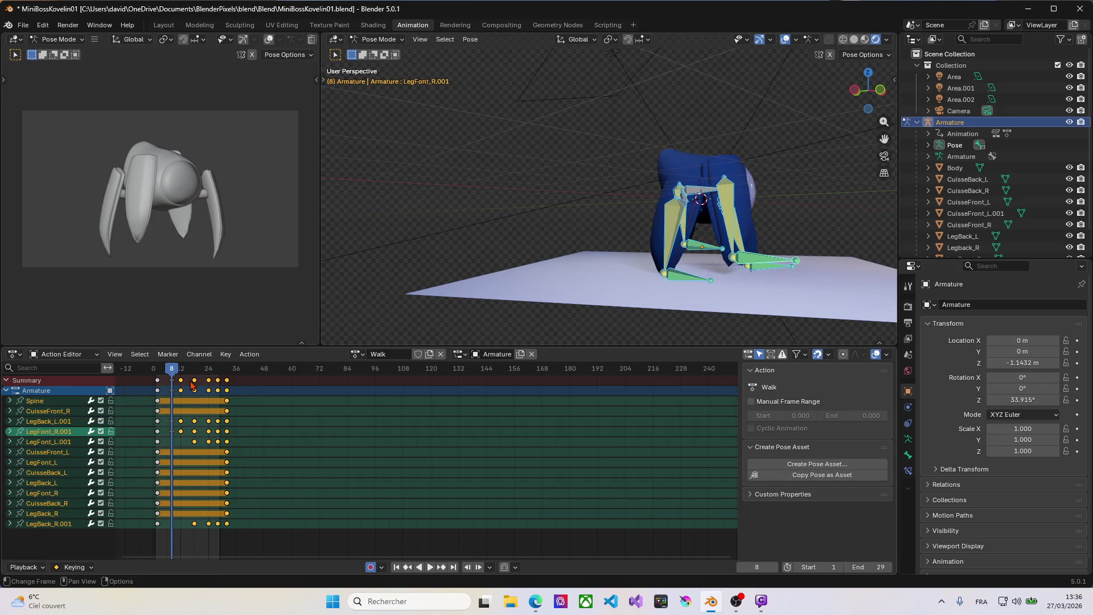
pyautogui.click(261, 415)
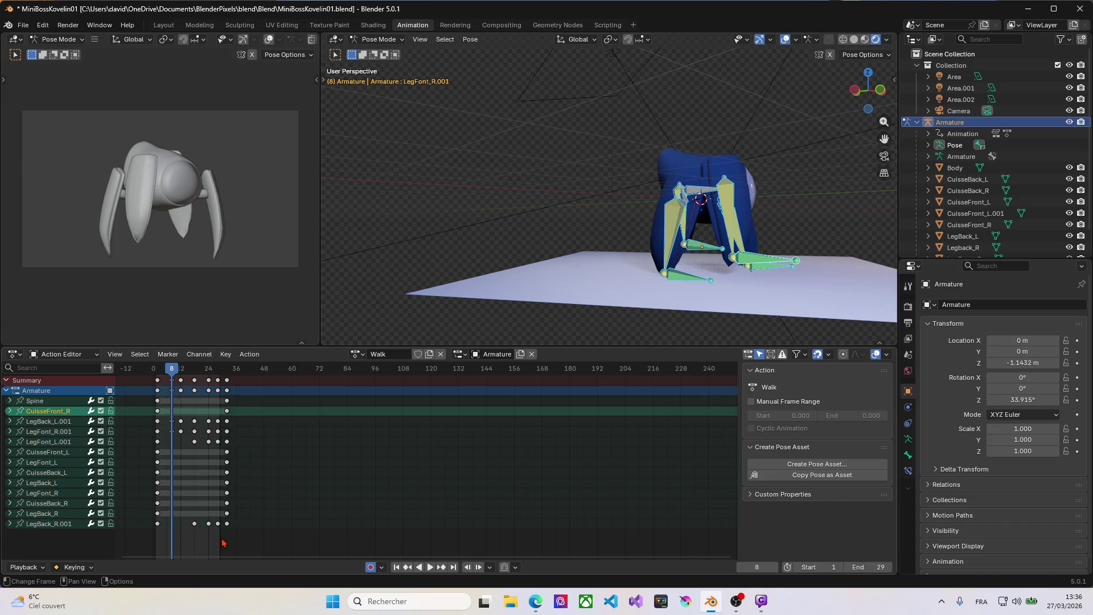
pyautogui.moveTo(223, 542)
pyautogui.mouseDown()
pyautogui.moveTo(168, 386)
pyautogui.moveTo(229, 370)
pyautogui.mouseUp()
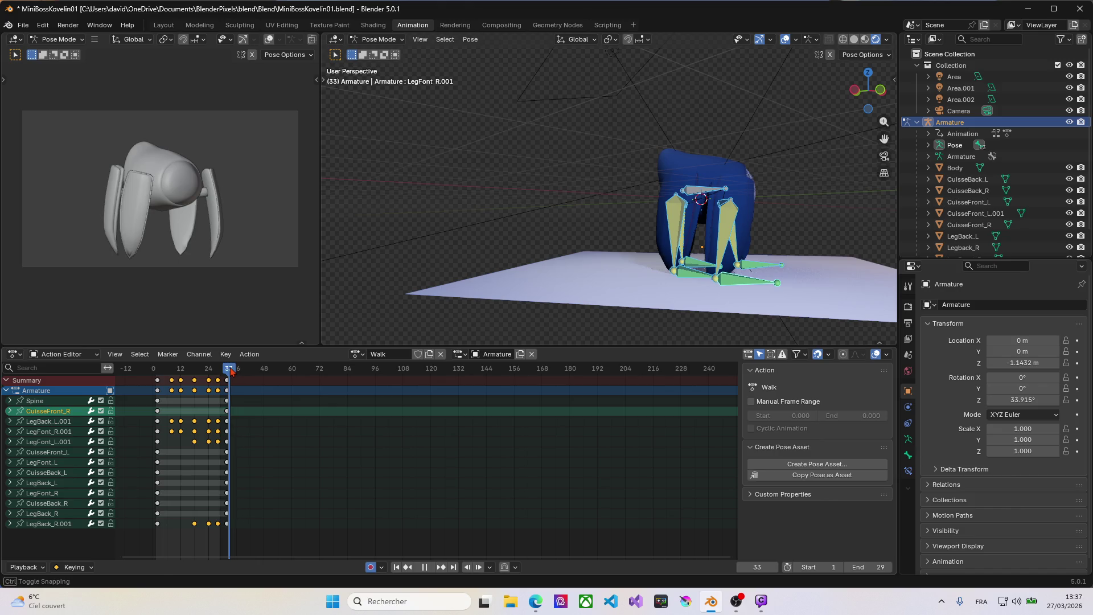
# Paste the leg keys flipped after frame 33, play back and scrub through the resulting poses.
pyautogui.hotkey('ctrl', 'shift', 'v')
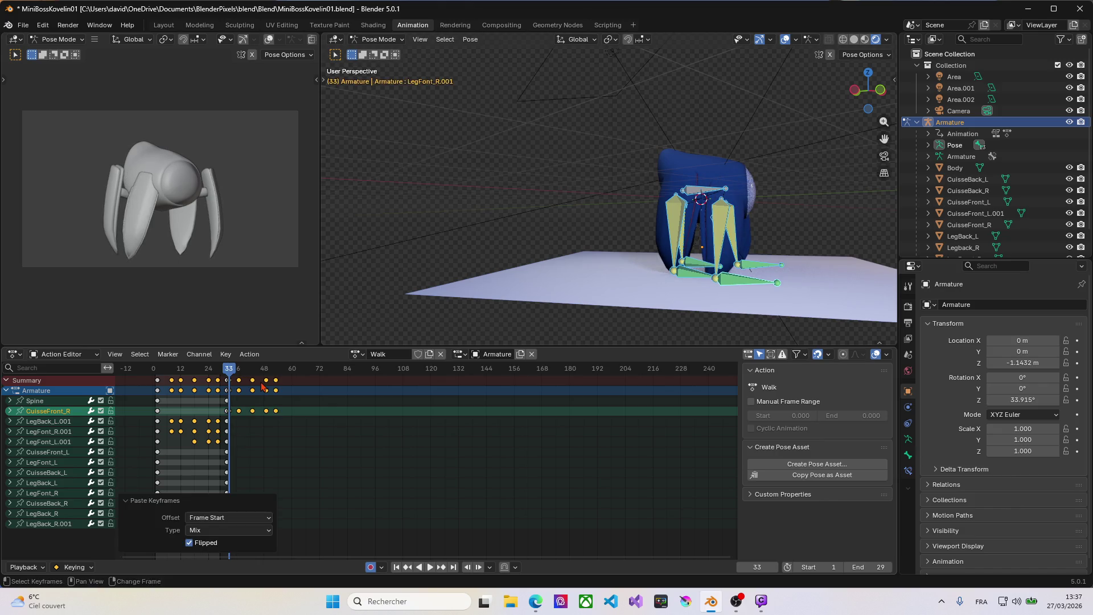
pyautogui.press('space')
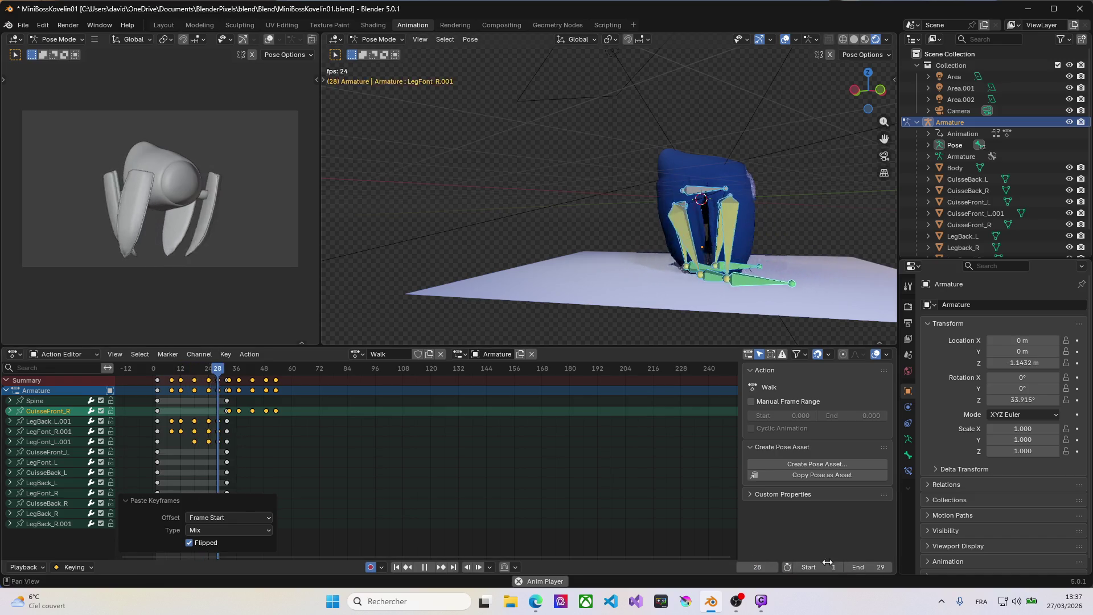
pyautogui.moveTo(188, 368); pyautogui.dragTo(276, 376)
# Set the playback end frame to 53 and preview the walk.
pyautogui.click(874, 567)
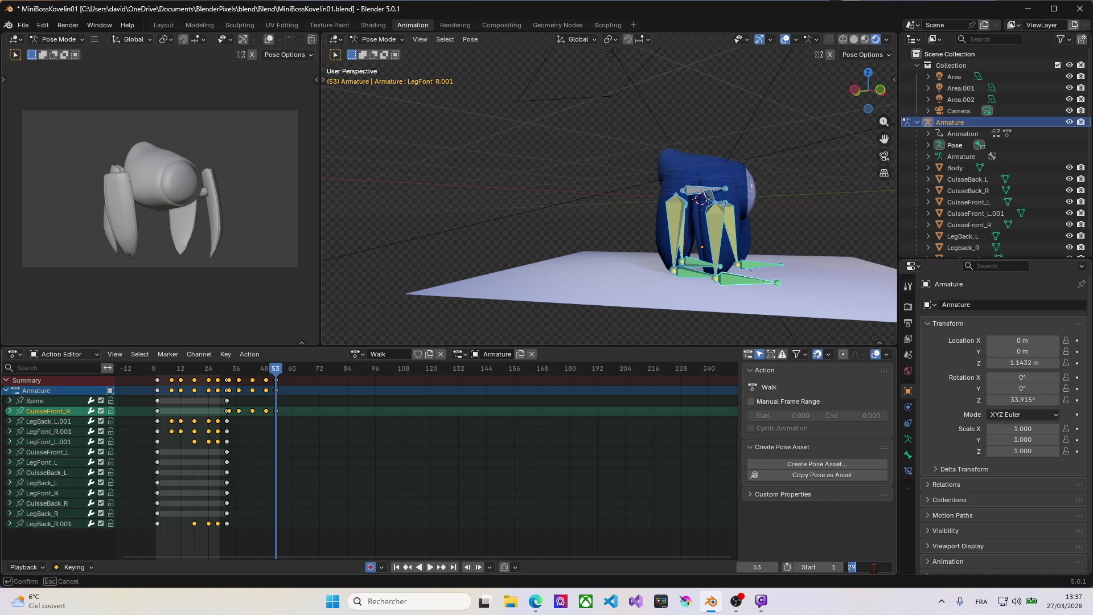
pyautogui.write('53')
pyautogui.press('Return')
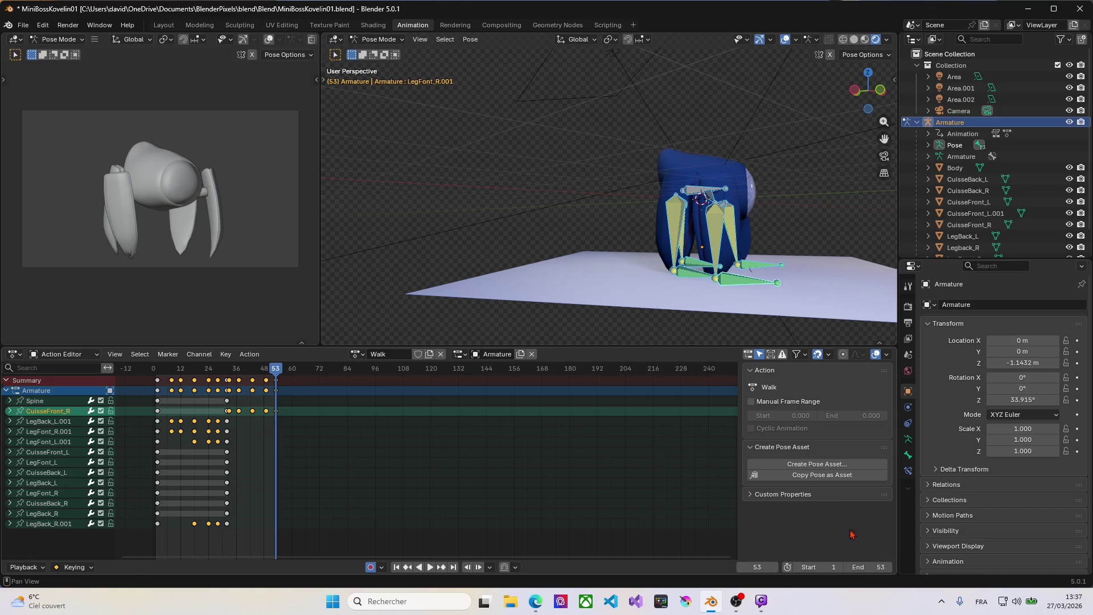
pyautogui.press('space')
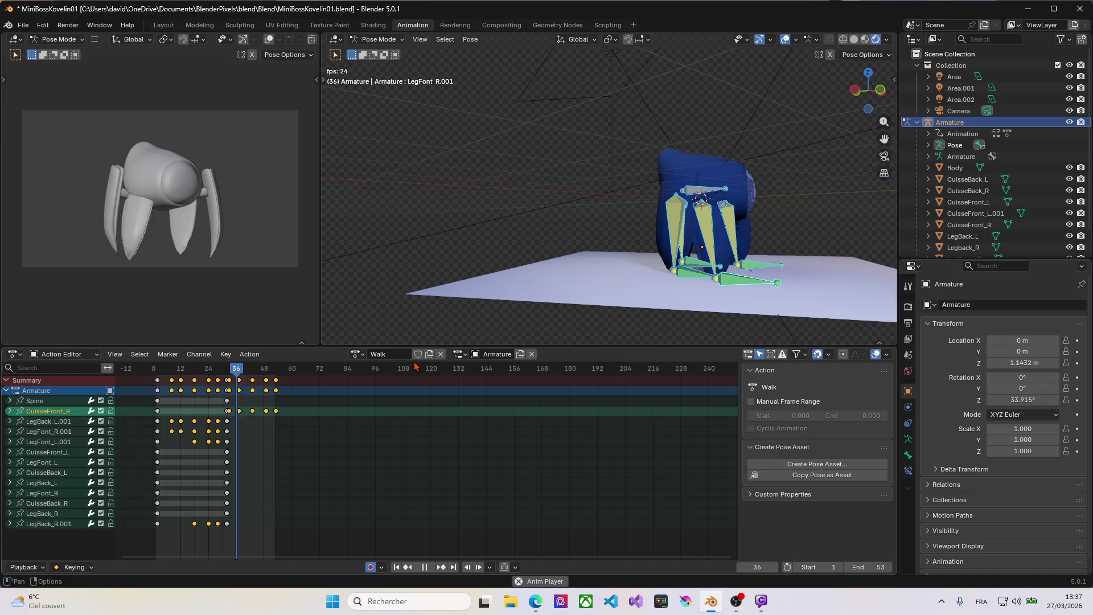
pyautogui.press('space')
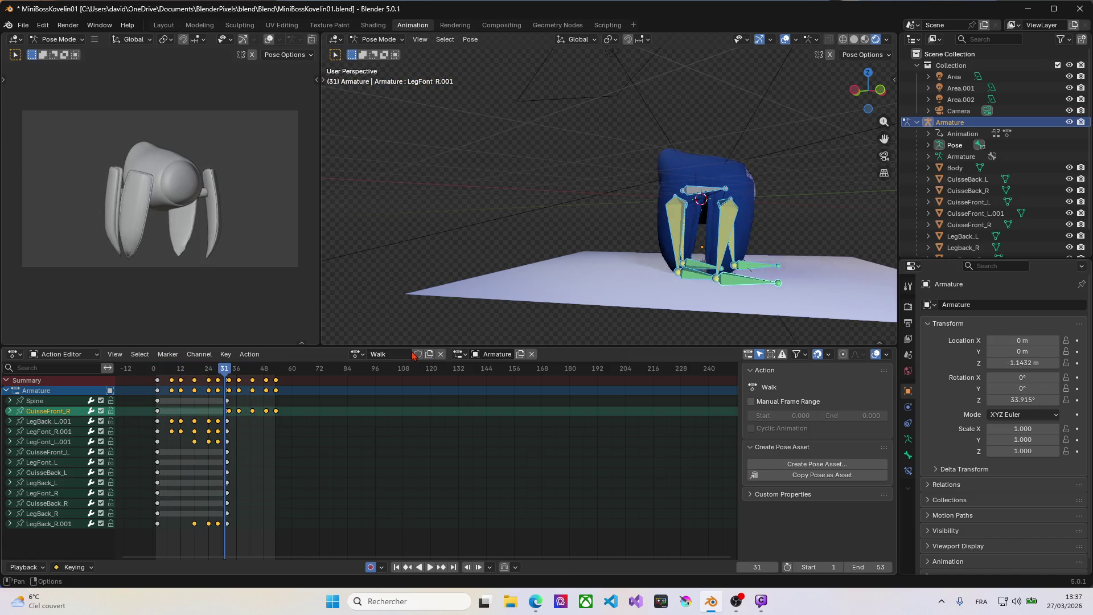
# Inspect frame 35, then box-select and delete the pasted keyframes beyond frame 37.
pyautogui.moveTo(225, 369); pyautogui.dragTo(239, 371)
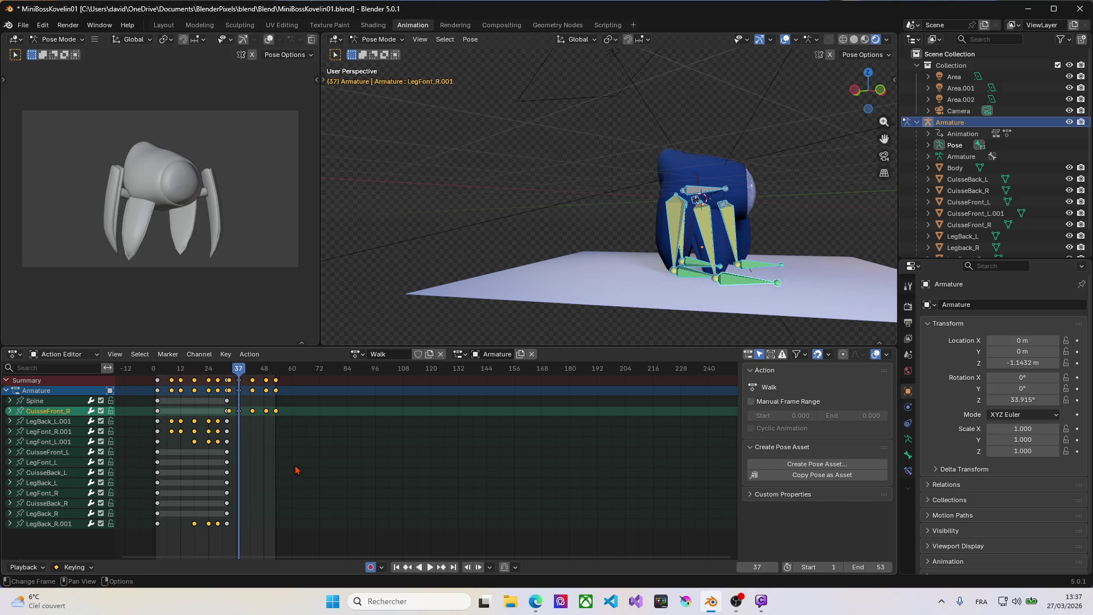
pyautogui.moveTo(296, 465); pyautogui.dragTo(236, 374)
pyautogui.press('Delete')
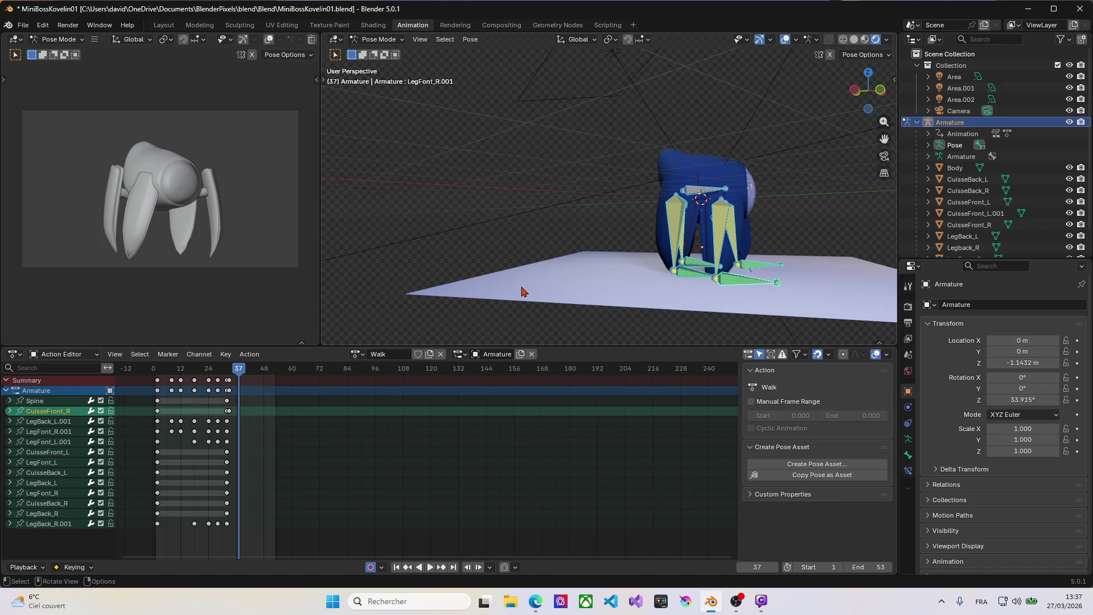
# Select all channels, scrub around frames 35–38 and undo a stray key selection near frame 33.
pyautogui.press('a')
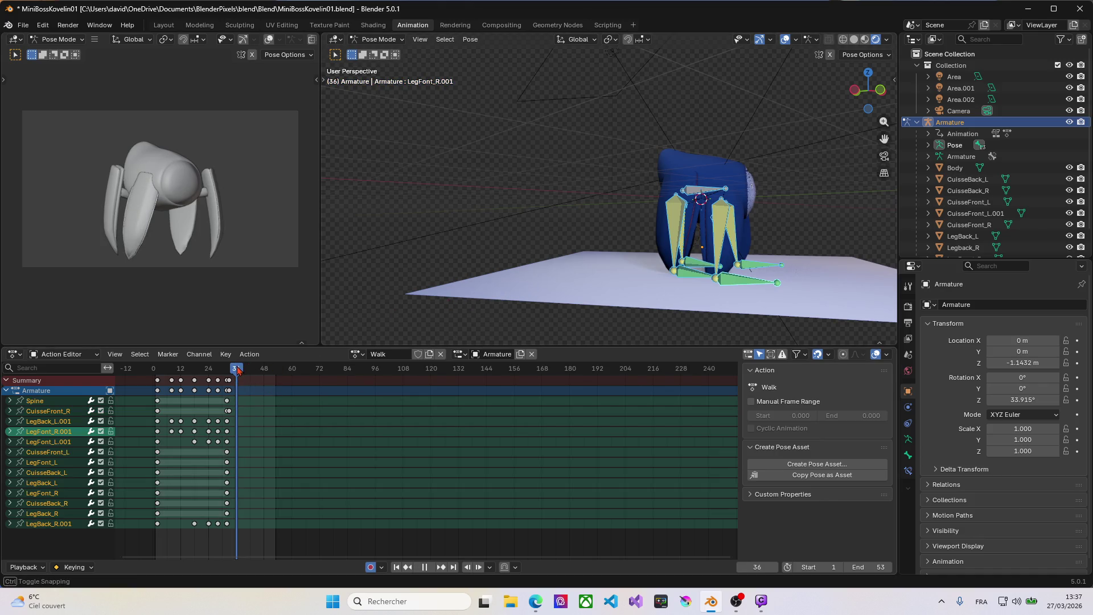
pyautogui.moveTo(240, 368); pyautogui.dragTo(227, 369)
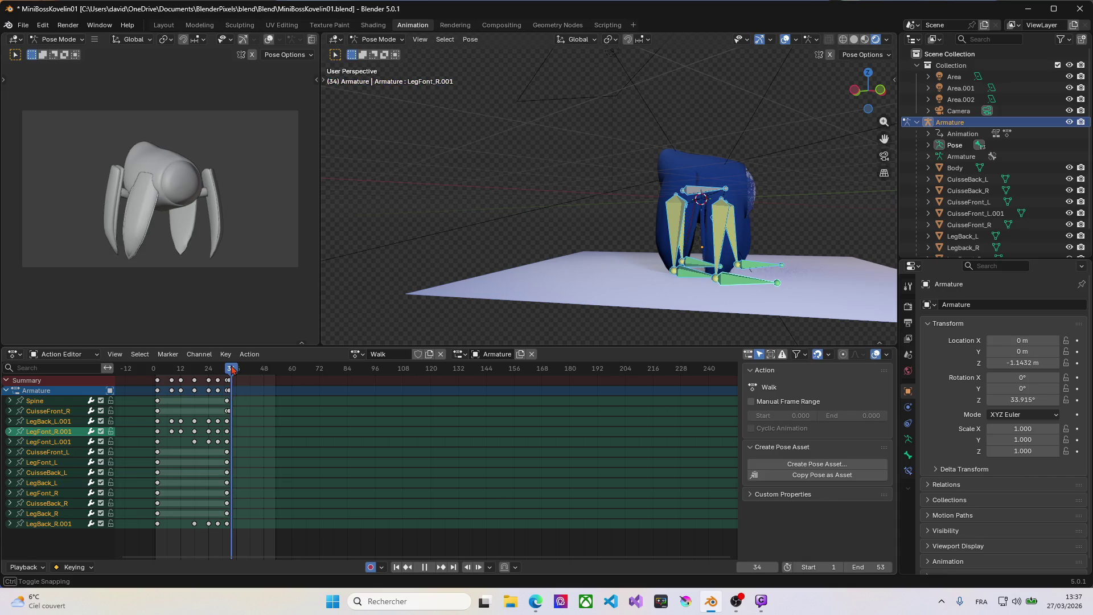
pyautogui.moveTo(229, 369); pyautogui.dragTo(241, 369)
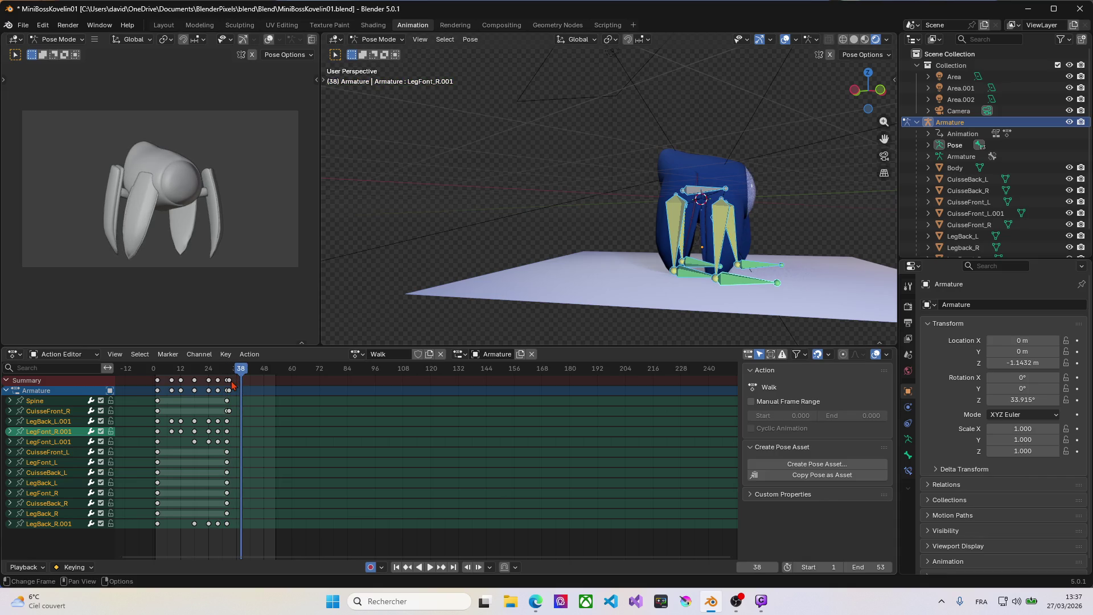
pyautogui.click(232, 386)
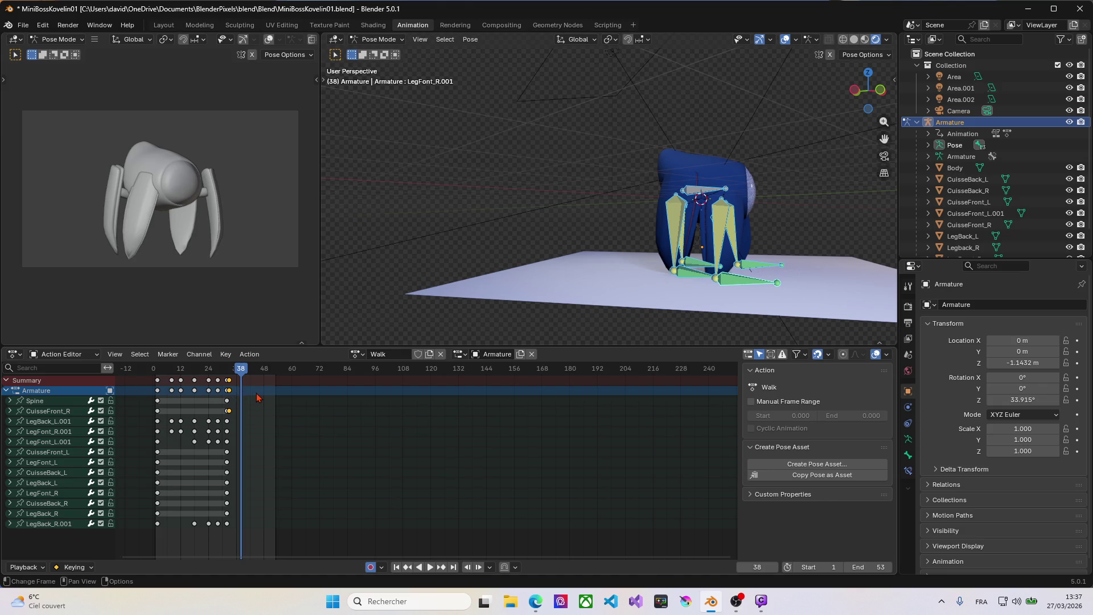
pyautogui.hotkey('ctrl', 'z')
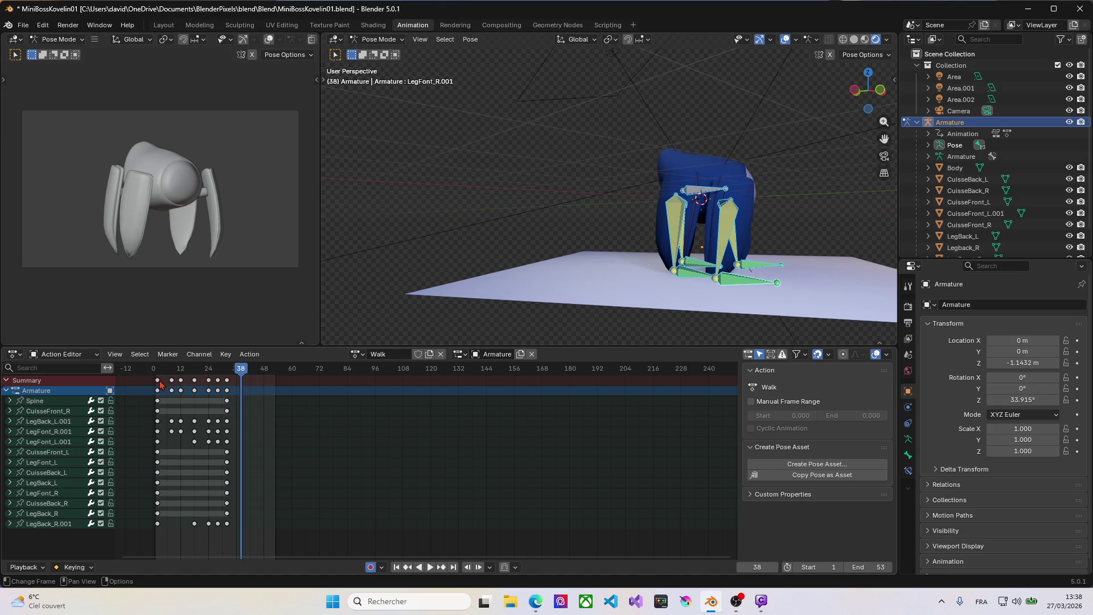
# Paste the frame 0 pose column at frame 33 and play back to verify the loop closes.
pyautogui.click(160, 384)
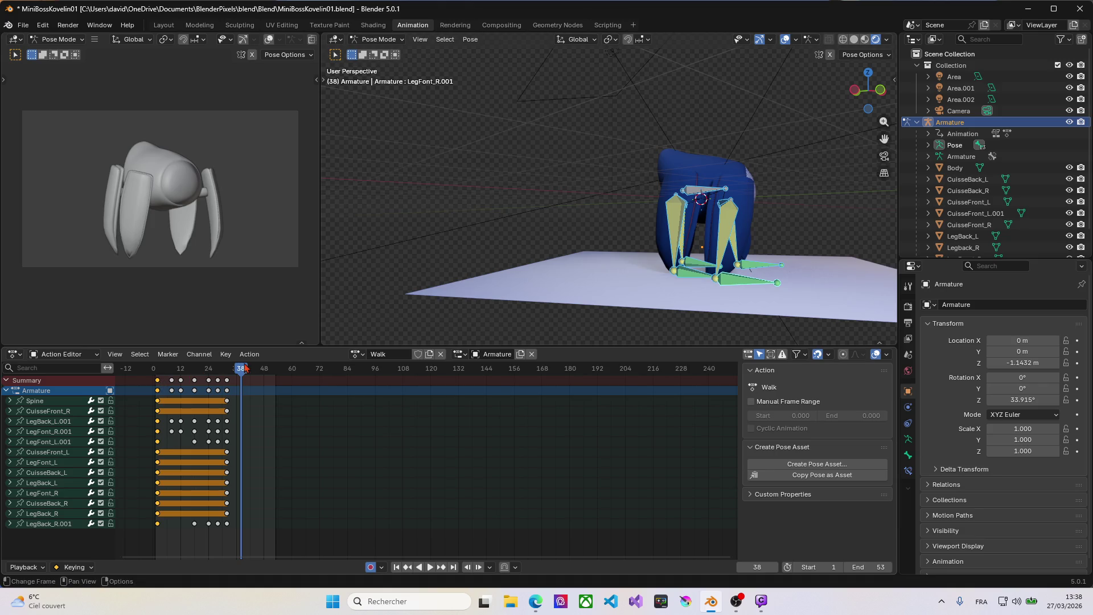
pyautogui.moveTo(241, 368); pyautogui.dragTo(231, 373)
pyautogui.hotkey('ctrl', 'v')
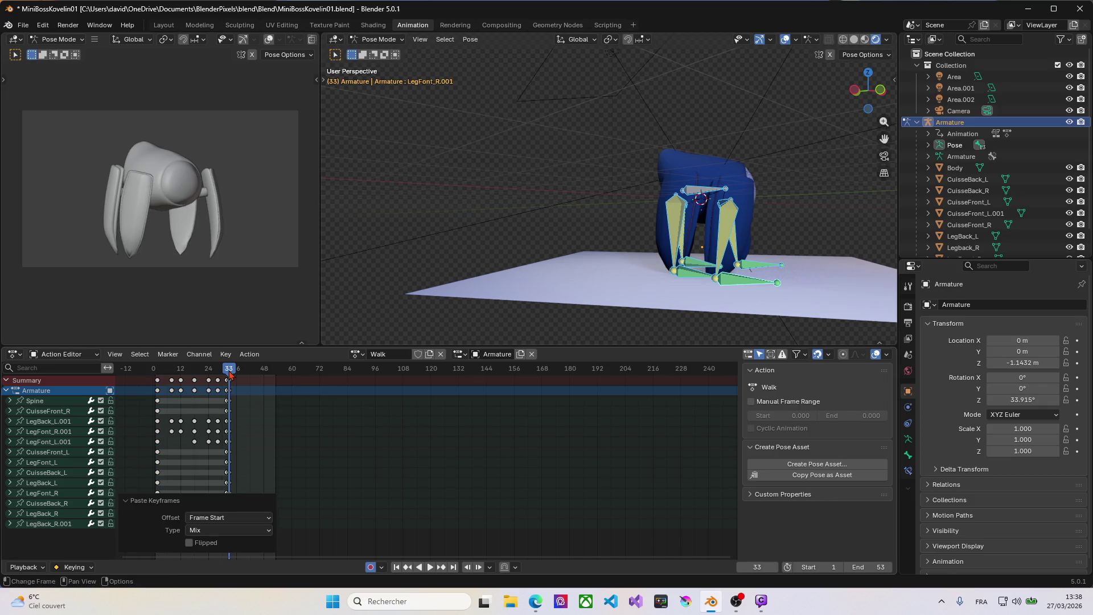
pyautogui.press('space')
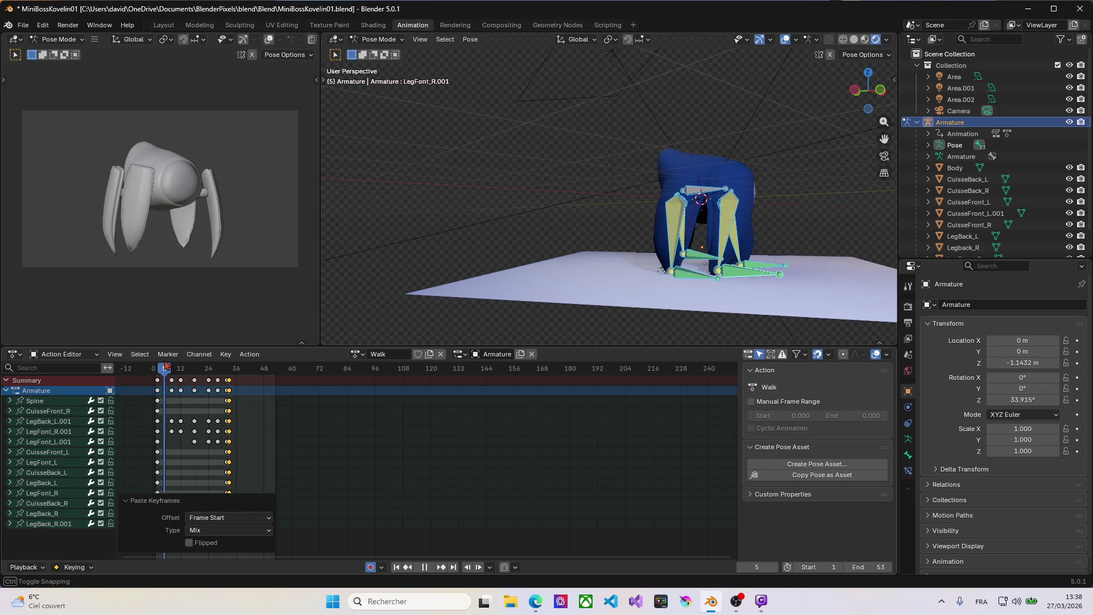
pyautogui.moveTo(167, 373); pyautogui.dragTo(162, 369)
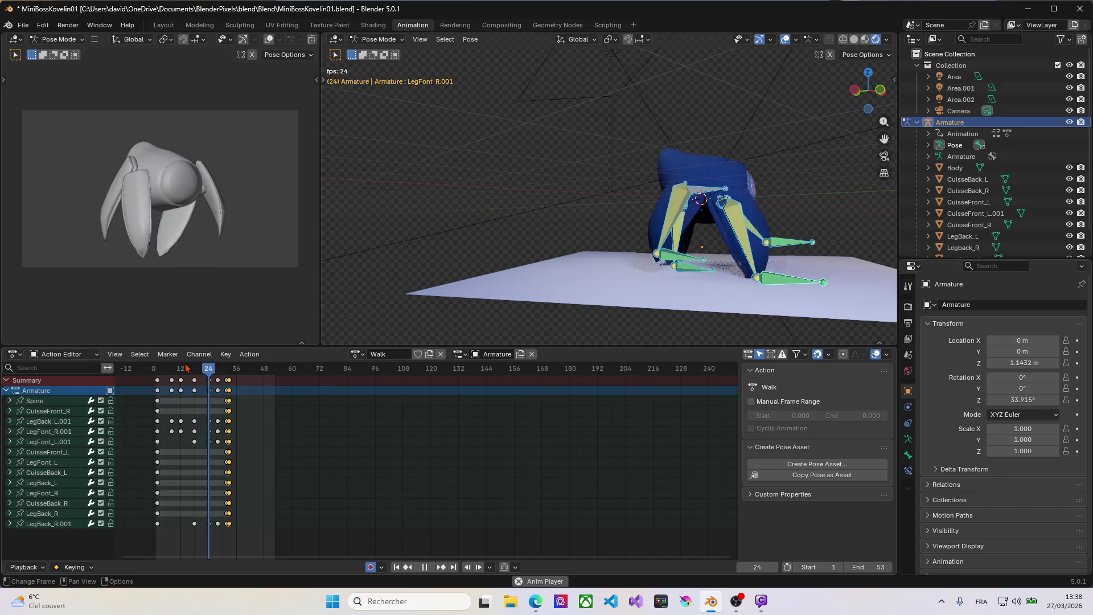
pyautogui.press('space')
pyautogui.press('space')
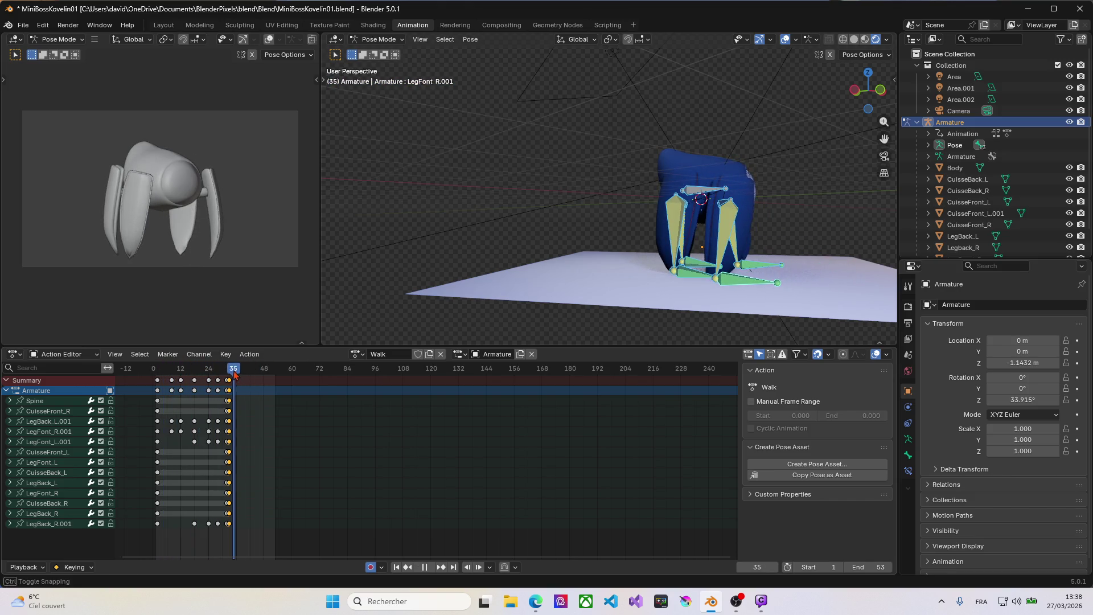
# At frame 38, select the cycle's last keyframe column and the back-leg key rows for copying.
pyautogui.moveTo(265, 372); pyautogui.dragTo(241, 373)
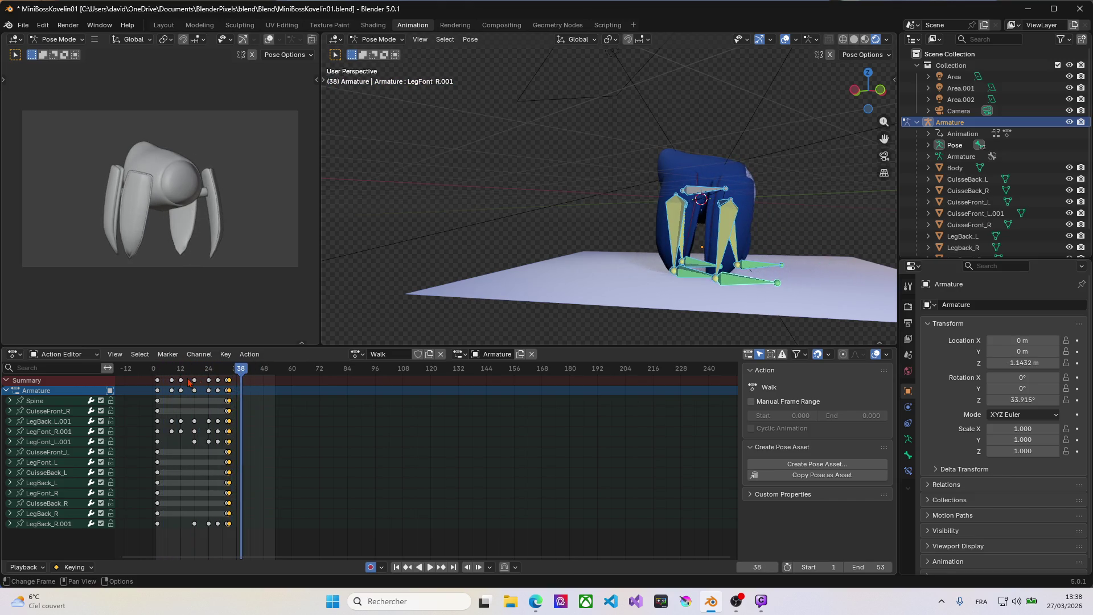
pyautogui.keyDown('alt'); pyautogui.click(221, 534); pyautogui.keyUp('alt')
pyautogui.moveTo(224, 536); pyautogui.dragTo(165, 416)
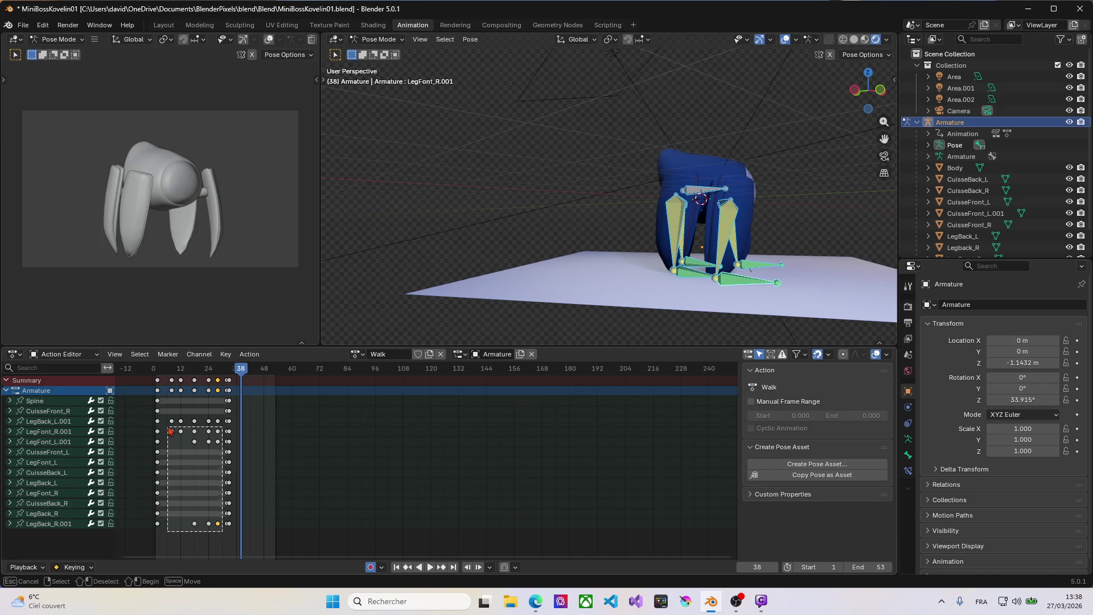
pyautogui.scroll(1, 208, 494)
pyautogui.scroll(1, 208, 494)
pyautogui.scroll(1, 214, 490)
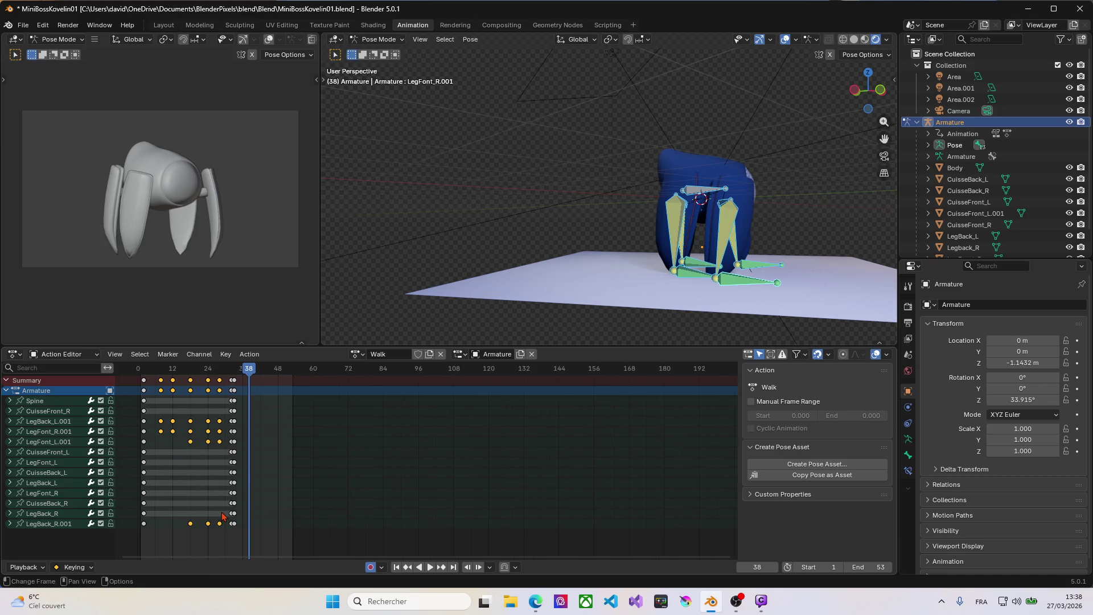
pyautogui.scroll(1, 223, 484)
pyautogui.scroll(1, 237, 477)
pyautogui.scroll(1, 238, 477)
pyautogui.scroll(1, 256, 496)
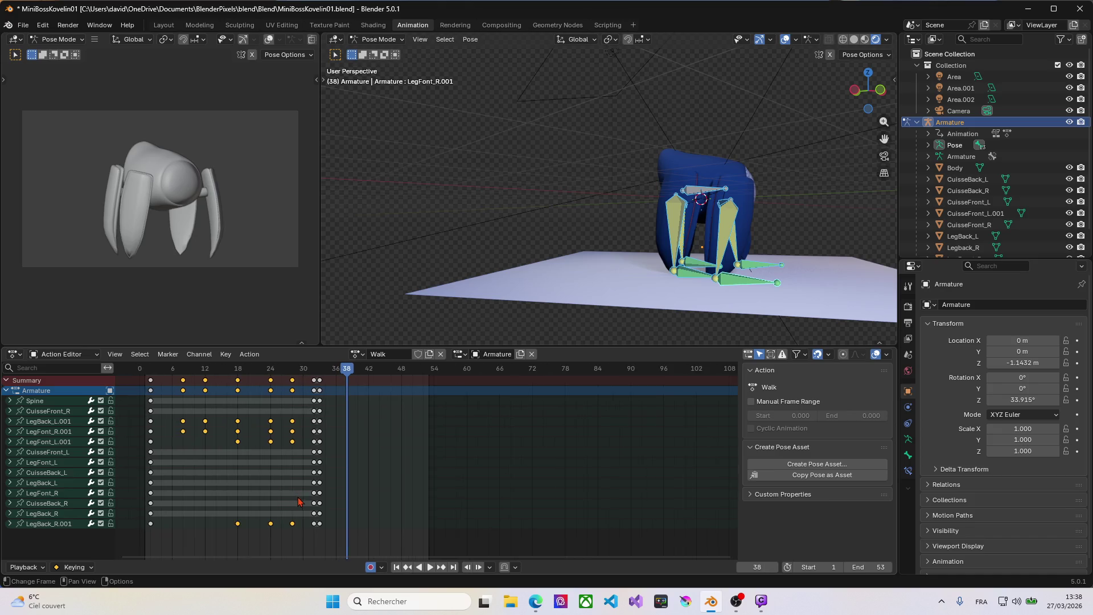
pyautogui.press('b')
# Box-select the leg keys across all rows, paste them flipped from frame 36 and preview.
pyautogui.moveTo(308, 528); pyautogui.dragTo(192, 381)
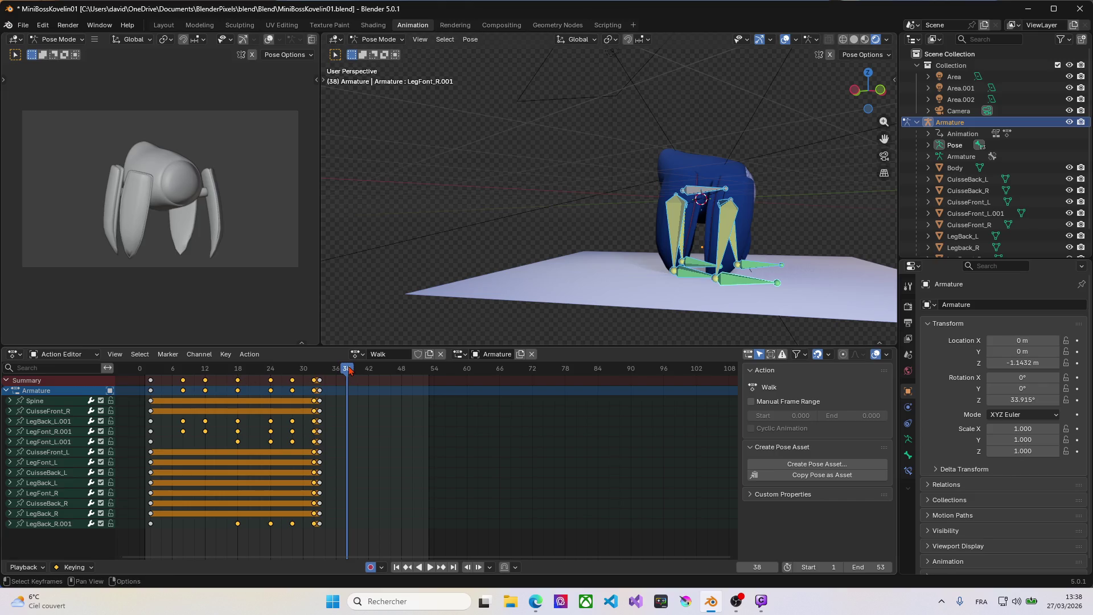
pyautogui.moveTo(349, 369); pyautogui.dragTo(336, 370)
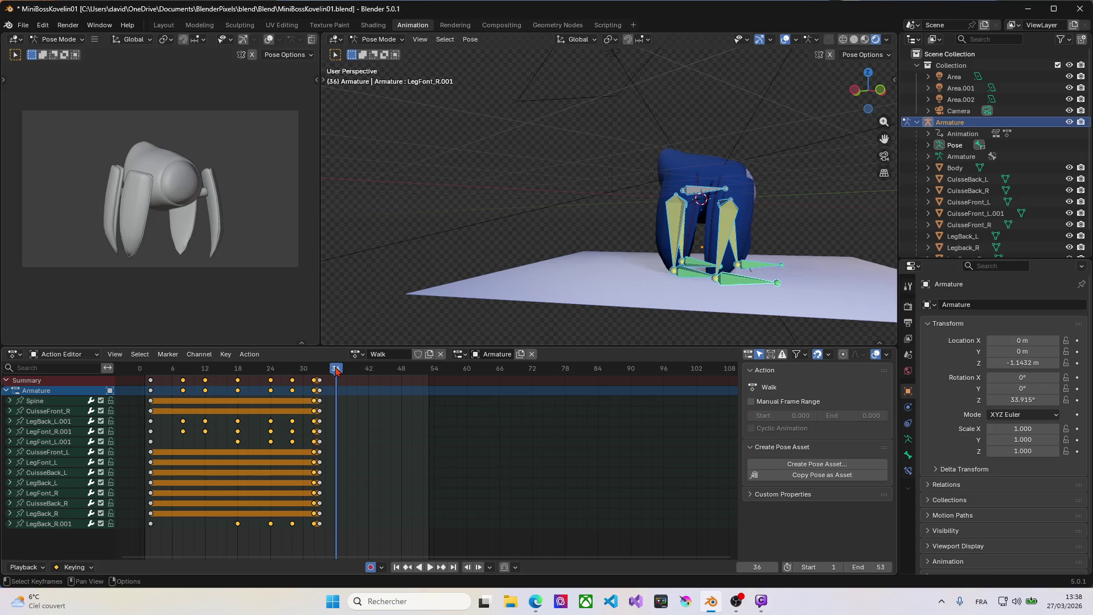
pyautogui.hotkey('ctrl', 'shift', 'v')
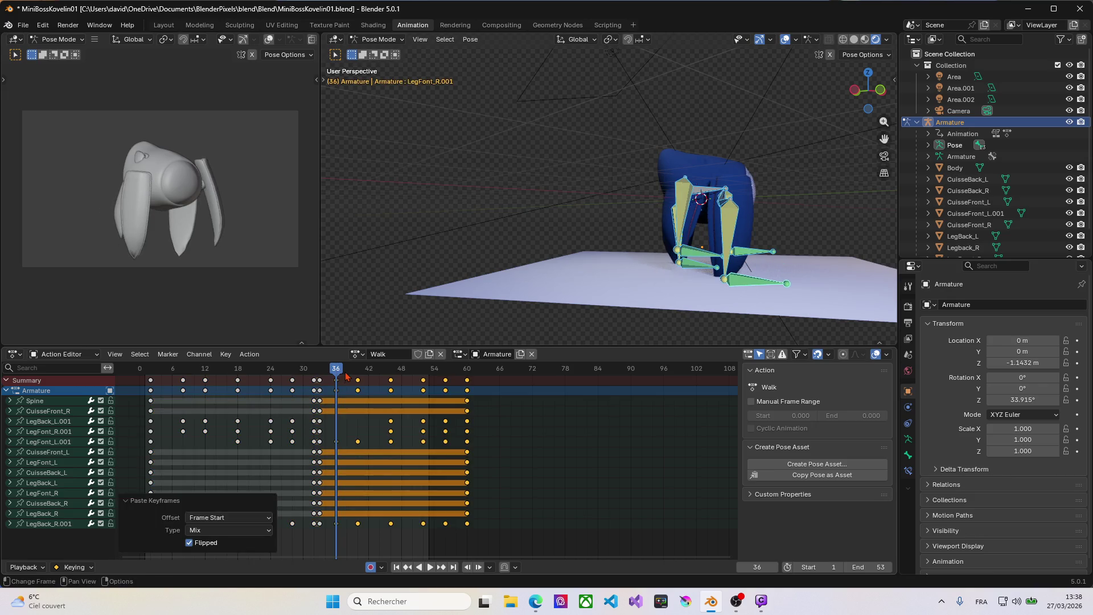
pyautogui.press('space')
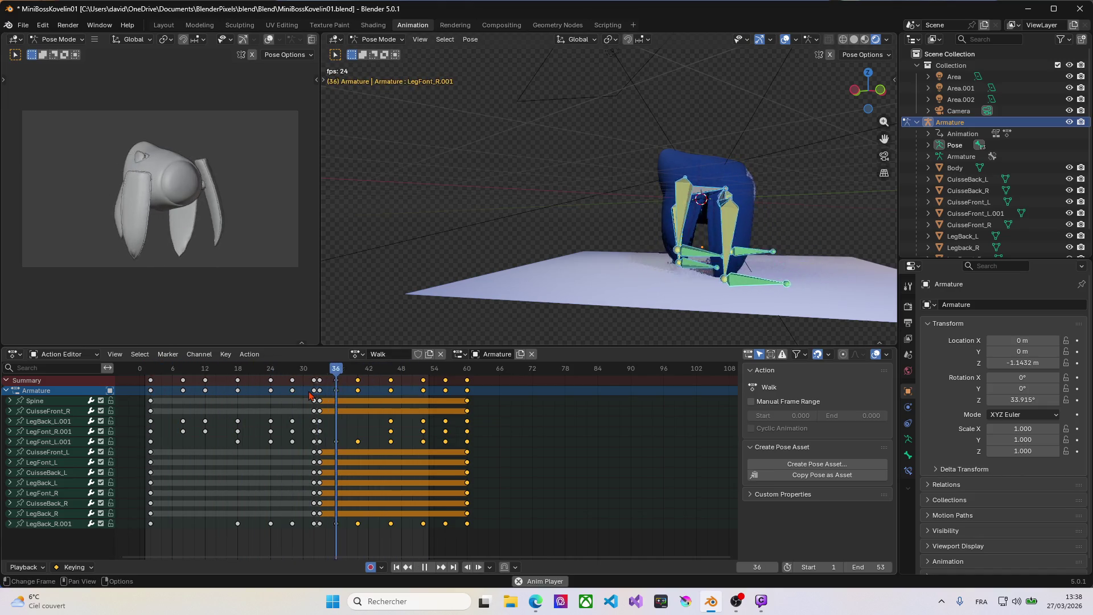
pyautogui.press('space')
# Set the playback end frame to 60 and play the extended animation.
pyautogui.click(864, 567)
pyautogui.write('60')
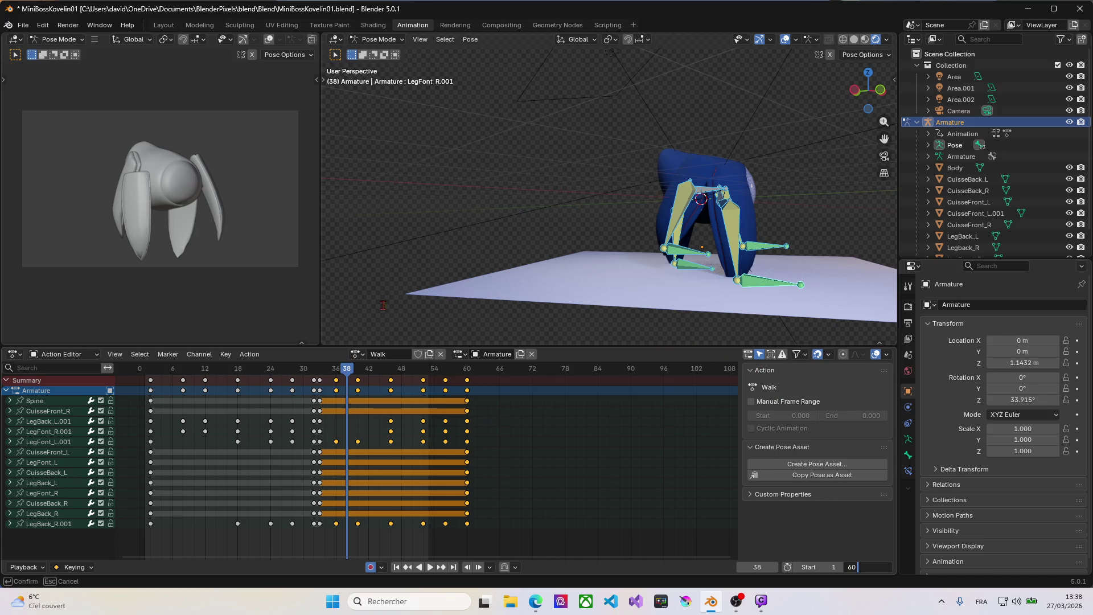
pyautogui.press('Return')
pyautogui.press('space')
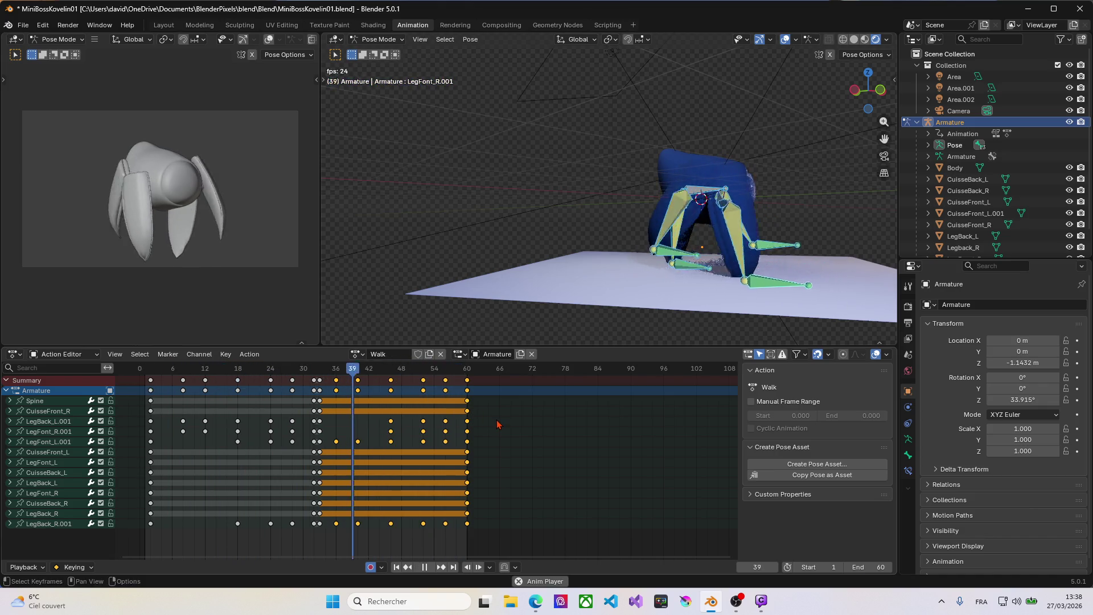
# Undo the mirrored paste, set the playback end frame to 33 and preview the shortened loop.
pyautogui.press('space')
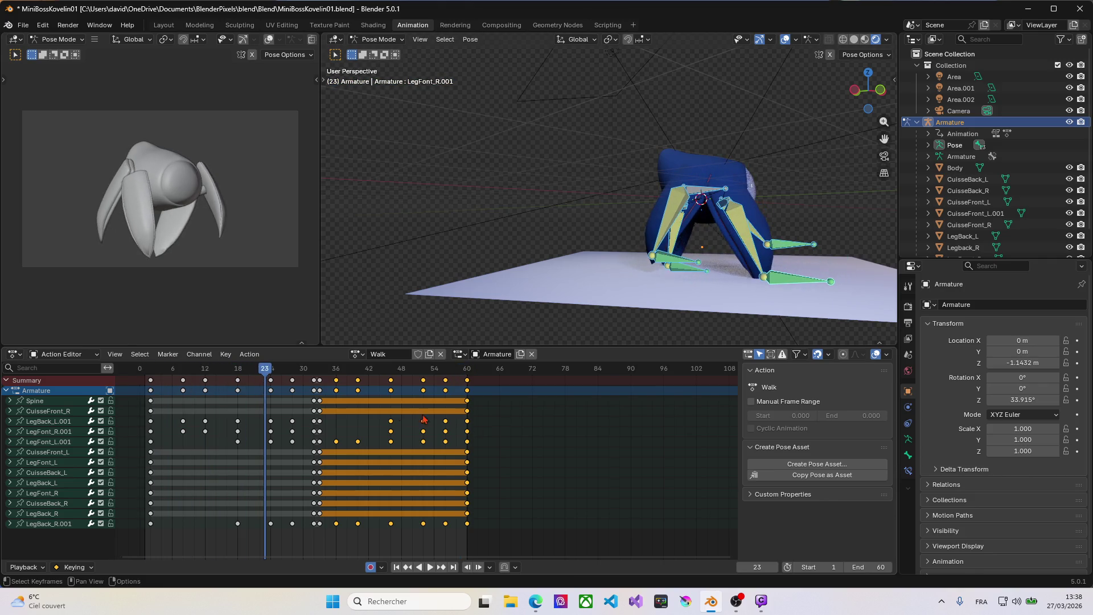
pyautogui.hotkey('ctrl', 'z')
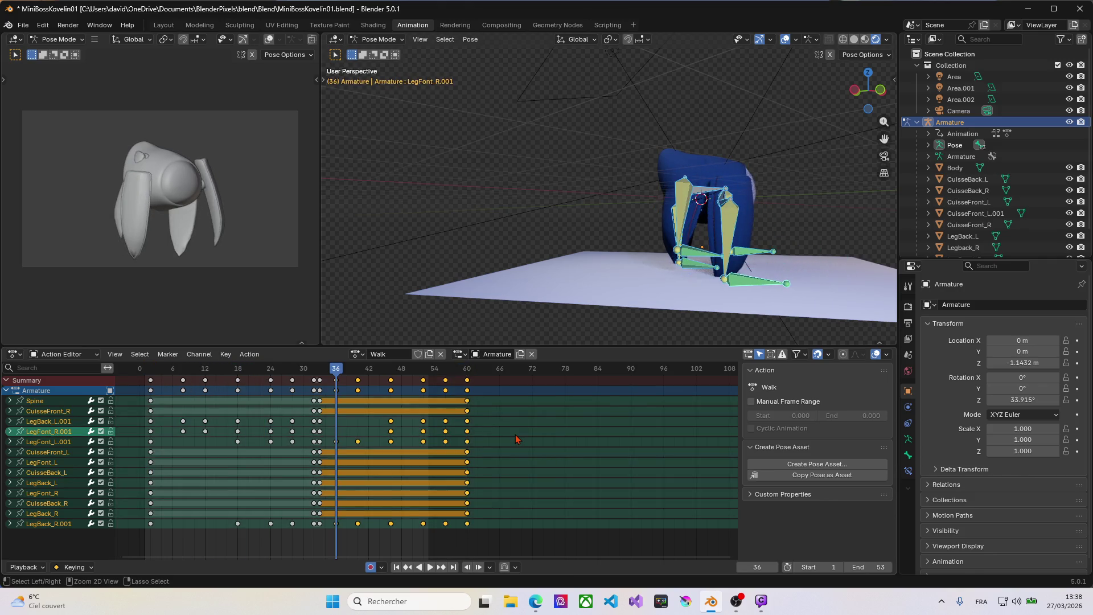
pyautogui.press('space')
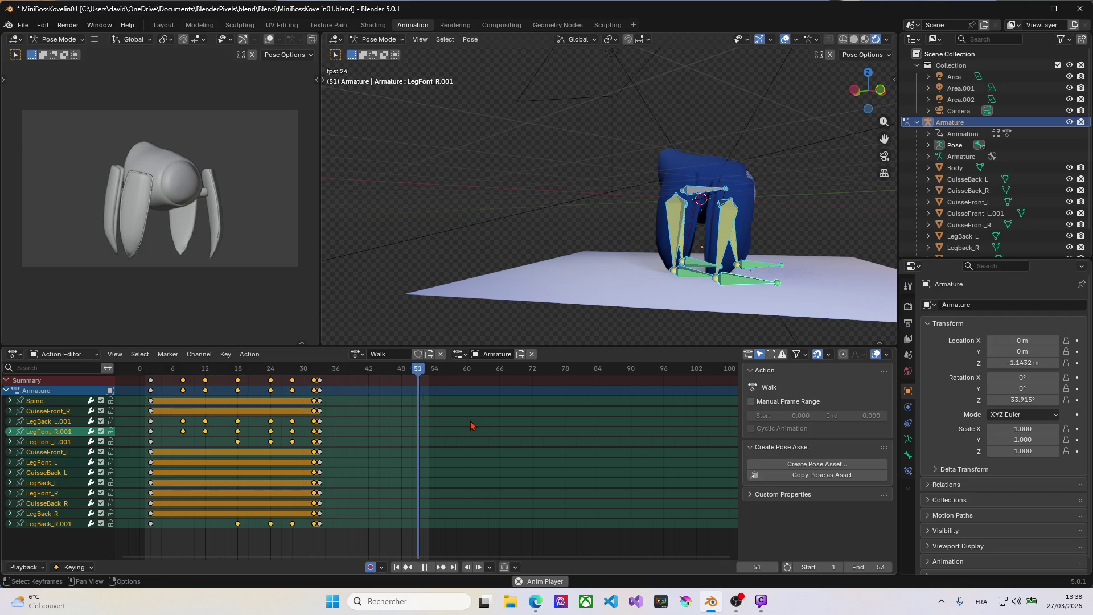
pyautogui.press('space')
pyautogui.press('space')
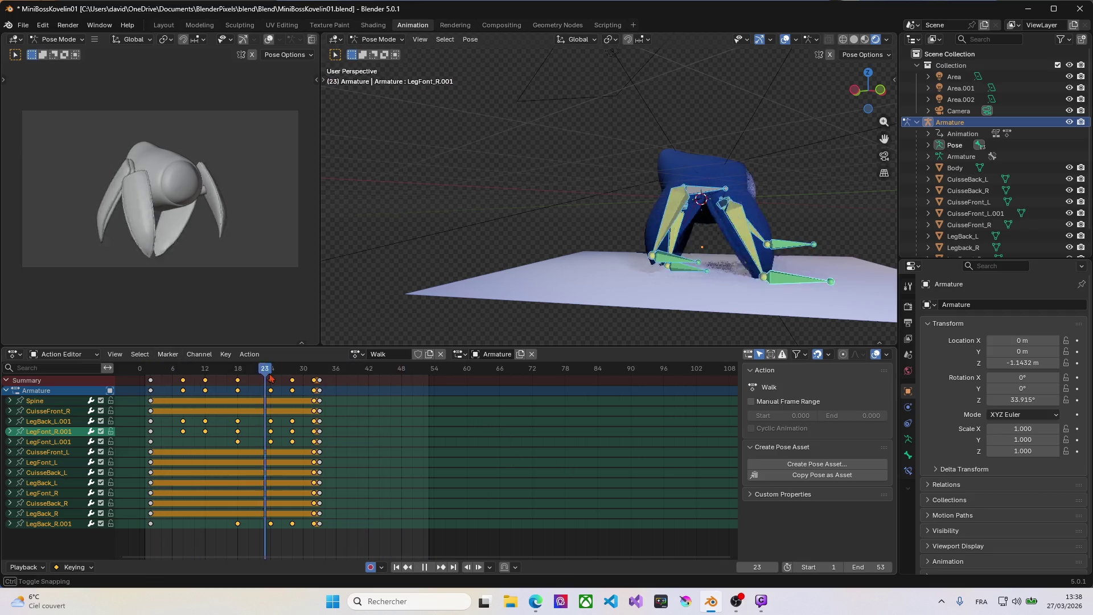
pyautogui.click(322, 373)
pyautogui.press('space')
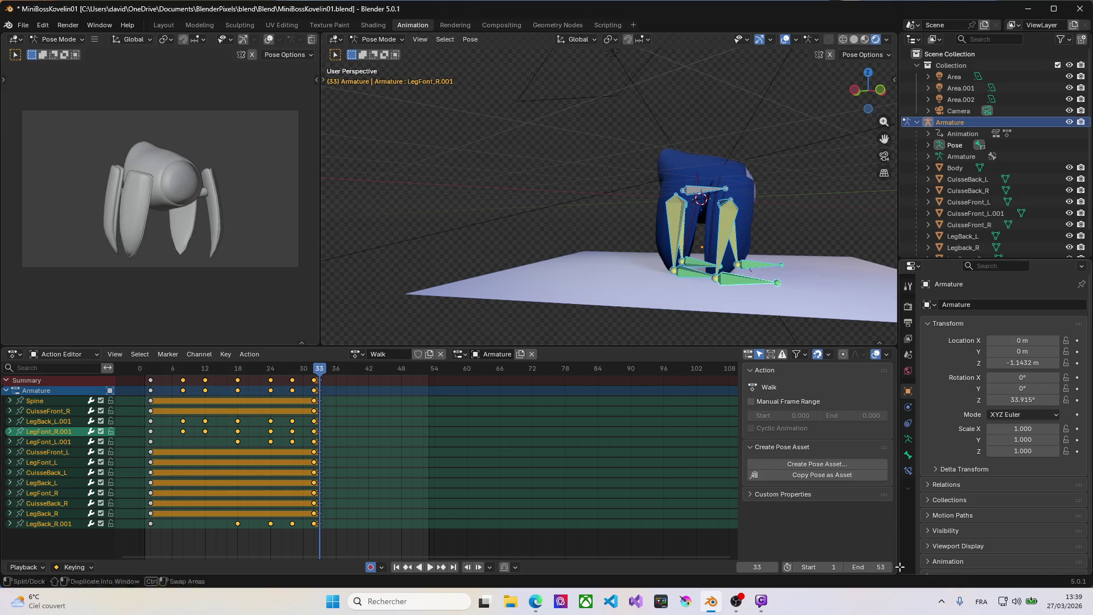
pyautogui.write('33')
pyautogui.press('Return')
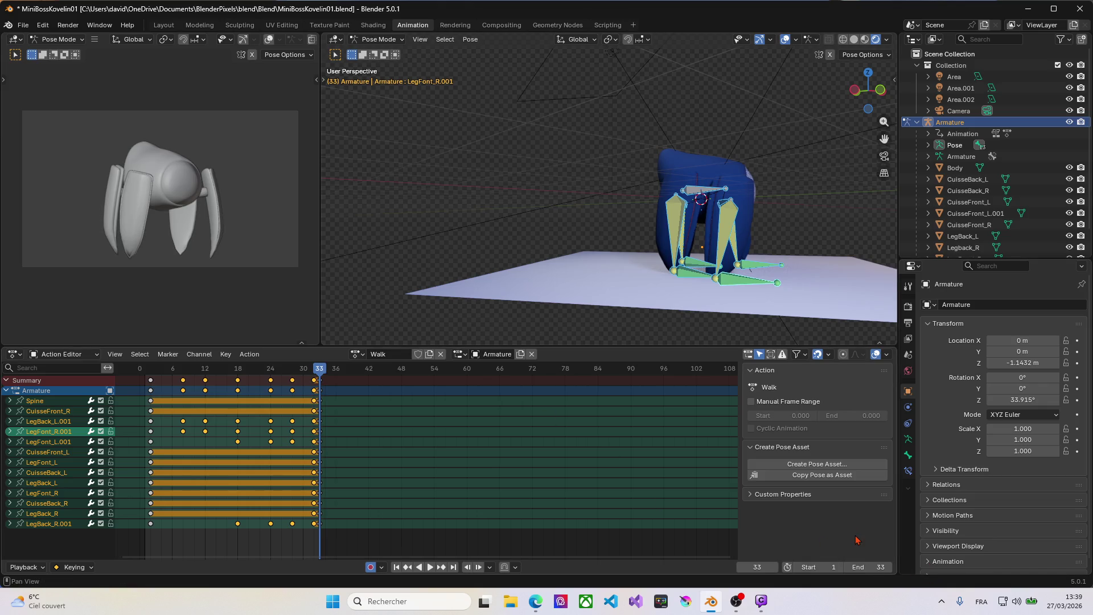
pyautogui.press('space')
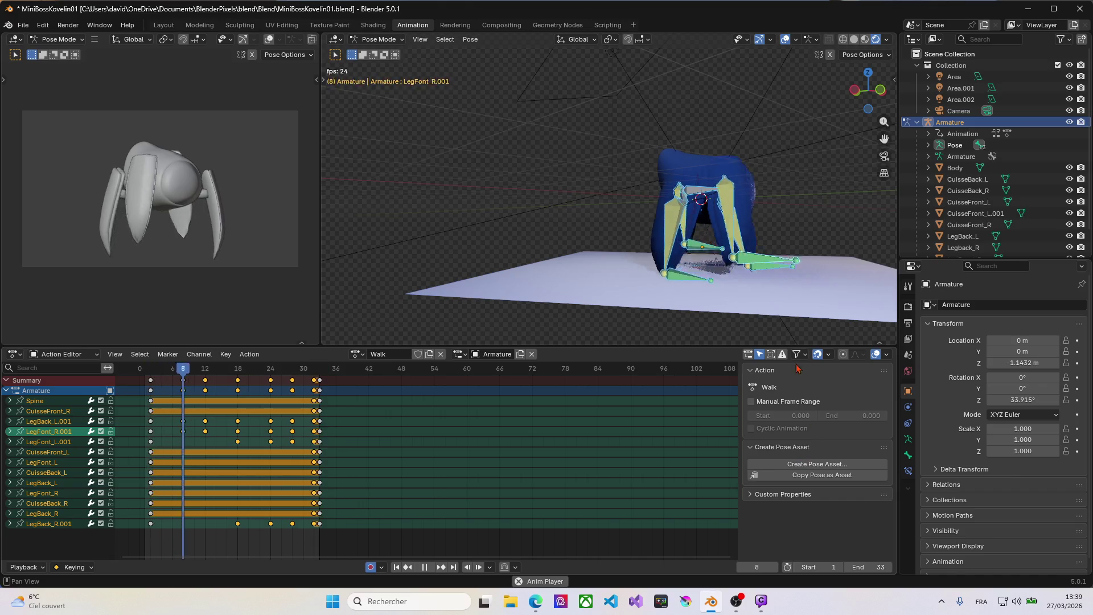
pyautogui.press('Escape')
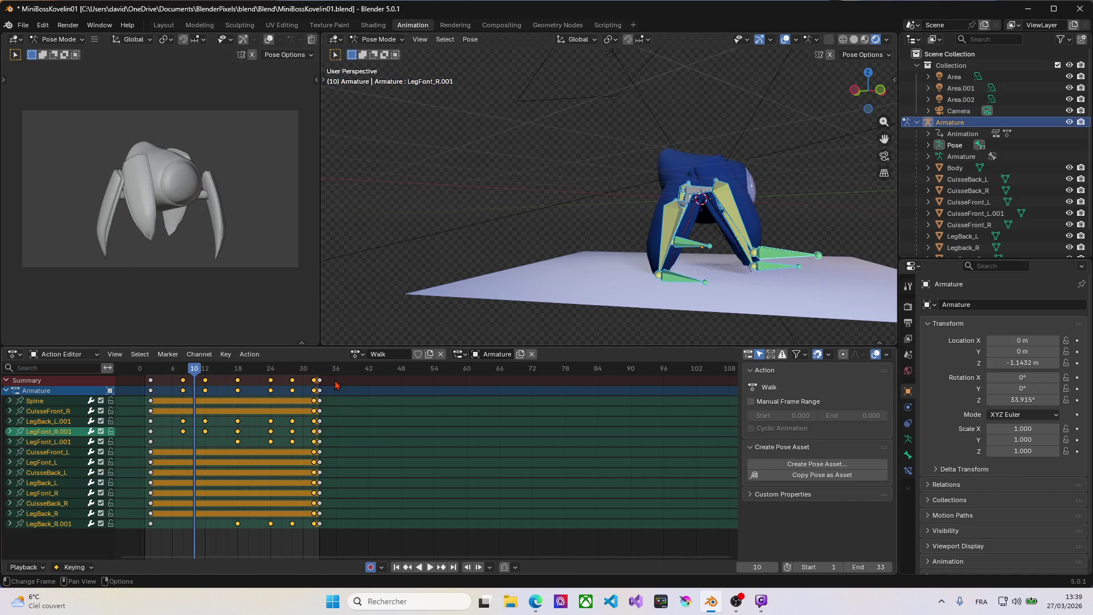
# Check the frame 32 pose, set the end frame to 32 and play the walk loop.
pyautogui.click(317, 390)
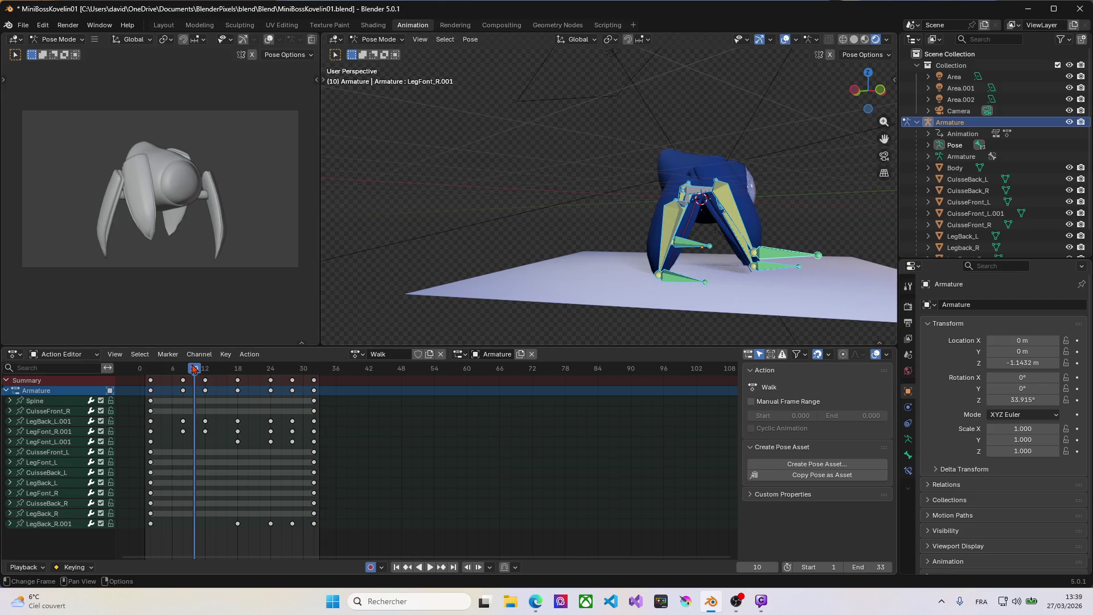
pyautogui.moveTo(195, 370); pyautogui.dragTo(314, 370)
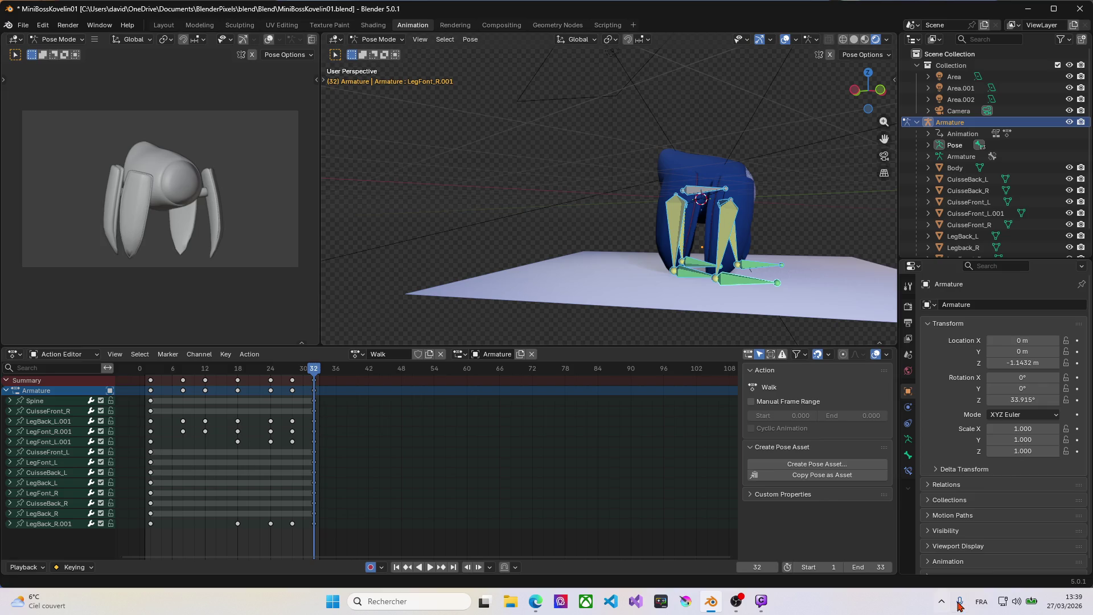
pyautogui.click(870, 566)
pyautogui.write('32')
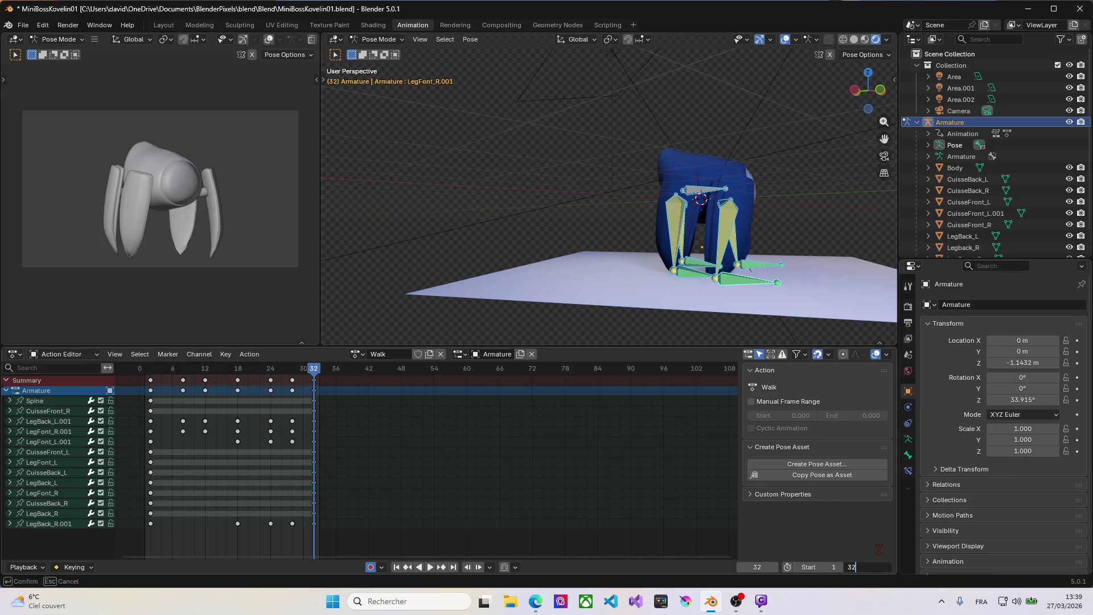
pyautogui.press('Return')
pyautogui.press('space')
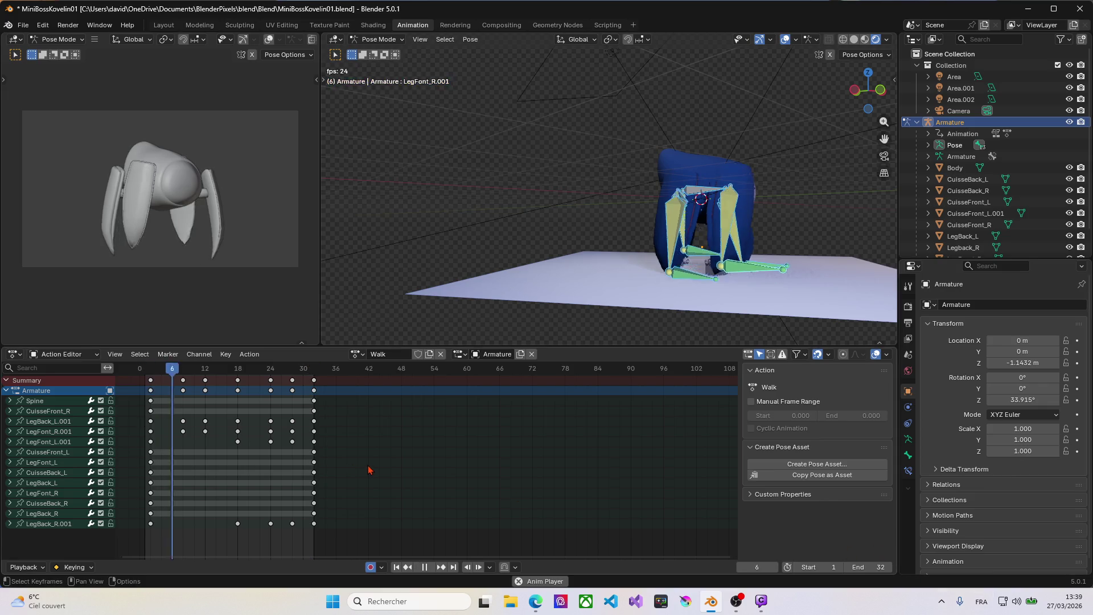
# Shift all Walk keyframes so the mid-cycle keys land on frames 7 and 24.
pyautogui.press('space')
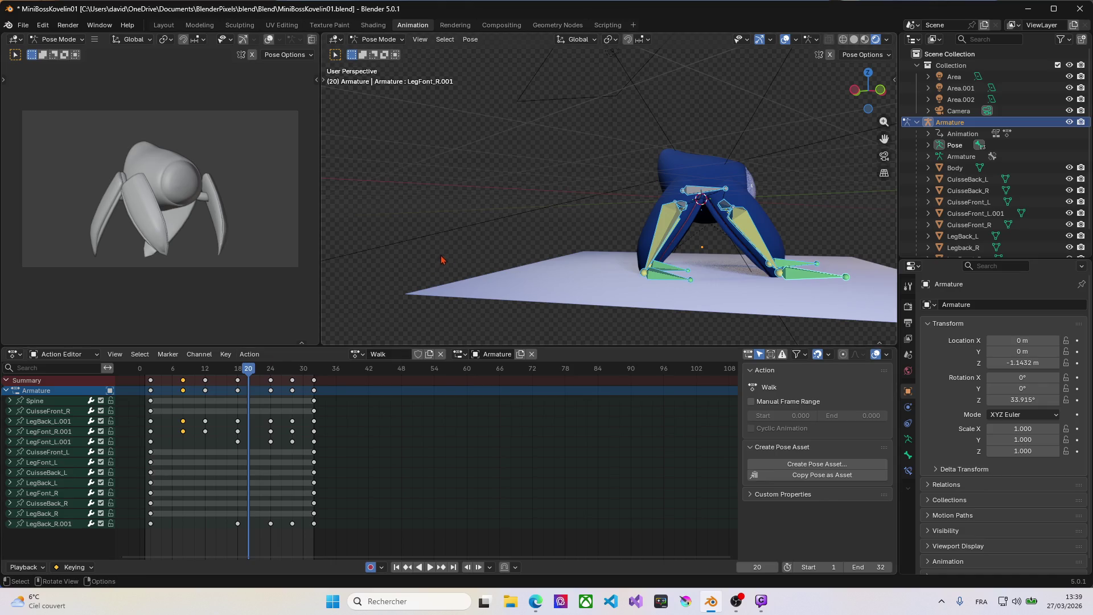
pyautogui.press('a')
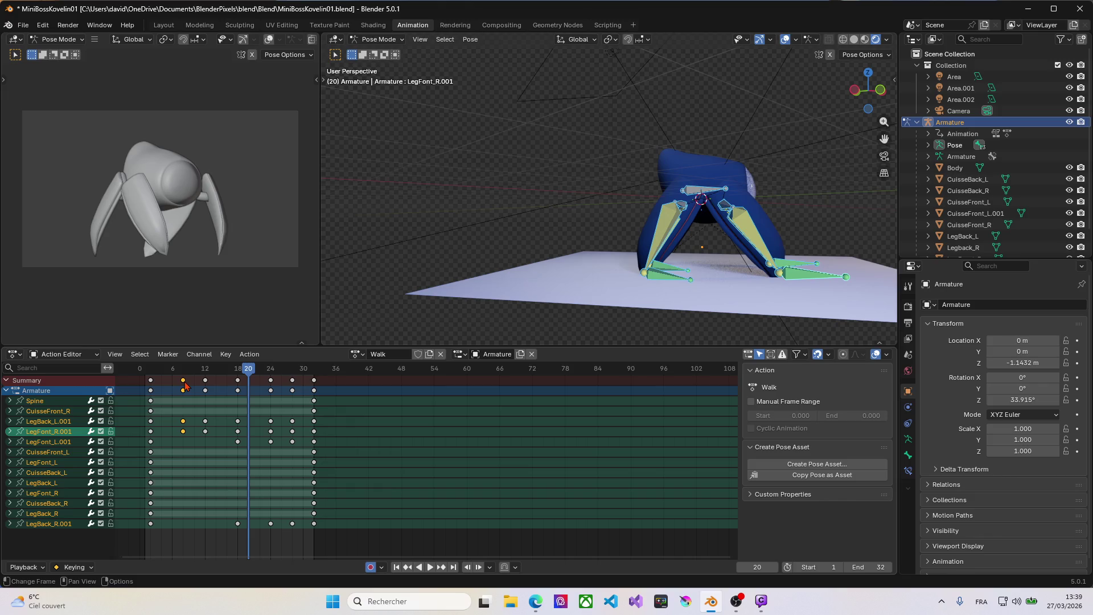
pyautogui.moveTo(183, 387); pyautogui.dragTo(145, 381)
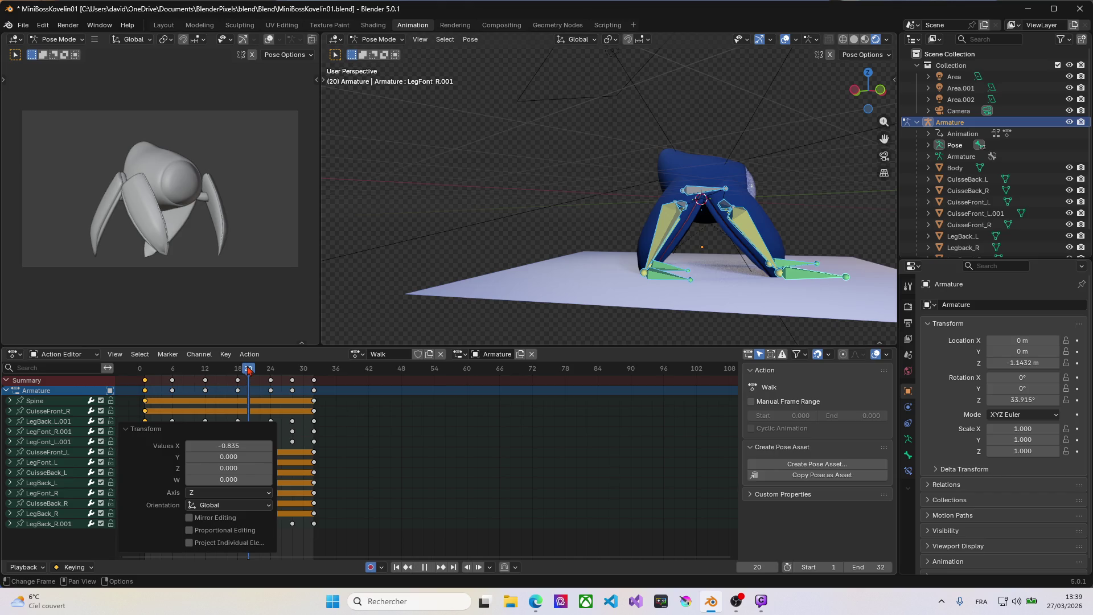
pyautogui.moveTo(248, 369)
pyautogui.mouseDown()
pyautogui.moveTo(374, 372)
pyautogui.moveTo(307, 384)
pyautogui.mouseUp()
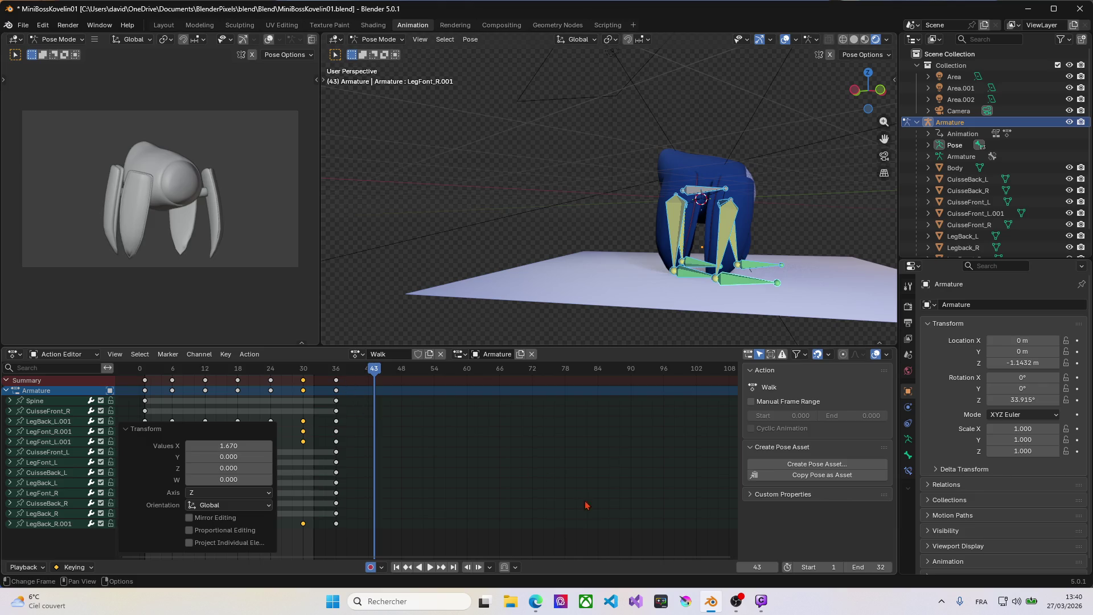
# Set the playback end frame to 36 and play the retimed cycle to check it.
pyautogui.moveTo(862, 567); pyautogui.dragTo(863, 566)
pyautogui.write('3')
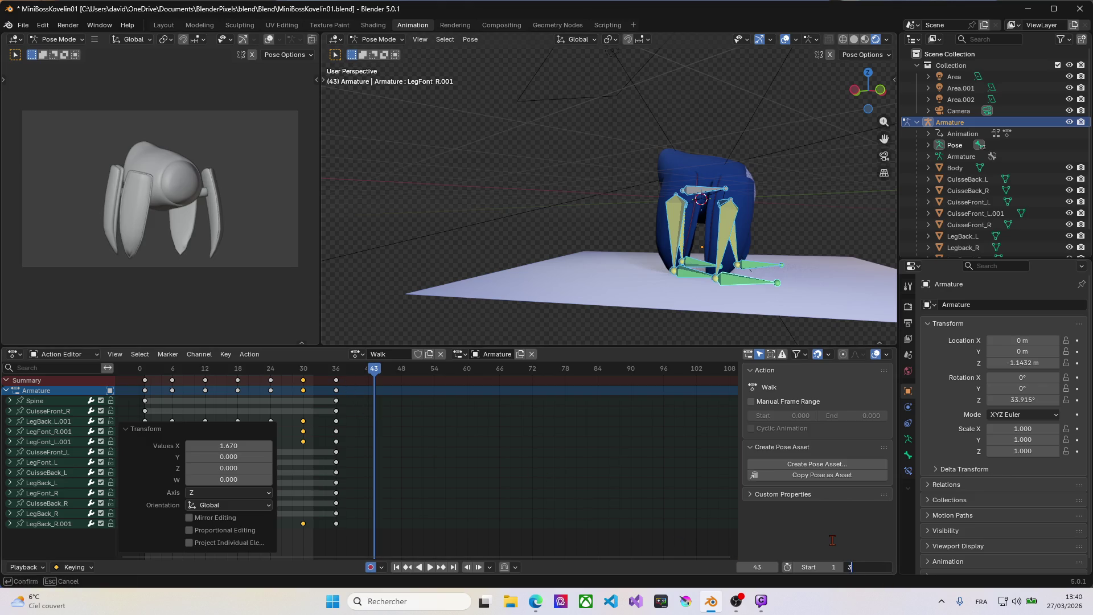
pyautogui.write('6')
pyautogui.press('Return')
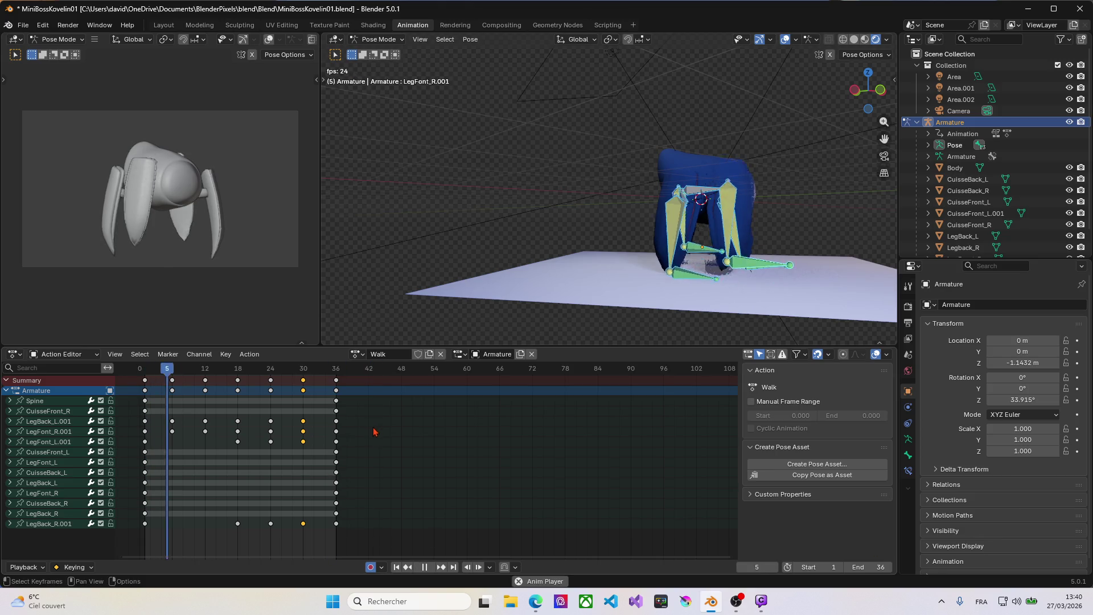
pyautogui.press('space')
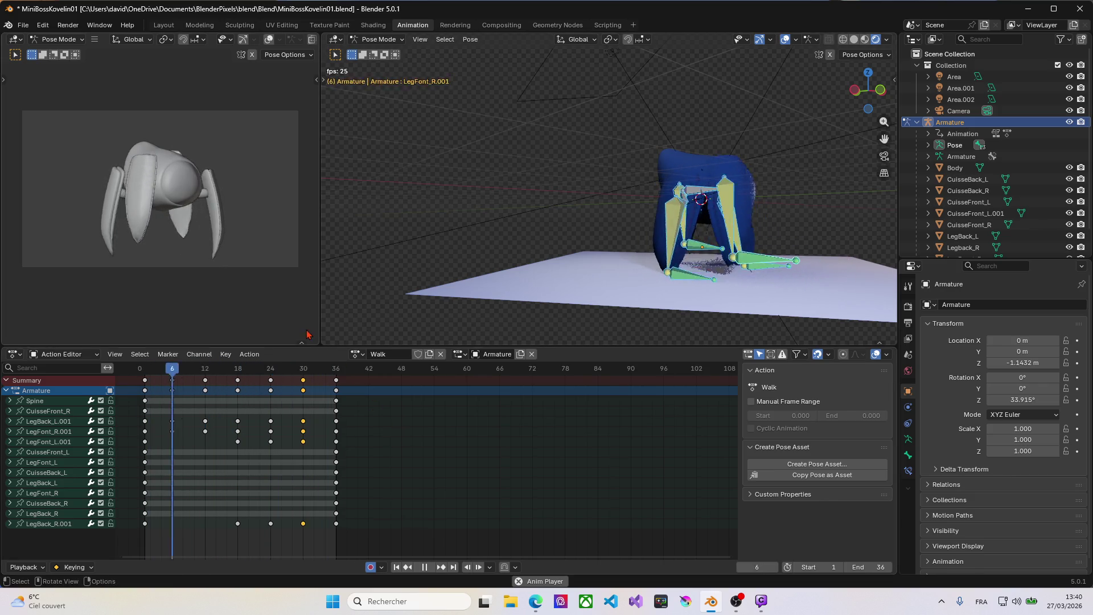
pyautogui.press('space')
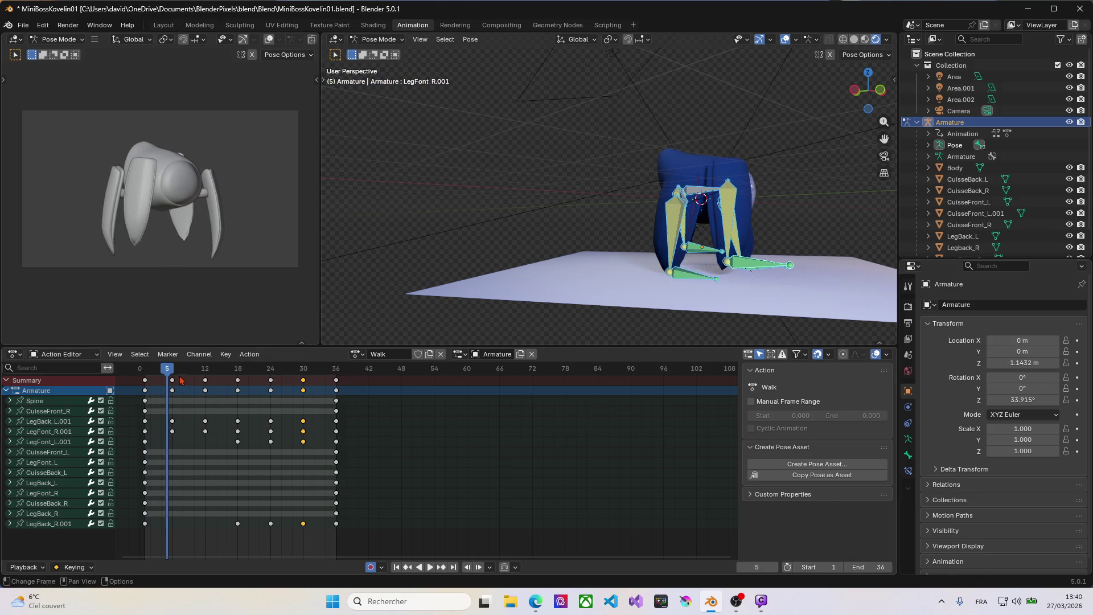
pyautogui.moveTo(168, 372)
pyautogui.mouseDown()
pyautogui.moveTo(148, 375)
pyautogui.moveTo(172, 374)
pyautogui.mouseUp()
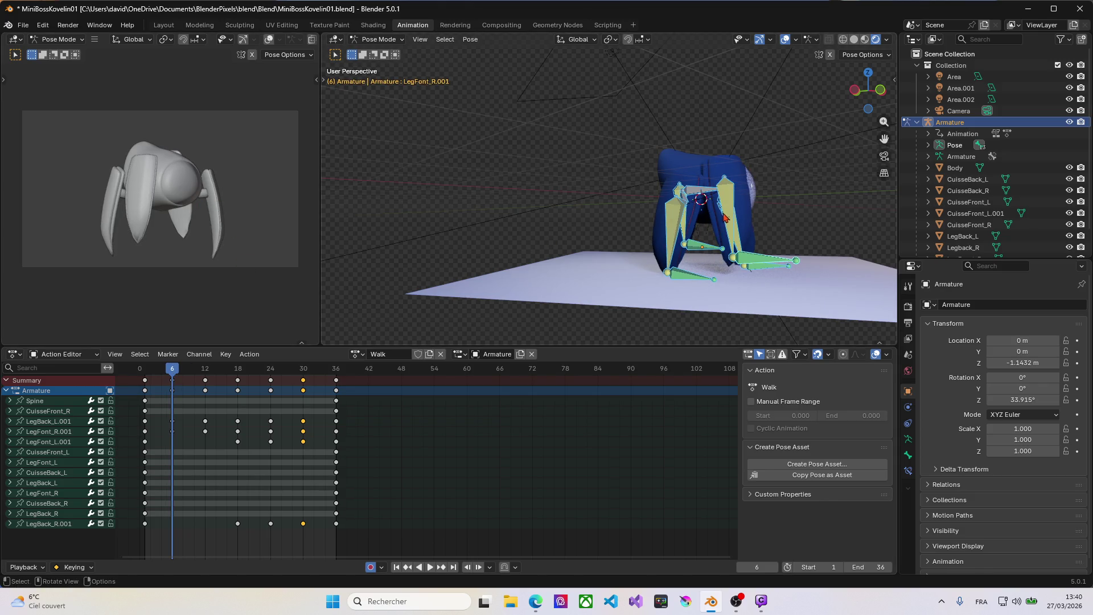
# Rotate the Spine bone to key a sideways sway at frame 6, then scrub to frame 24.
pyautogui.click(700, 189)
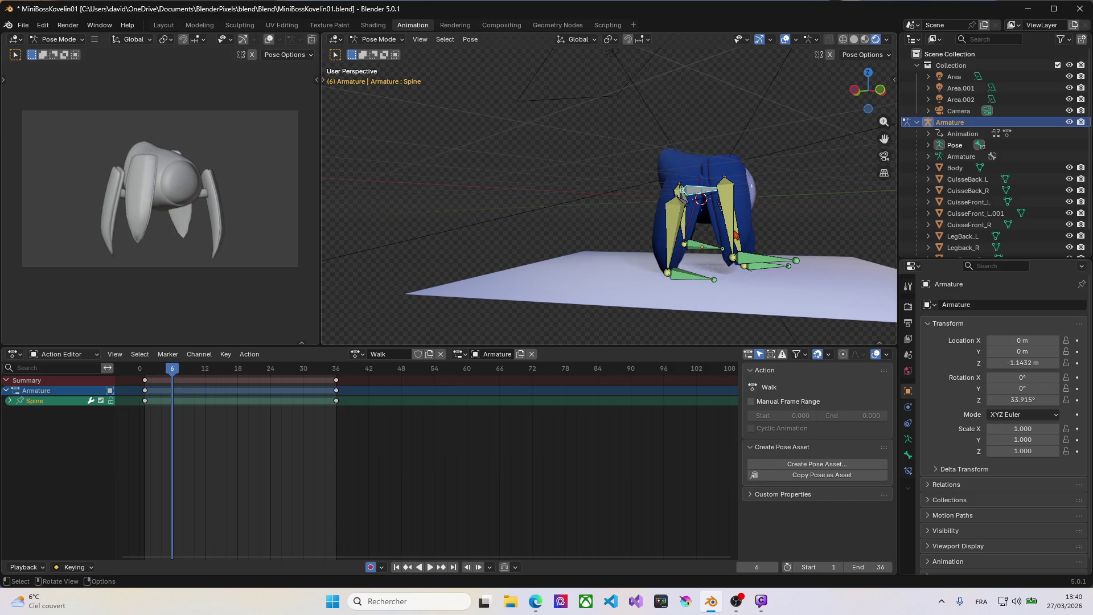
pyautogui.press('r')
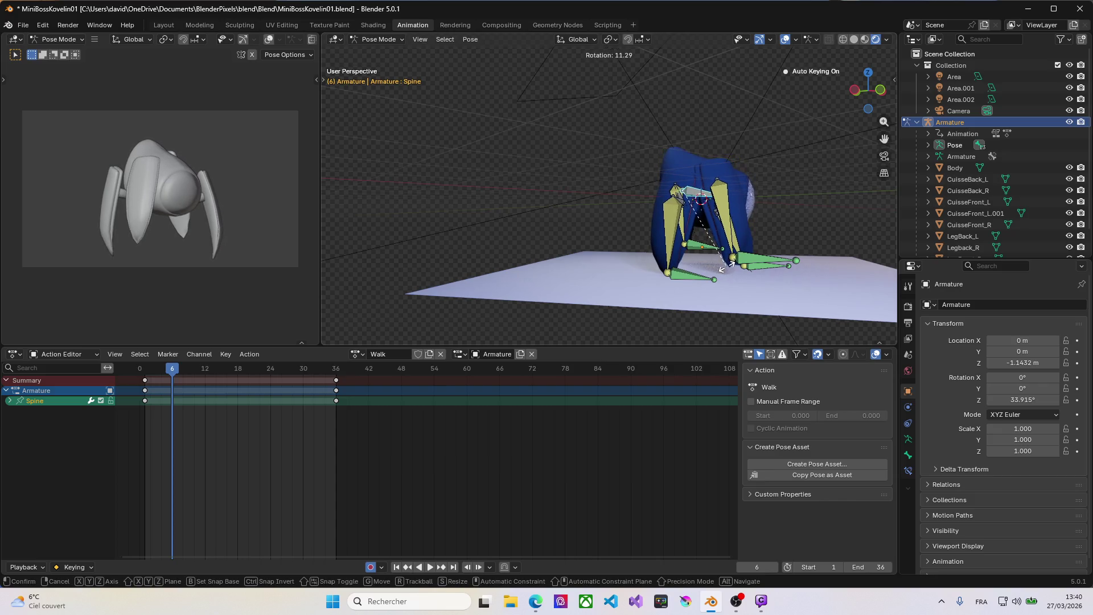
pyautogui.click(730, 267)
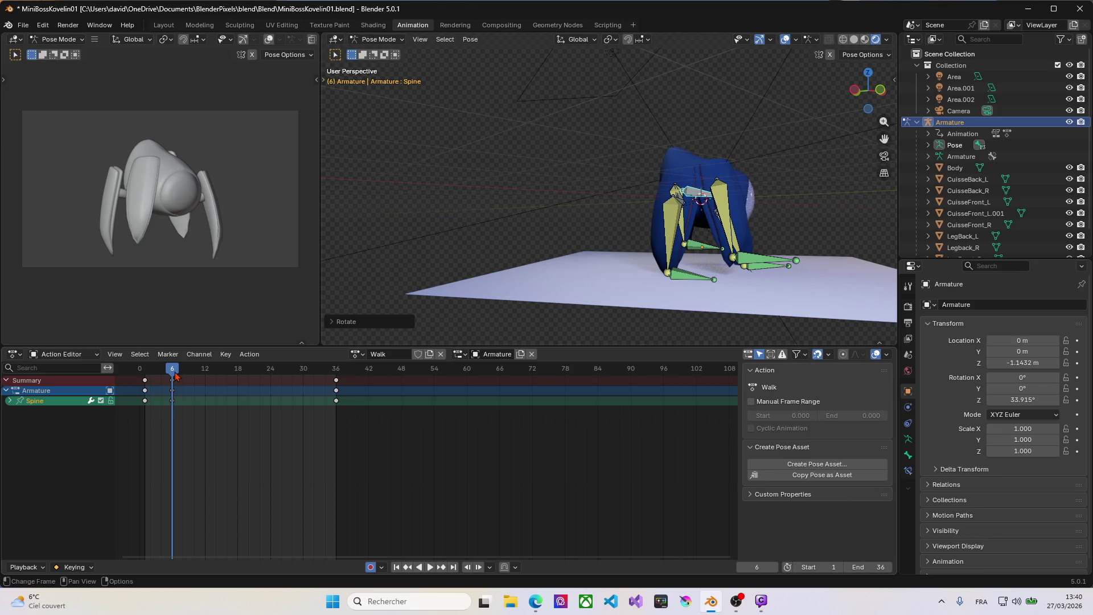
pyautogui.moveTo(177, 373); pyautogui.dragTo(240, 374)
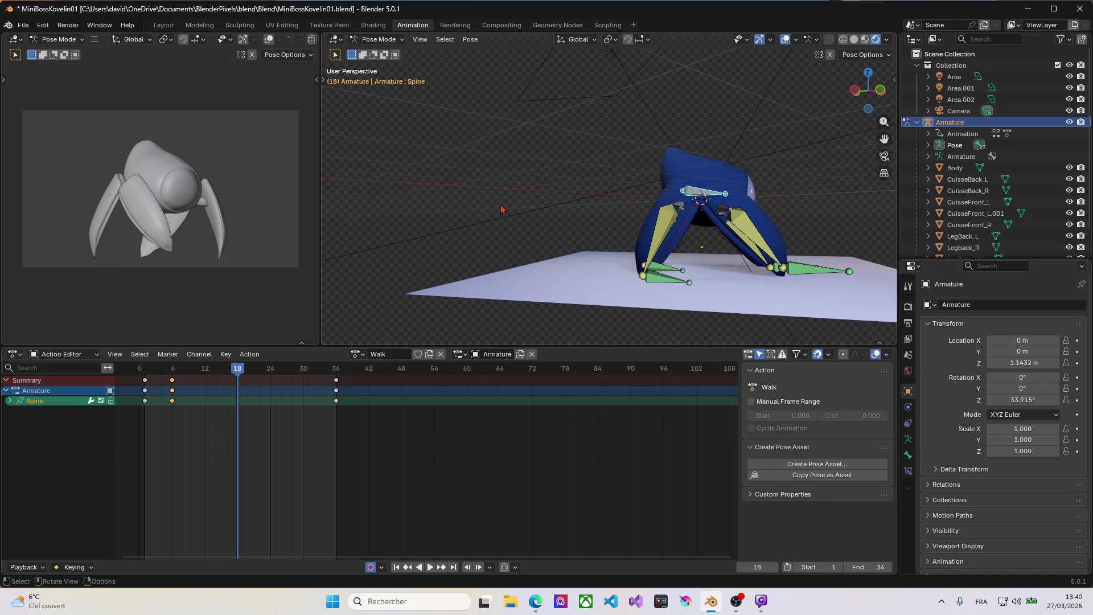
pyautogui.press('a')
pyautogui.moveTo(244, 370); pyautogui.dragTo(271, 370)
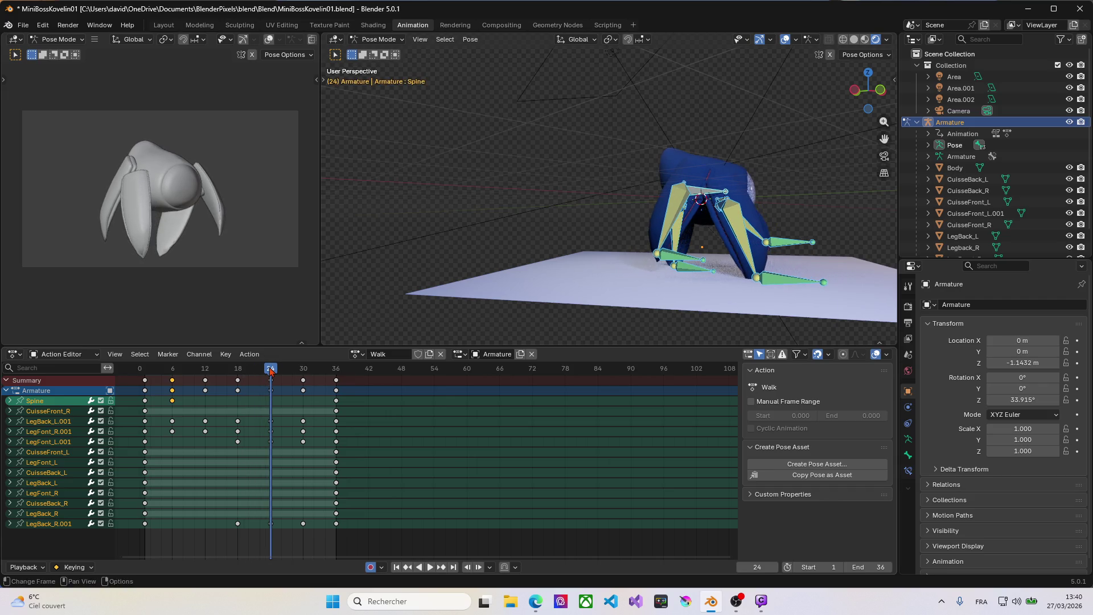
# Rotate the Spine bone the opposite way at frame 24 and play back the swaying walk.
pyautogui.click(711, 195)
pyautogui.press('r')
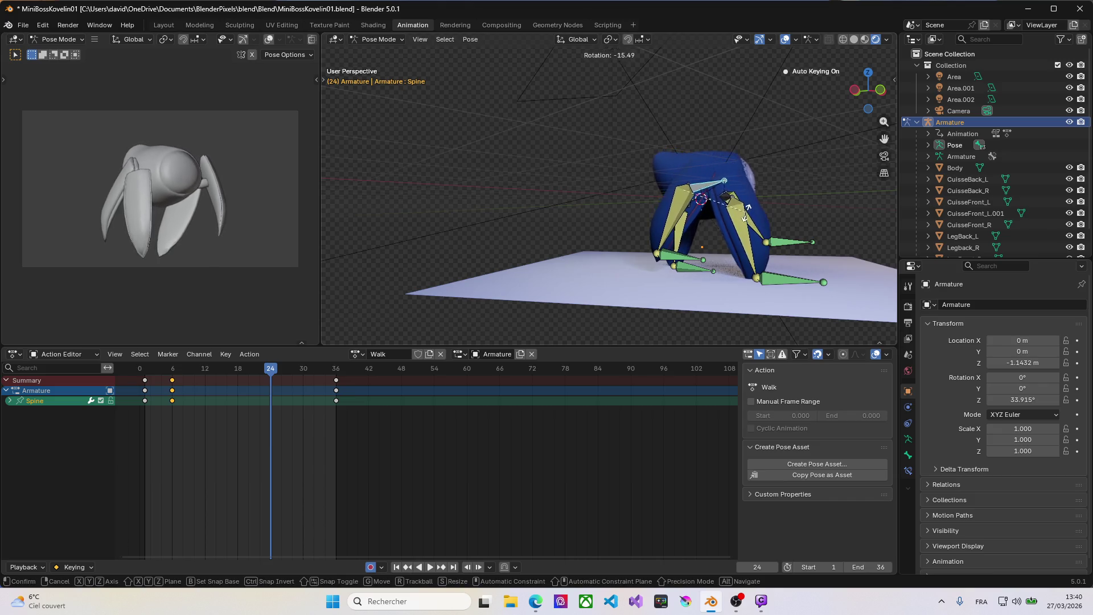
pyautogui.click(738, 212)
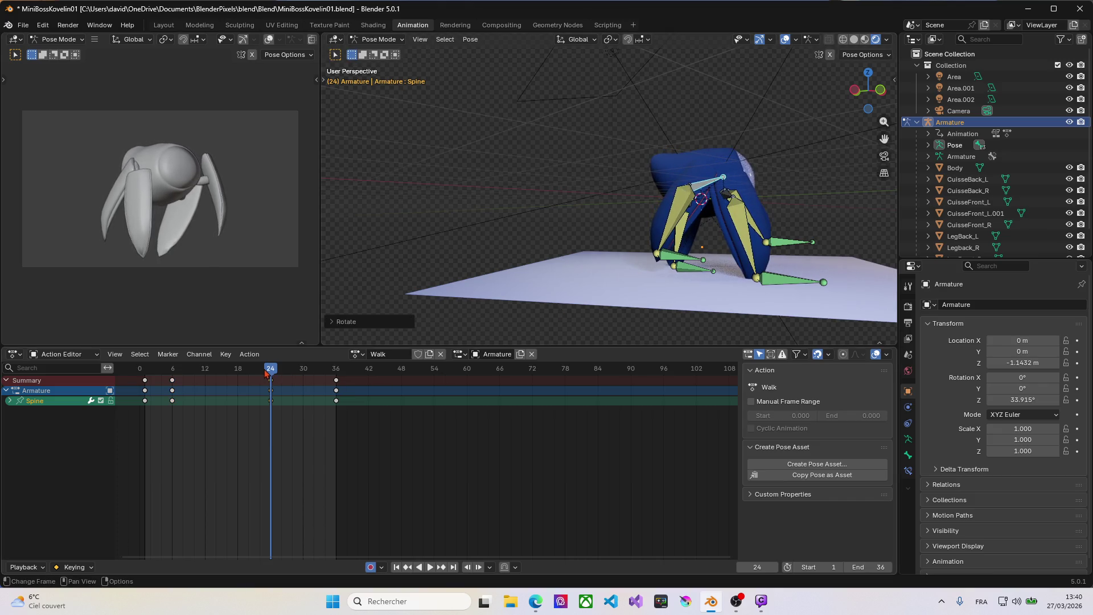
pyautogui.press('a')
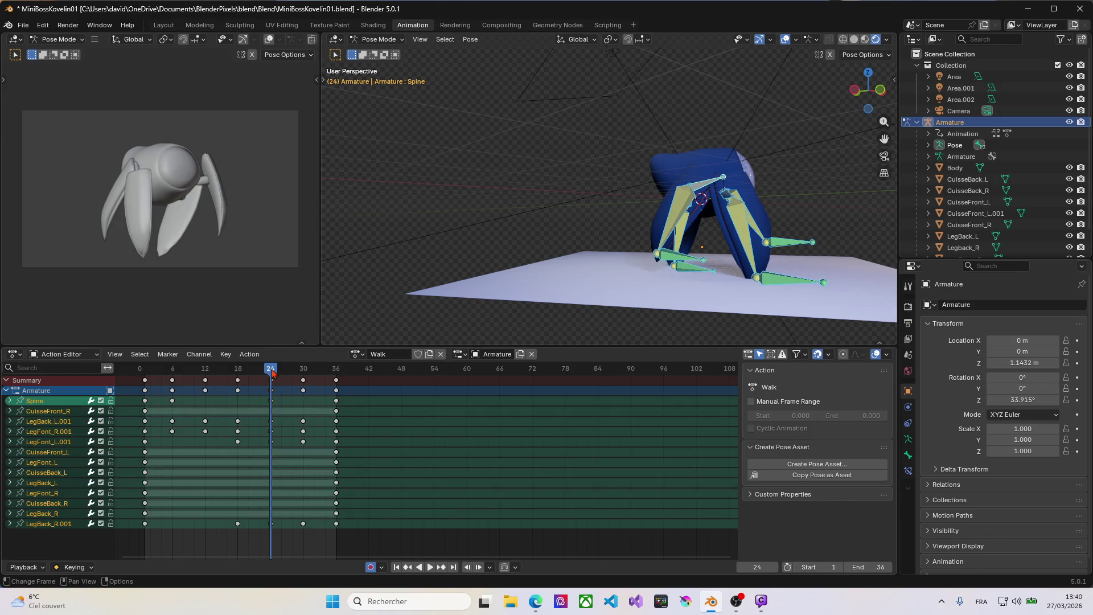
pyautogui.press('space')
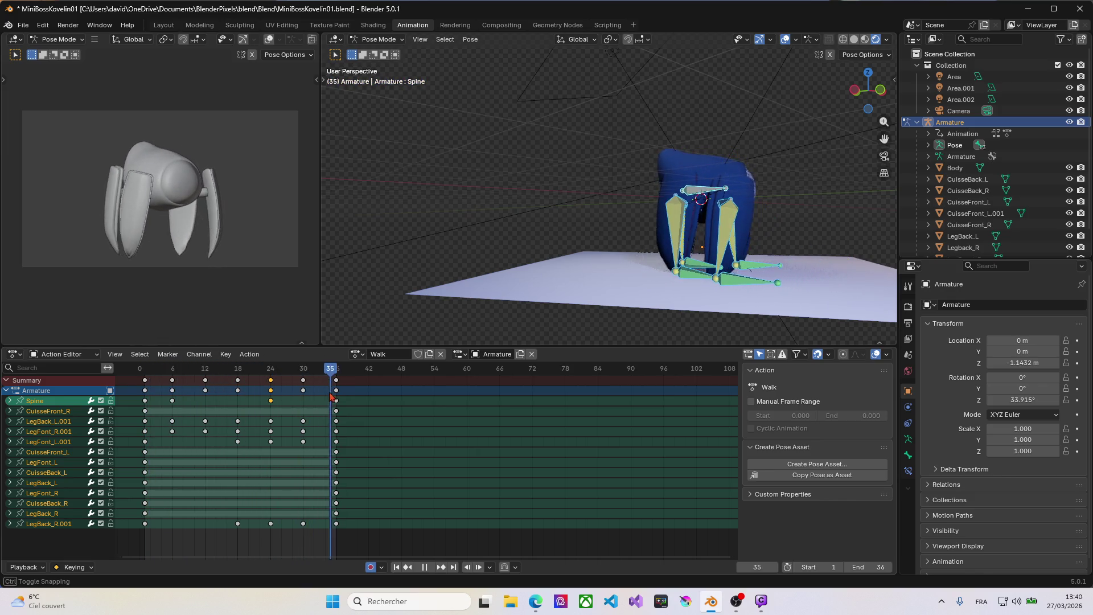
pyautogui.moveTo(332, 395); pyautogui.dragTo(213, 394)
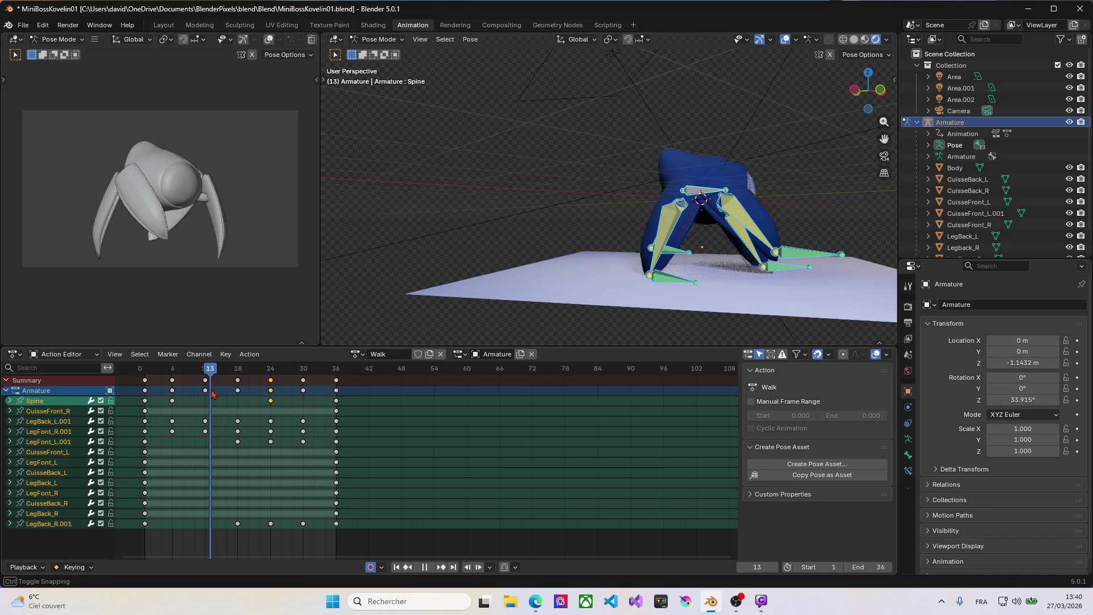
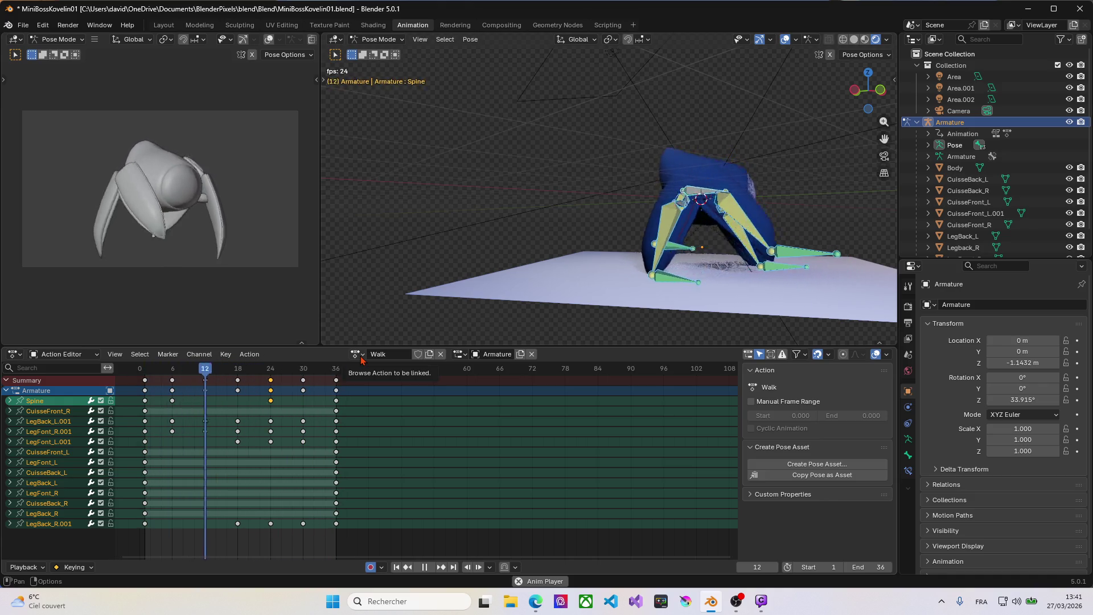
# Give the Walk action a fake user and duplicate it as Walk.001, stopping playback.
pyautogui.click(418, 355)
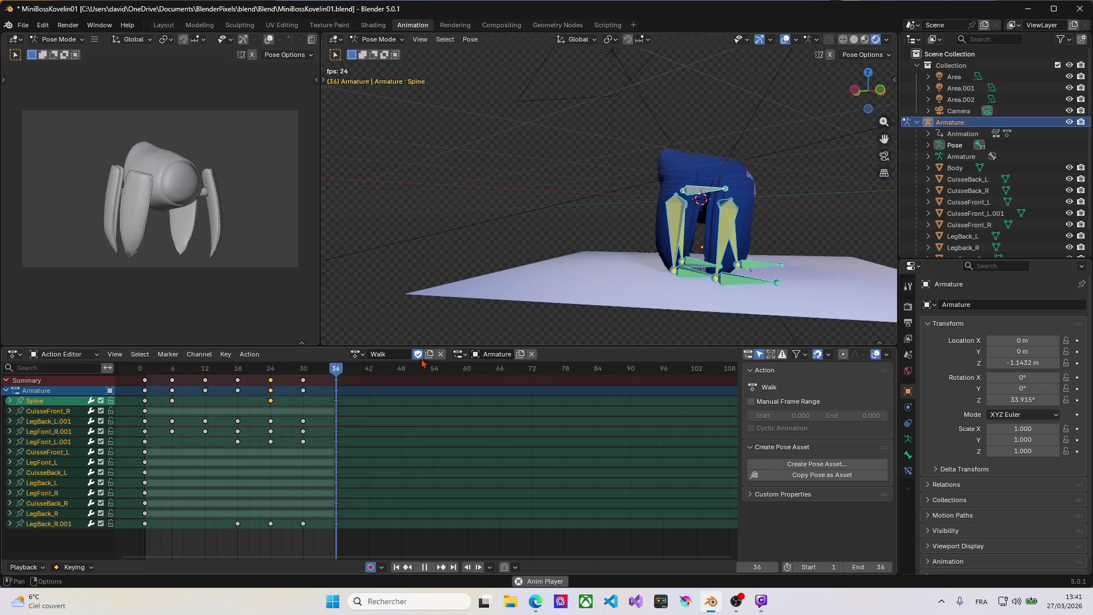
pyautogui.click(430, 354)
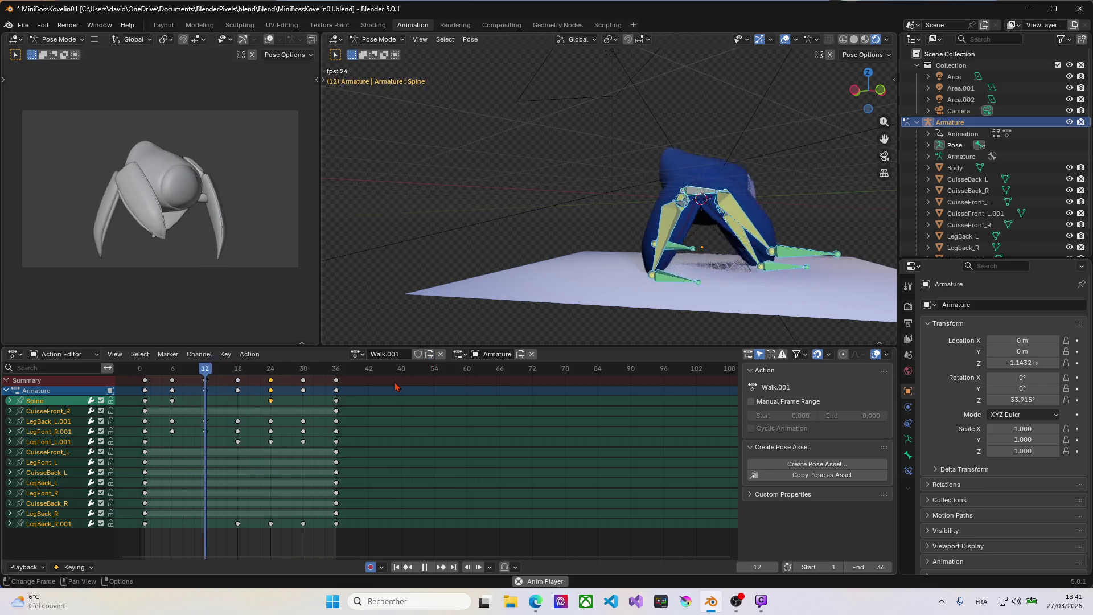
pyautogui.press('i')
pyautogui.press('space')
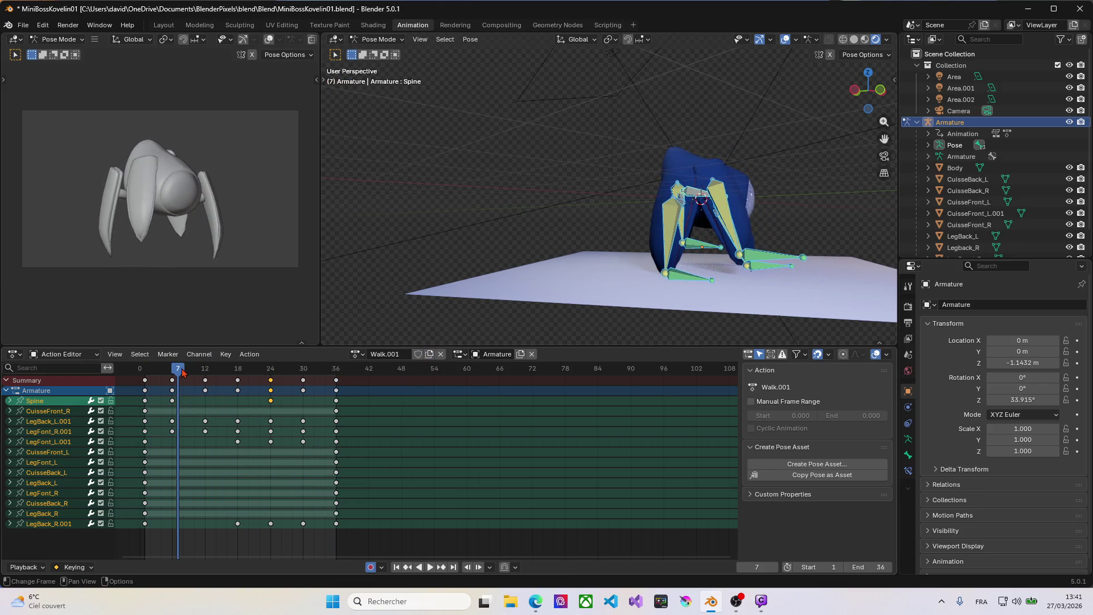
# Scrub the timeline back toward frame 5 and deselect all keyframes in the Action Editor.
pyautogui.press('space')
pyautogui.moveTo(182, 372); pyautogui.dragTo(145, 369)
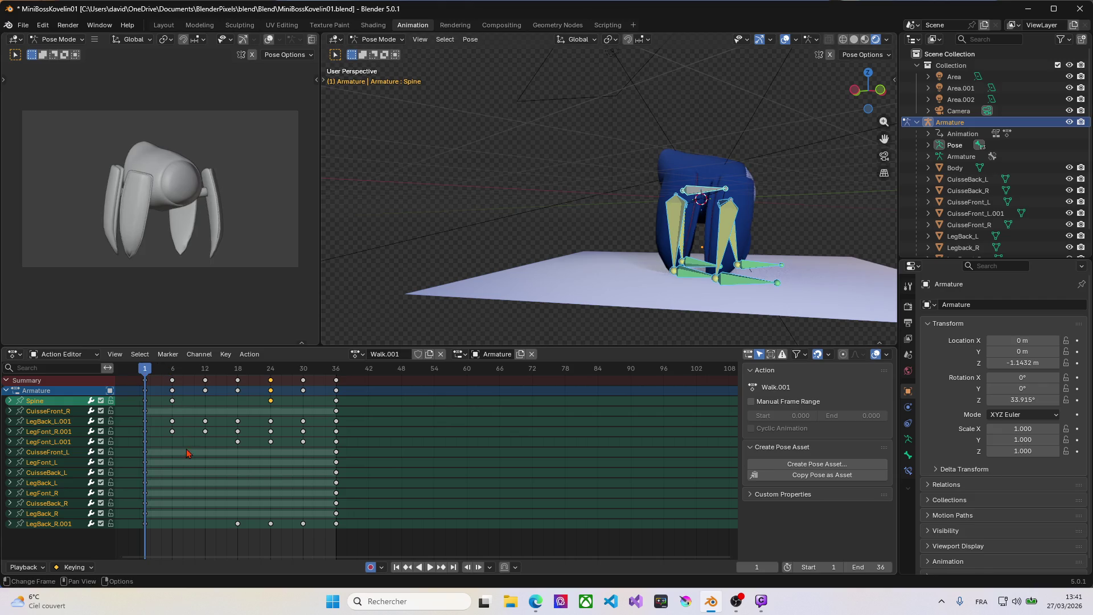
pyautogui.click(169, 370)
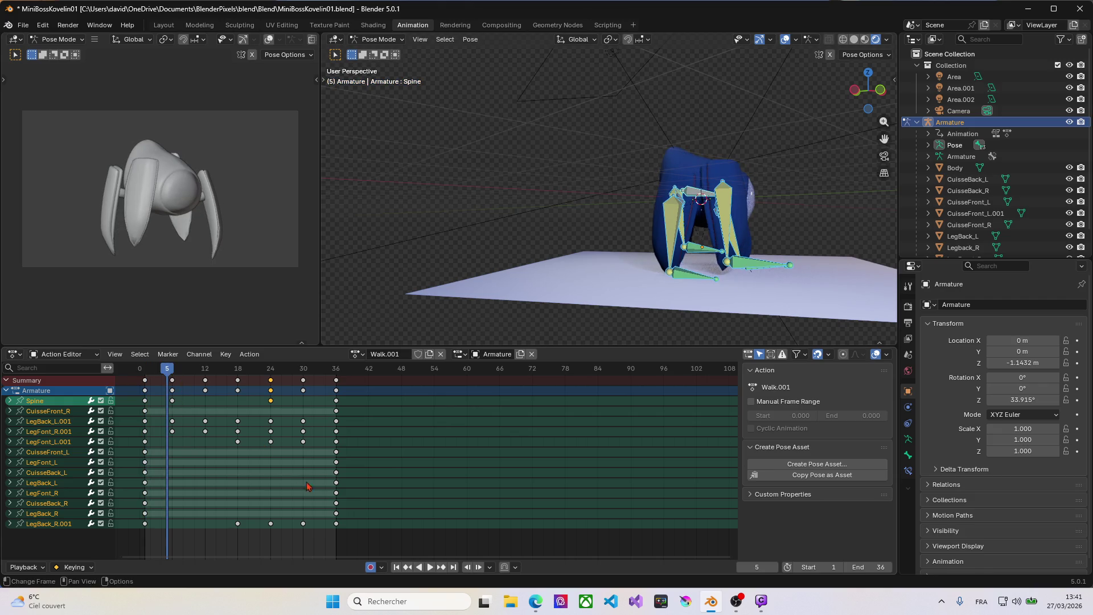
pyautogui.click(350, 546)
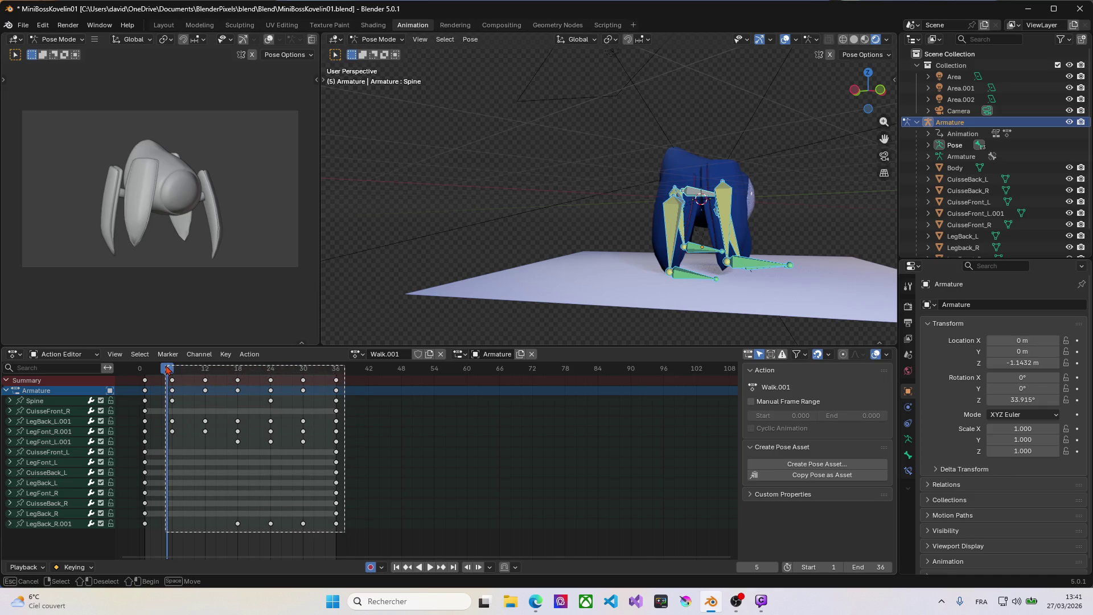
# Delete all keyframes after frame 0 and rename the copied action to Shotlaser.
pyautogui.moveTo(345, 531); pyautogui.dragTo(168, 369)
pyautogui.press('Delete')
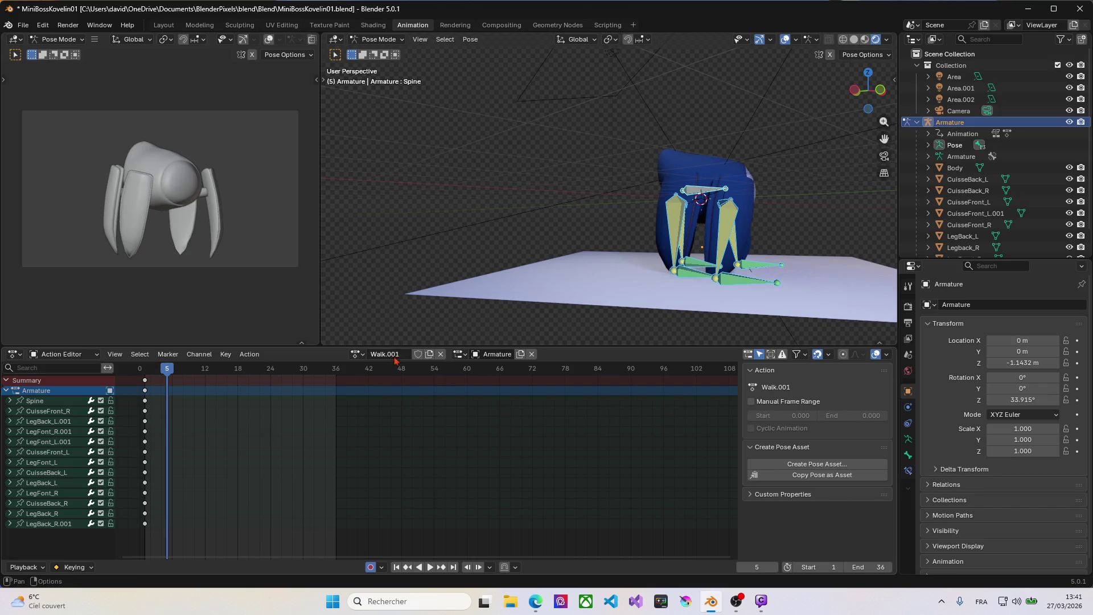
pyautogui.click(393, 357)
pyautogui.write('Shotlaser')
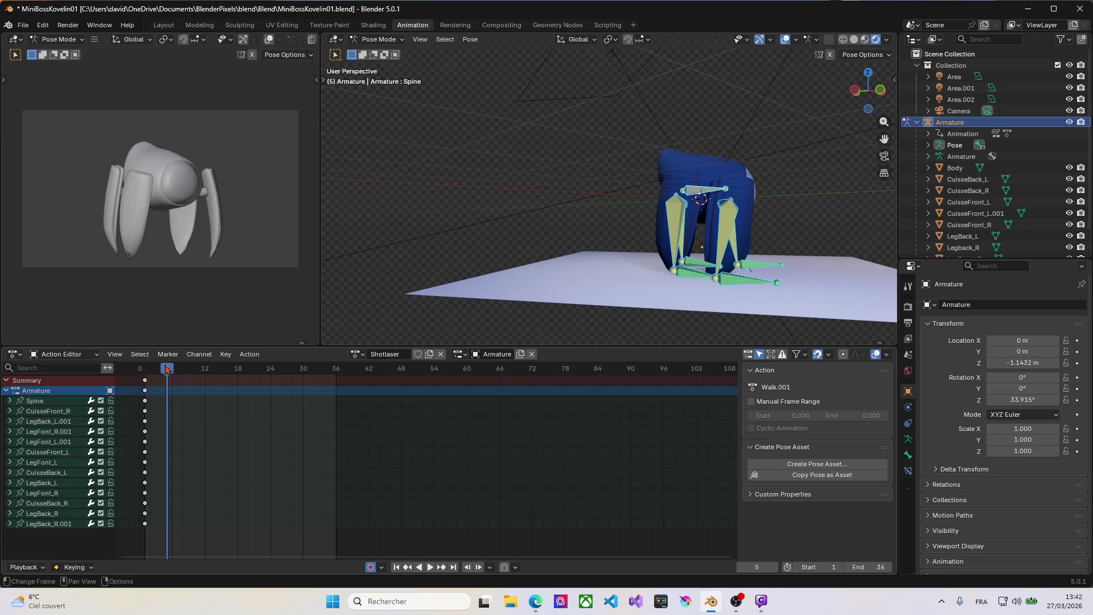
pyautogui.moveTo(167, 369); pyautogui.dragTo(151, 373)
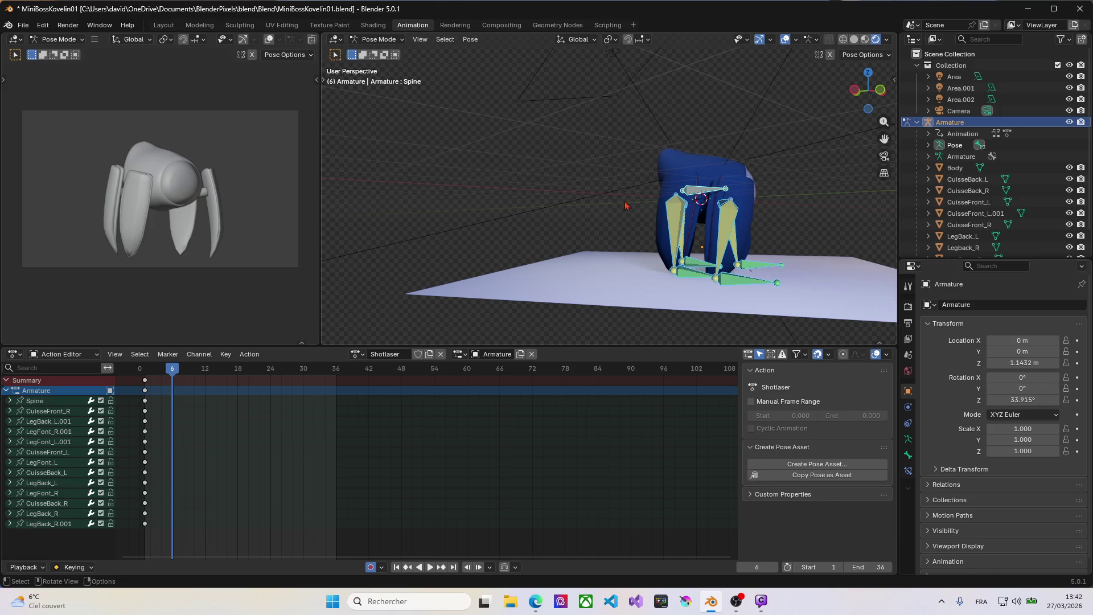
# Select the Spine bone and try several moves of it, cancelling each while orbiting the view.
pyautogui.click(690, 196)
pyautogui.press('g')
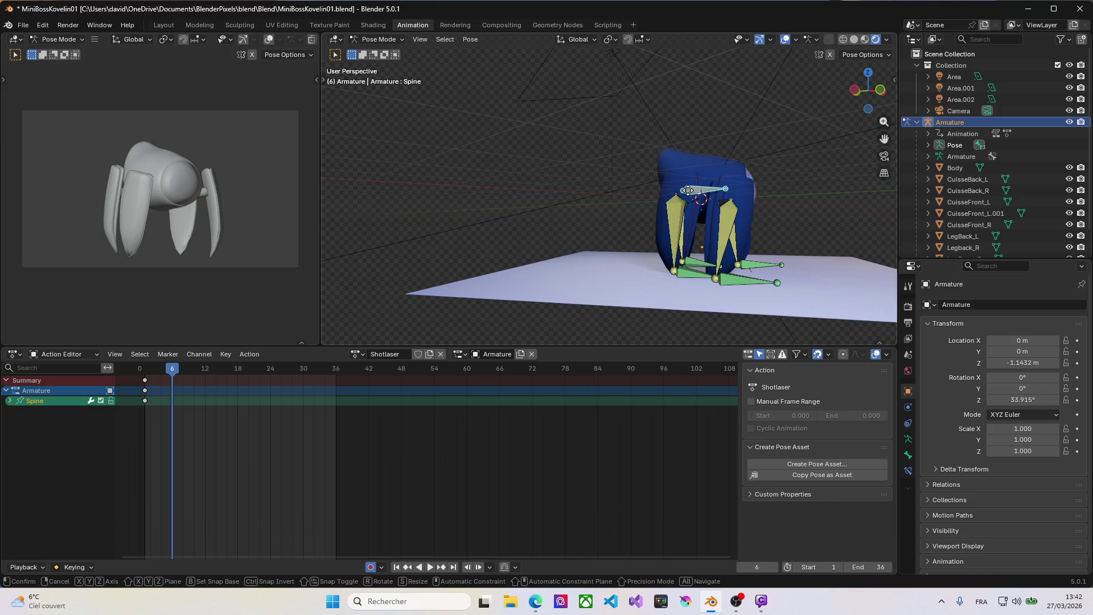
pyautogui.press('z')
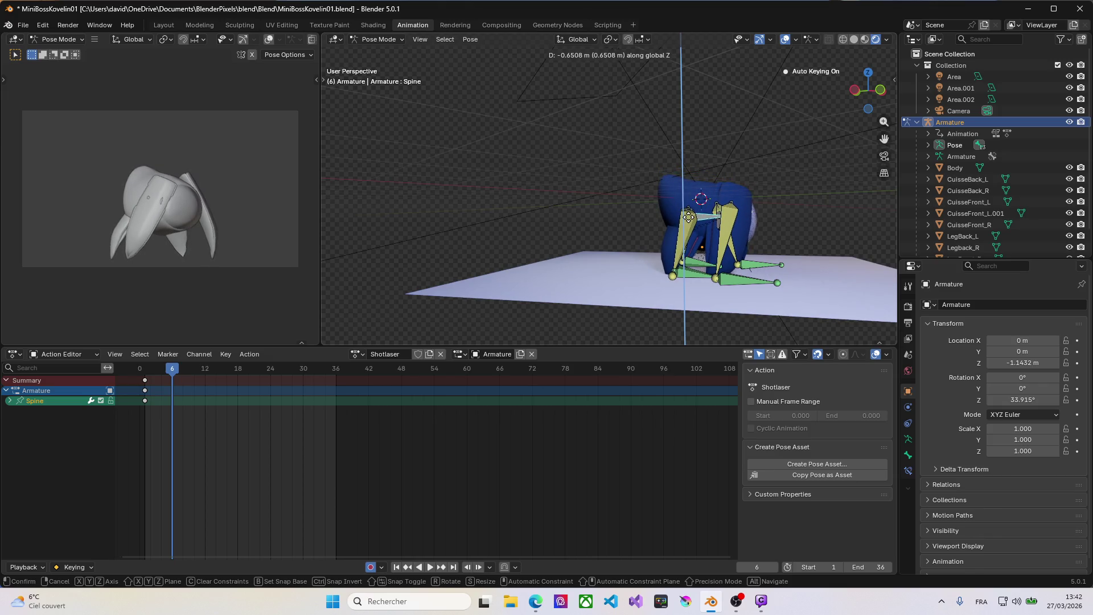
pyautogui.press('Escape')
pyautogui.press('g')
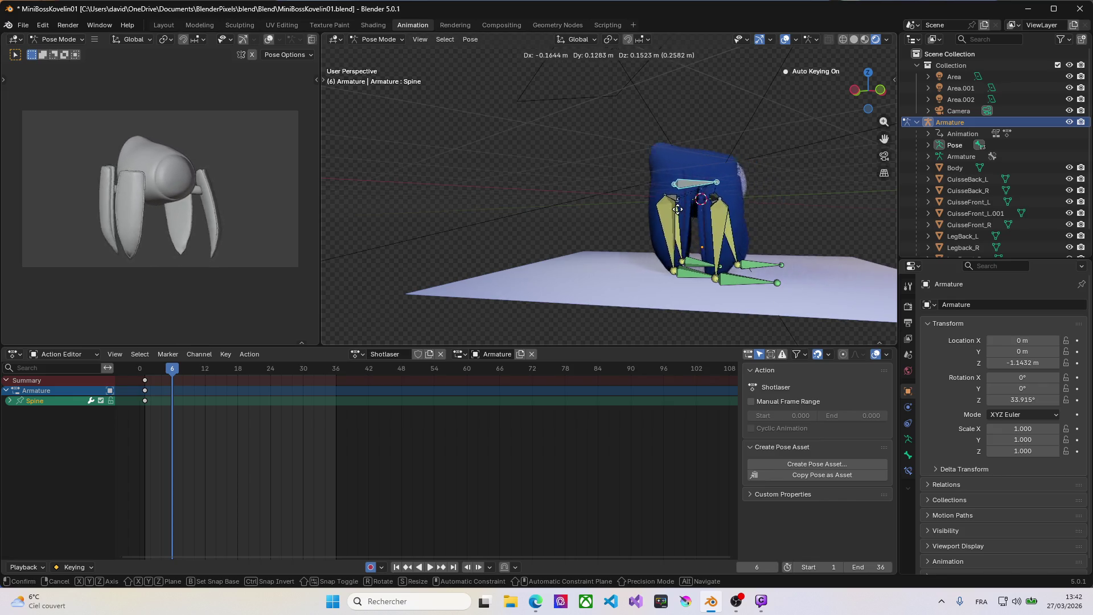
pyautogui.press('Escape')
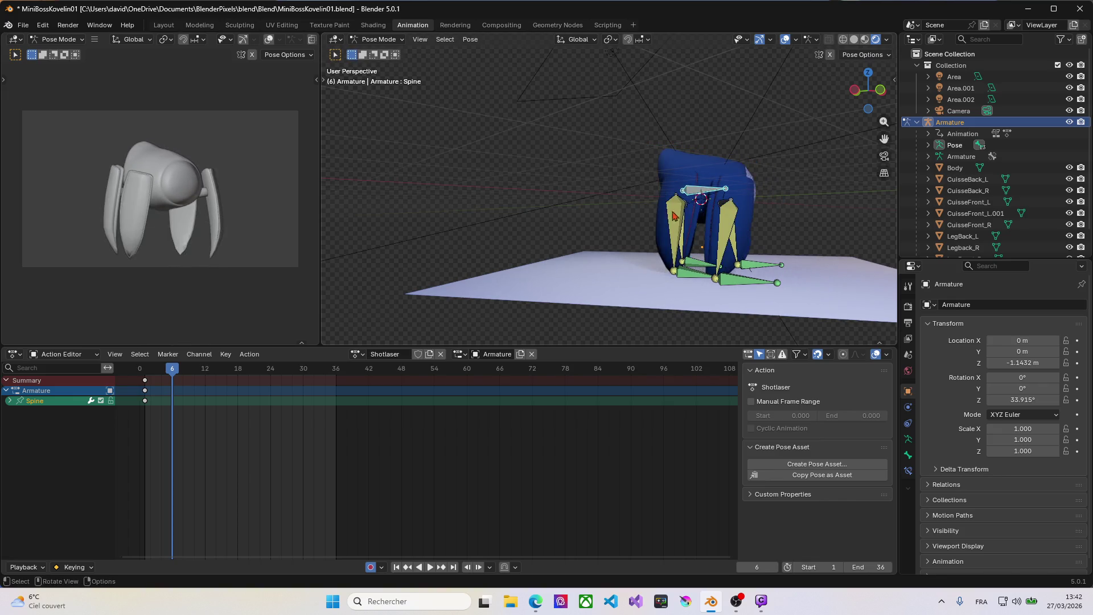
pyautogui.moveTo(647, 208); pyautogui.dragTo(445, 235, button='middle')
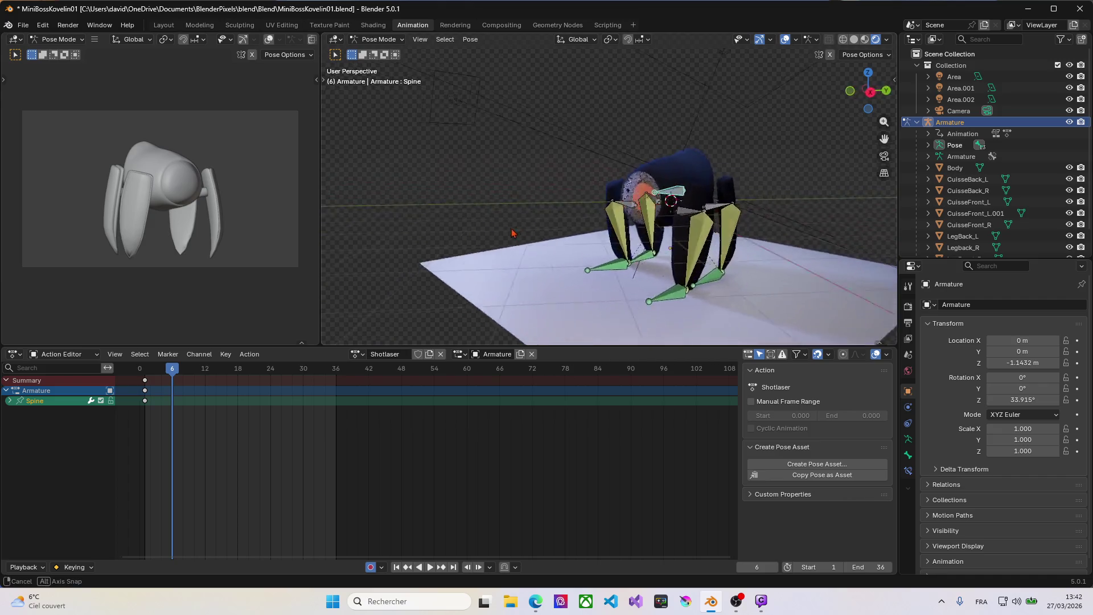
pyautogui.press('g')
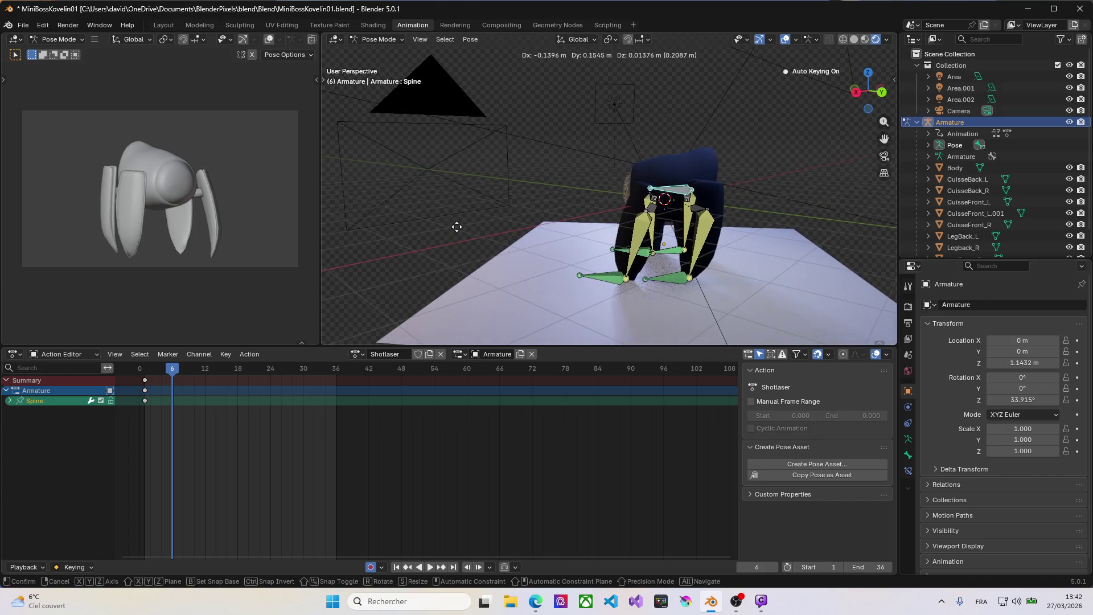
pyautogui.press('Escape')
pyautogui.moveTo(482, 228); pyautogui.dragTo(550, 229, button='middle')
pyautogui.press('g')
pyautogui.press('Escape')
# Settle the Spine bone into its new raised, leaning position at frame 6.
pyautogui.press('g')
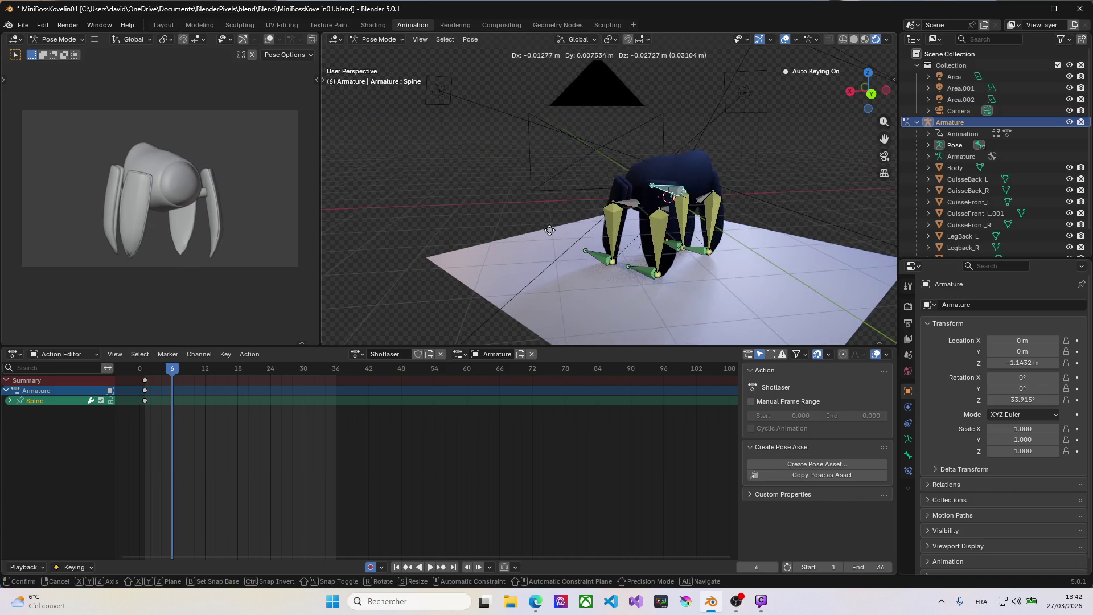
pyautogui.press('Escape')
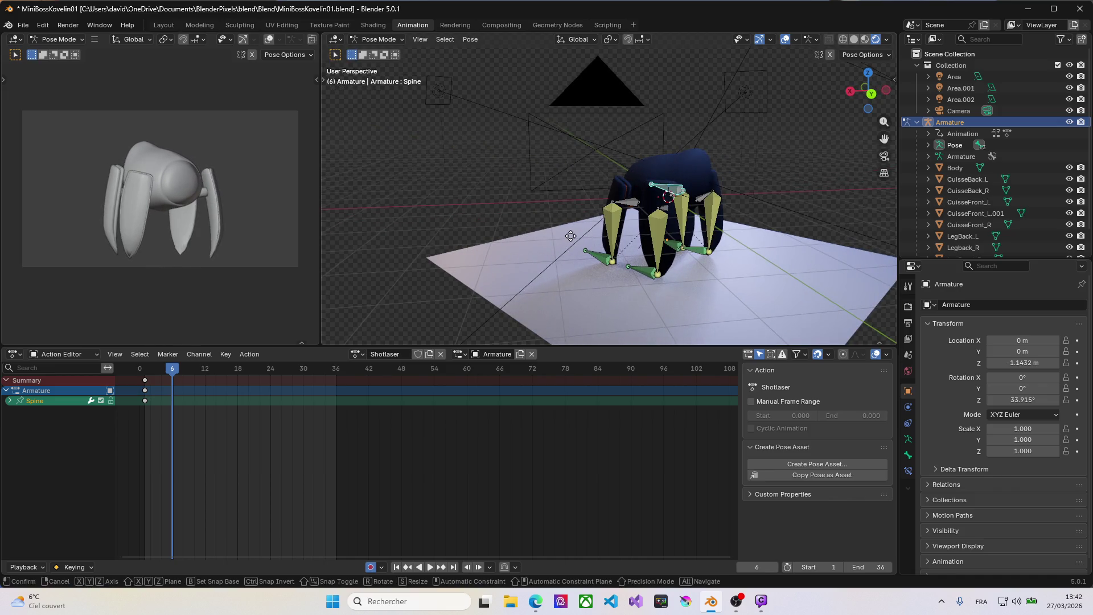
pyautogui.press('y')
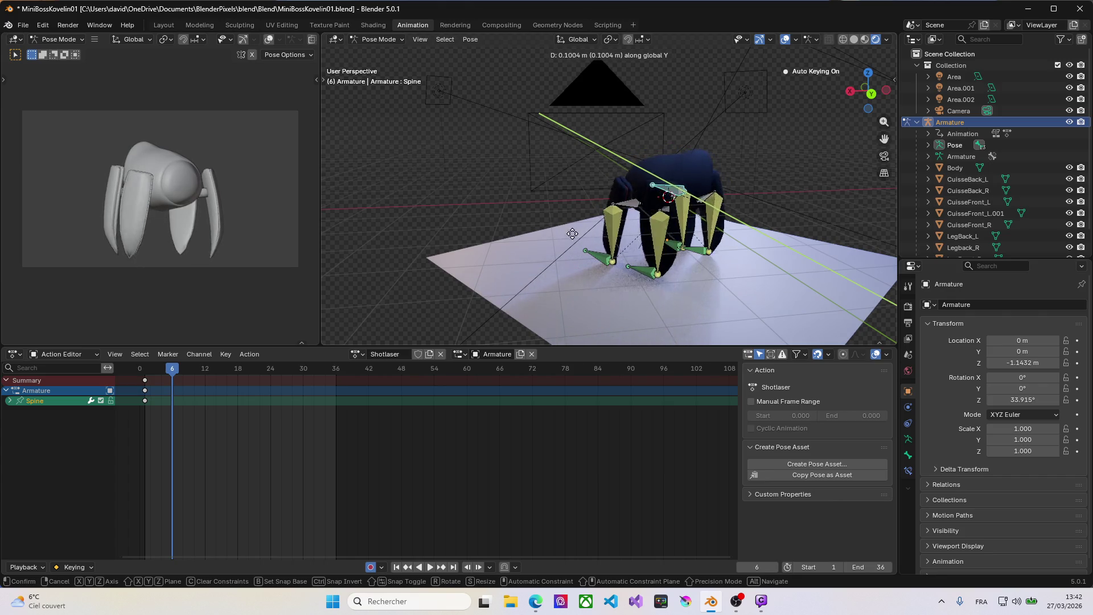
pyautogui.click(572, 233)
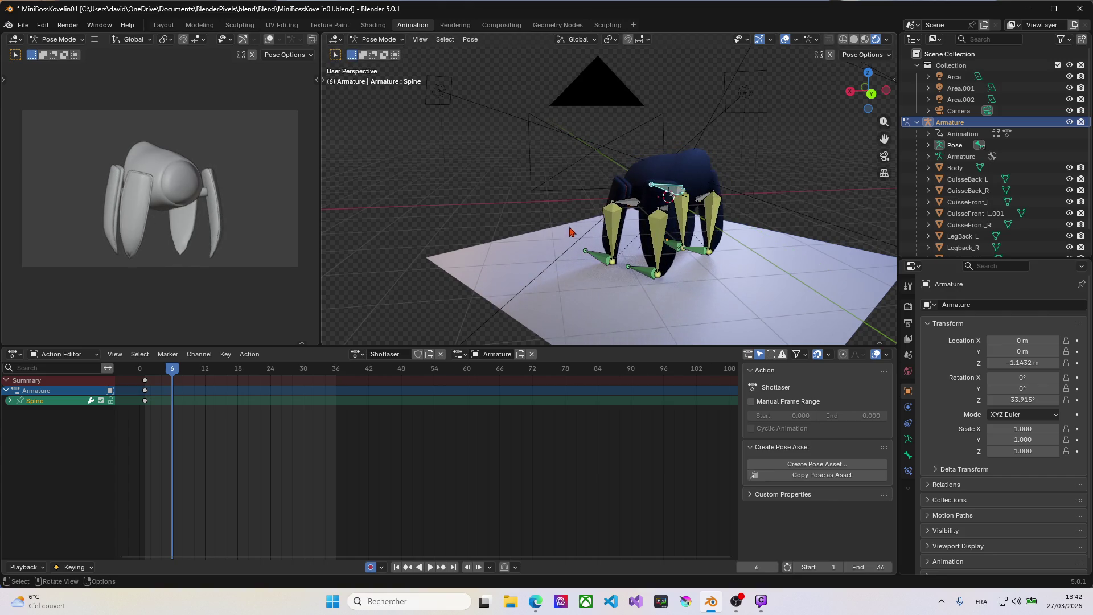
pyautogui.moveTo(573, 232); pyautogui.dragTo(622, 229, button='middle')
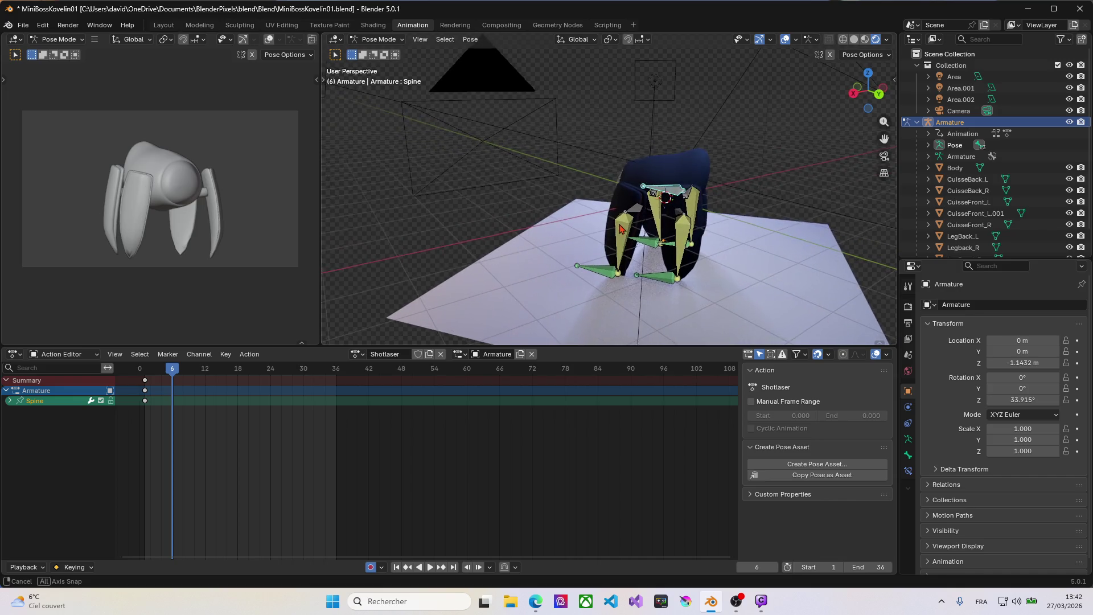
pyautogui.press('g')
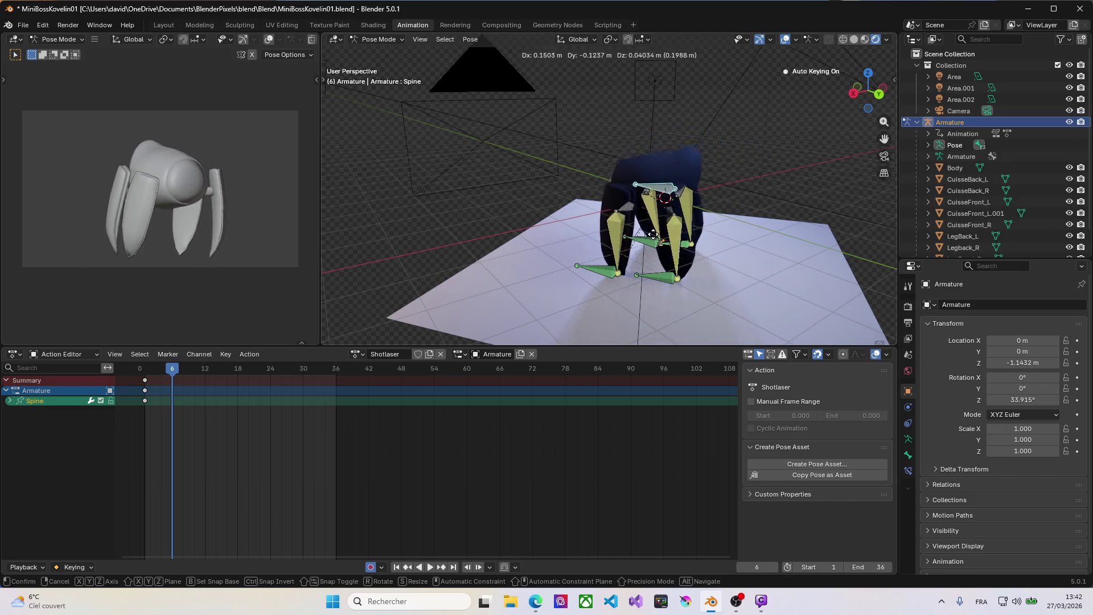
pyautogui.click(673, 212)
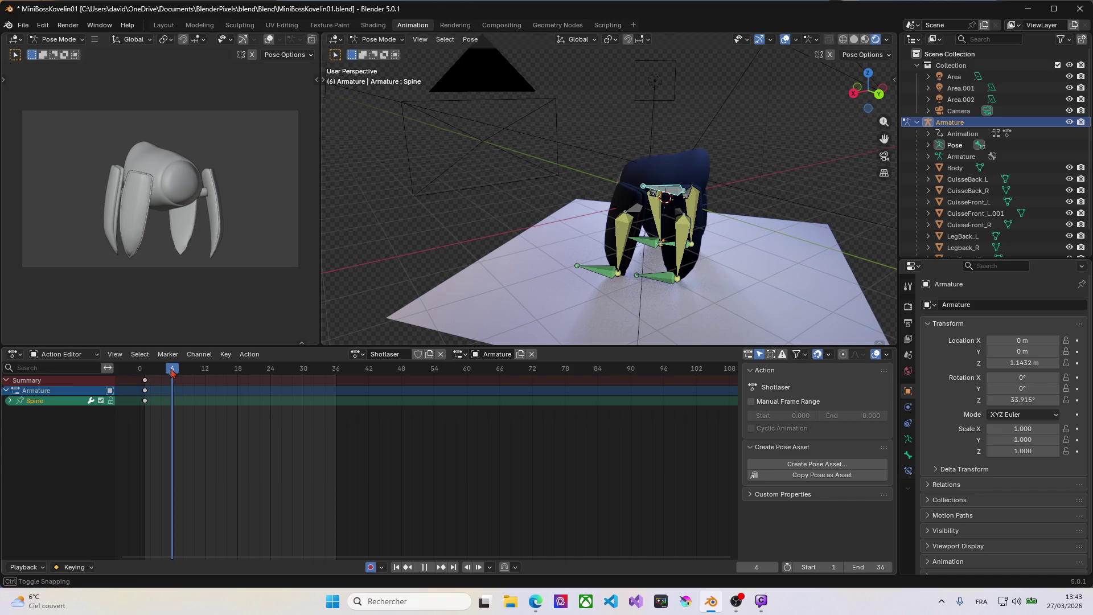
# Select all bones and insert keyframes for them at frame 1 of Shotlaser.
pyautogui.moveTo(172, 370); pyautogui.dragTo(151, 370)
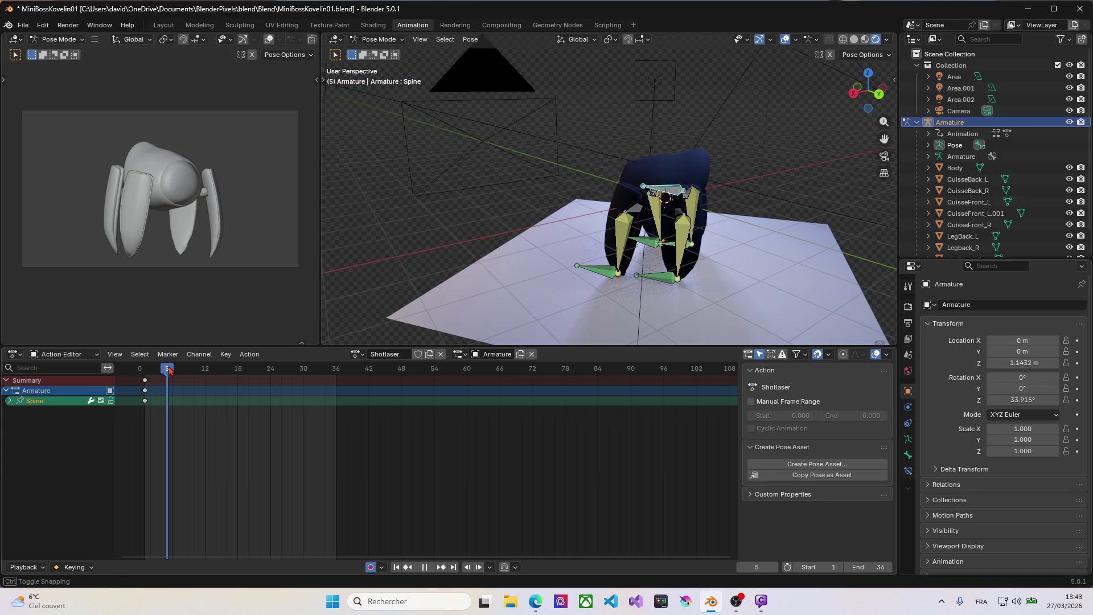
pyautogui.press('a')
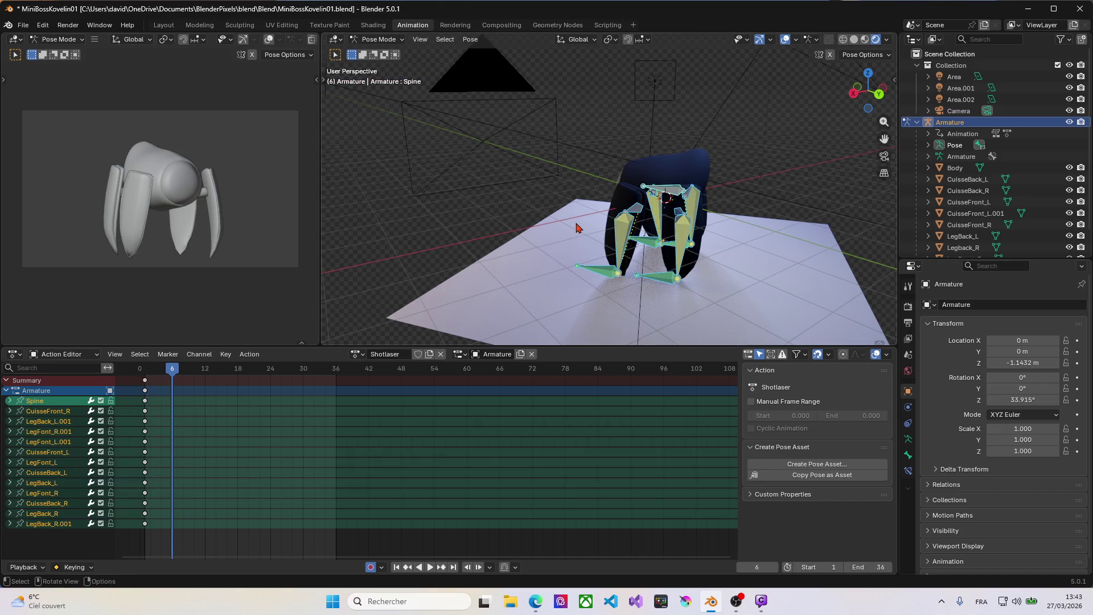
pyautogui.moveTo(170, 375); pyautogui.dragTo(146, 377)
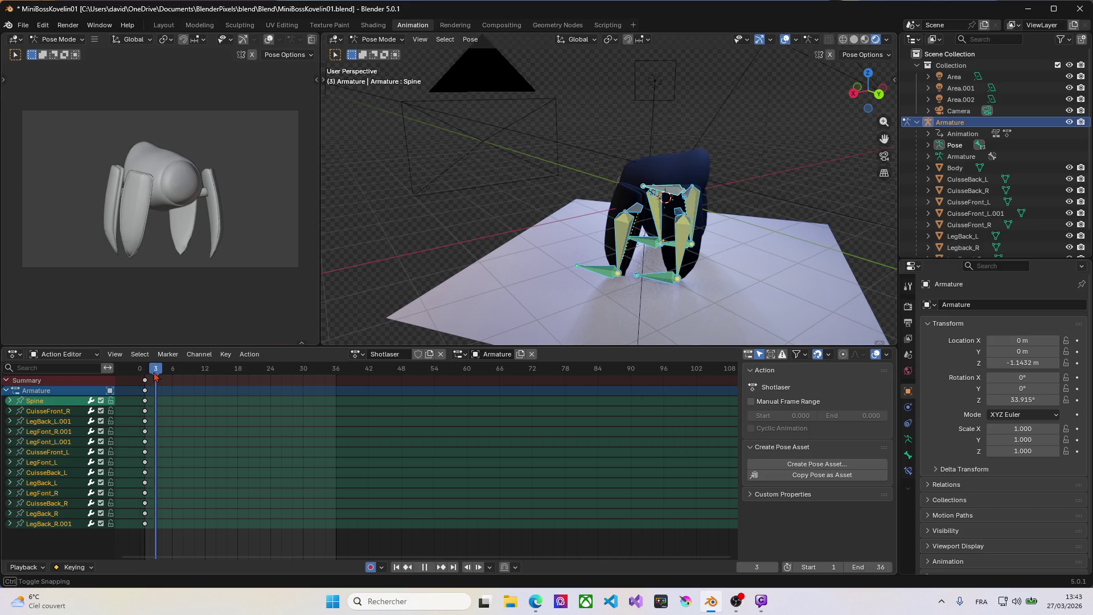
pyautogui.press('i')
pyautogui.press('Right')
pyautogui.press('Right')
pyautogui.press('Right')
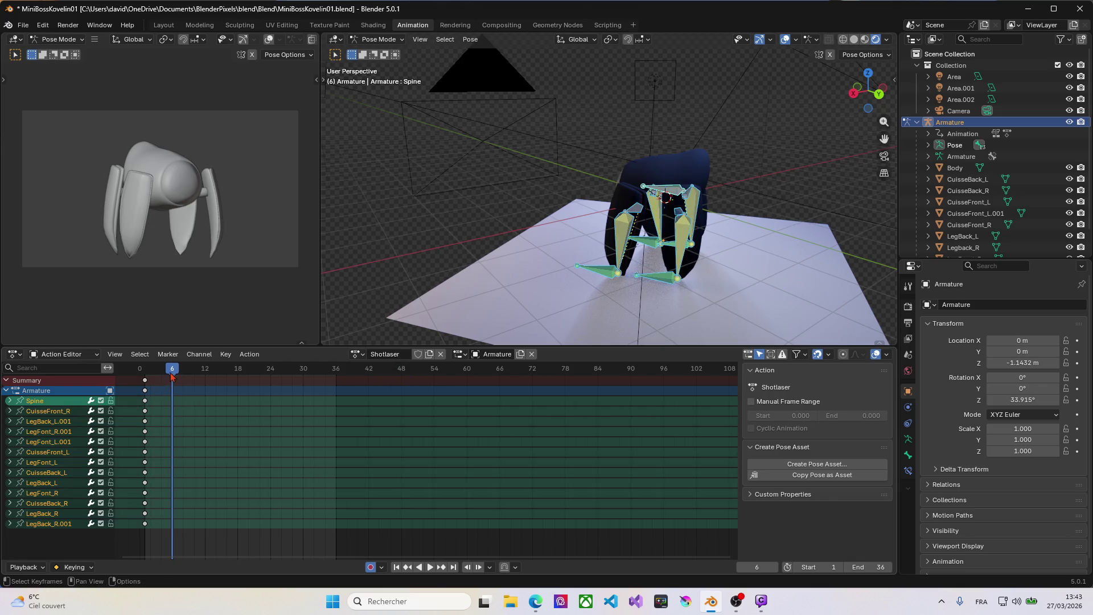
pyautogui.moveTo(172, 376)
pyautogui.mouseDown()
pyautogui.moveTo(138, 371)
pyautogui.moveTo(146, 368)
pyautogui.mouseUp()
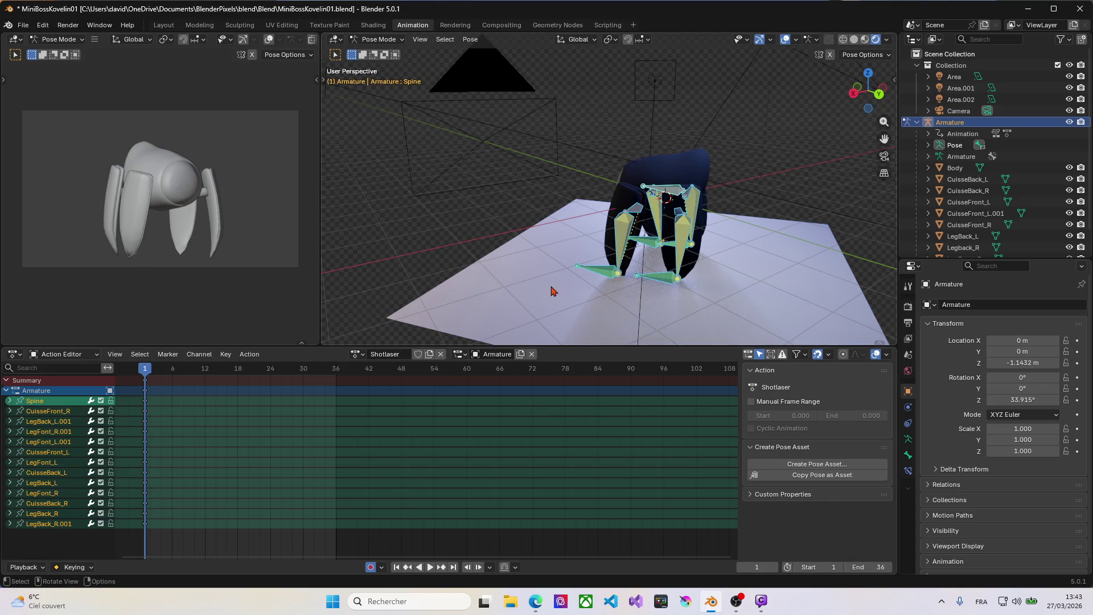
# Raise the Spine bone vertically at frame 1 and confirm the new starting pose.
pyautogui.click(670, 195)
pyautogui.moveTo(671, 195); pyautogui.dragTo(743, 190, button='middle')
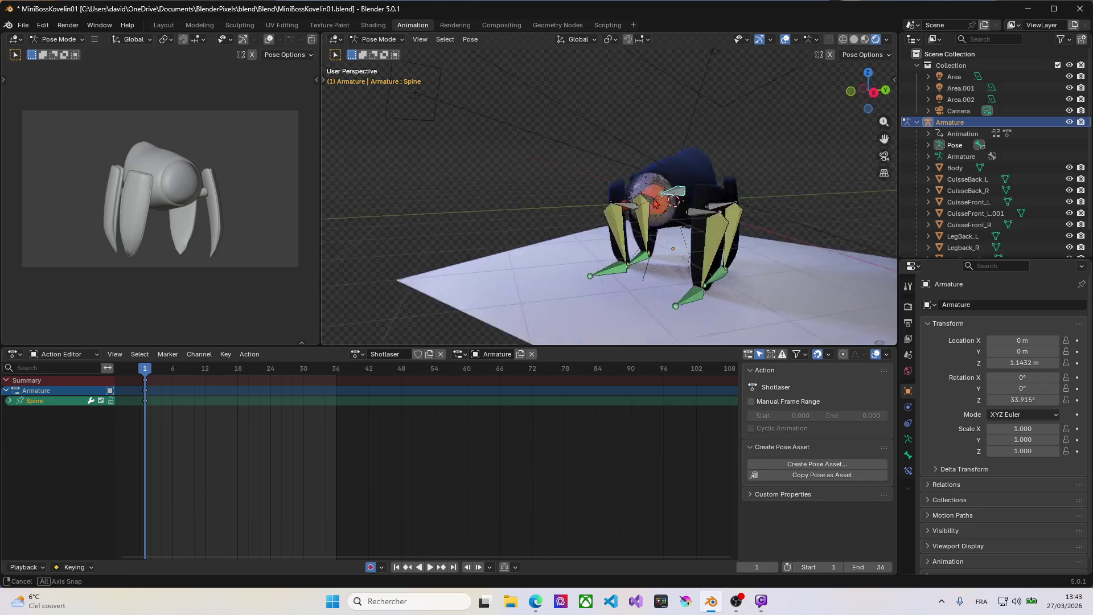
pyautogui.press('g')
pyautogui.press('z')
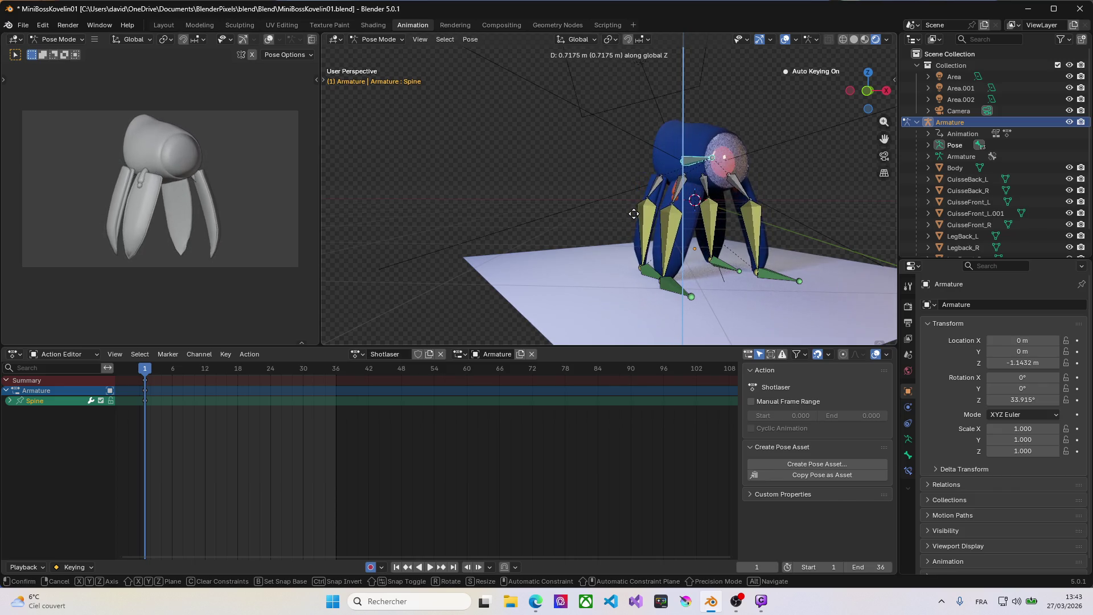
pyautogui.click(634, 223)
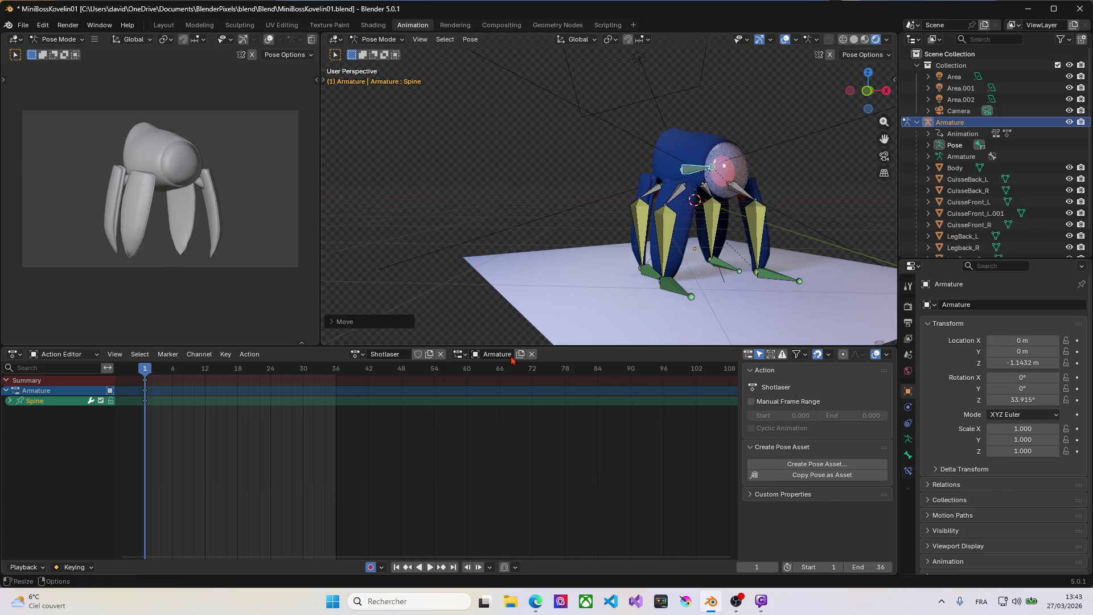
pyautogui.moveTo(144, 370); pyautogui.dragTo(178, 369)
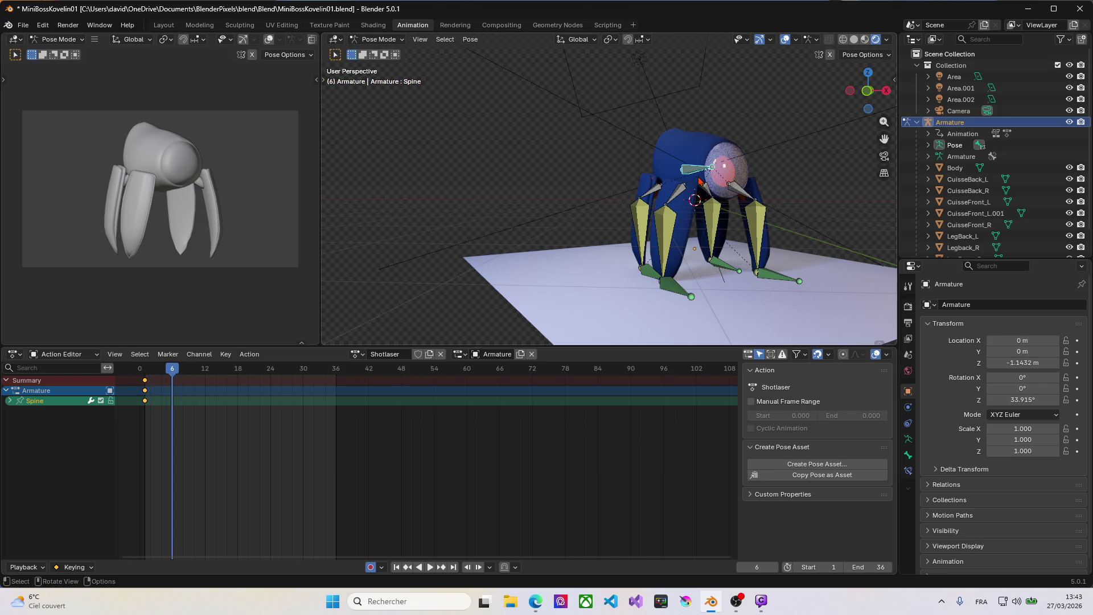
# Lower the Spine bone vertically at frame 6 to key it, then move to frame 12.
pyautogui.press('g')
pyautogui.press('z')
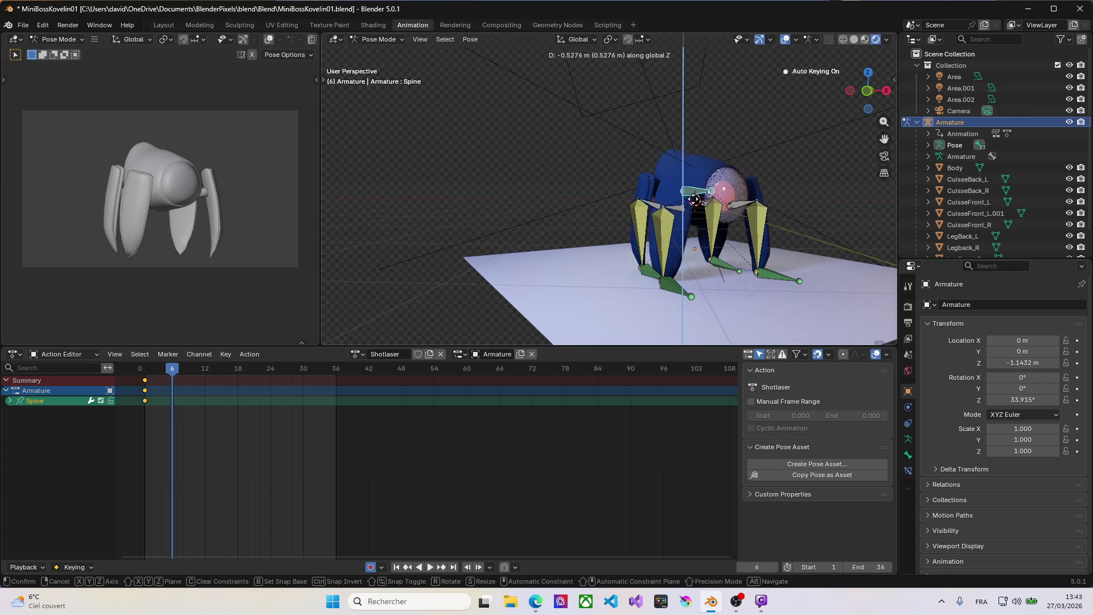
pyautogui.click(696, 203)
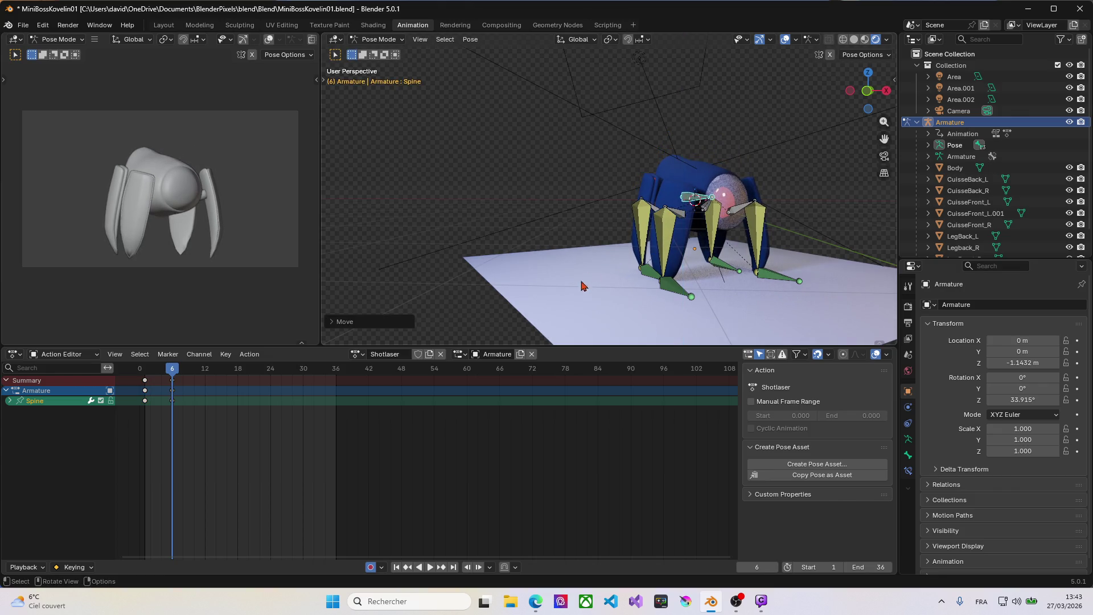
pyautogui.moveTo(176, 369); pyautogui.dragTo(206, 369)
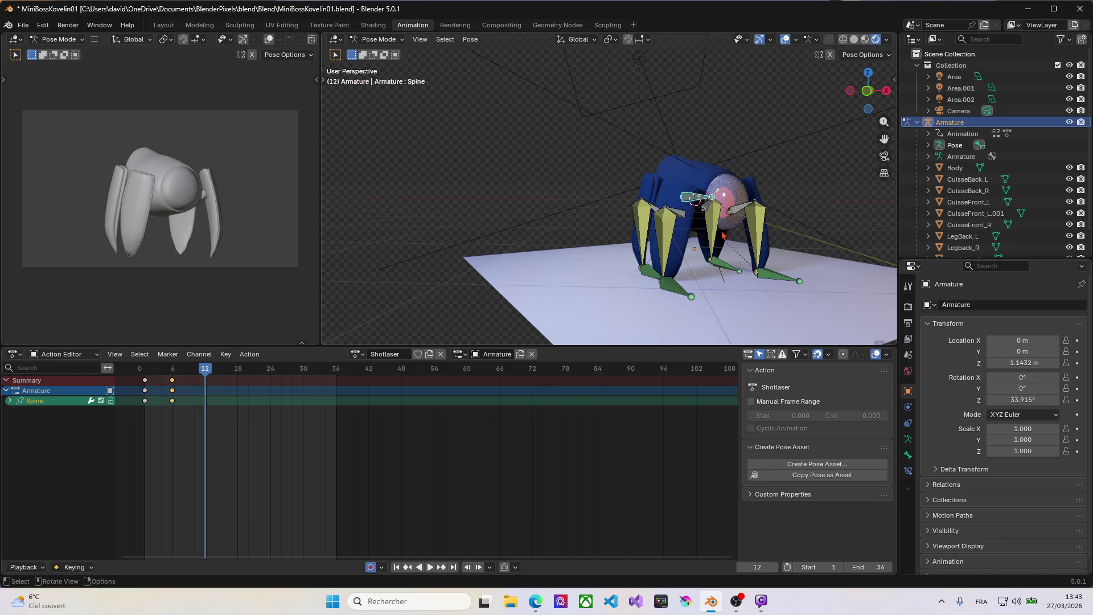
pyautogui.moveTo(621, 249); pyautogui.dragTo(688, 252, button='middle')
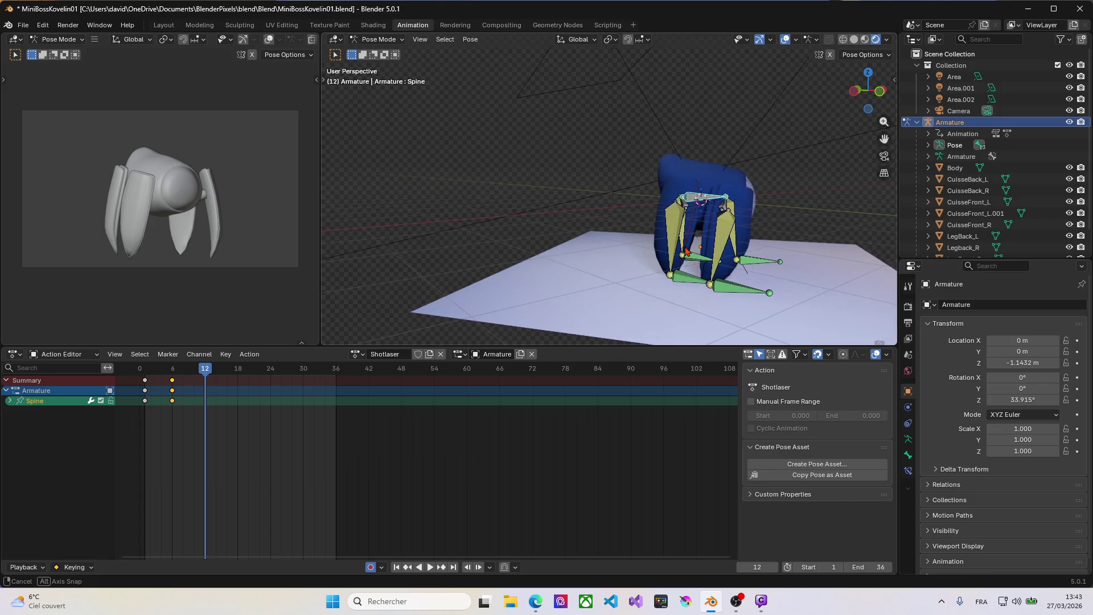
# Shift the Spine bone forward along Y at frame 12 after a couple of cancelled tries.
pyautogui.press('g')
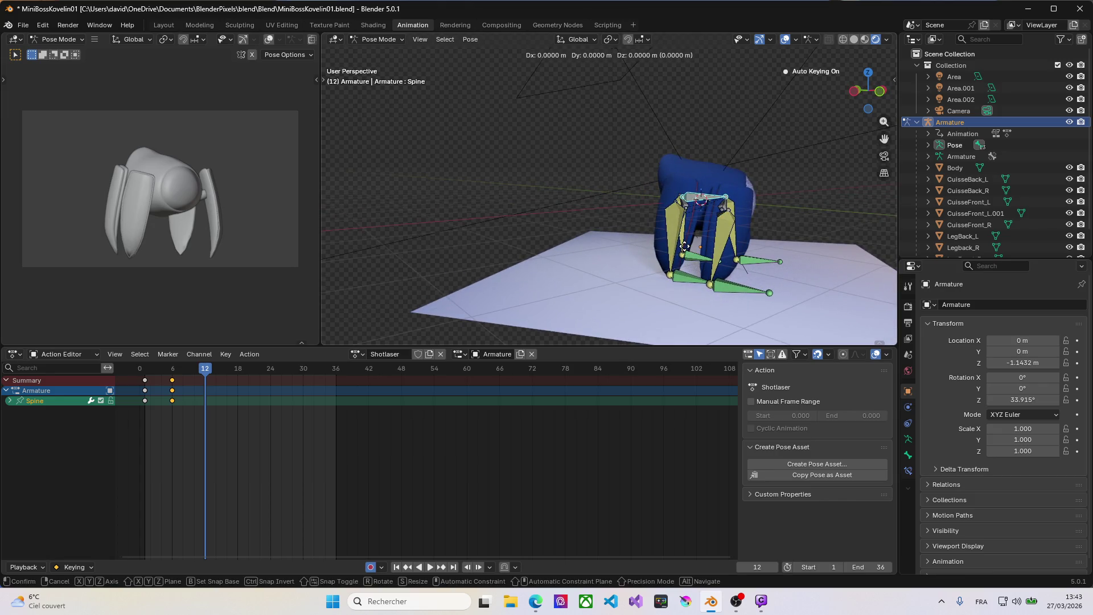
pyautogui.press('y')
pyautogui.press('y')
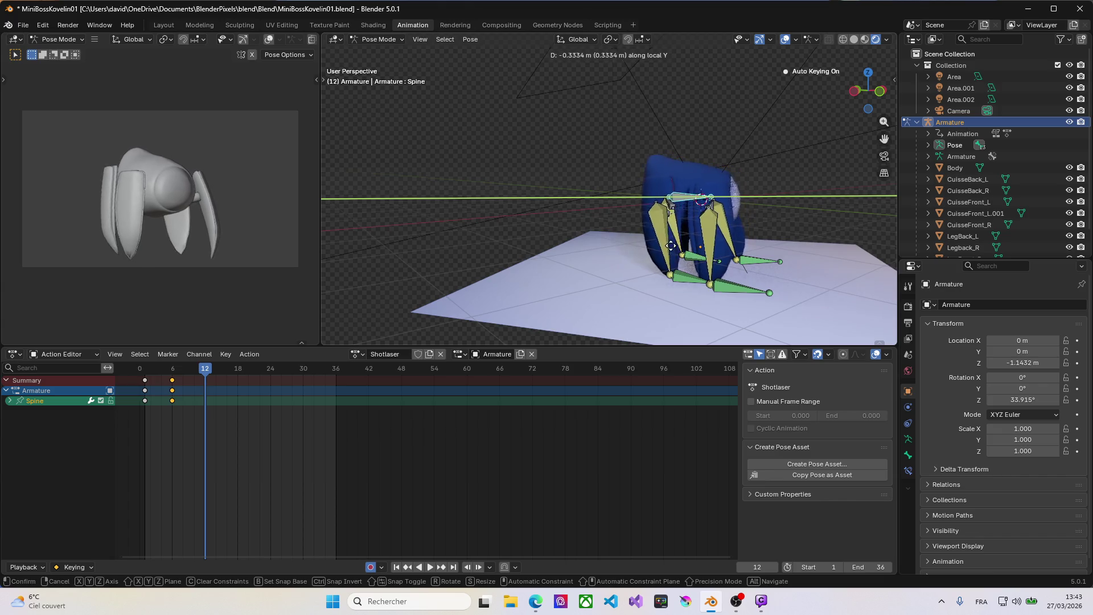
pyautogui.press('Escape')
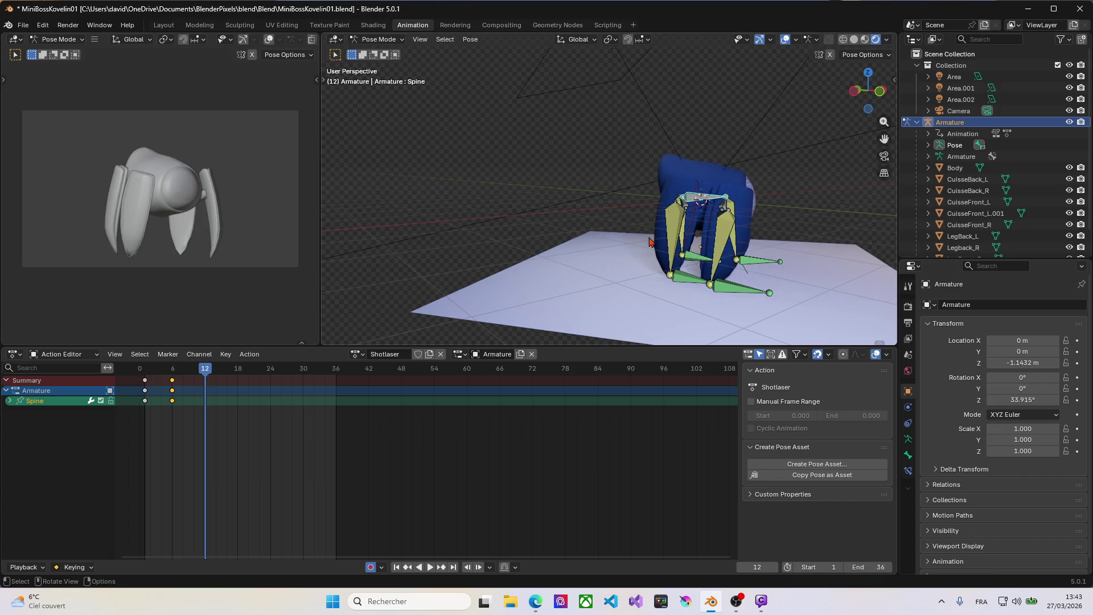
pyautogui.press('g')
pyautogui.press('y')
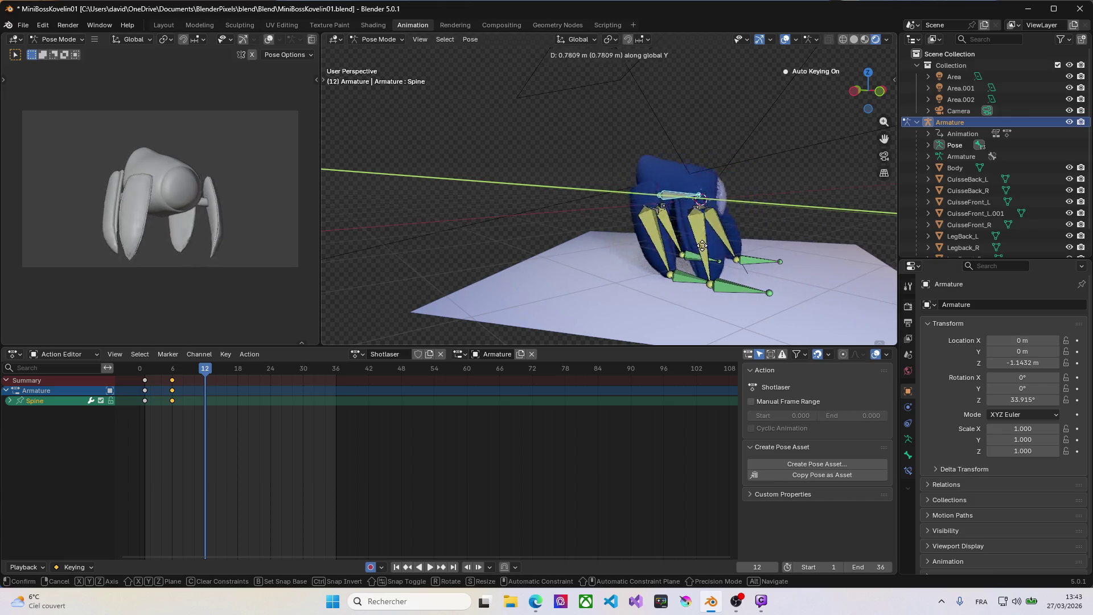
pyautogui.press('Escape')
pyautogui.press('g')
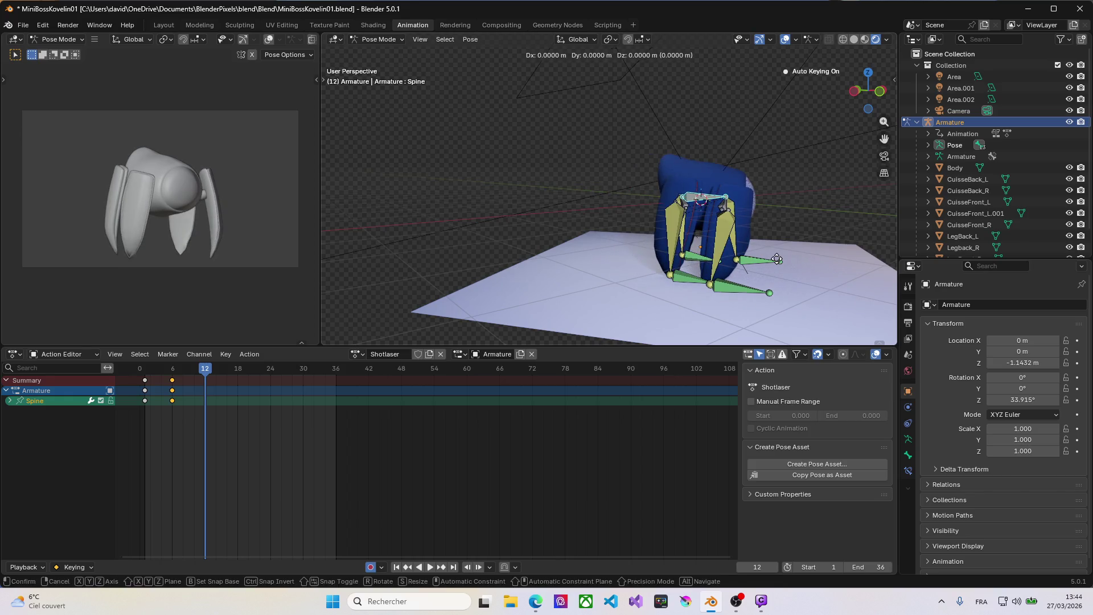
pyautogui.press('y')
pyautogui.click(749, 257)
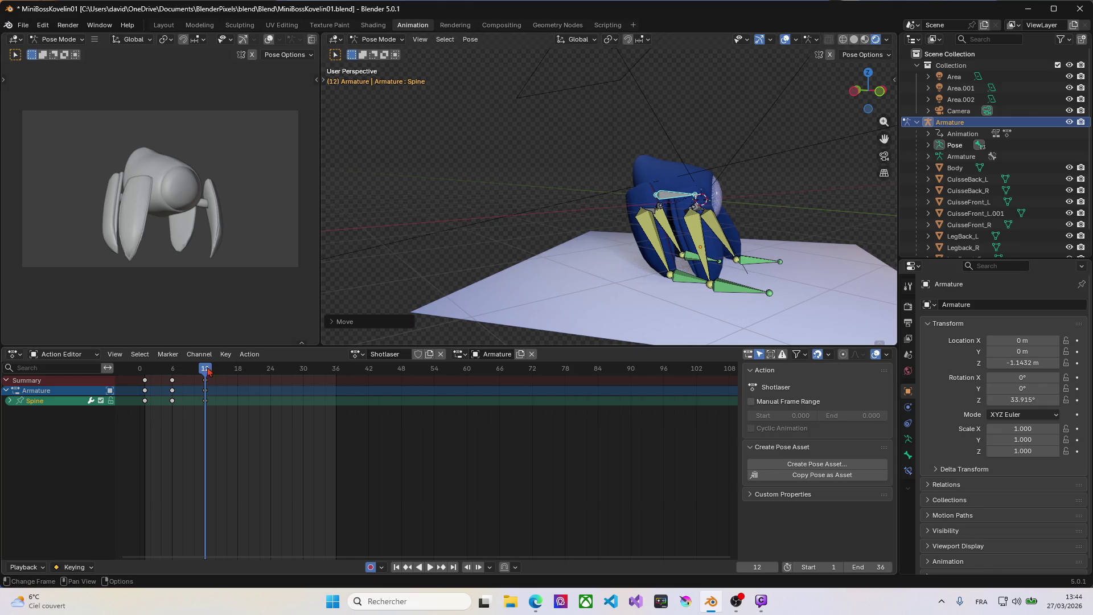
pyautogui.moveTo(205, 370); pyautogui.dragTo(218, 370)
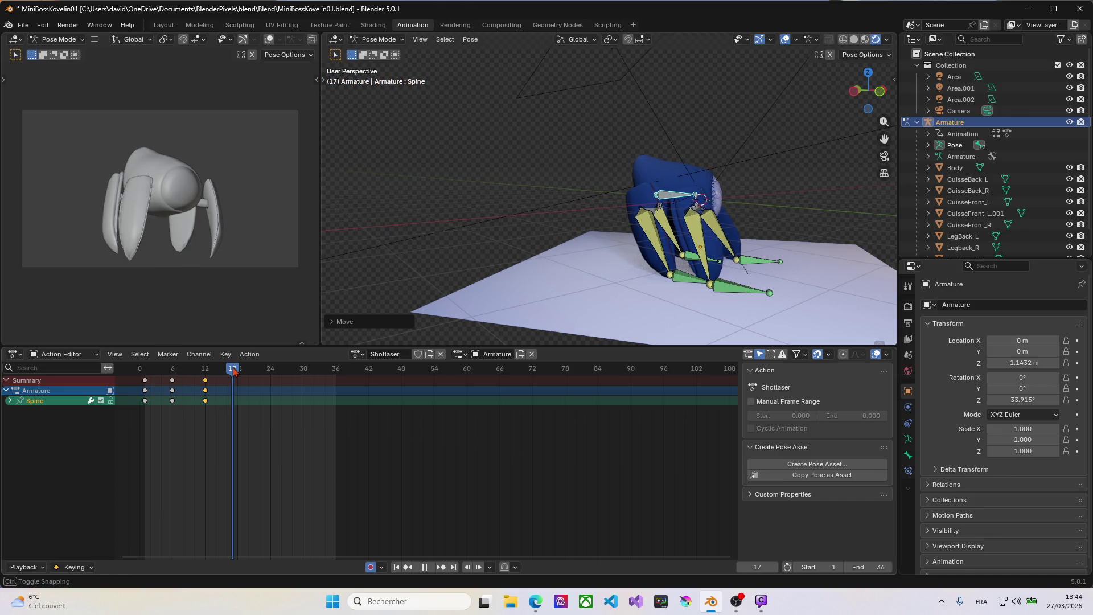
# Key a crouched, vertically lowered Spine pose at frame 18 and move on to frame 24.
pyautogui.moveTo(238, 369); pyautogui.dragTo(238, 370)
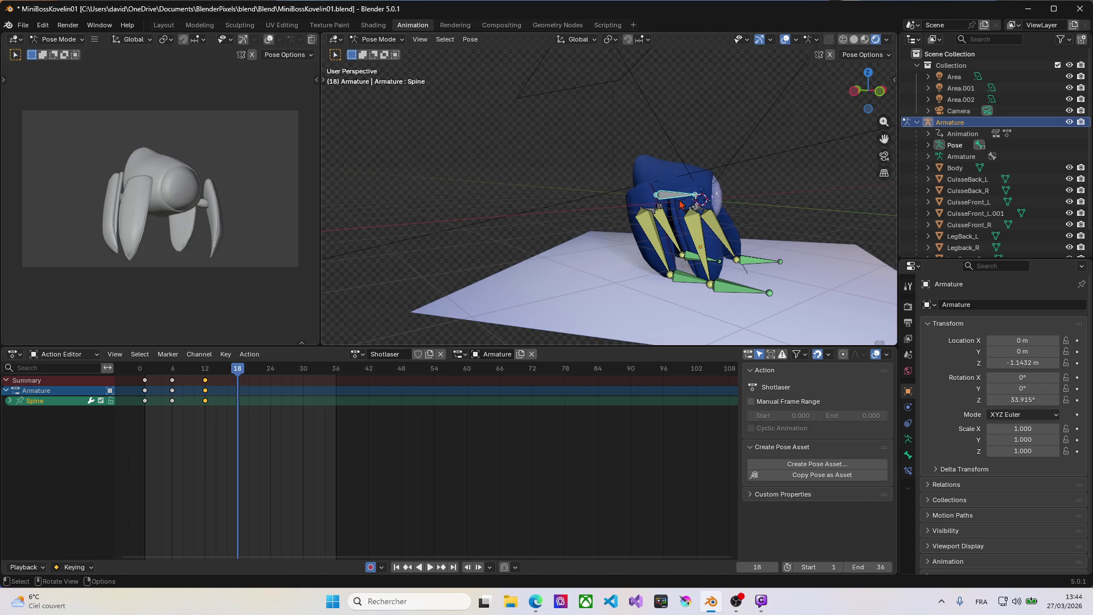
pyautogui.press('g')
pyautogui.press('z')
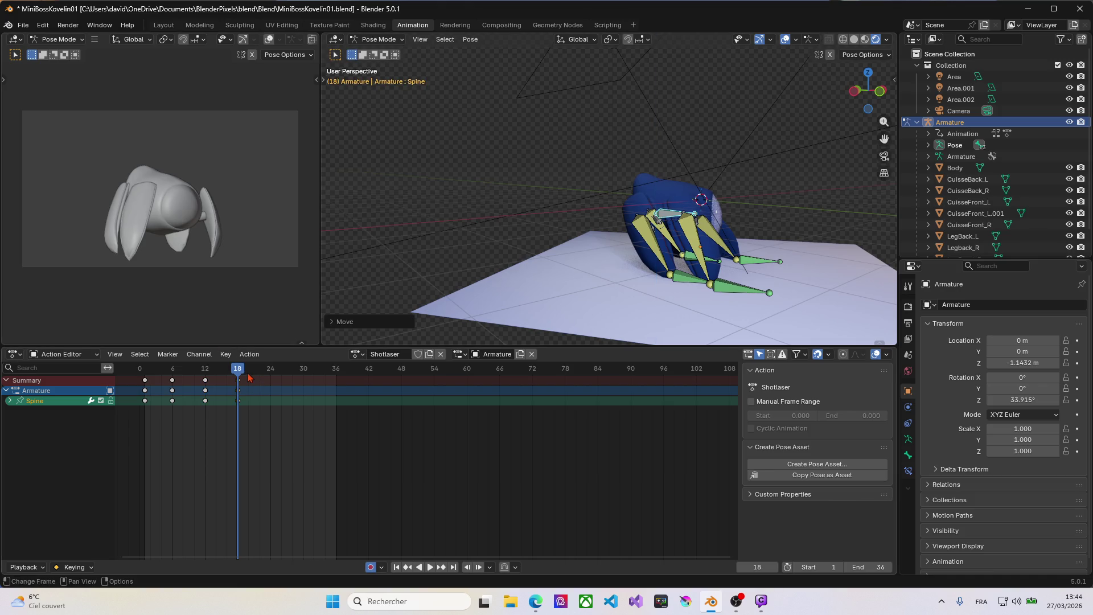
pyautogui.press('i')
pyautogui.moveTo(243, 374); pyautogui.dragTo(271, 371)
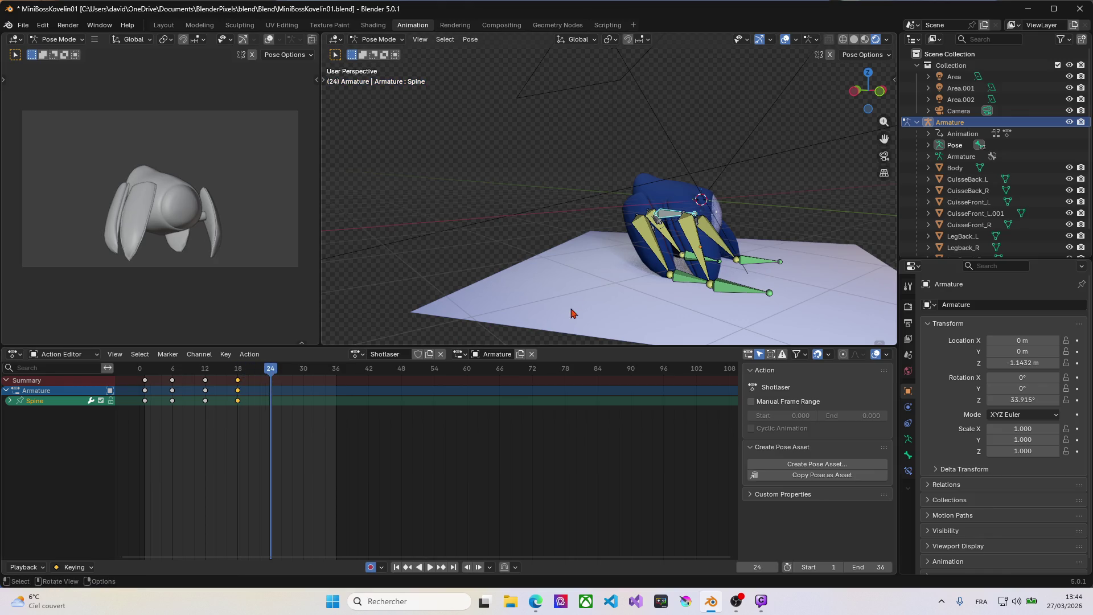
# Try Y and Z moves of the Spine at frame 24, cancel them and undo the frame-24 pose.
pyautogui.press('g')
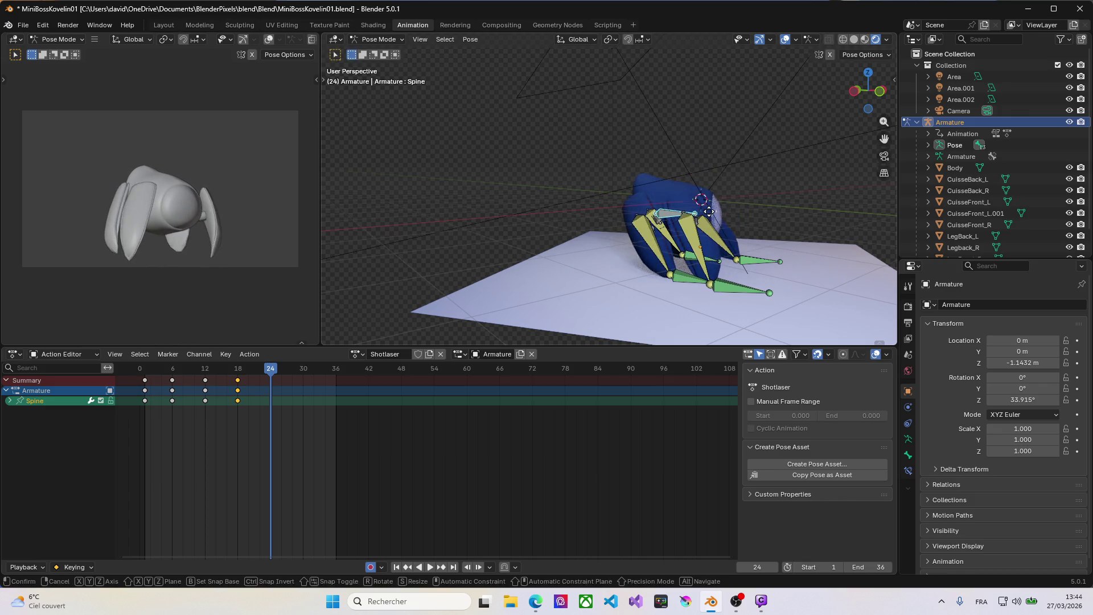
pyautogui.press('y')
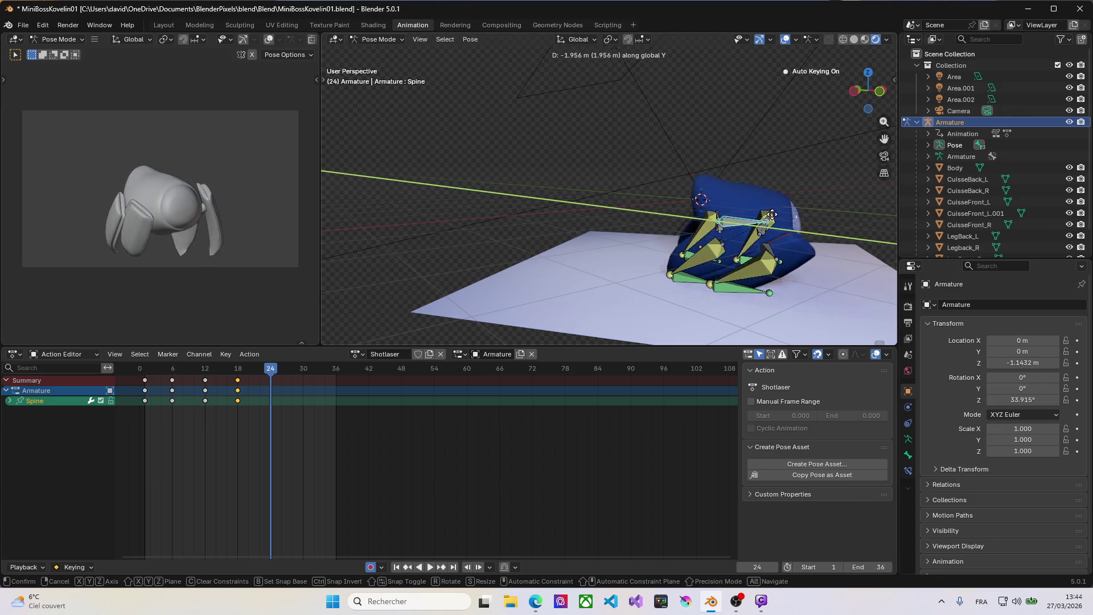
pyautogui.click(780, 218)
pyautogui.press('g')
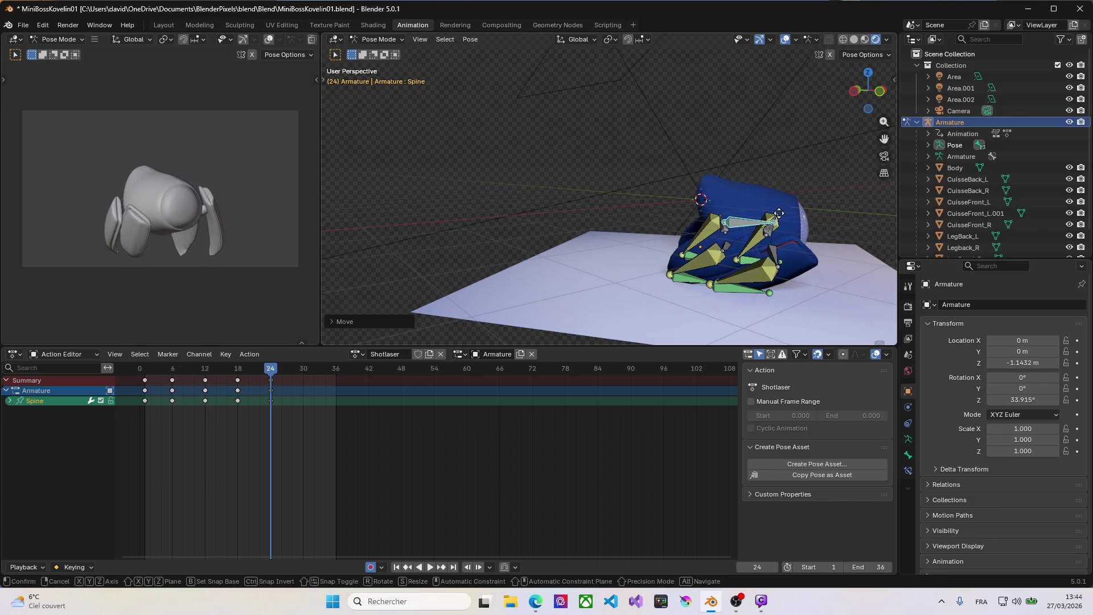
pyautogui.press('z')
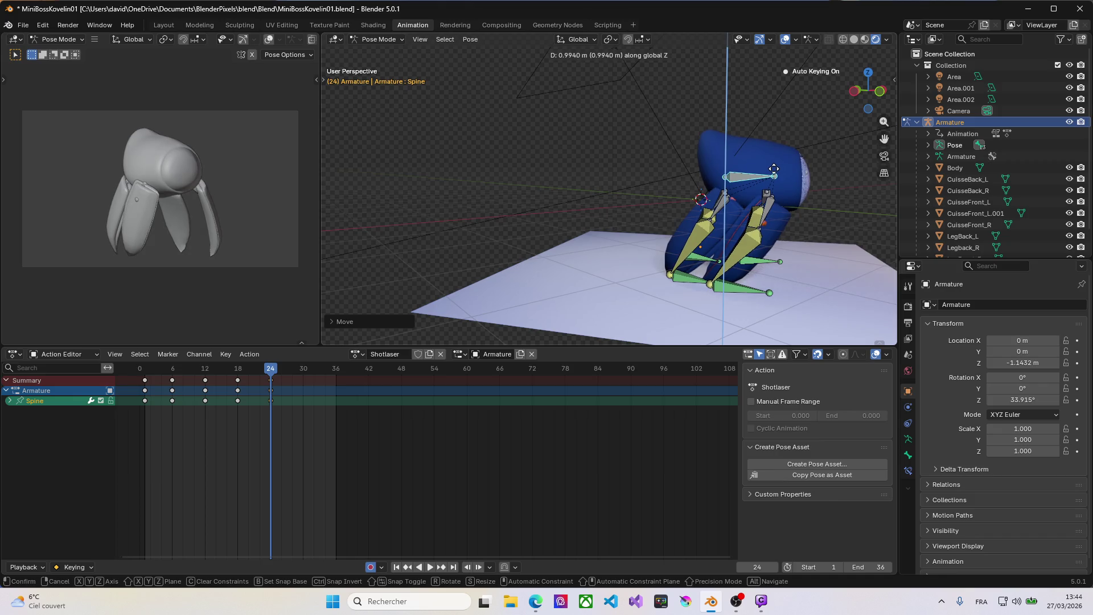
pyautogui.press('Escape')
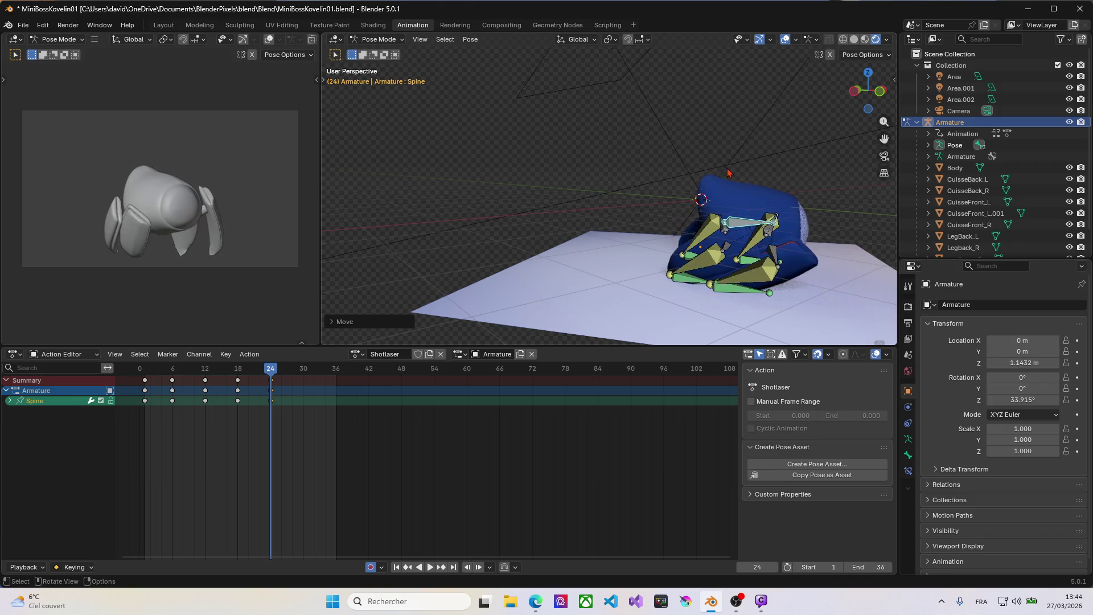
pyautogui.press('g')
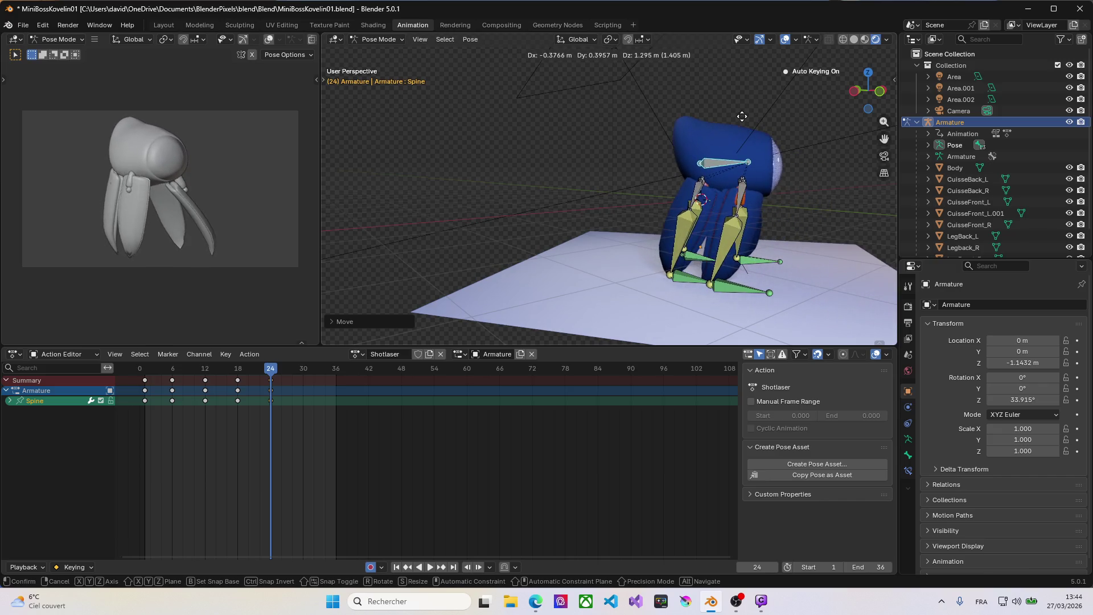
pyautogui.press('Escape')
pyautogui.hotkey('ctrl', 'z')
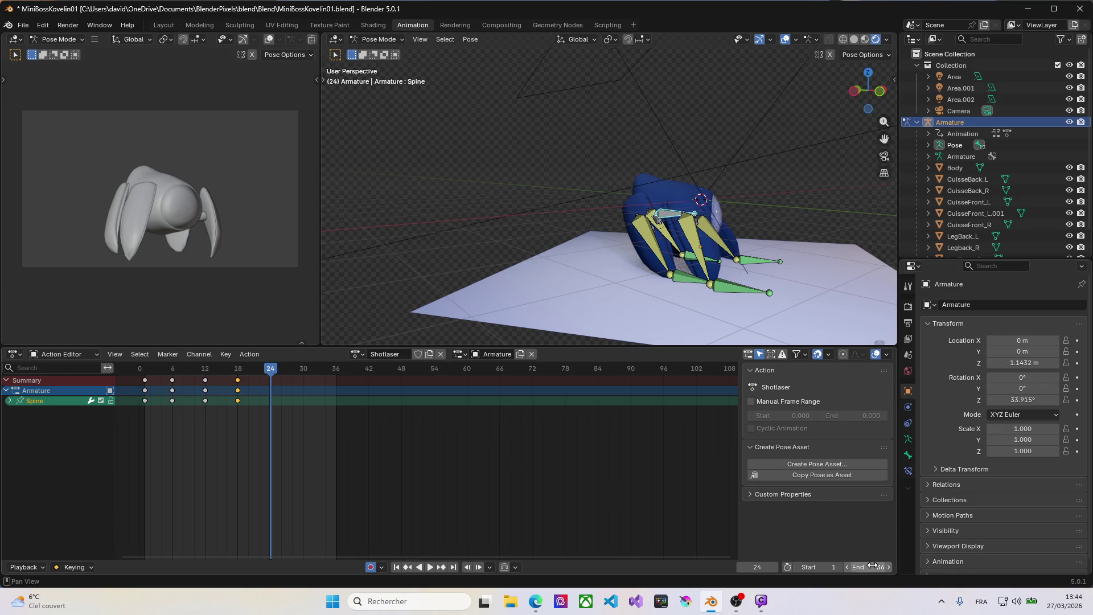
# Set the scene end frame to 18 and play back the Shotlaser animation.
pyautogui.moveTo(863, 567)
pyautogui.mouseDown()
pyautogui.moveTo(875, 567)
pyautogui.moveTo(877, 527)
pyautogui.mouseUp()
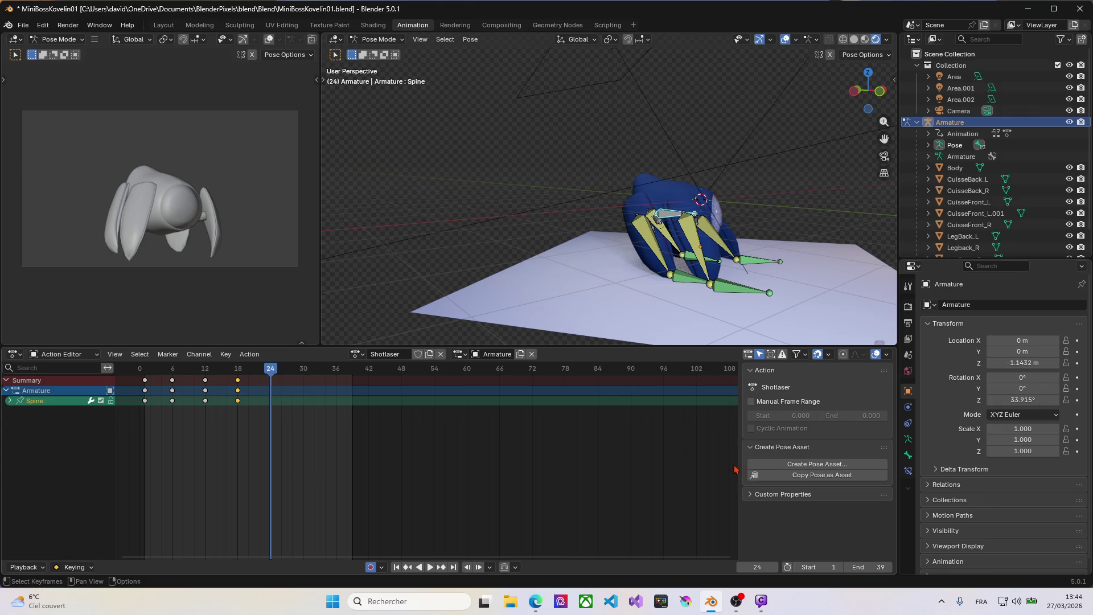
pyautogui.click(864, 567)
pyautogui.write('8')
pyautogui.press('Return')
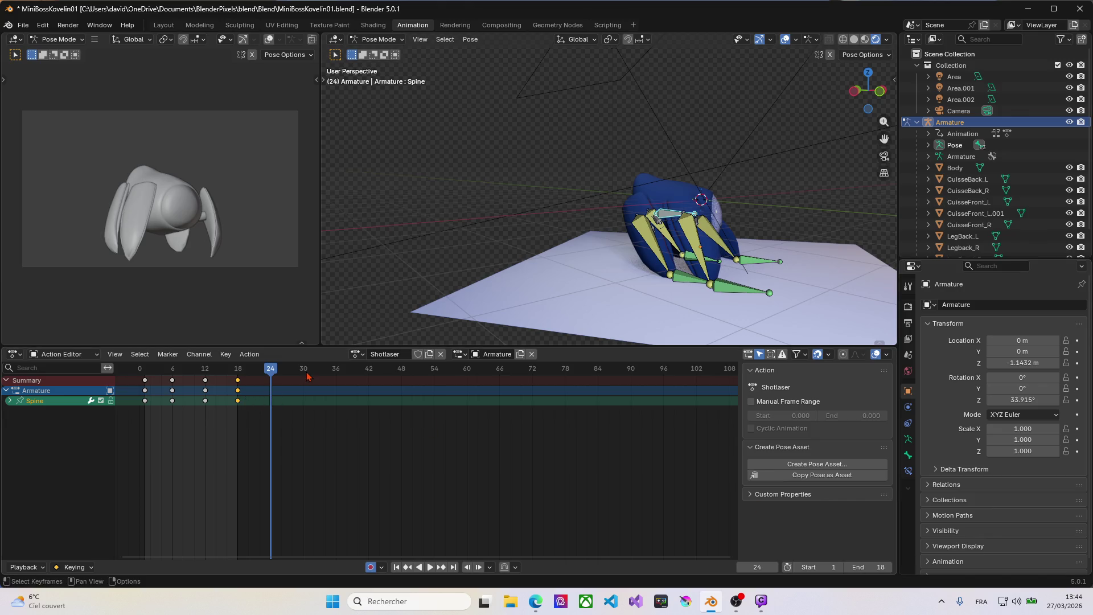
pyautogui.press('space')
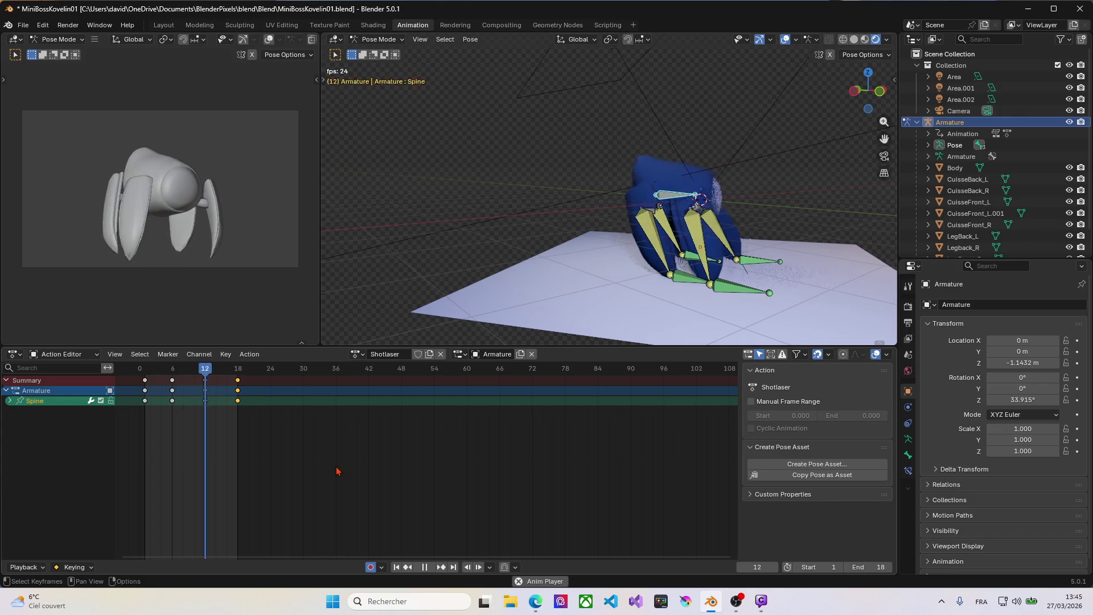
# Give Shotlaser a fake user and duplicate it into a new action named StoneFall.
pyautogui.click(418, 354)
pyautogui.press('space')
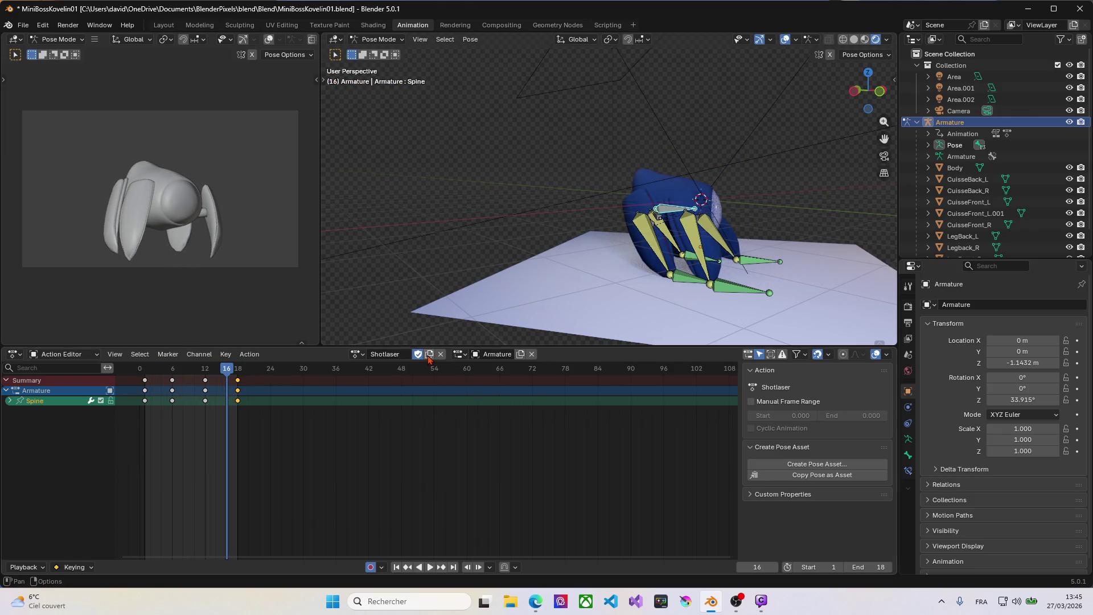
pyautogui.click(430, 353)
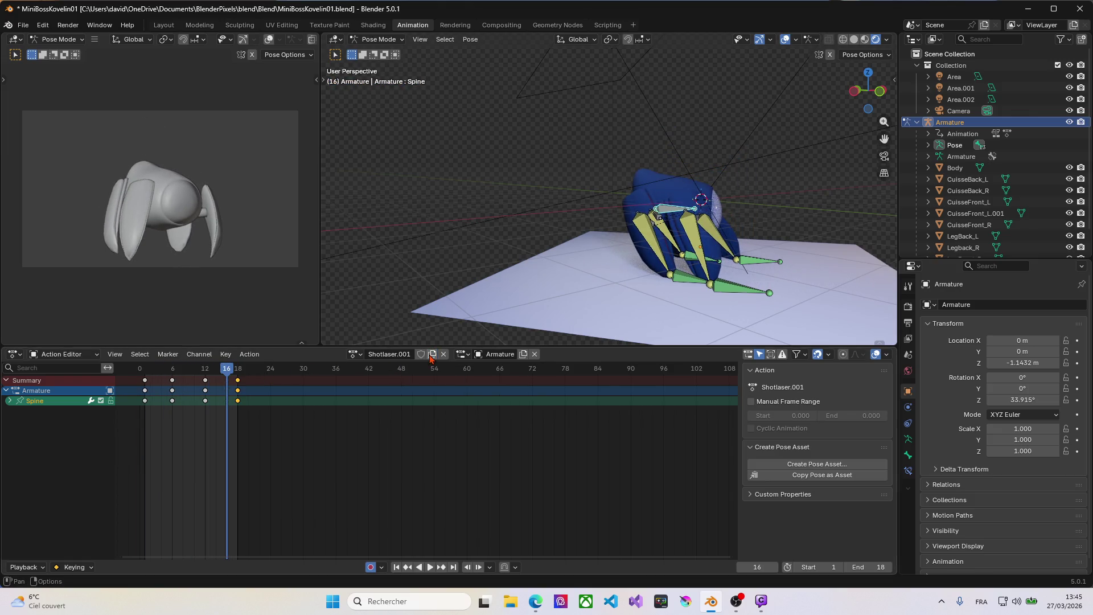
pyautogui.click(386, 358)
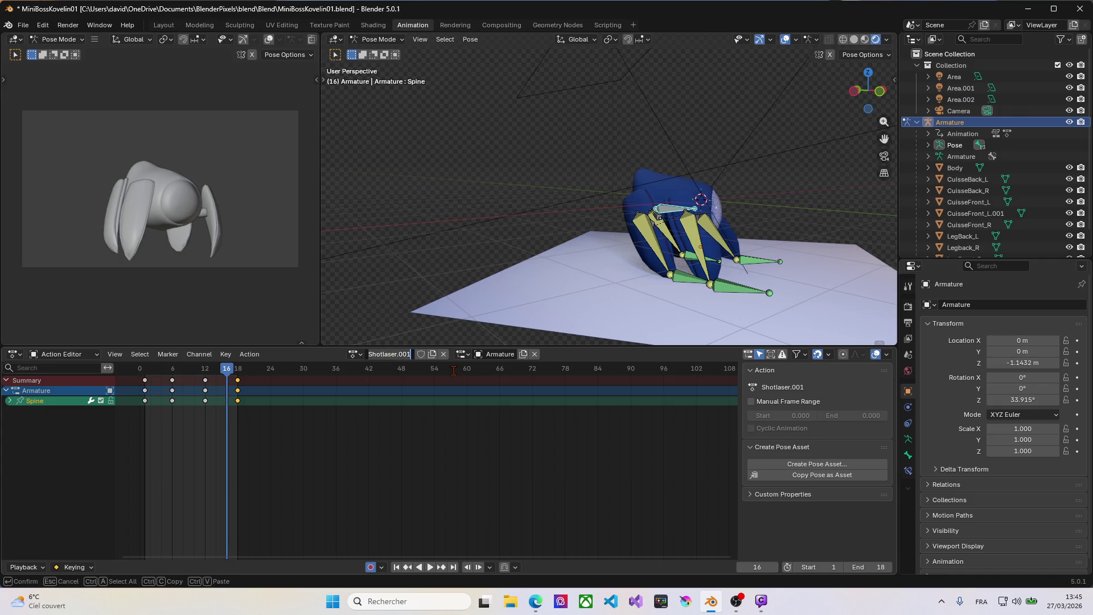
pyautogui.write('StoneFall')
pyautogui.press('Return')
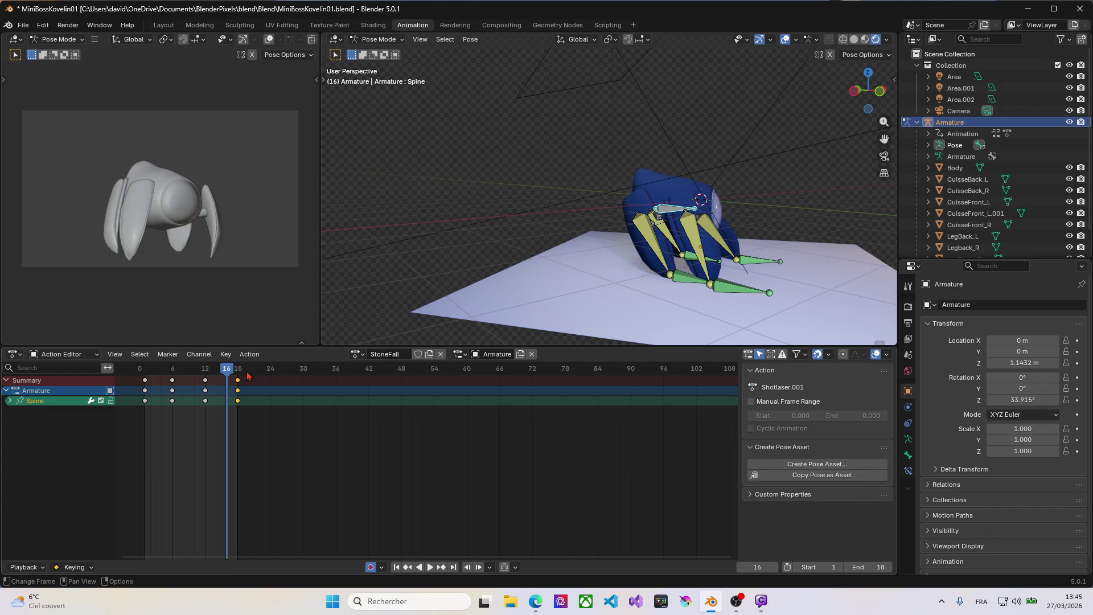
# Delete the keyframes after frame 0 from StoneFall.
pyautogui.moveTo(262, 428); pyautogui.dragTo(168, 370)
pyautogui.press('Delete')
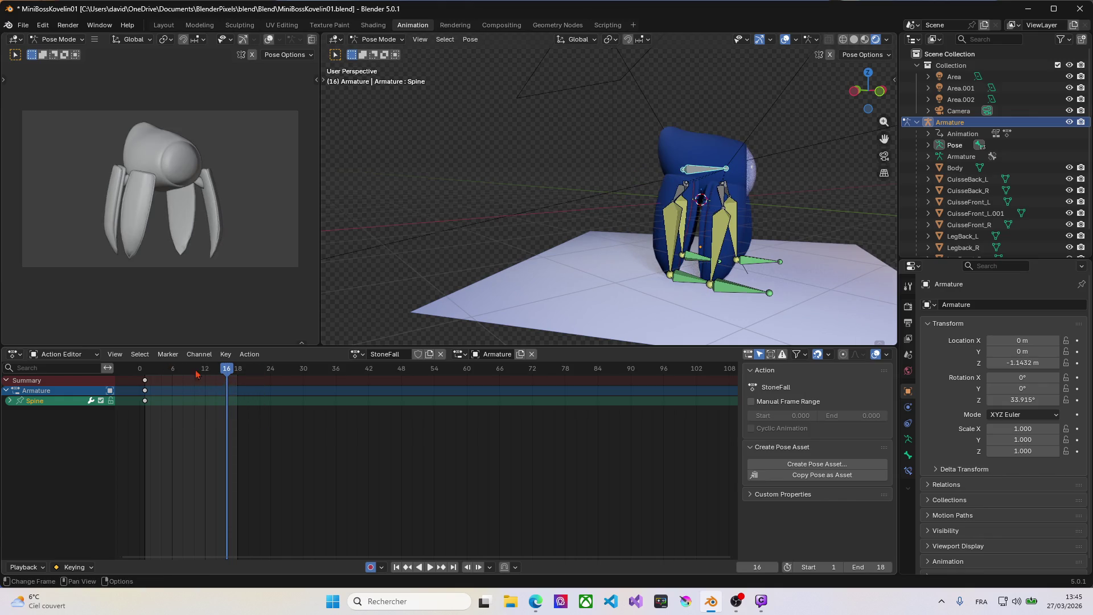
# At frame 6 lower the Spine bone vertically and tilt it into a crouched pose.
pyautogui.moveTo(225, 369); pyautogui.dragTo(146, 370)
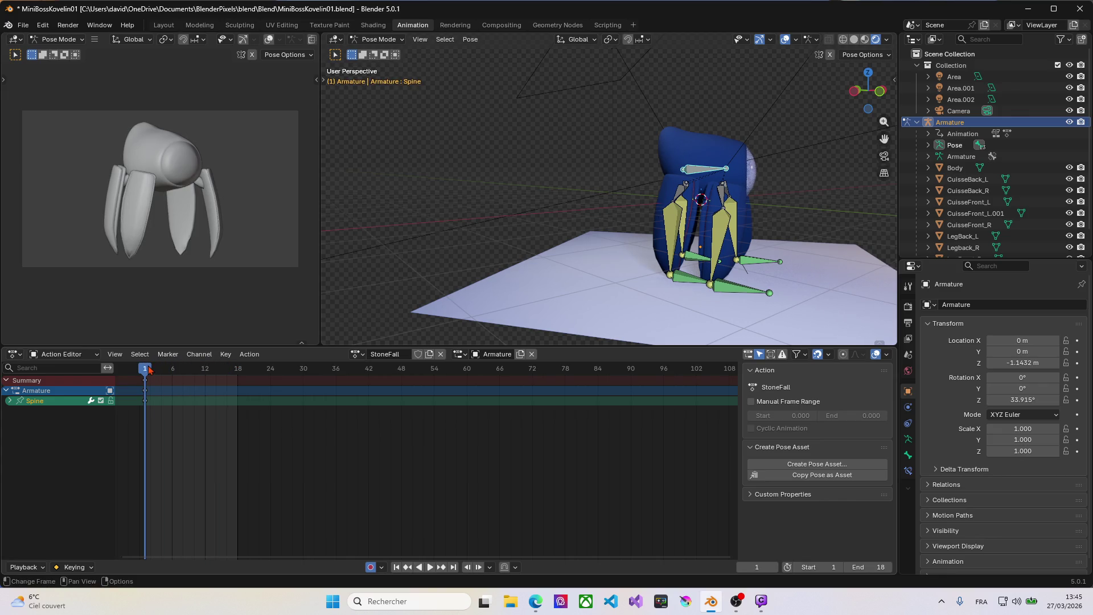
pyautogui.moveTo(148, 369); pyautogui.dragTo(173, 367)
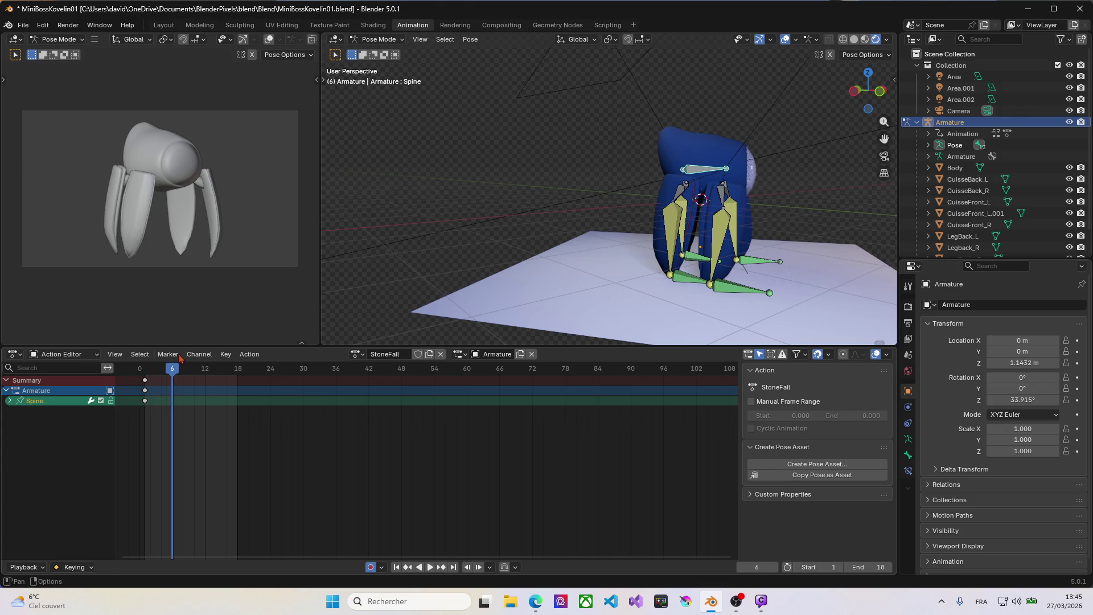
pyautogui.press('g')
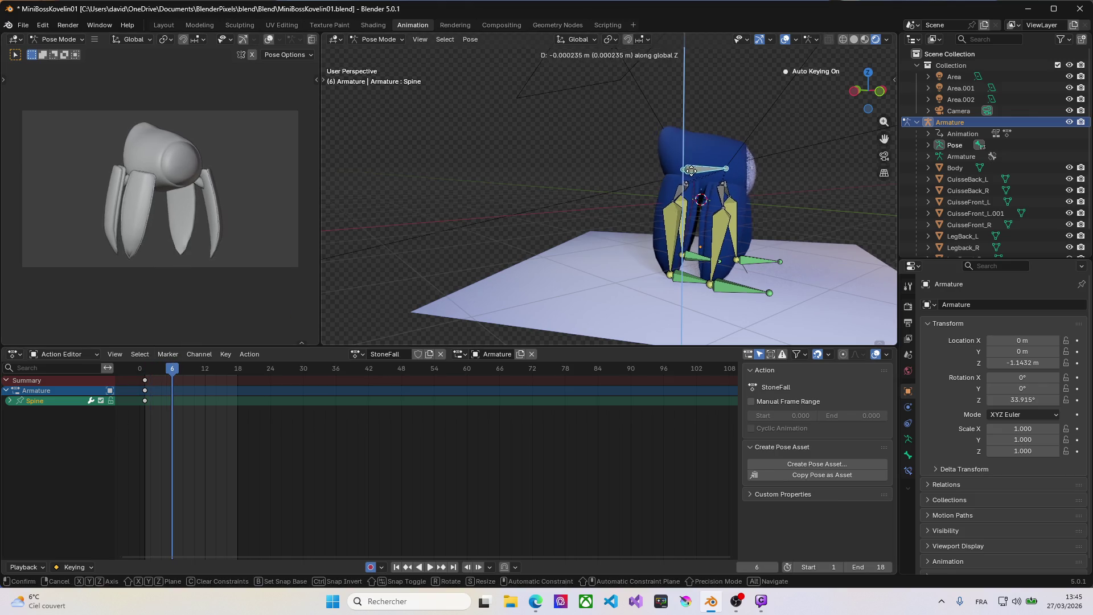
pyautogui.press('z')
pyautogui.click(675, 207)
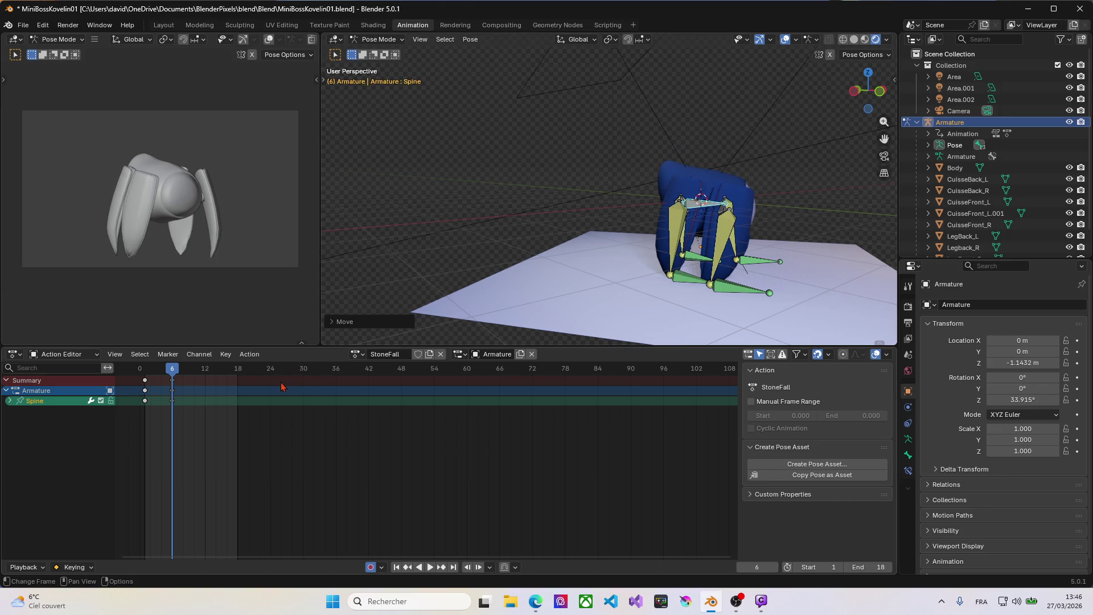
pyautogui.press('r')
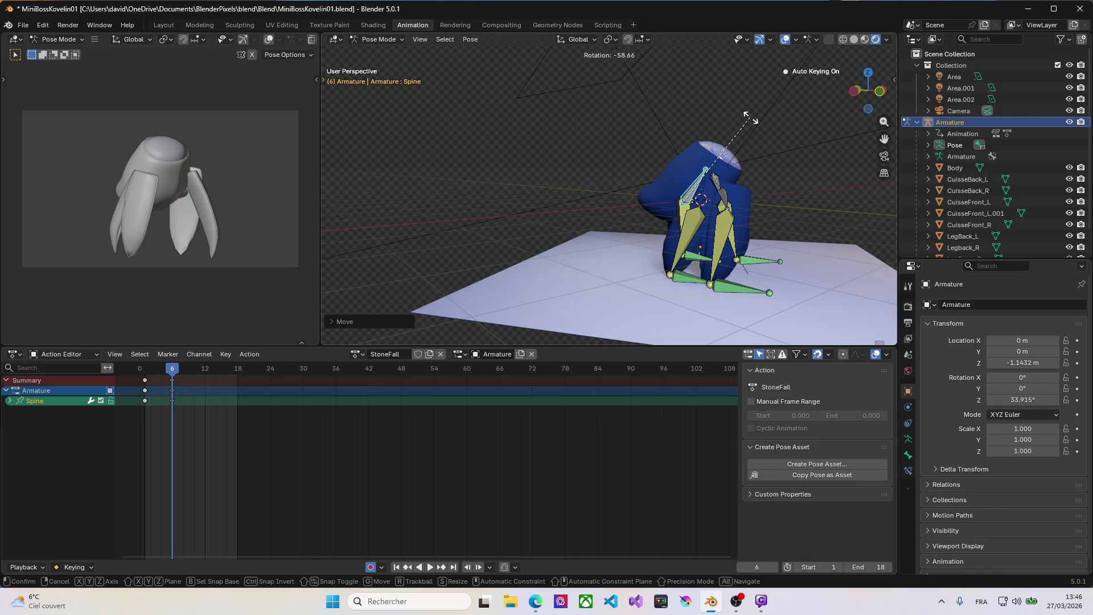
pyautogui.click(750, 120)
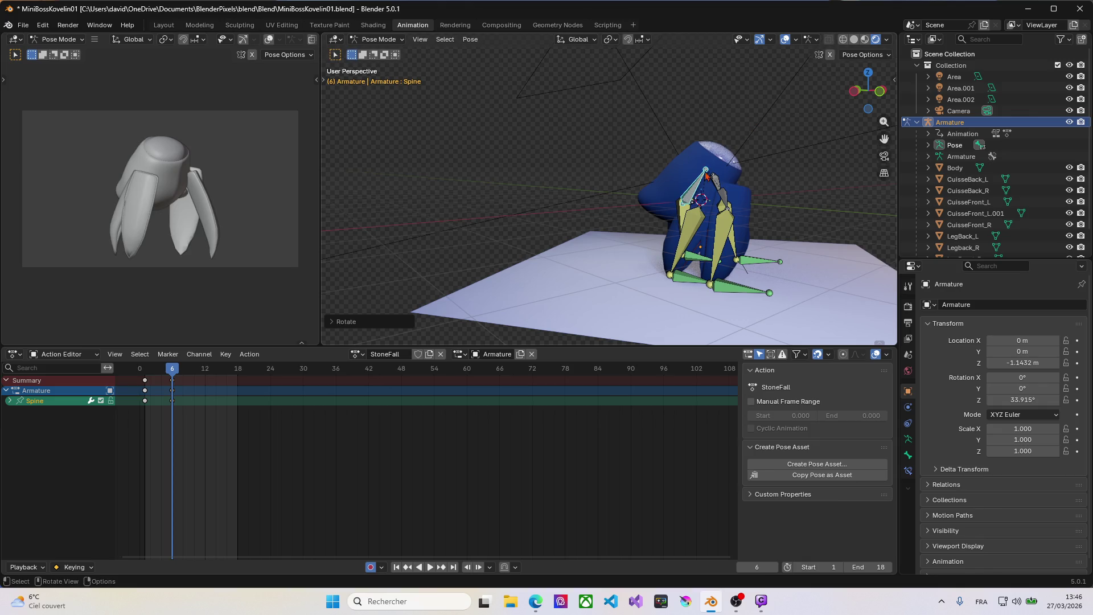
# Reposition the LegBack_R.001 and LegFont_R.001 lower leg bones for the crouch.
pyautogui.click(690, 280)
pyautogui.press('g')
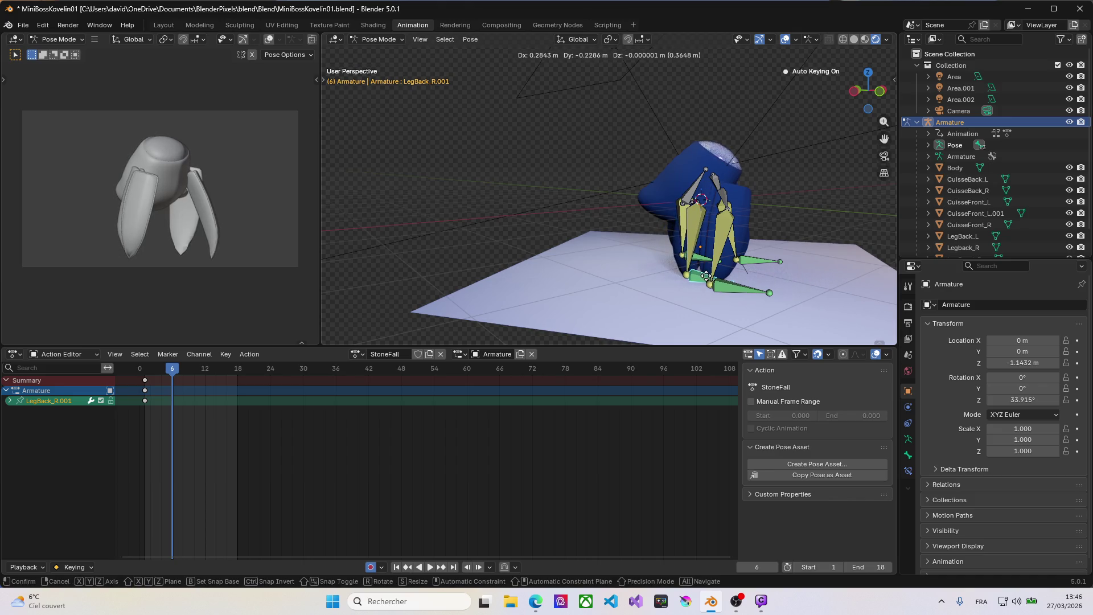
pyautogui.click(698, 276)
pyautogui.click(702, 282)
pyautogui.press('g')
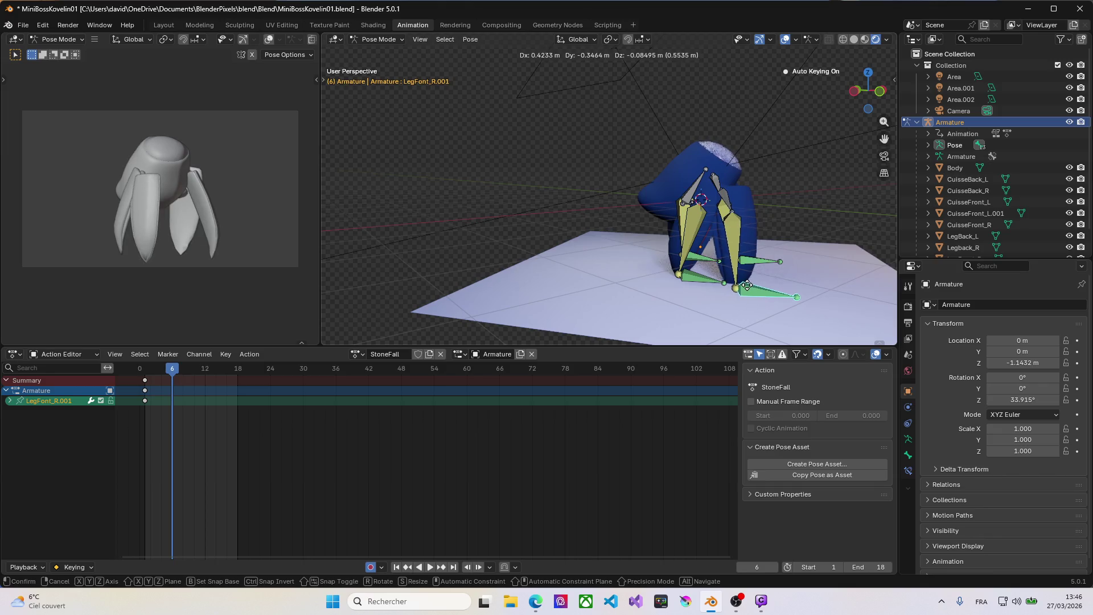
pyautogui.click(749, 291)
# Refine the LegBack_R.001 position from other angles and keyframe it at frame 6.
pyautogui.click(697, 278)
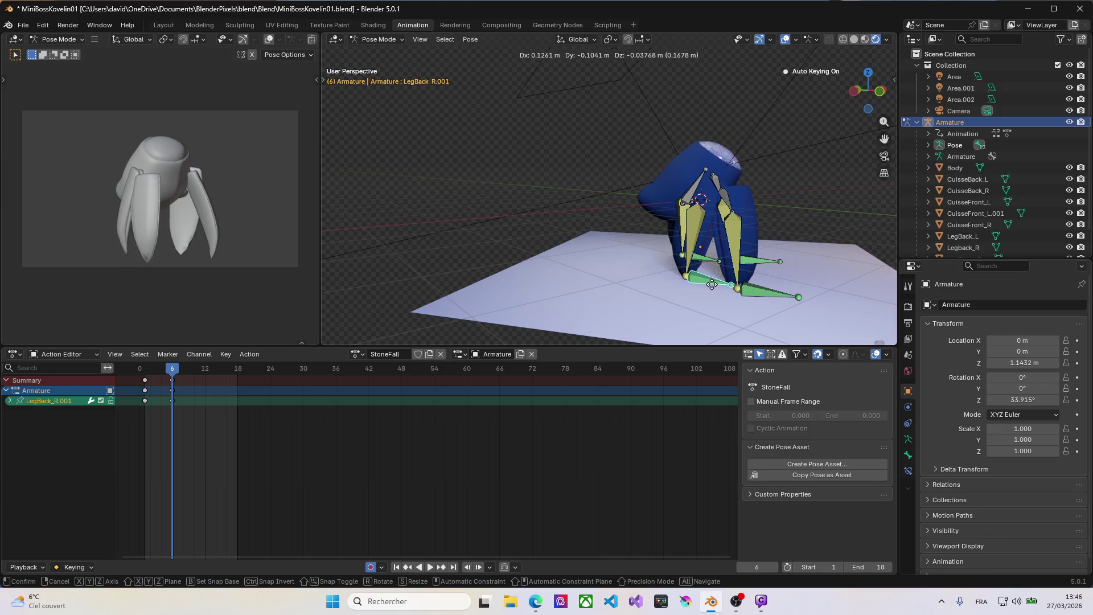
pyautogui.moveTo(698, 279)
pyautogui.mouseDown(button='middle')
pyautogui.moveTo(637, 275)
pyautogui.moveTo(733, 287)
pyautogui.mouseUp(button='middle')
pyautogui.press('g')
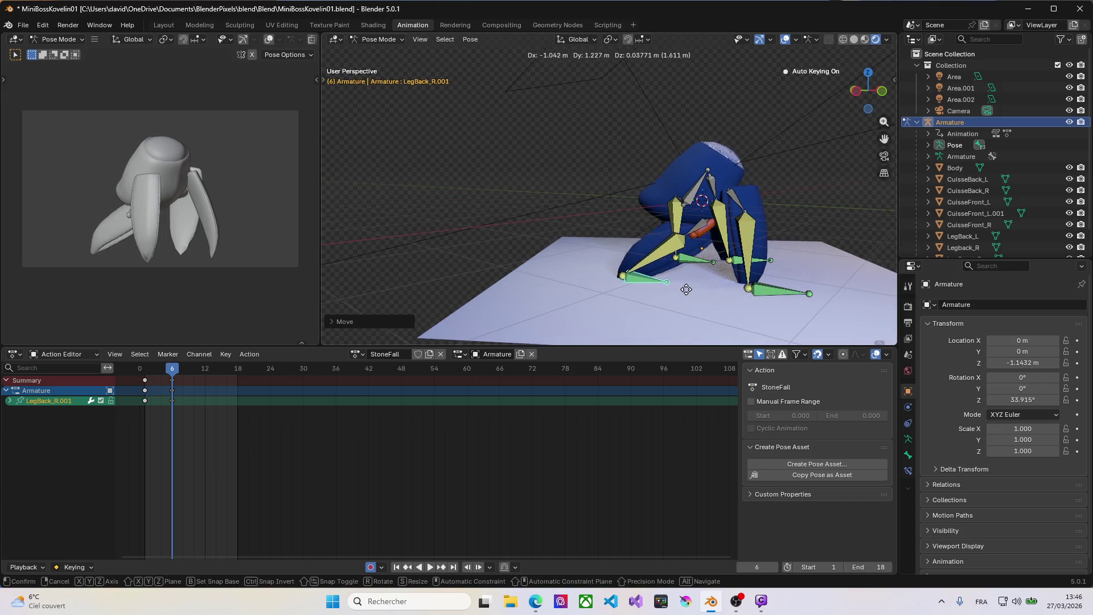
pyautogui.click(729, 263)
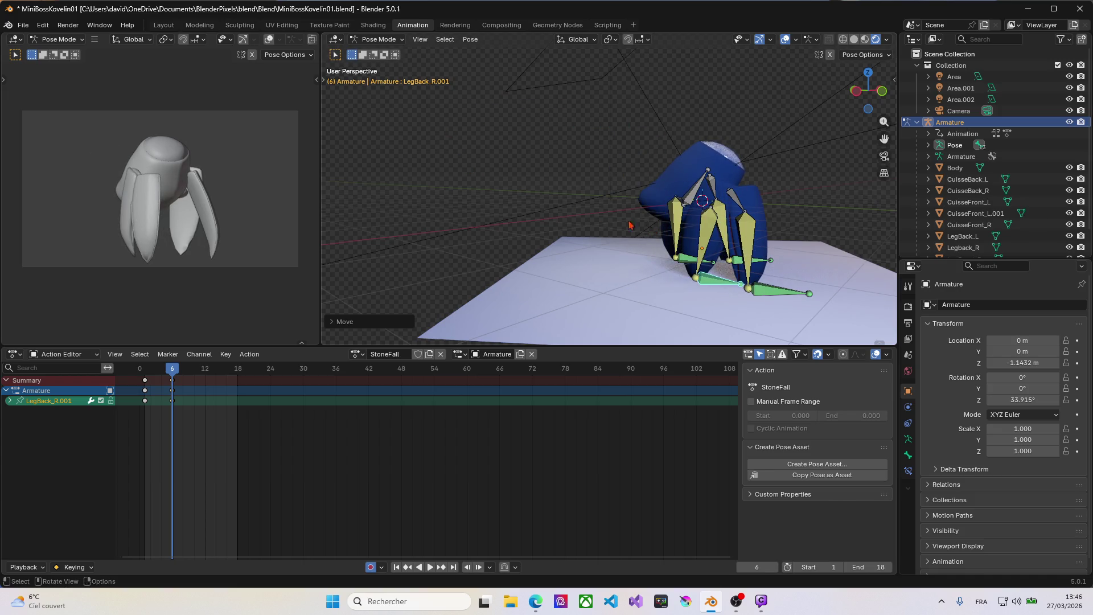
pyautogui.moveTo(729, 264)
pyautogui.mouseDown(button='middle')
pyautogui.moveTo(683, 266)
pyautogui.moveTo(692, 284)
pyautogui.mouseUp(button='middle')
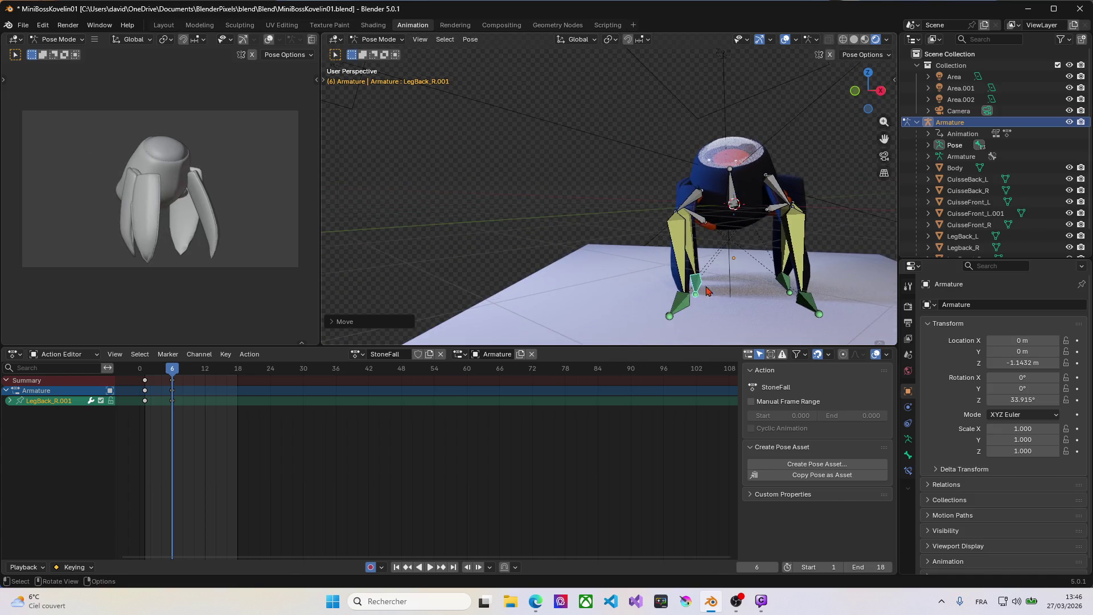
pyautogui.press('g')
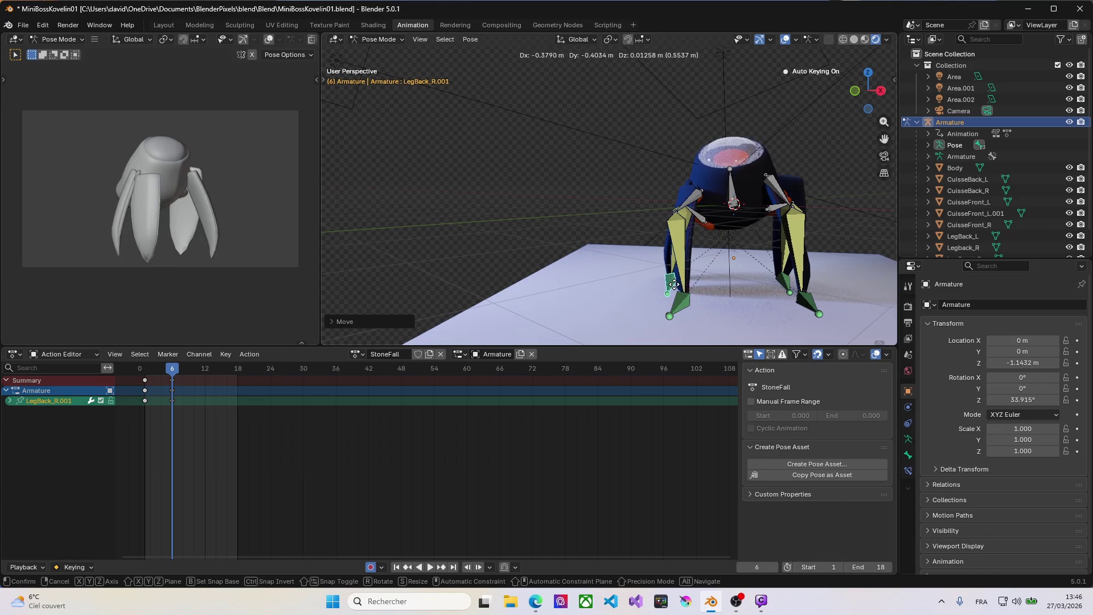
pyautogui.click(672, 285)
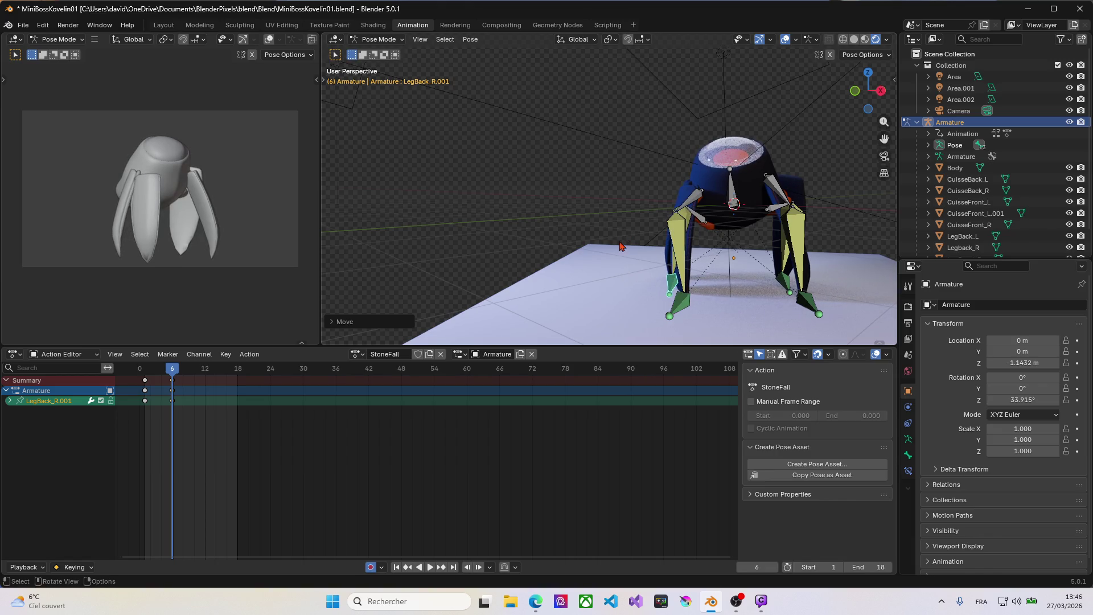
pyautogui.press('i')
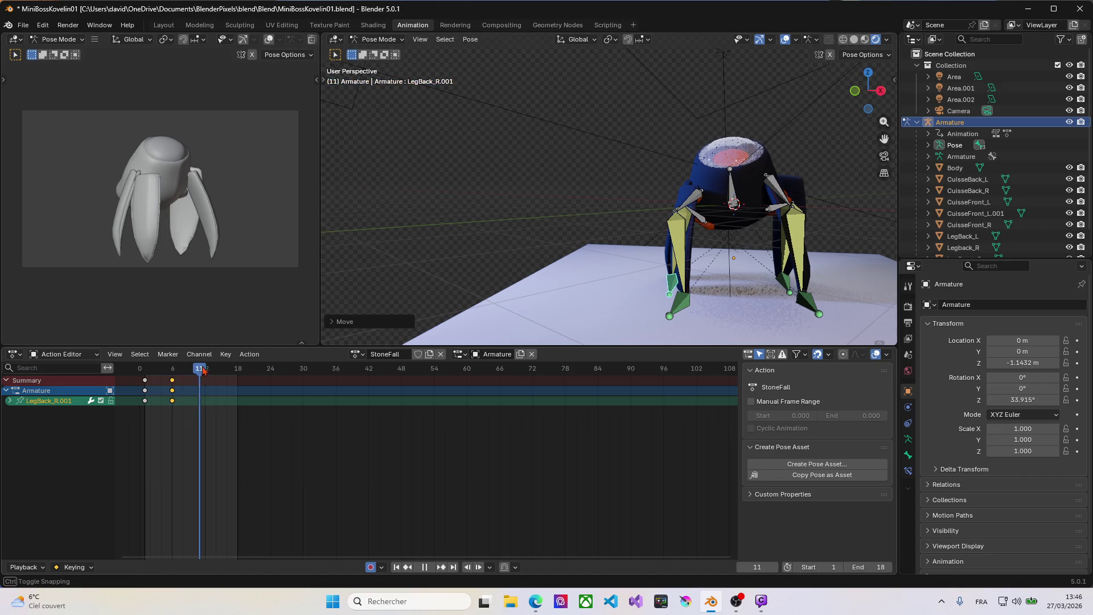
# Rotate the Spine bone into a tilted pose at frame 12.
pyautogui.moveTo(172, 368); pyautogui.dragTo(206, 369)
pyautogui.moveTo(568, 183); pyautogui.dragTo(702, 193, button='middle')
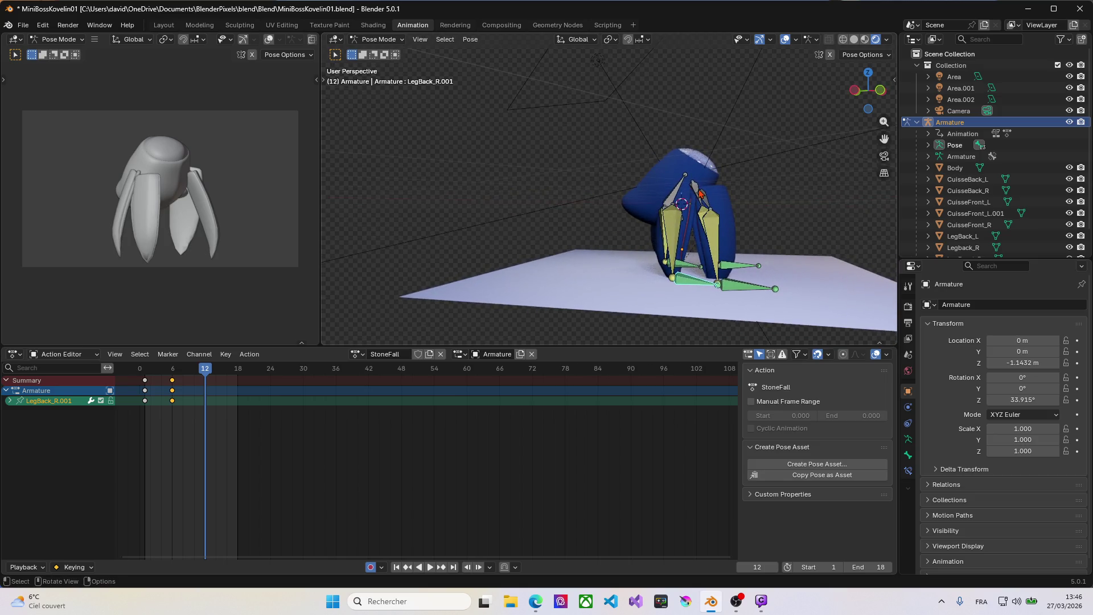
pyautogui.click(681, 191)
pyautogui.press('r')
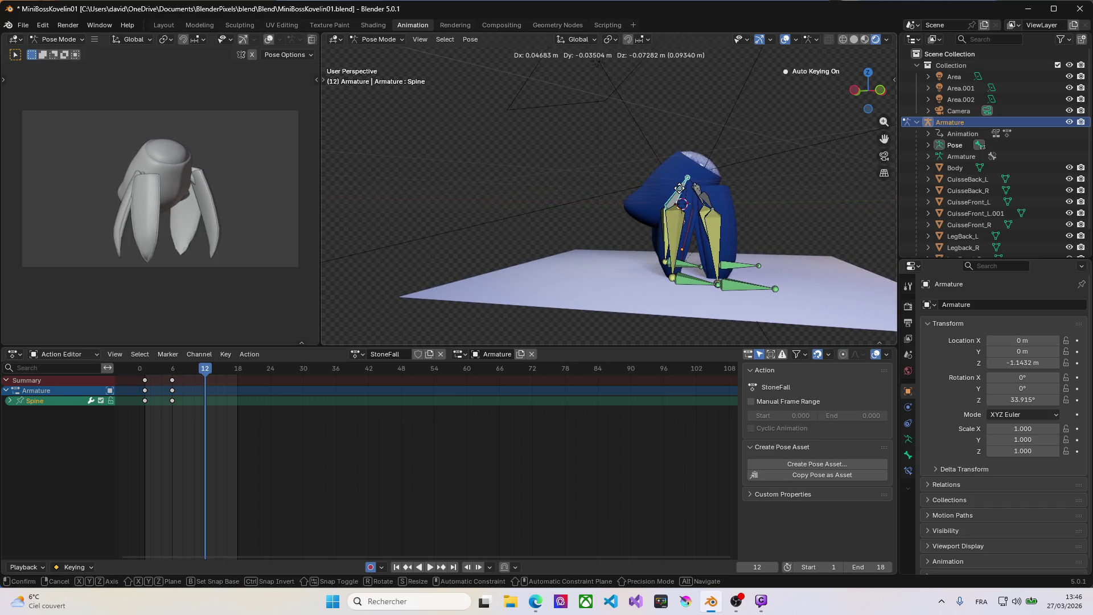
pyautogui.press('Escape')
pyautogui.press('r')
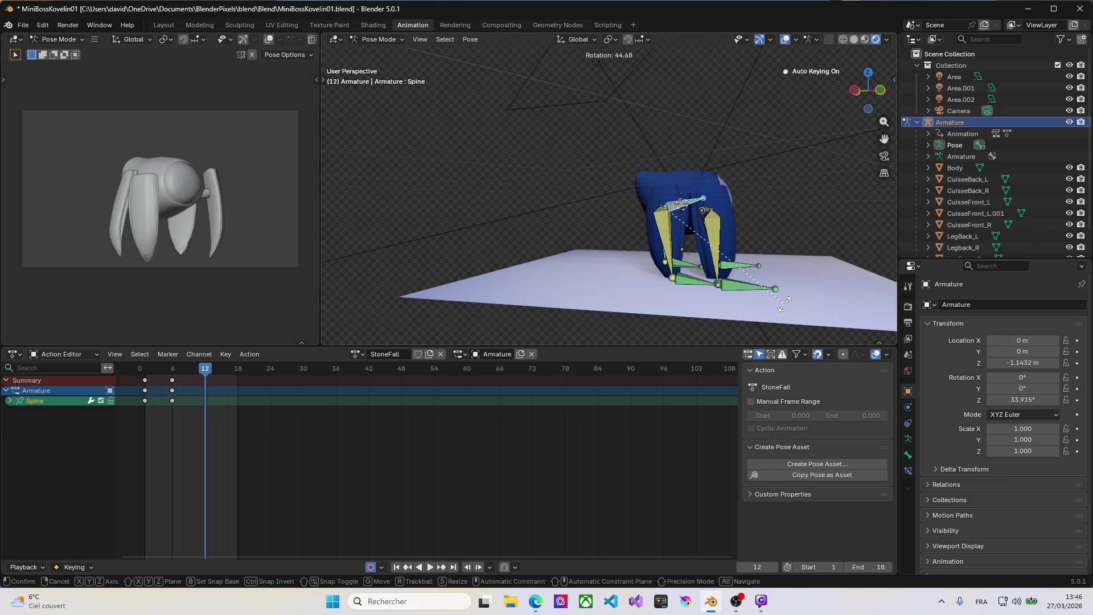
pyautogui.click(784, 304)
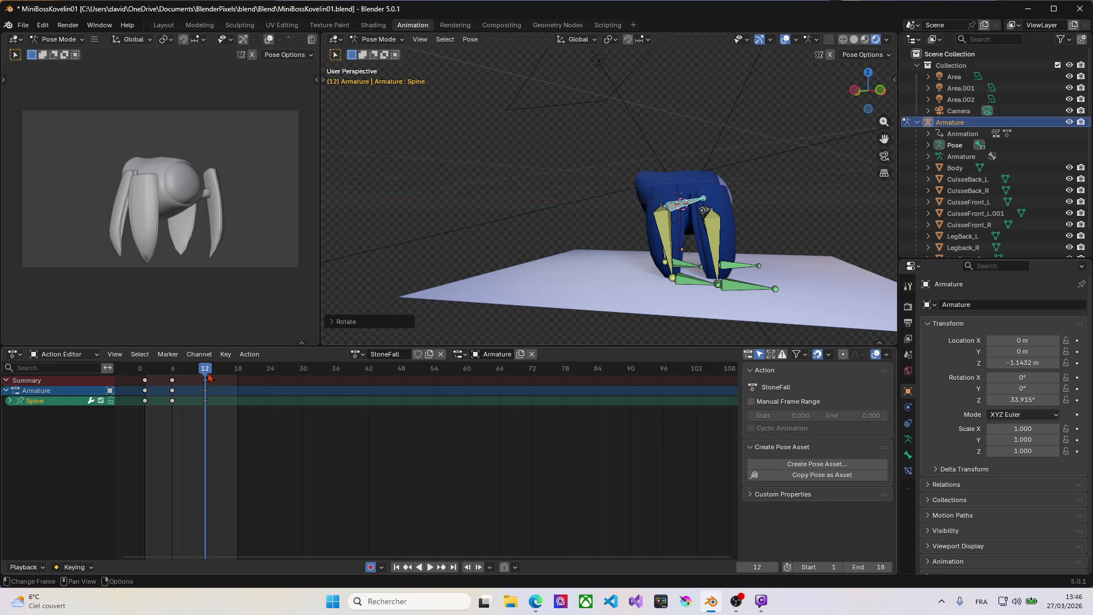
# Copy every bone's frame-1 pose onto frame 18 and play back the landing animation.
pyautogui.moveTo(208, 376); pyautogui.dragTo(147, 370)
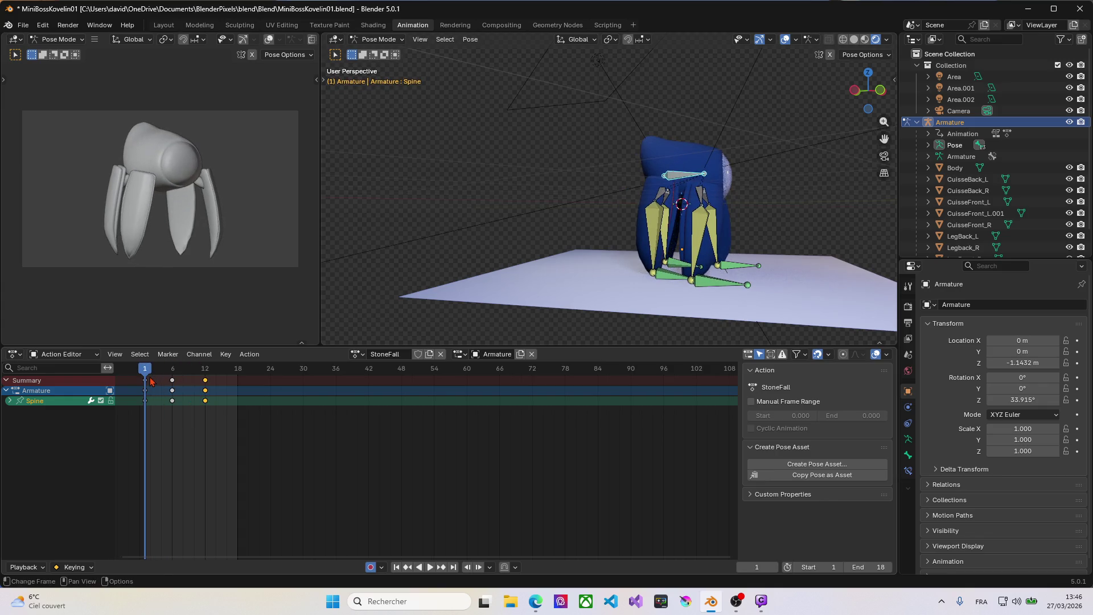
pyautogui.press('a')
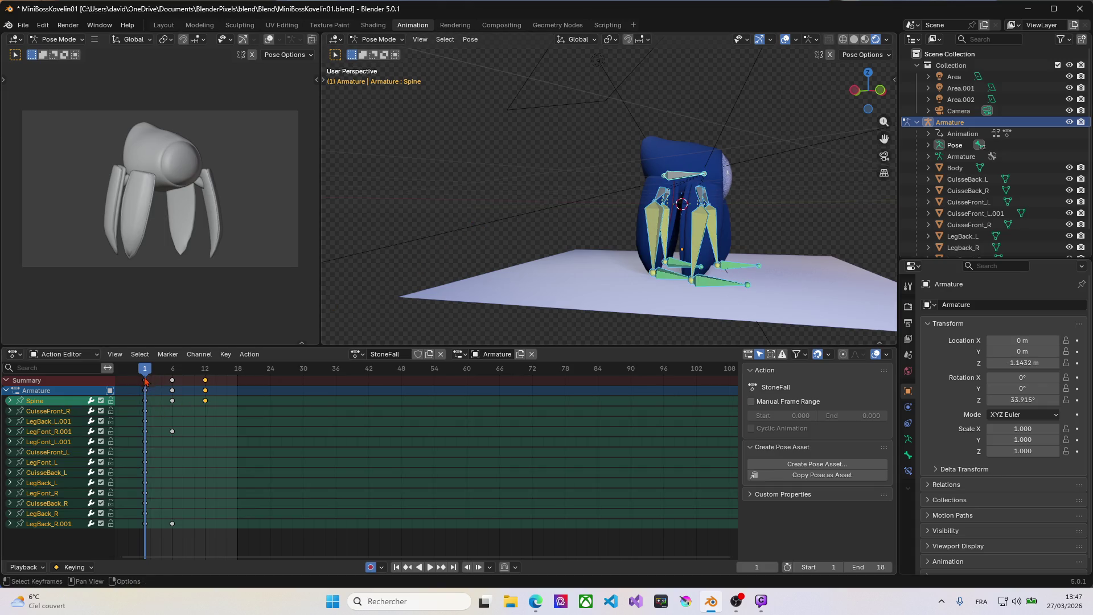
pyautogui.press('space')
pyautogui.moveTo(147, 370); pyautogui.dragTo(237, 369)
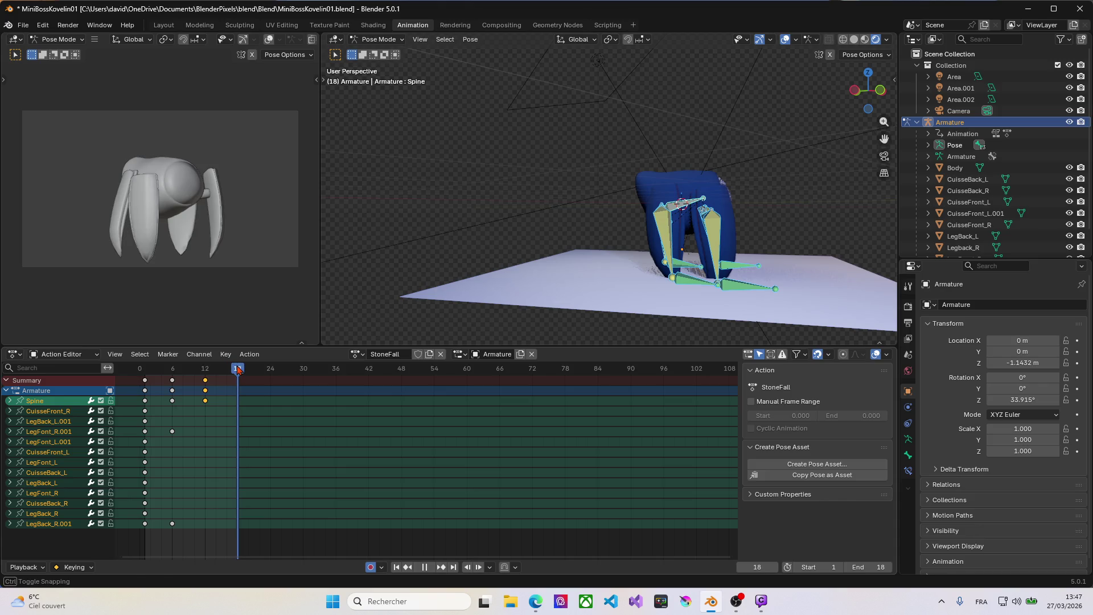
pyautogui.hotkey('ctrl', 'v')
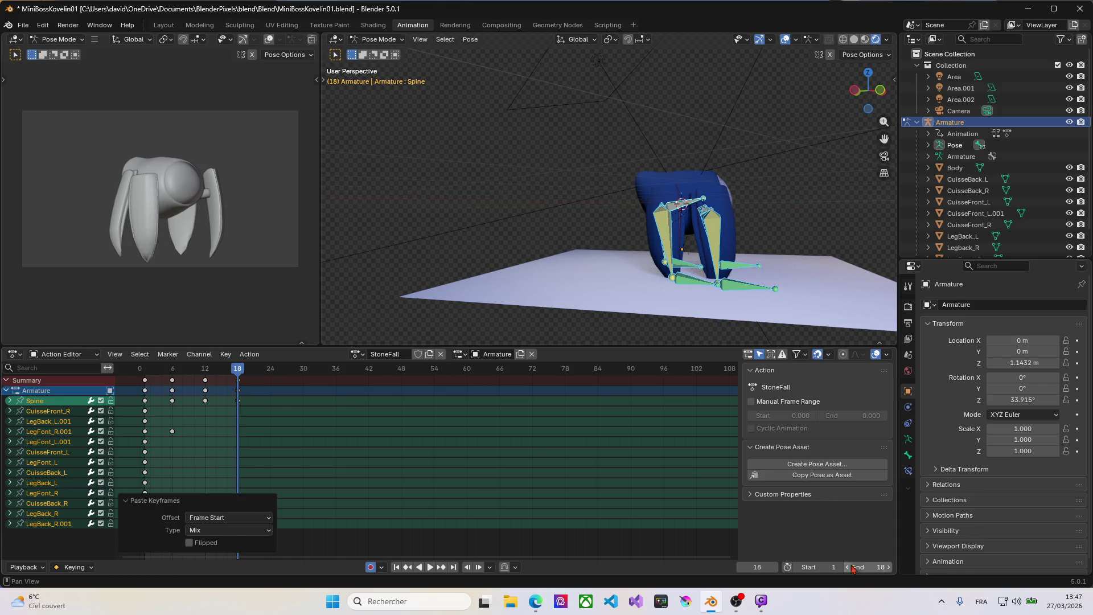
pyautogui.press('space')
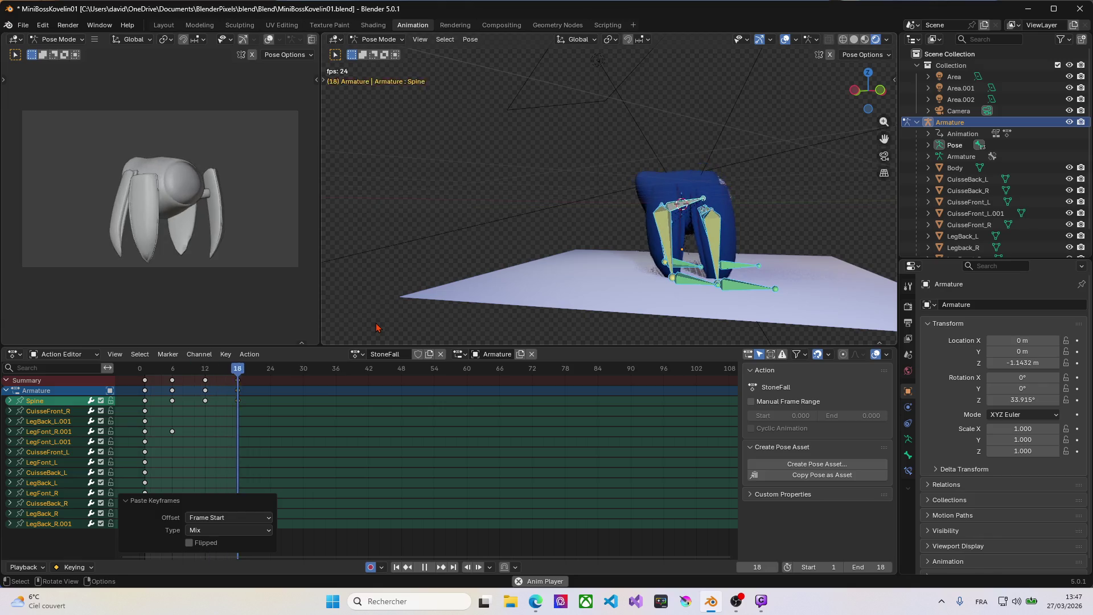
pyautogui.press('space')
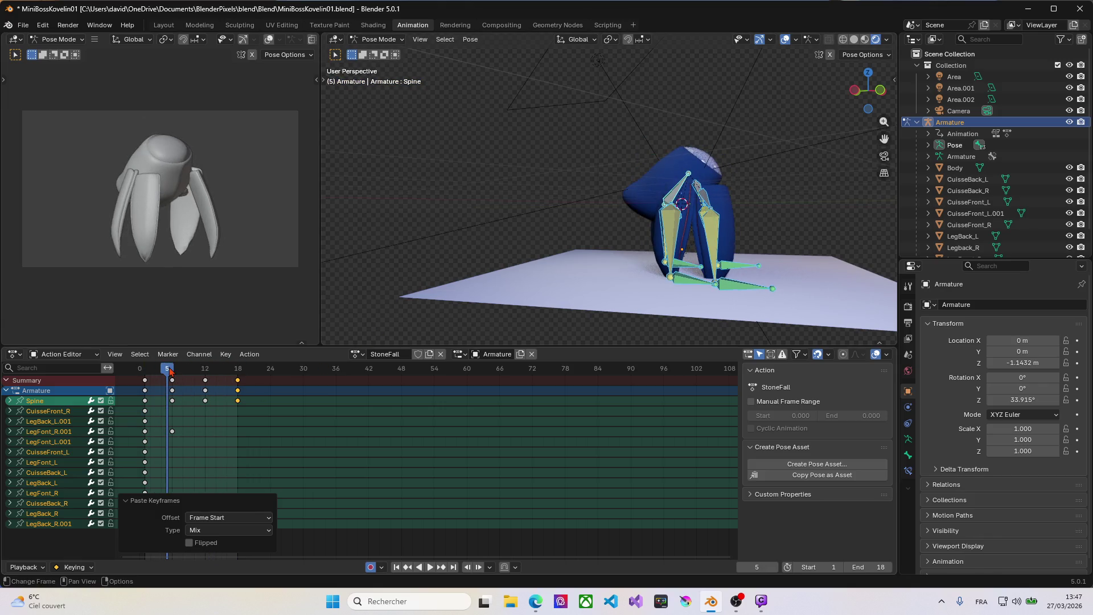
# Select the frame 18 and frame 12 keyframes, then all keyframes in the Action Editor.
pyautogui.moveTo(169, 370); pyautogui.dragTo(173, 369)
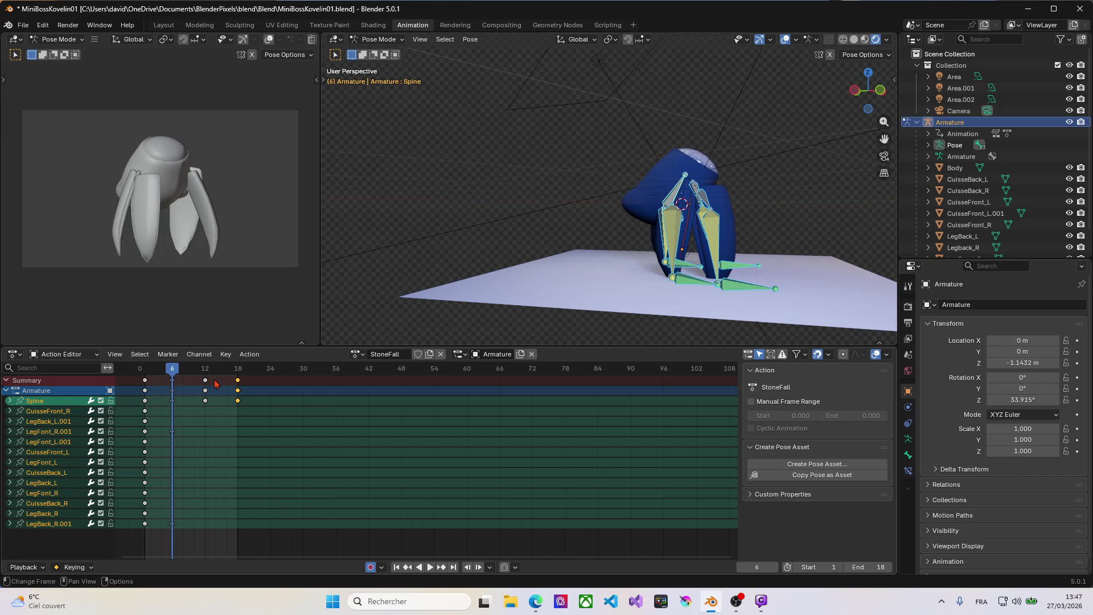
pyautogui.click(238, 382)
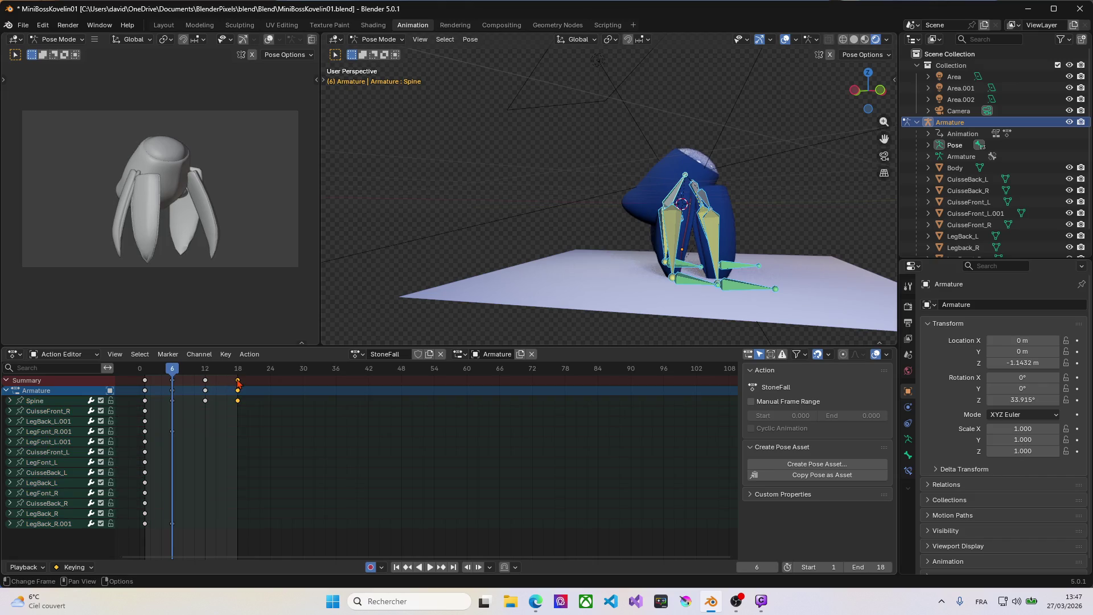
pyautogui.press('Right')
pyautogui.press('Right')
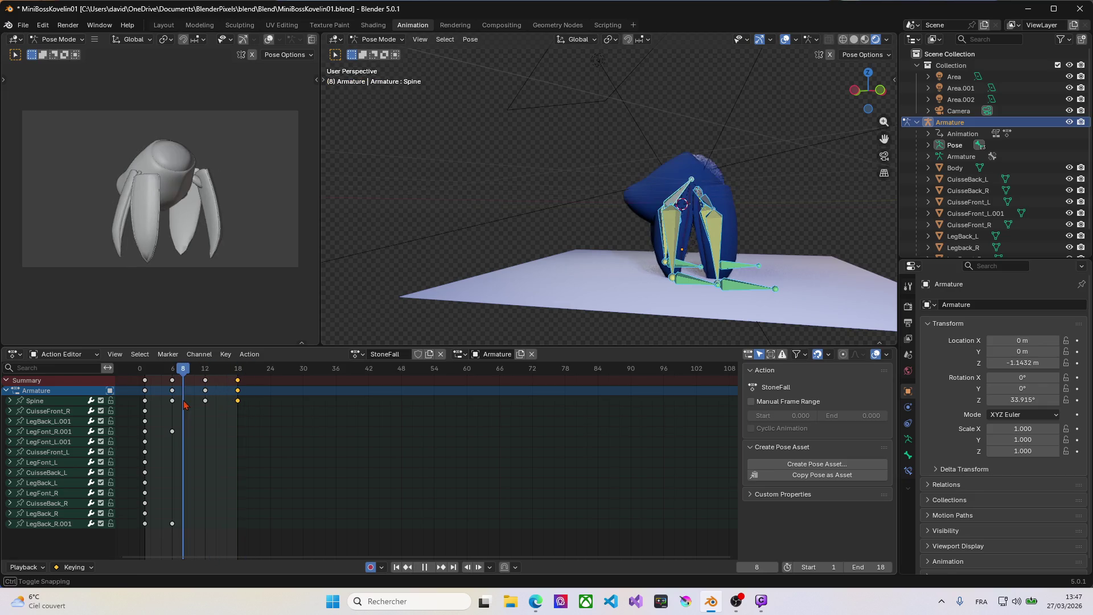
pyautogui.keyDown('shift'); pyautogui.click(204, 380); pyautogui.keyUp('shift')
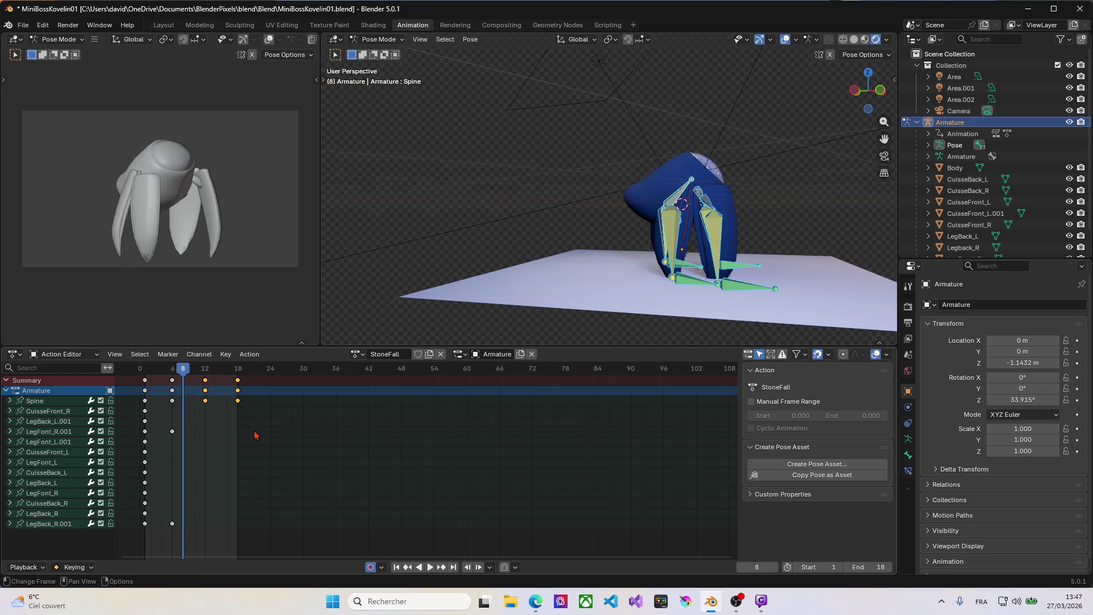
pyautogui.press('a')
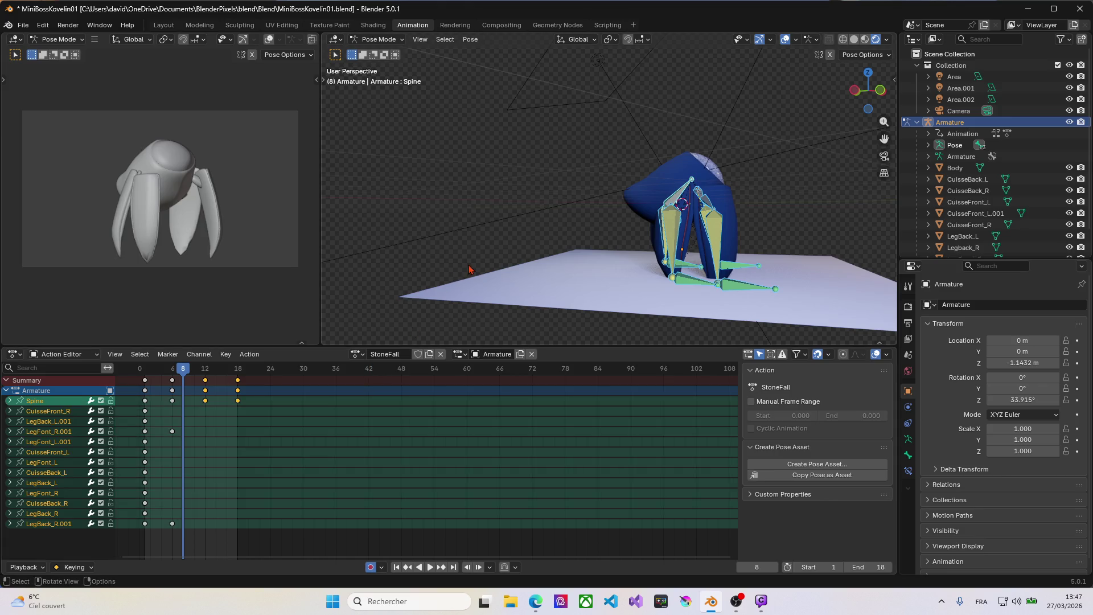
# Shift the selected StoneFall keys later to frames 24 and 30 and replay from the start.
pyautogui.press('g')
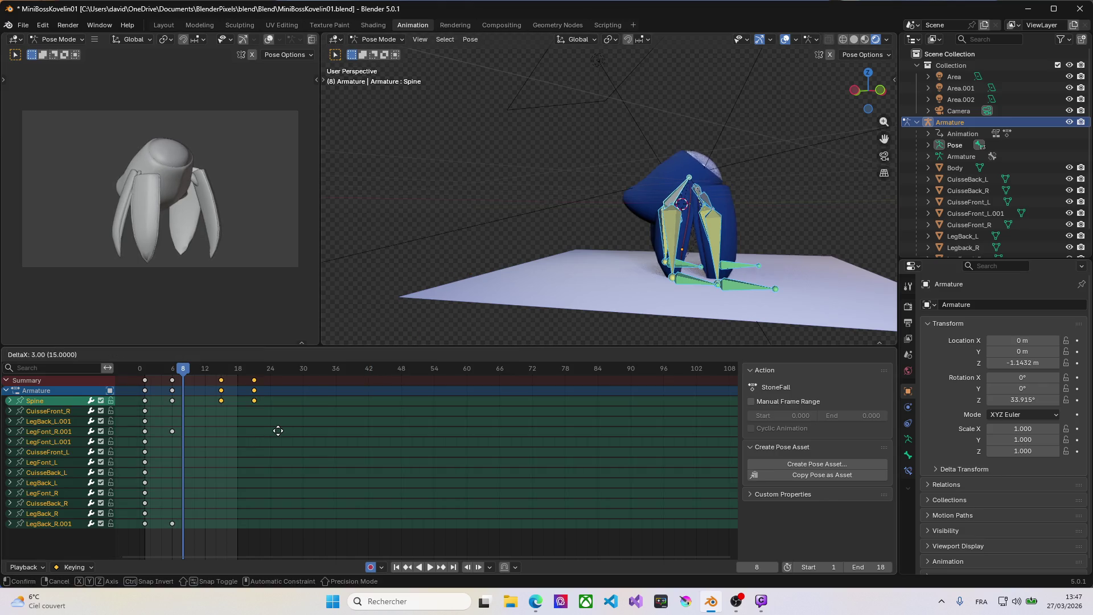
pyautogui.click(325, 431)
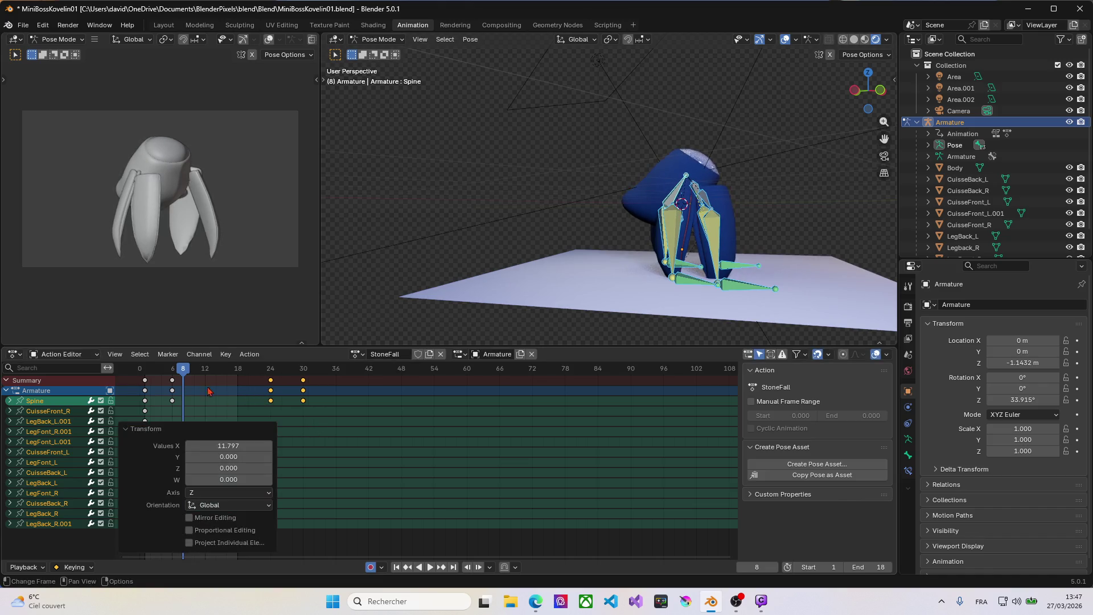
pyautogui.click(145, 369)
pyautogui.press('space')
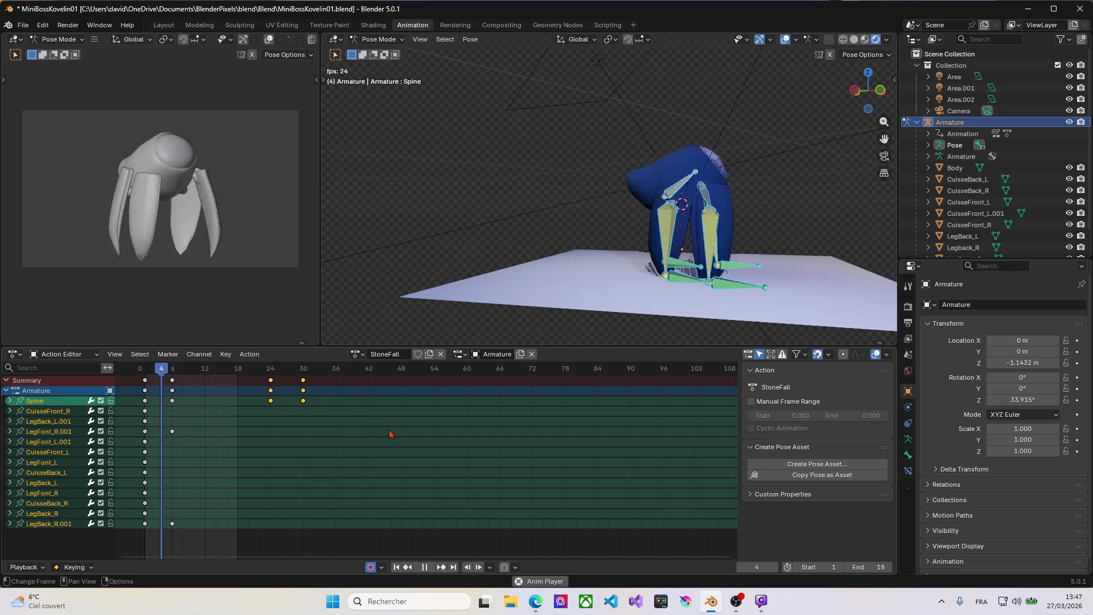
pyautogui.press('space')
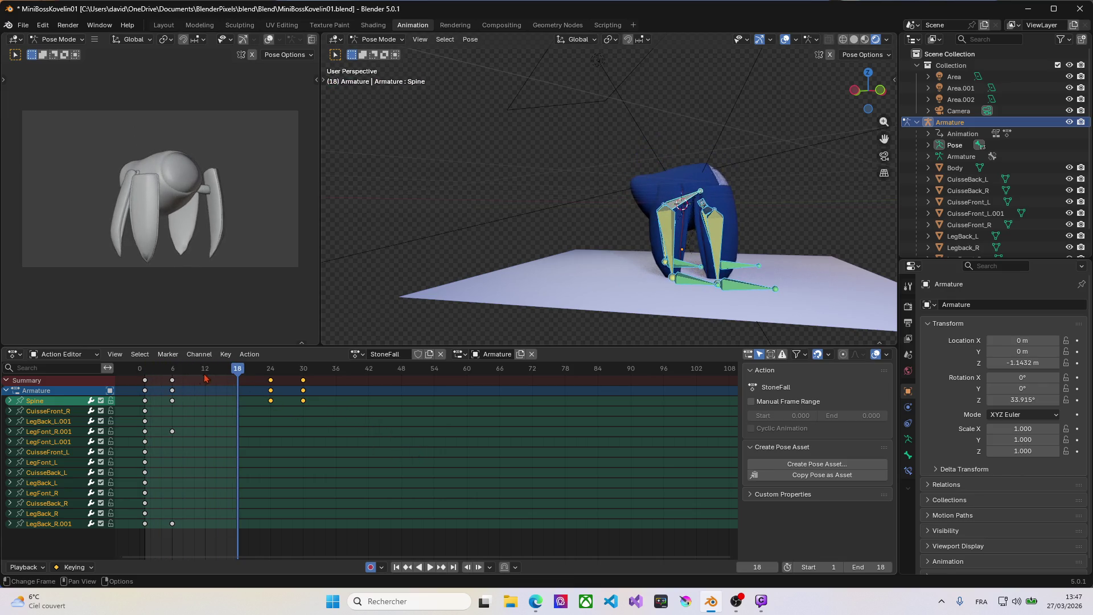
# Move the frame-6 landing keys to frame 12 and play back the slower landing.
pyautogui.click(172, 371)
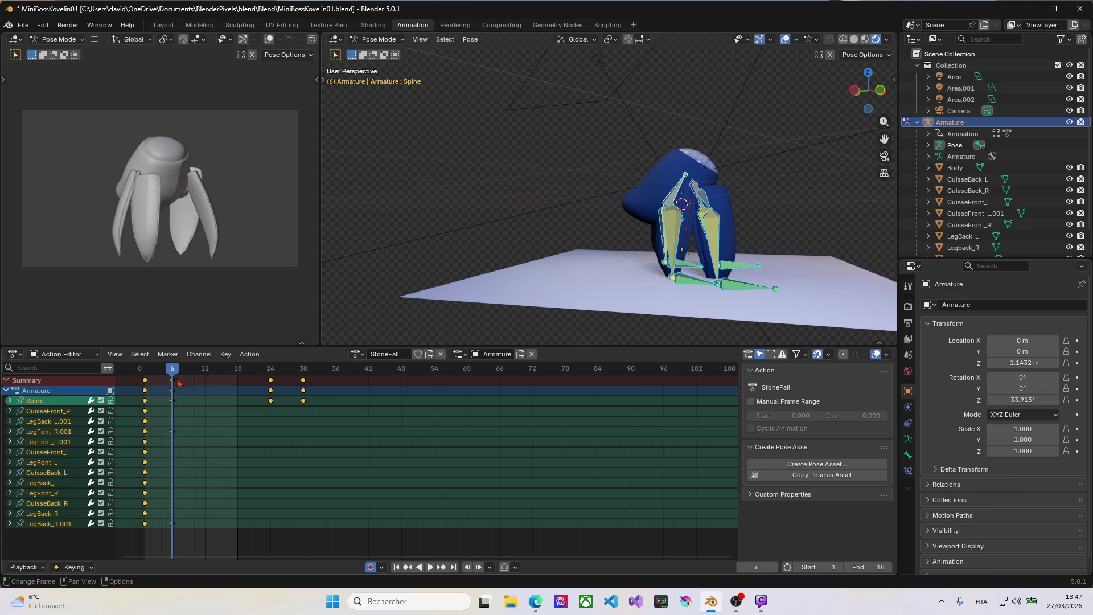
pyautogui.click(214, 432)
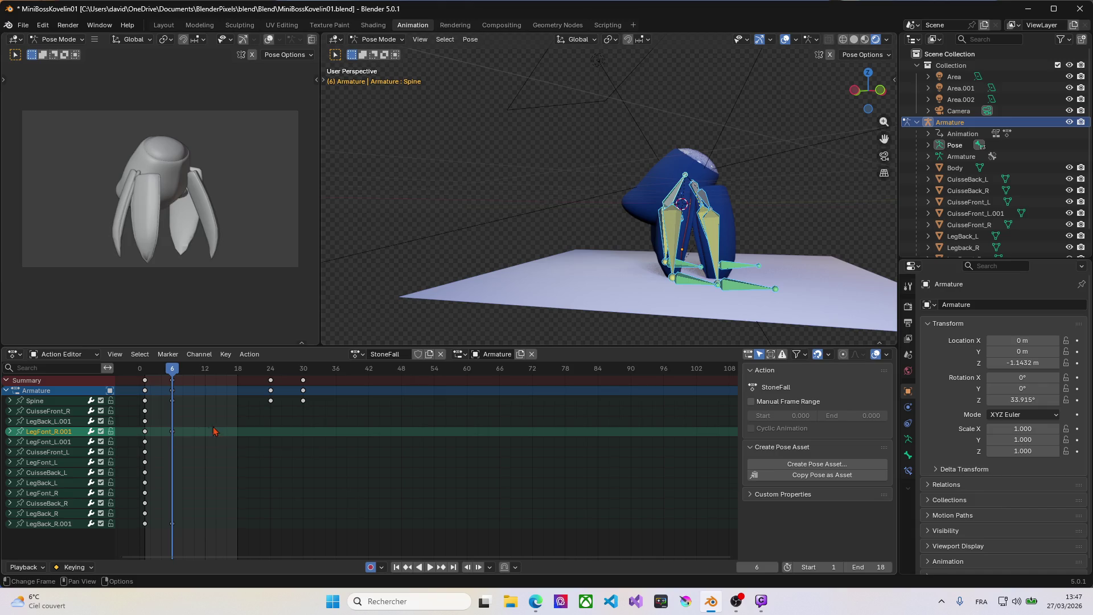
pyautogui.click(176, 385)
pyautogui.press('g')
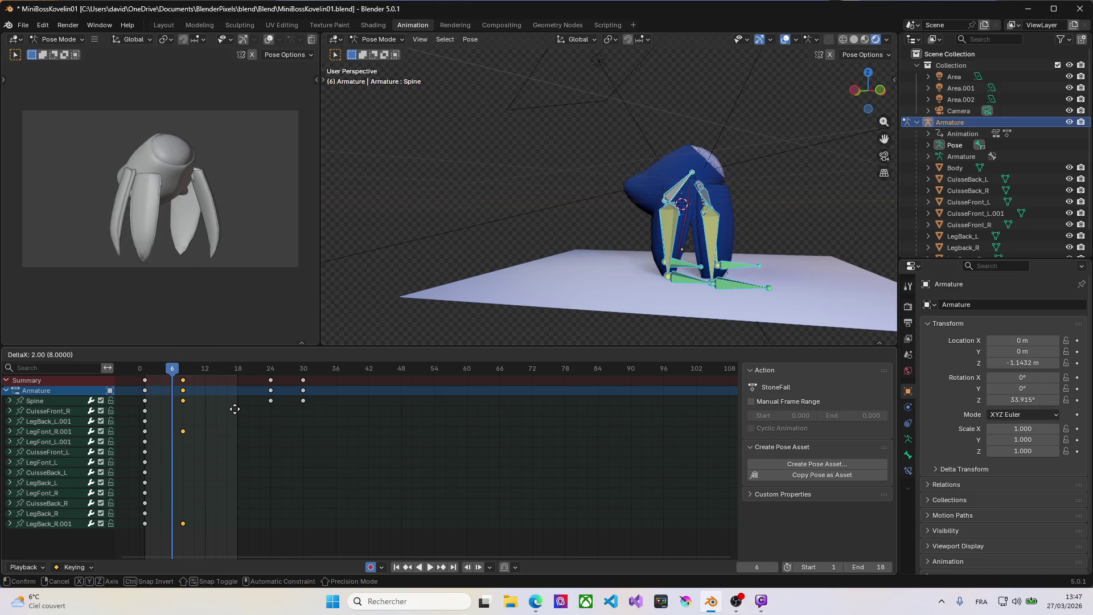
pyautogui.click(257, 414)
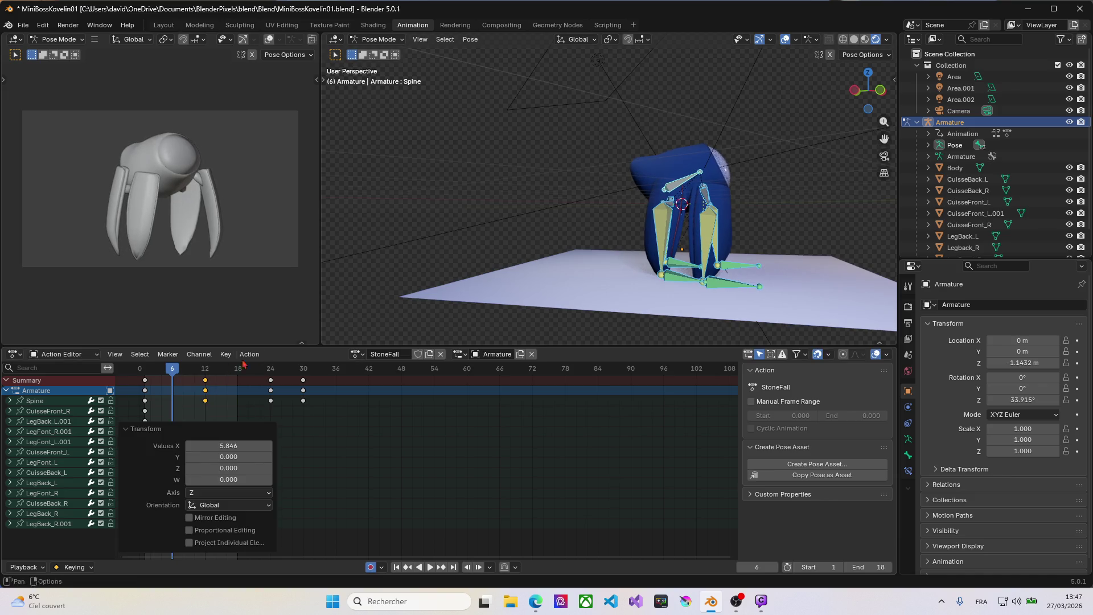
pyautogui.click(384, 456)
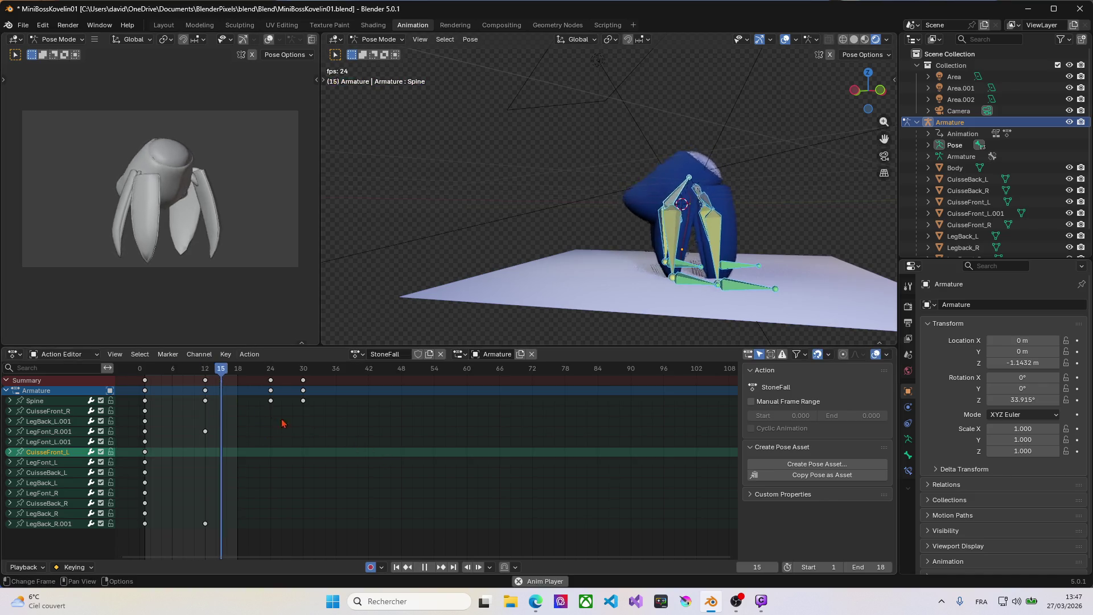
pyautogui.press('space')
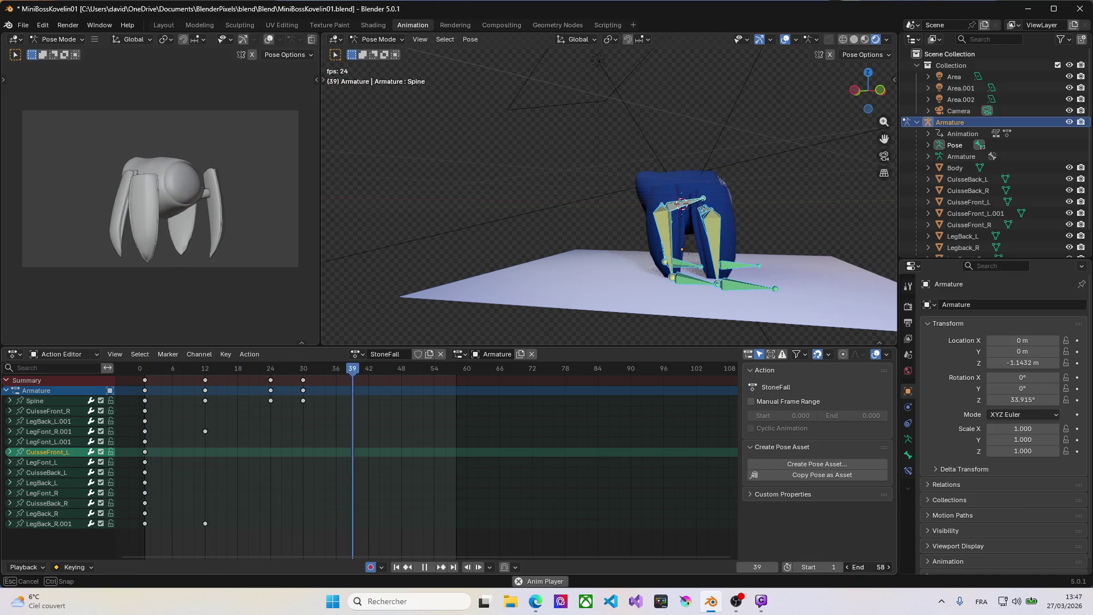
# Set the scene end frame to 30.
pyautogui.moveTo(854, 567); pyautogui.dragTo(888, 566)
pyautogui.click(855, 566)
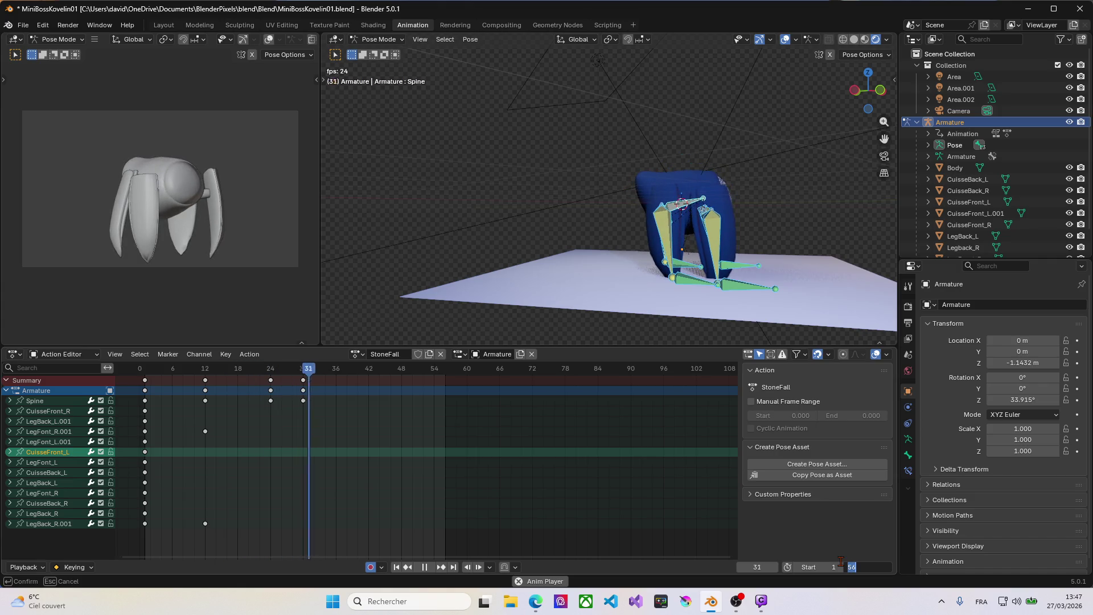
pyautogui.write('30')
pyautogui.press('Return')
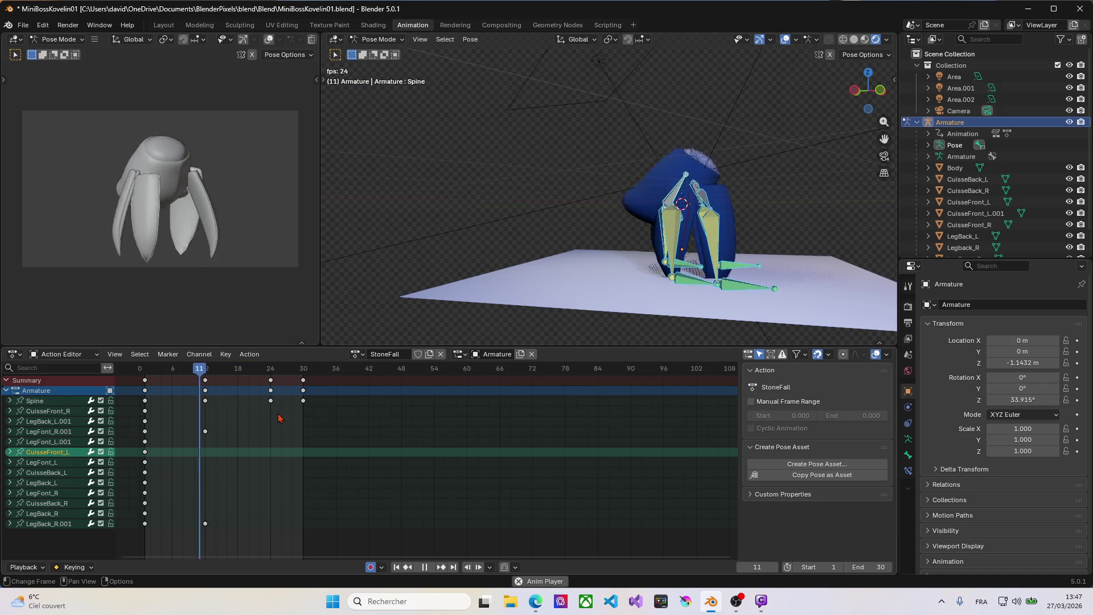
# Move the frame-12 keys to about frame 17 and scrub through the landing pose.
pyautogui.press('space')
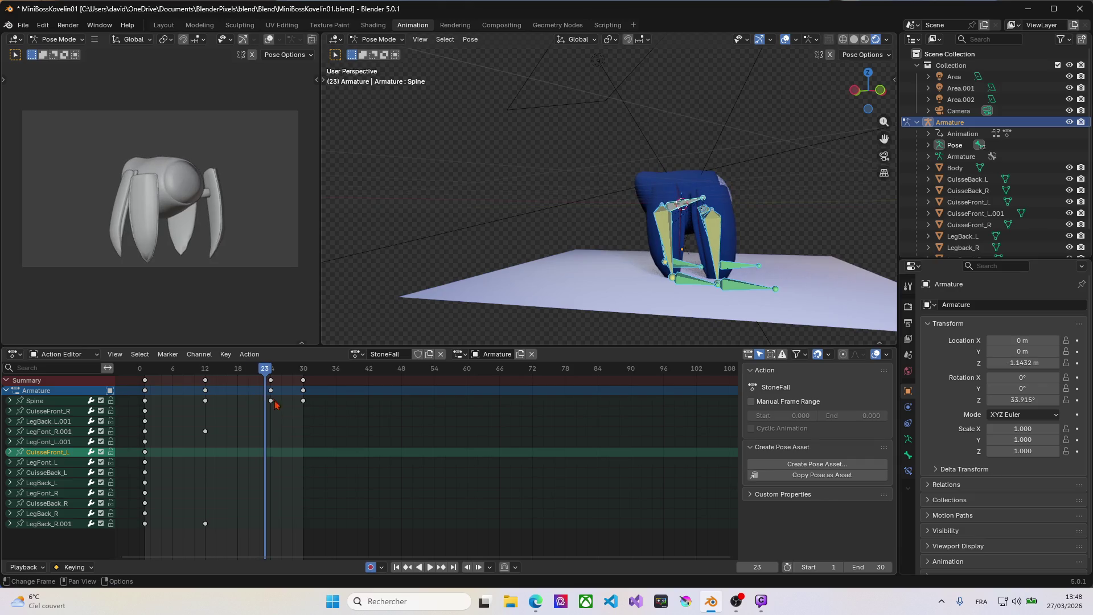
pyautogui.click(213, 371)
pyautogui.hotkey('shift', 'Left')
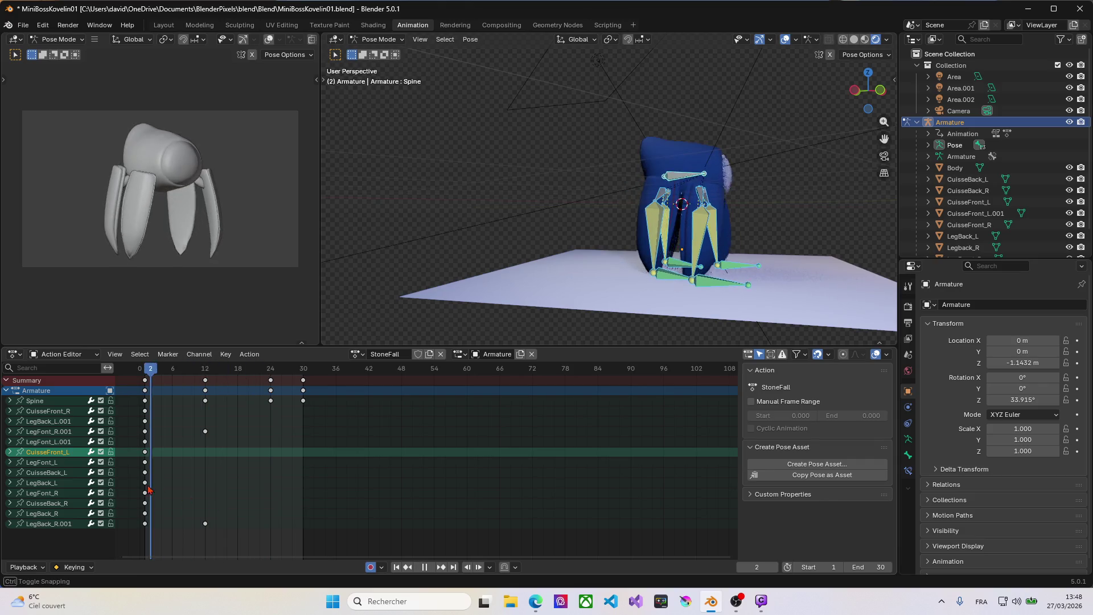
pyautogui.click(205, 389)
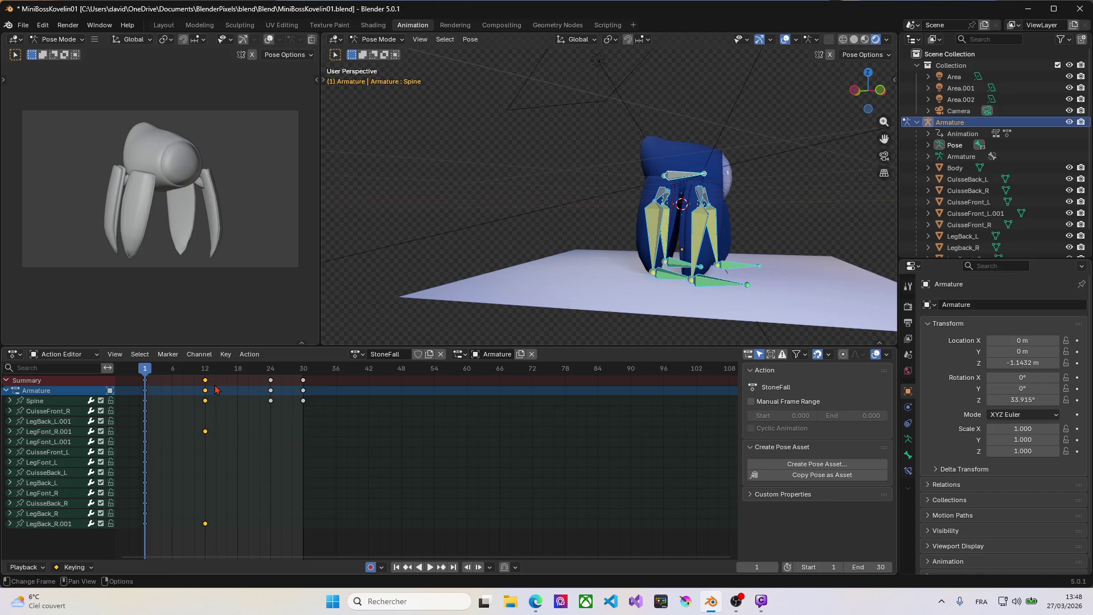
pyautogui.press('g')
pyautogui.click(237, 384)
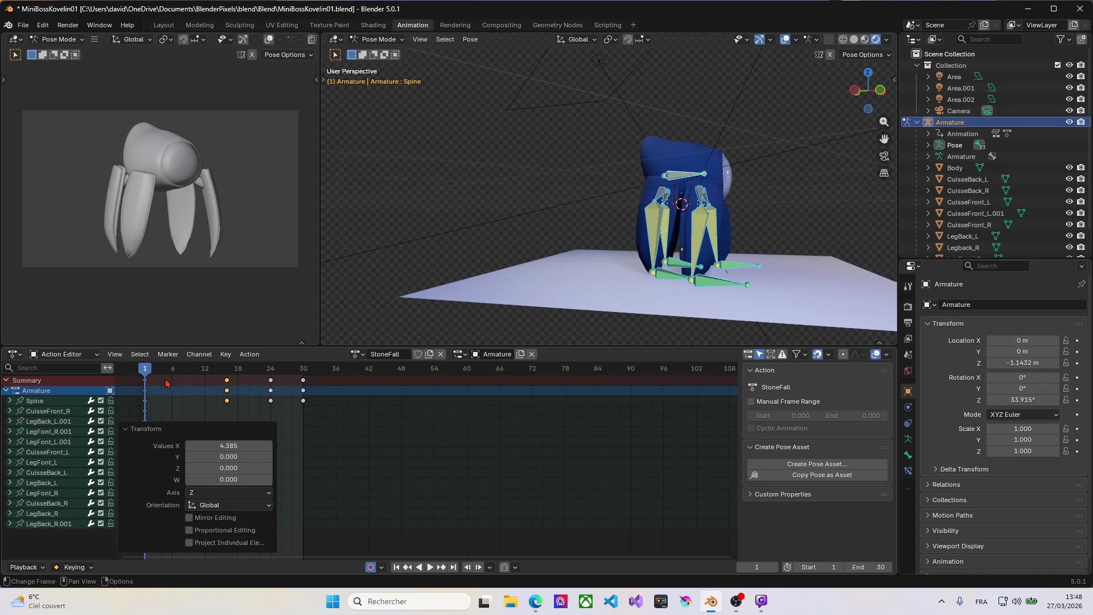
pyautogui.moveTo(150, 372); pyautogui.dragTo(206, 374)
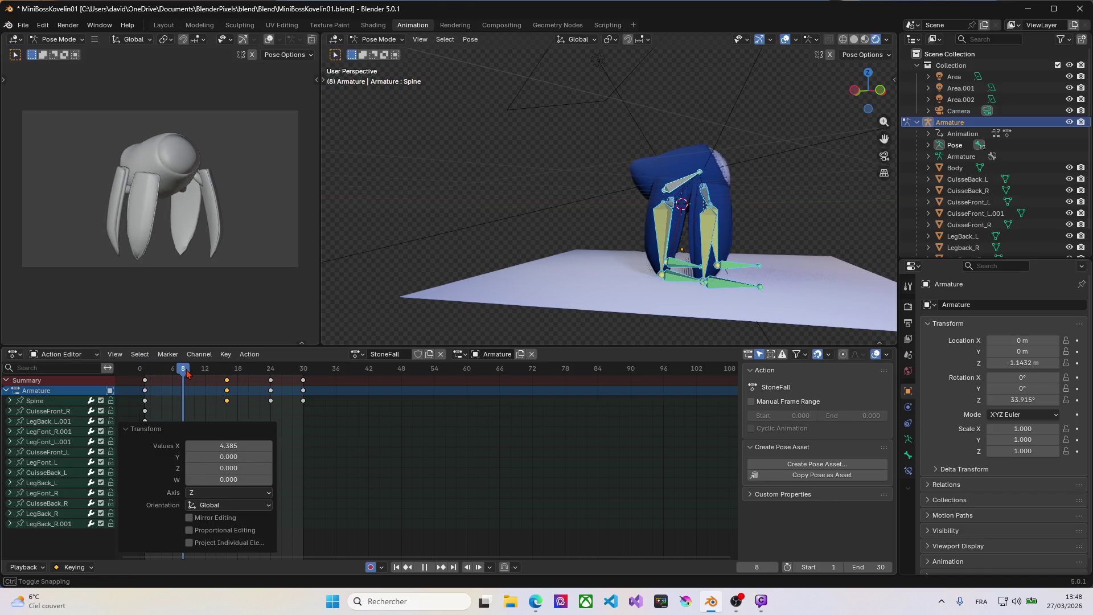
pyautogui.moveTo(207, 376); pyautogui.dragTo(229, 382)
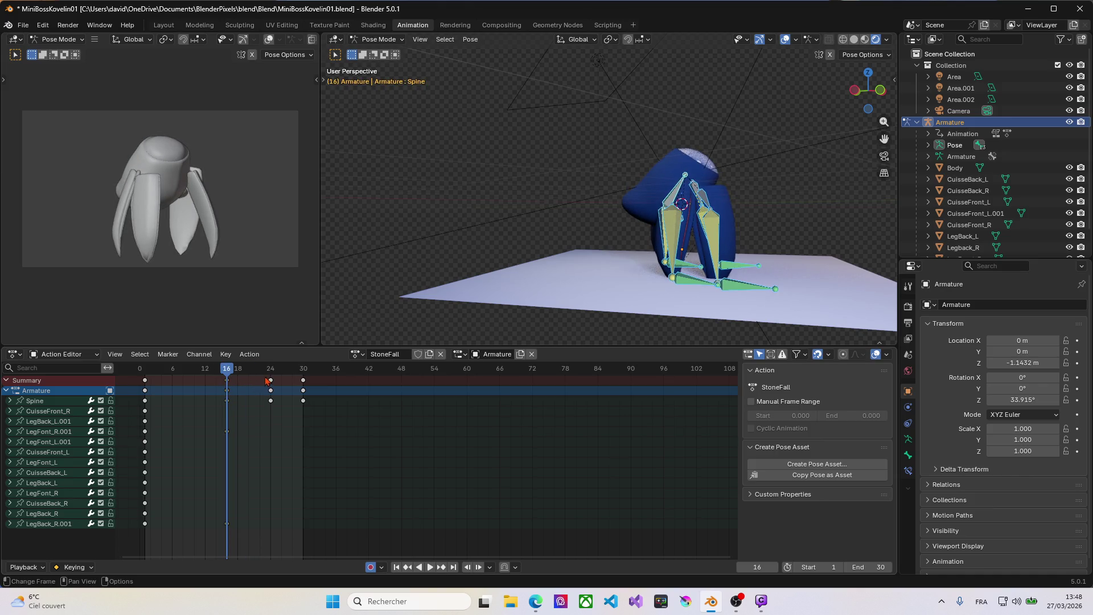
# Move the frame 24 and 30 keys about 12 frames later, to roughly 36 and 42.
pyautogui.moveTo(261, 423); pyautogui.dragTo(349, 368)
pyautogui.press('g')
pyautogui.click(340, 382)
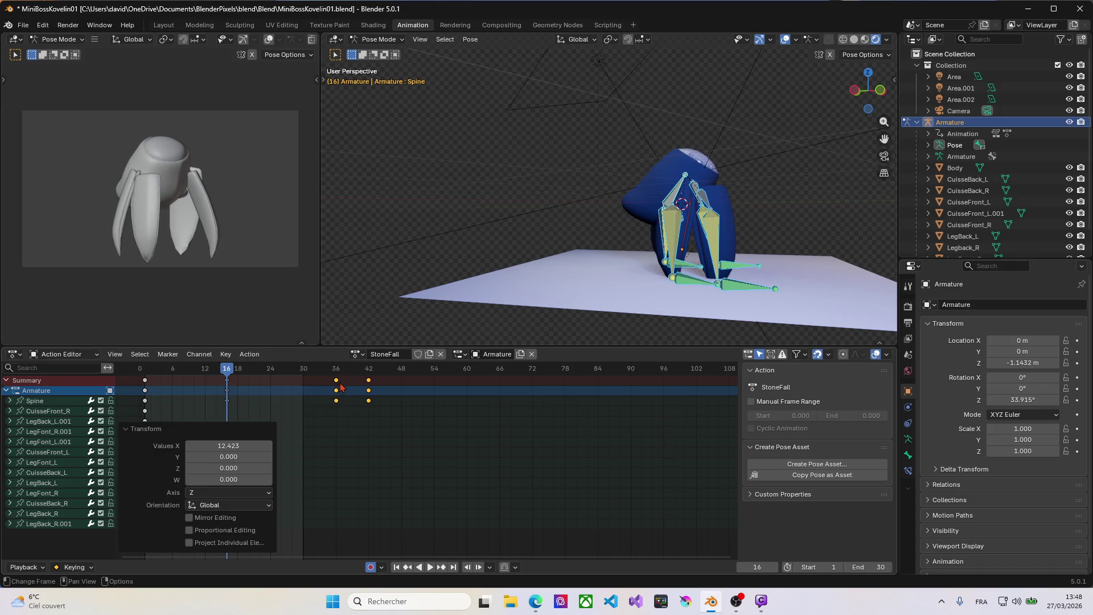
pyautogui.moveTo(230, 373)
pyautogui.mouseDown()
pyautogui.moveTo(146, 373)
pyautogui.moveTo(228, 381)
pyautogui.mouseUp()
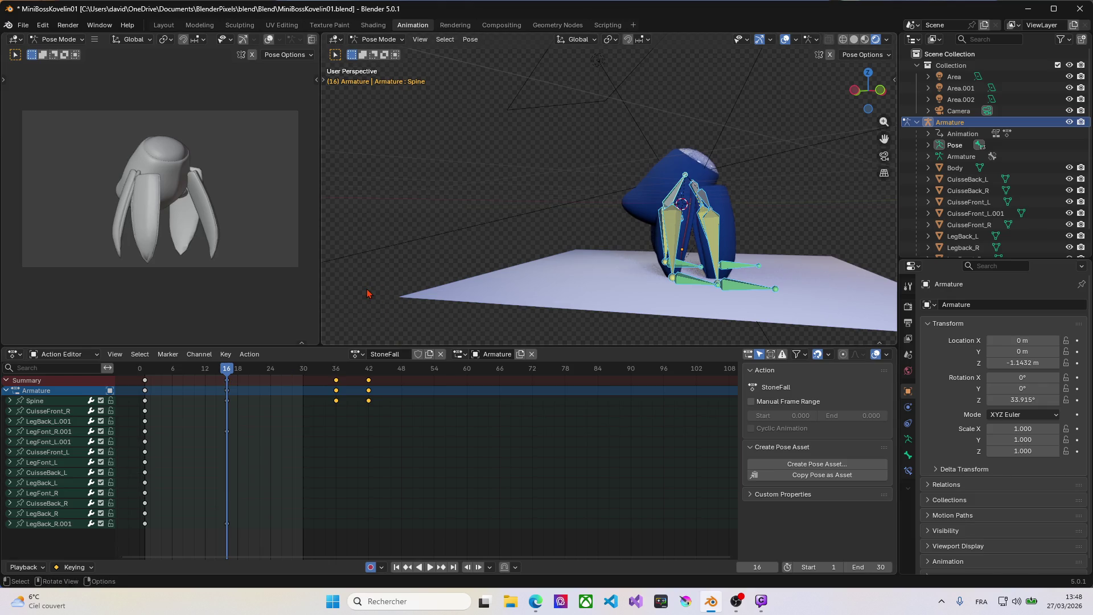
# Lower the Spine bone along Z for a deeper crouch.
pyautogui.click(676, 197)
pyautogui.press('g')
pyautogui.press('z')
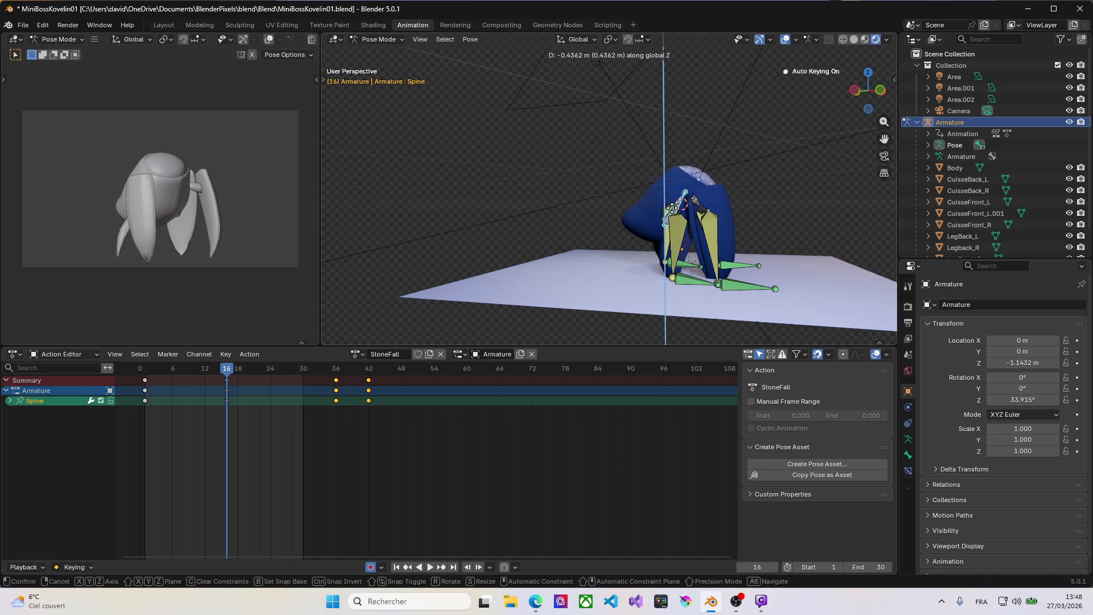
pyautogui.click(683, 237)
pyautogui.moveTo(682, 237); pyautogui.dragTo(573, 238, button='middle')
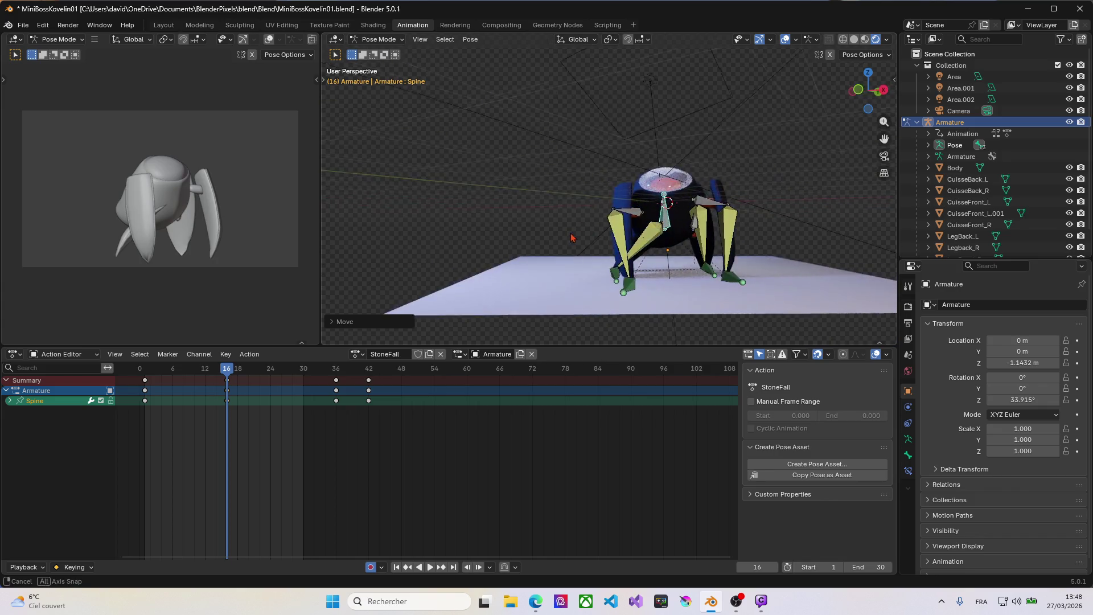
# Reposition the LegBack_R.001 bone through several moves, checking from front and side views.
pyautogui.click(619, 280)
pyautogui.press('g')
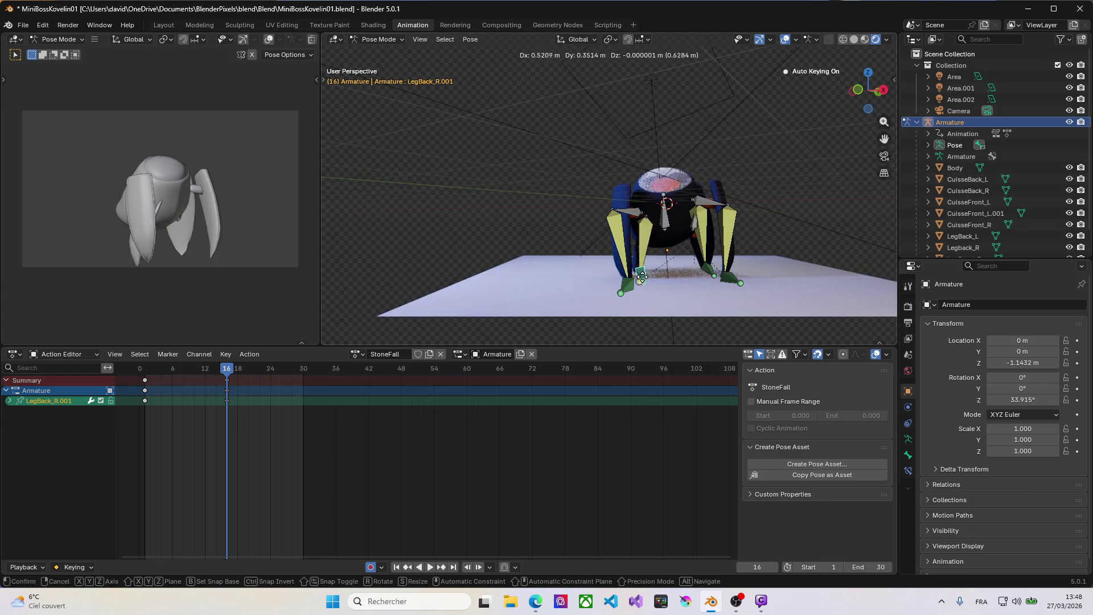
pyautogui.click(615, 271)
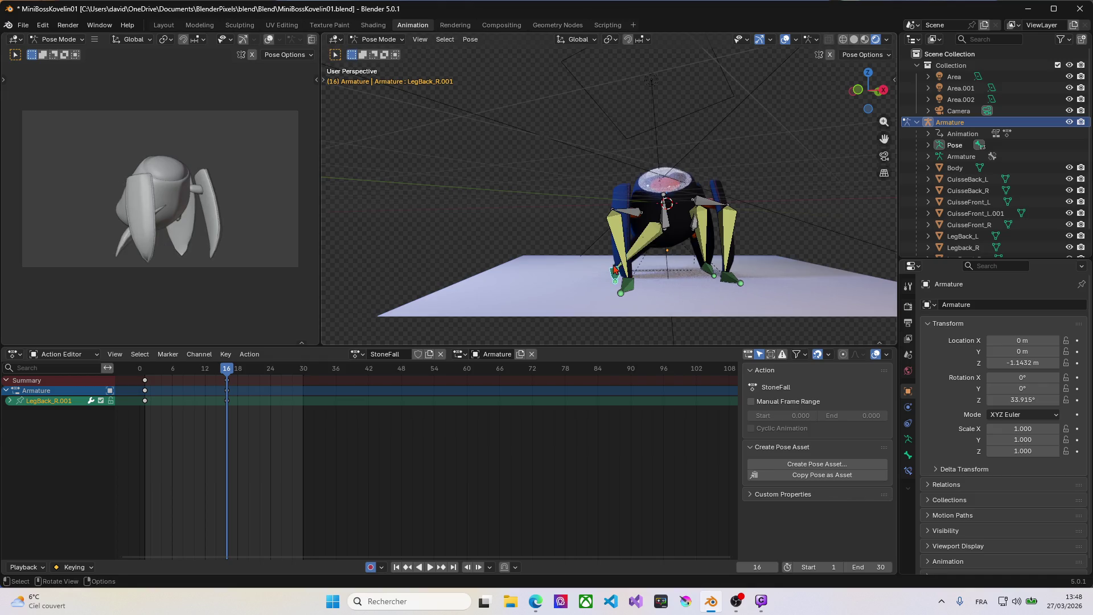
pyautogui.moveTo(616, 271); pyautogui.dragTo(715, 275, button='middle')
pyautogui.press('g')
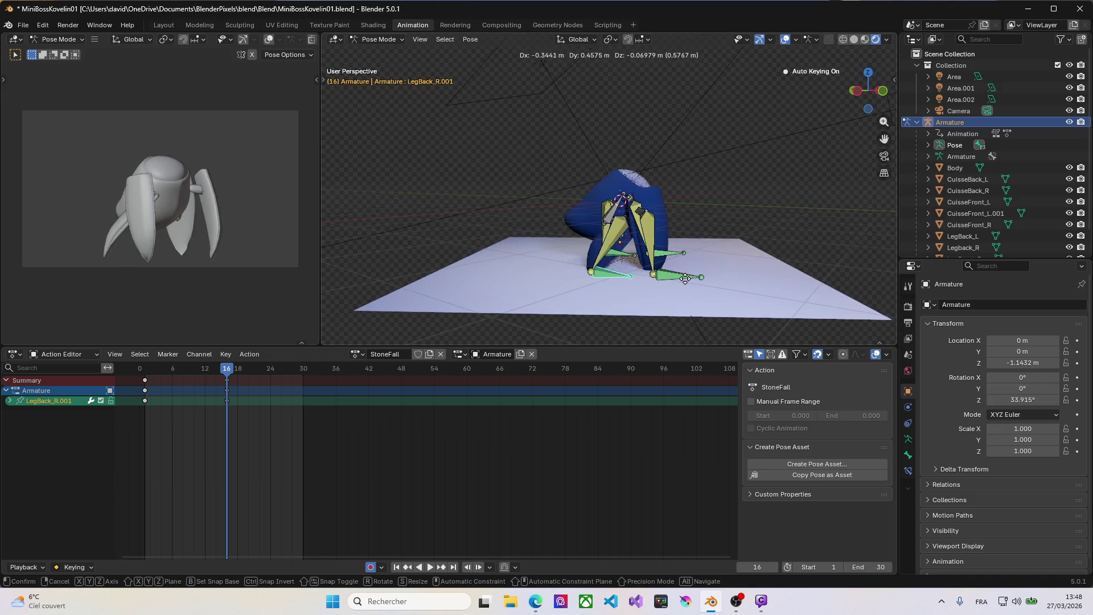
pyautogui.click(654, 275)
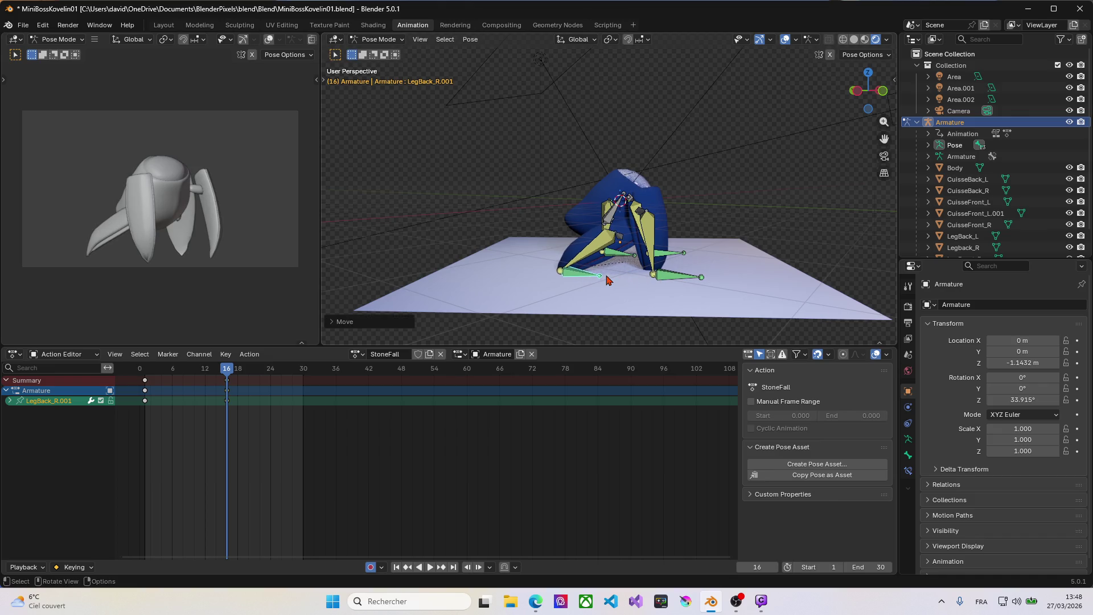
pyautogui.moveTo(608, 281); pyautogui.dragTo(619, 280, button='middle')
pyautogui.press('g')
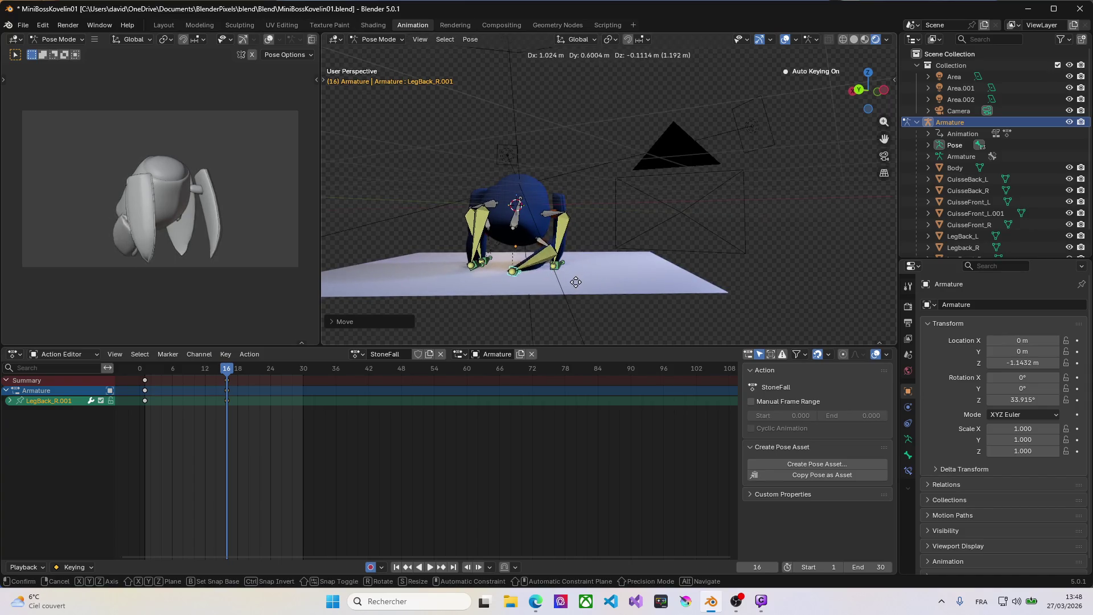
pyautogui.click(618, 289)
pyautogui.moveTo(619, 288)
pyautogui.mouseDown(button='middle')
pyautogui.moveTo(532, 287)
pyautogui.moveTo(551, 283)
pyautogui.mouseUp(button='middle')
pyautogui.press('g')
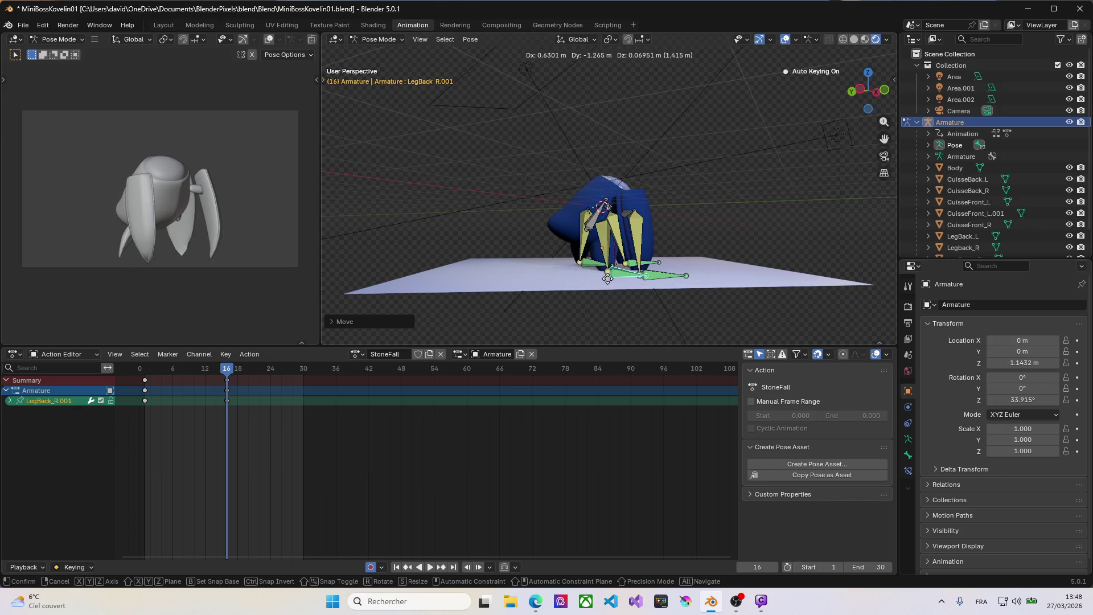
pyautogui.click(607, 278)
pyautogui.moveTo(607, 278); pyautogui.dragTo(604, 263, button='middle')
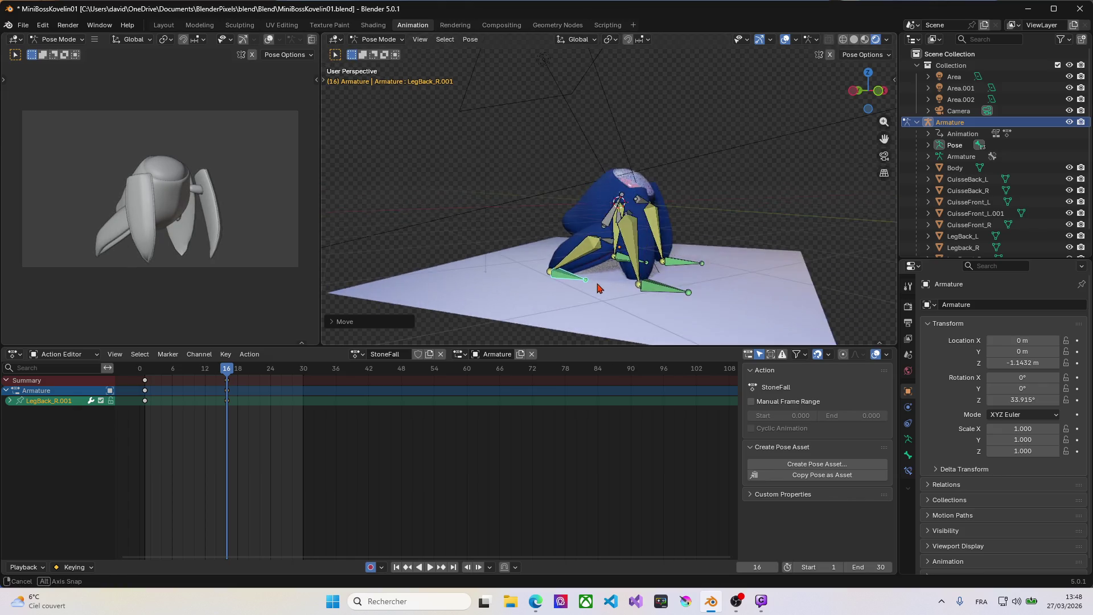
# Move the CuisseBack_R thigh bone, keying the pose at frame 16, and review it.
pyautogui.click(615, 247)
pyautogui.press('g')
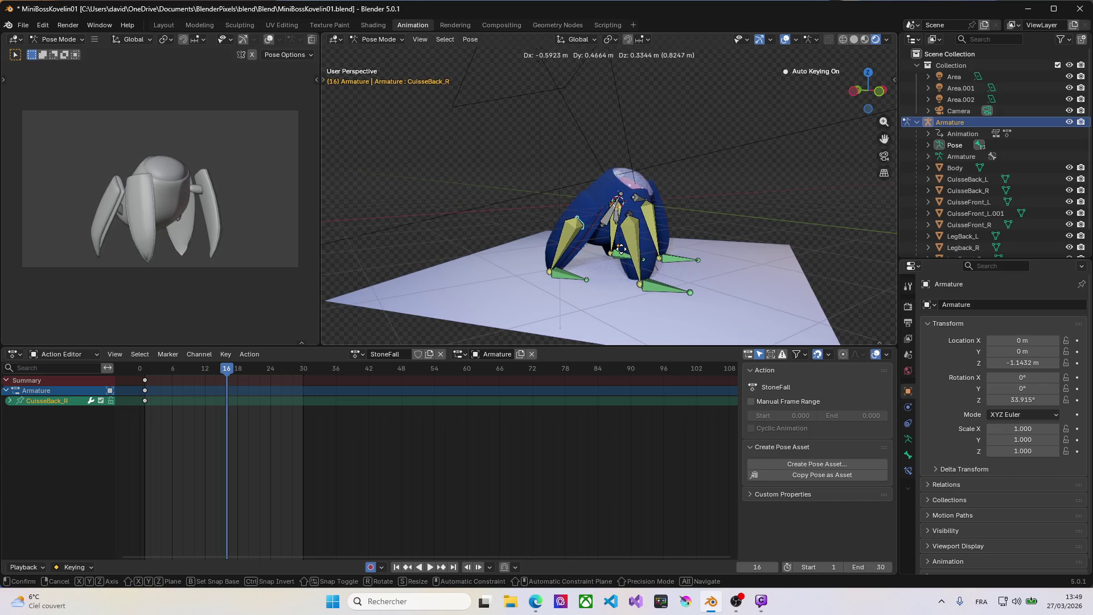
pyautogui.click(621, 249)
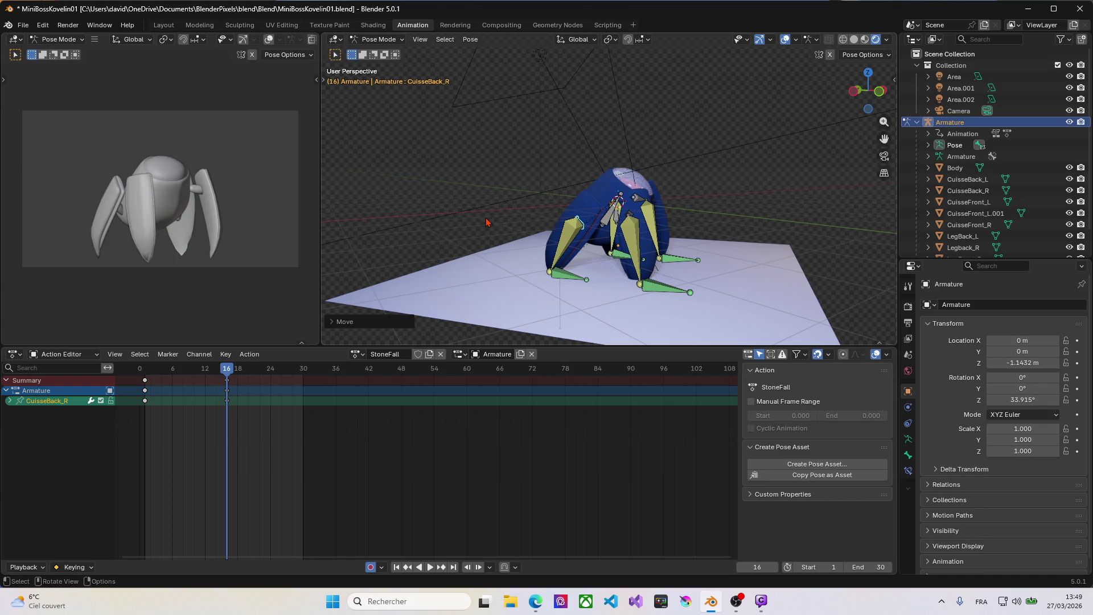
pyautogui.moveTo(487, 222); pyautogui.dragTo(373, 253, button='middle')
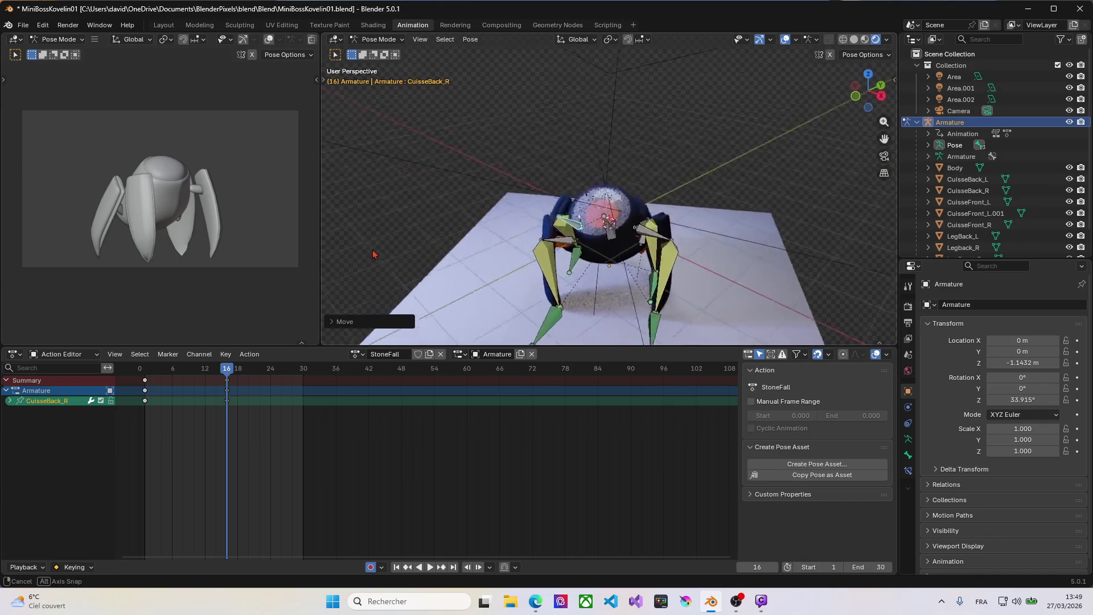
pyautogui.moveTo(373, 254)
pyautogui.mouseDown(button='middle')
pyautogui.moveTo(377, 283)
pyautogui.moveTo(494, 218)
pyautogui.mouseUp(button='middle')
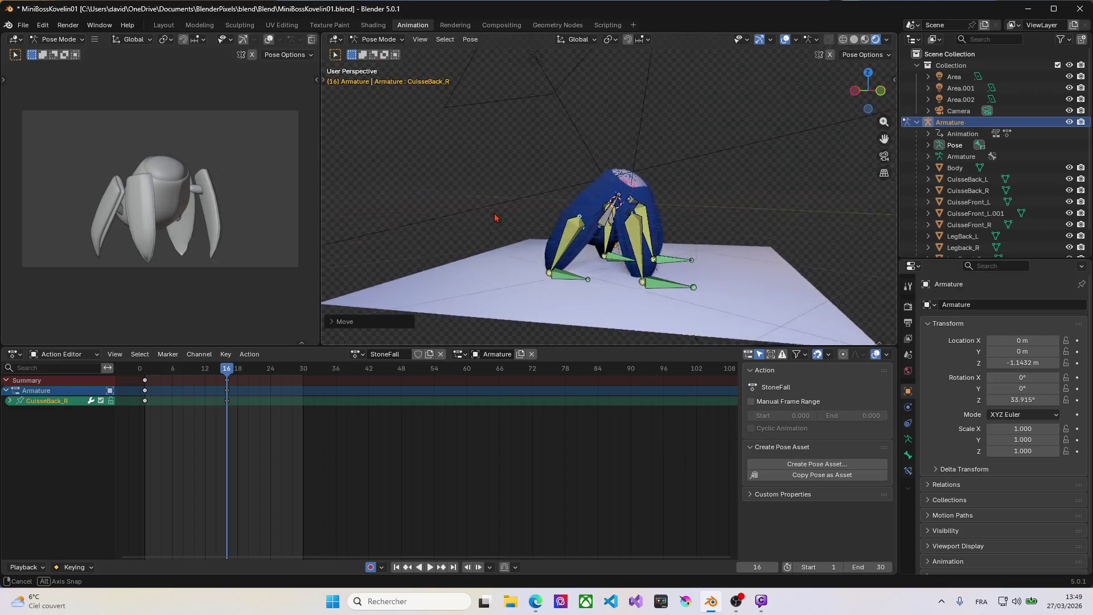
pyautogui.press('i')
# Play and stop the landing, select all bones and scrub forward to frame 24.
pyautogui.press('space')
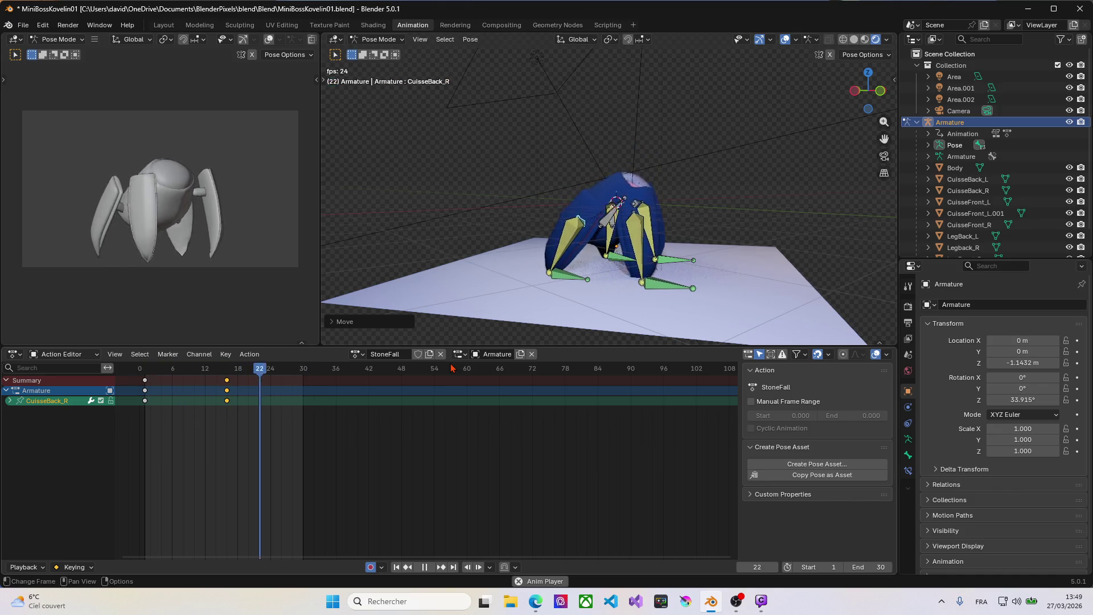
pyautogui.press('space')
pyautogui.press('a')
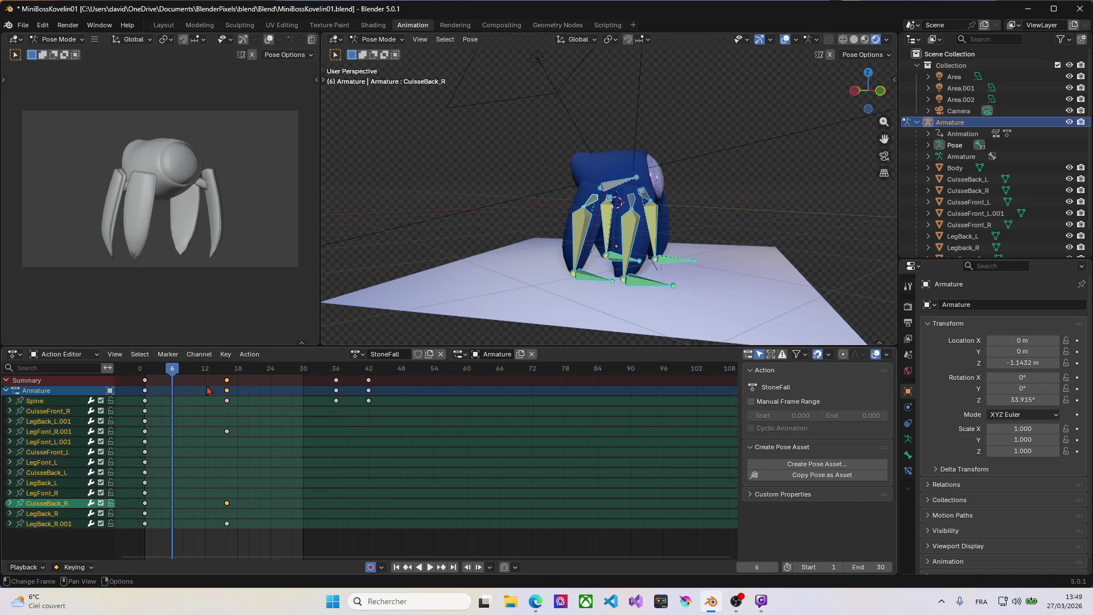
pyautogui.moveTo(173, 368)
pyautogui.mouseDown()
pyautogui.moveTo(351, 394)
pyautogui.moveTo(338, 393)
pyautogui.mouseUp()
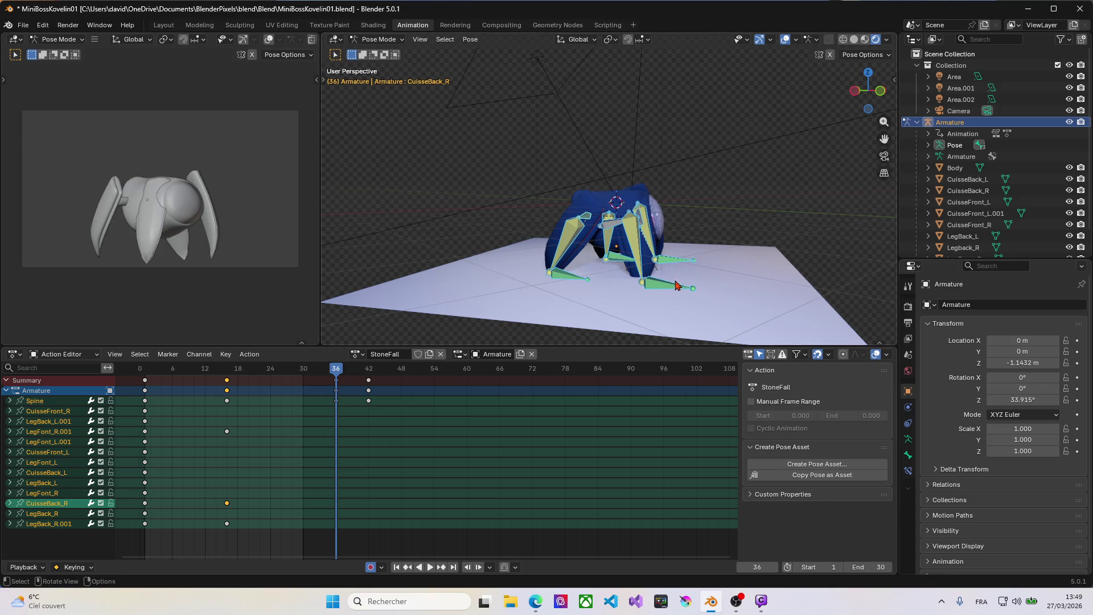
# Orbit to a front view and try moving CuisseFront_R, then cancel the move.
pyautogui.moveTo(676, 285)
pyautogui.mouseDown(button='middle')
pyautogui.moveTo(578, 282)
pyautogui.moveTo(586, 257)
pyautogui.moveTo(585, 268)
pyautogui.mouseUp(button='middle')
pyautogui.scroll(5, 542, 212)
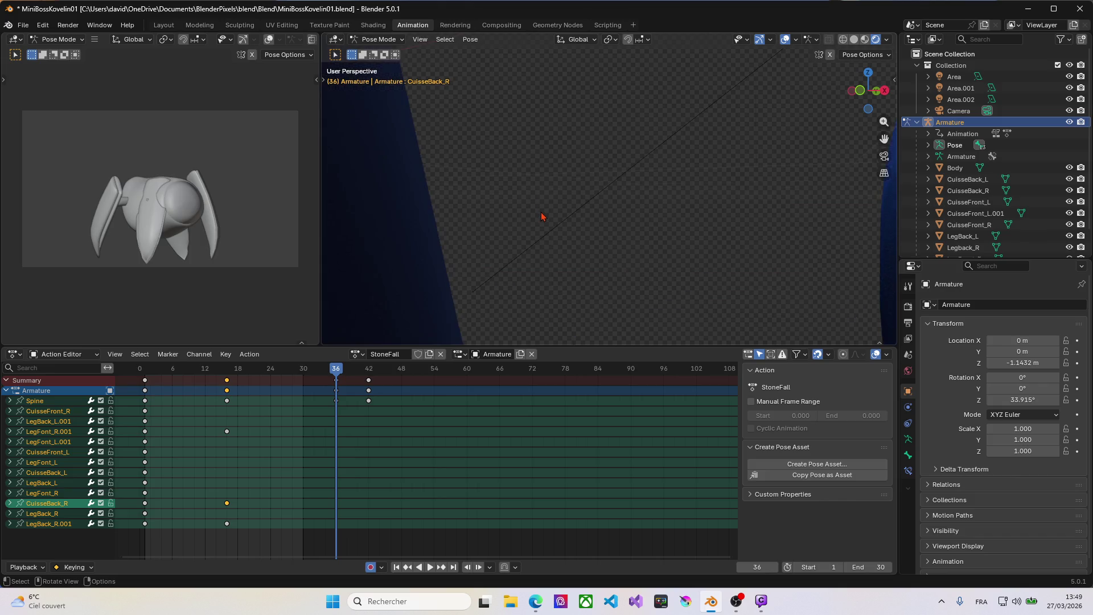
pyautogui.scroll(-8, 542, 213)
pyautogui.moveTo(541, 232)
pyautogui.mouseDown(button='middle')
pyautogui.moveTo(556, 288)
pyautogui.moveTo(540, 276)
pyautogui.mouseUp(button='middle')
pyautogui.scroll(4, 554, 270)
pyautogui.click(530, 256)
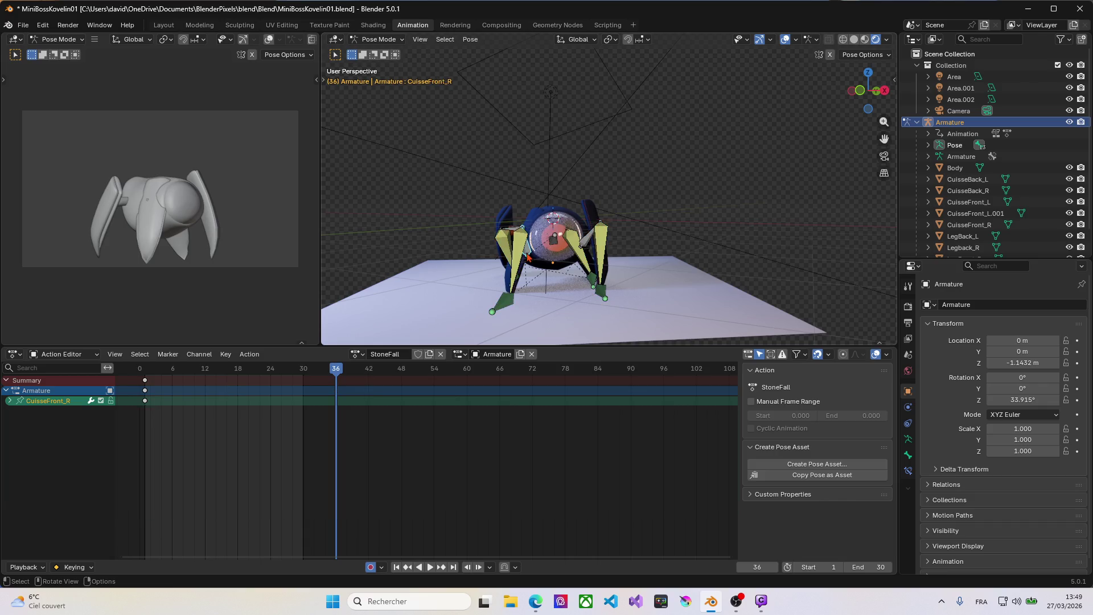
pyautogui.press('g')
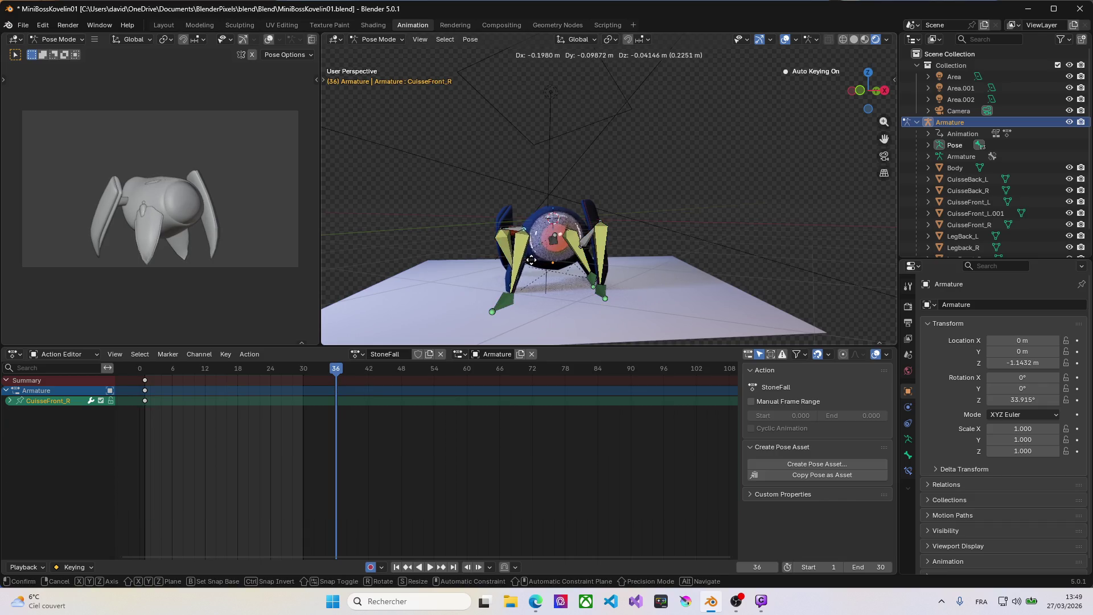
pyautogui.rightClick(525, 261)
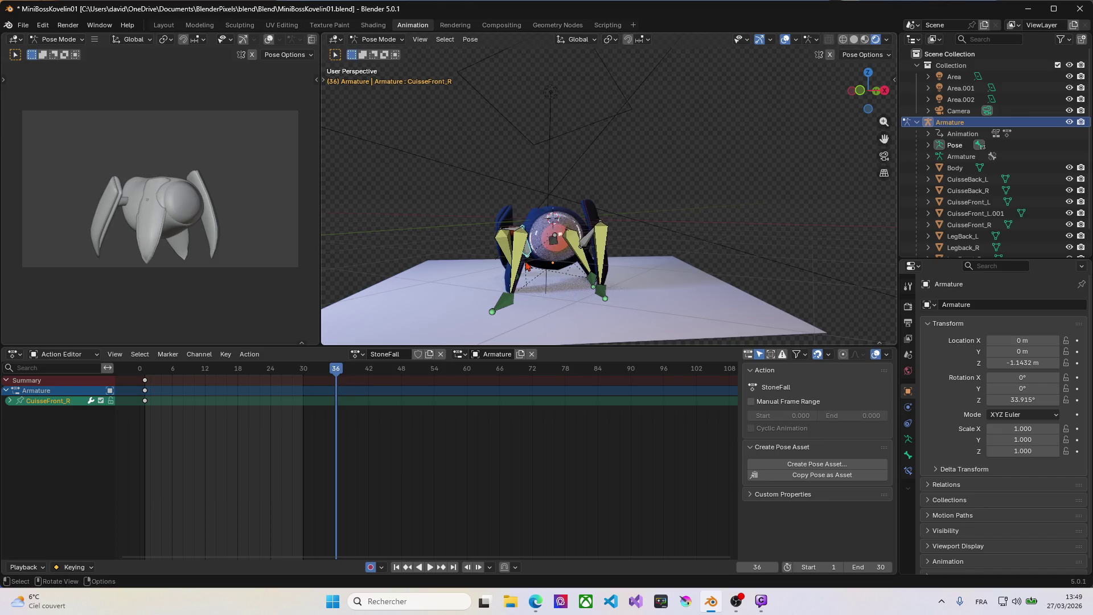
# Try rotating the LegFont_R bone from front and side views, cancelling the second rotation.
pyautogui.click(519, 251)
pyautogui.press('r')
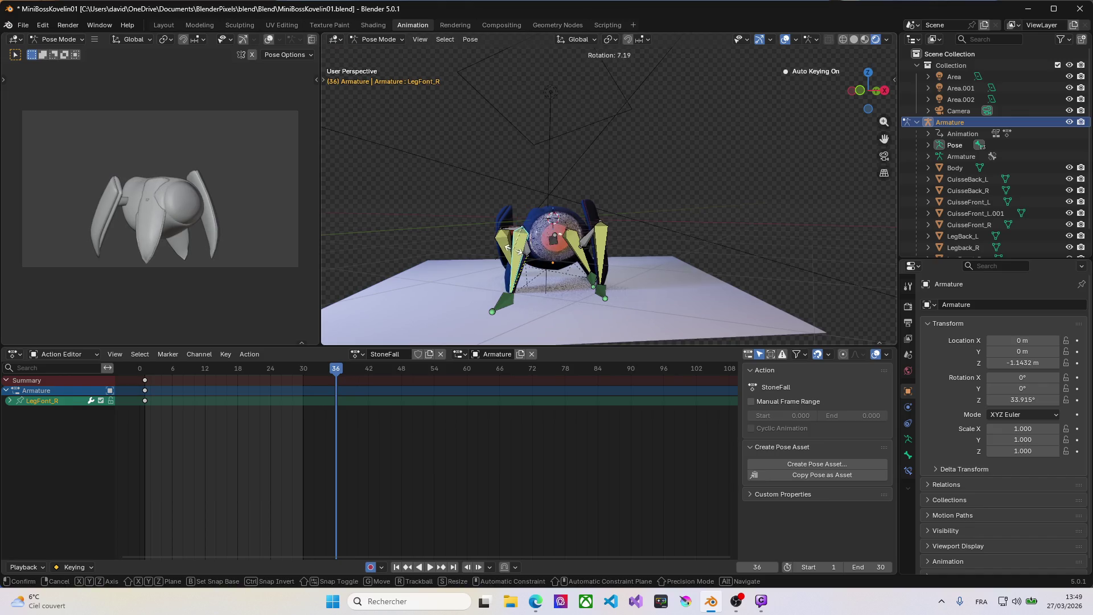
pyautogui.click(438, 248)
pyautogui.moveTo(438, 248); pyautogui.dragTo(586, 264, button='middle')
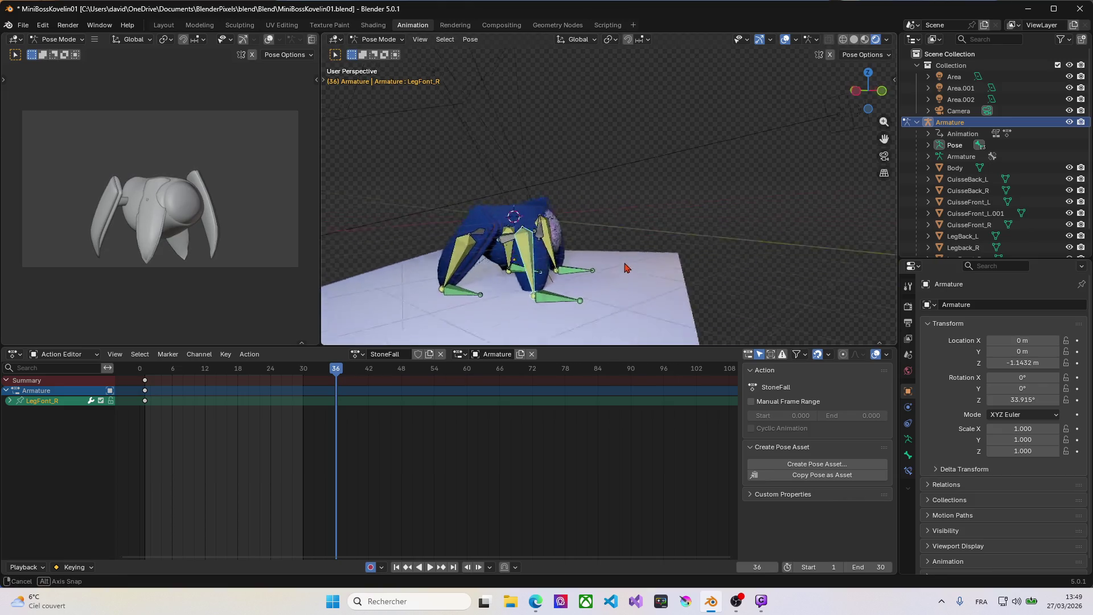
pyautogui.press('r')
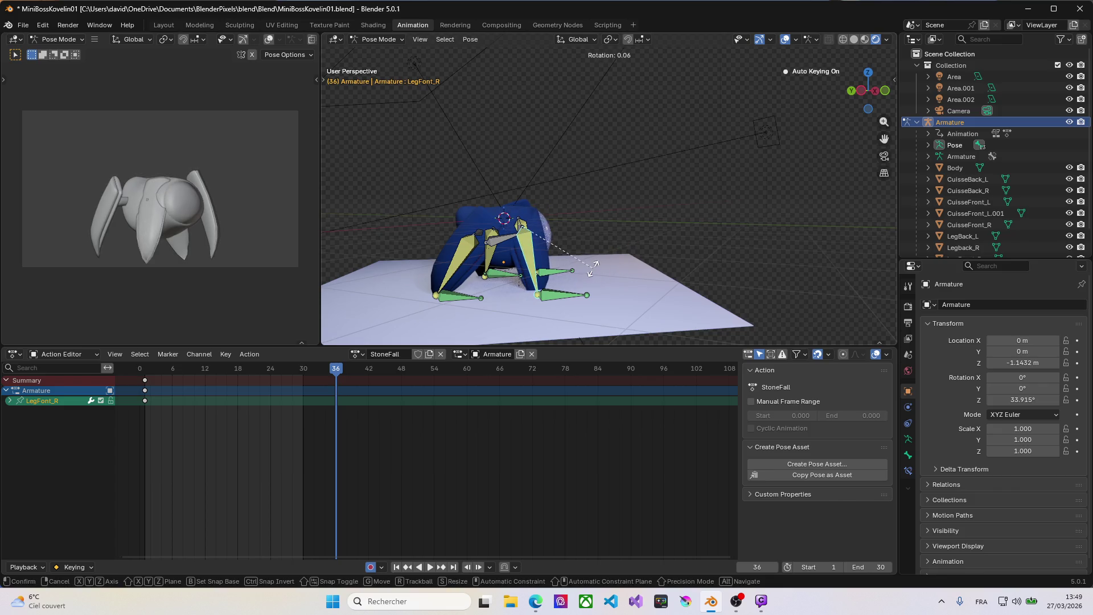
pyautogui.rightClick(612, 246)
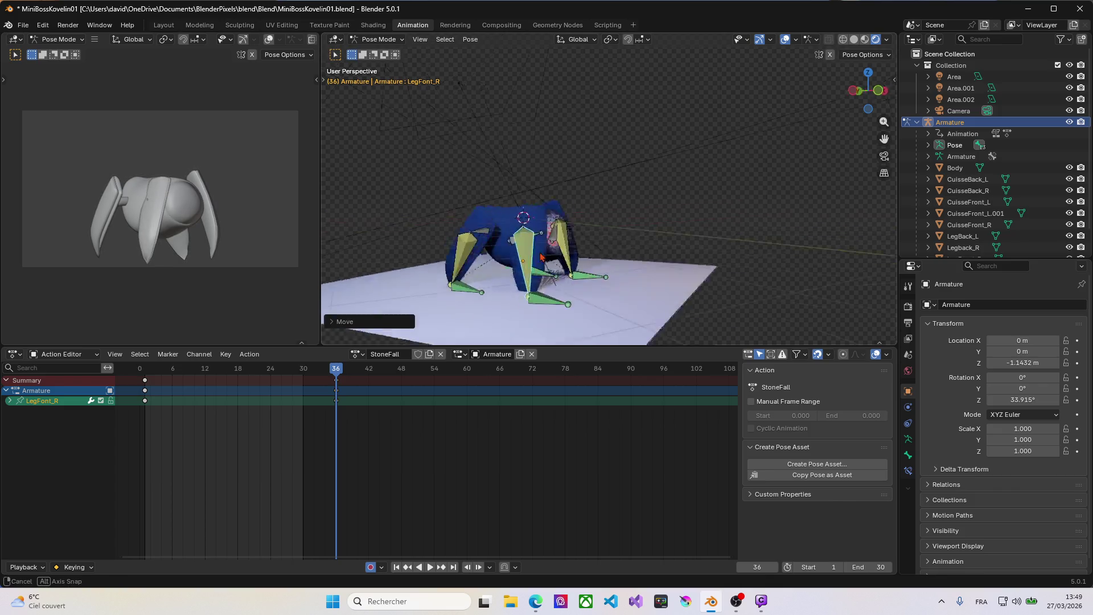
pyautogui.moveTo(613, 245); pyautogui.dragTo(516, 298, button='middle')
# Move LegFont_R.001 to a new position keyed at frame 36 and play the StoneFall action.
pyautogui.click(511, 306)
pyautogui.press('g')
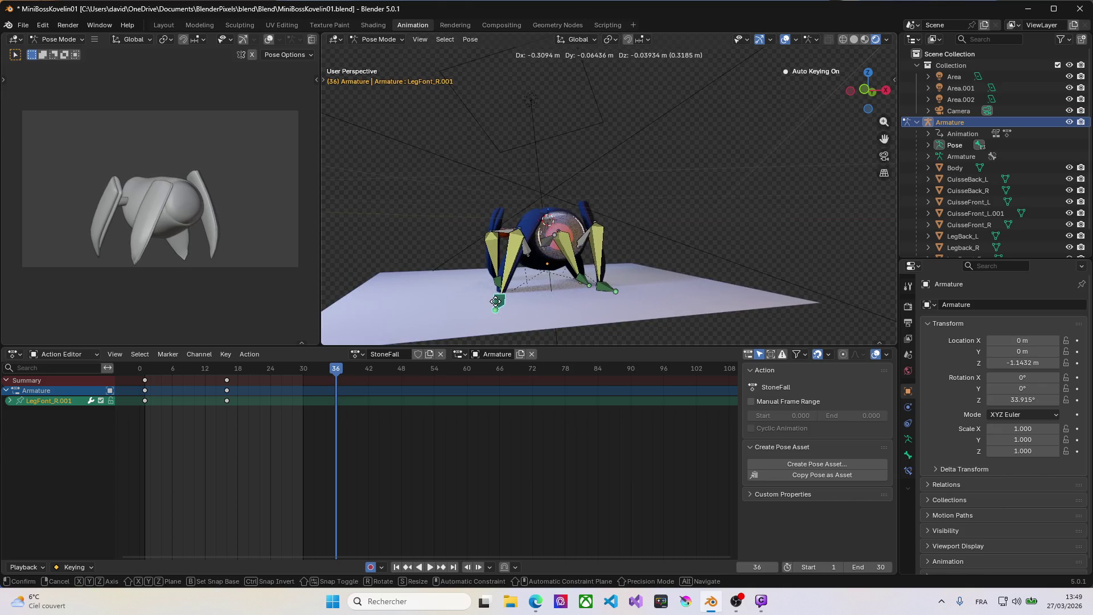
pyautogui.click(496, 301)
pyautogui.moveTo(418, 278); pyautogui.dragTo(401, 313, button='middle')
pyautogui.press('space')
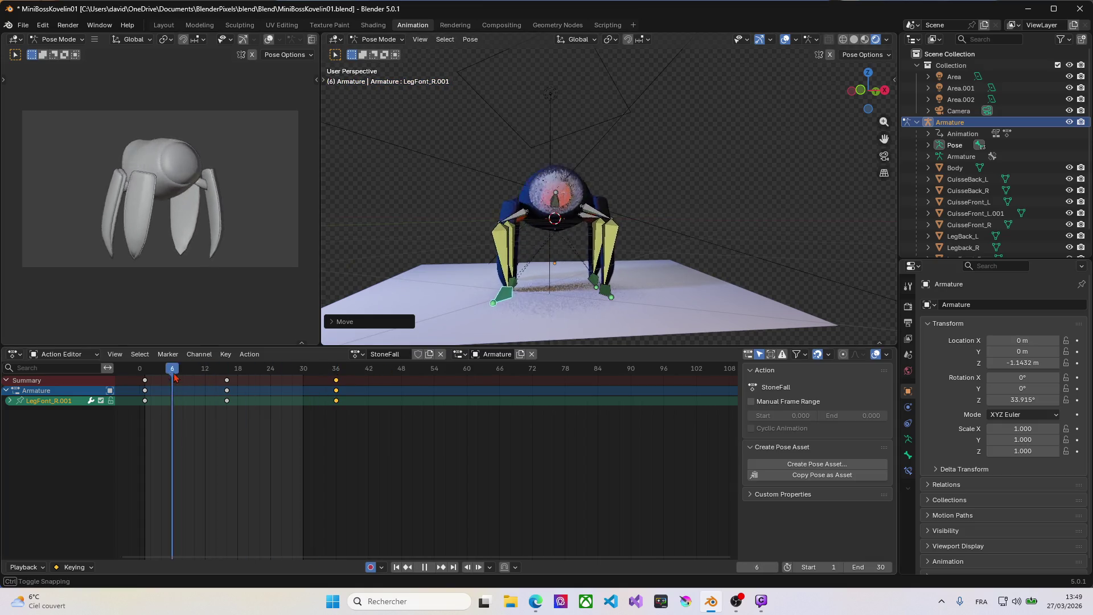
# Attempt pasting the copied keys at frame 48, then undo the paste.
pyautogui.moveTo(335, 371)
pyautogui.mouseDown()
pyautogui.moveTo(155, 380)
pyautogui.moveTo(335, 408)
pyautogui.mouseUp()
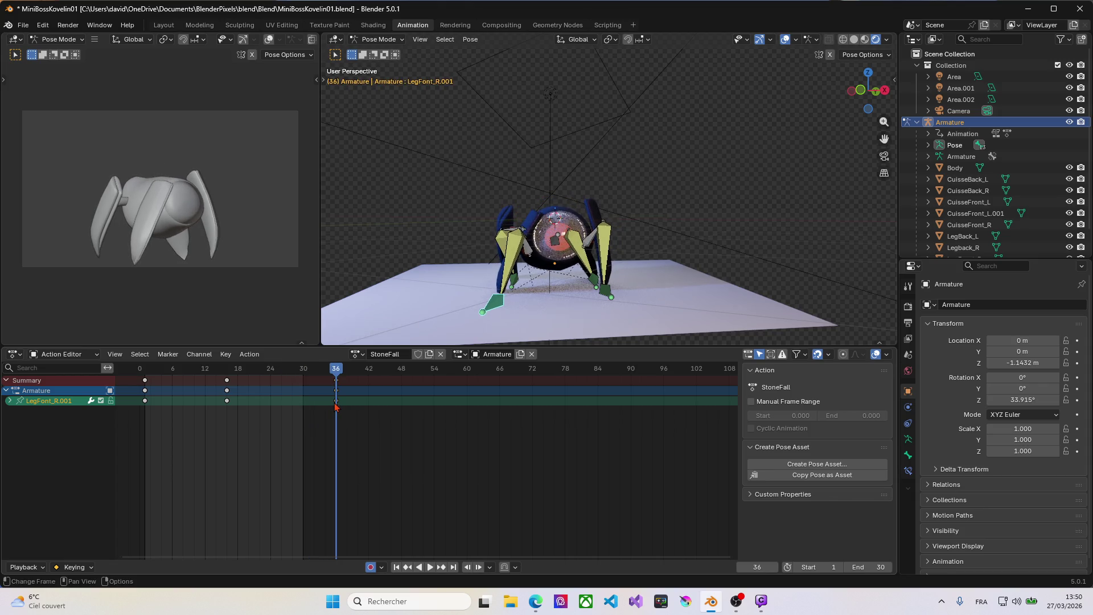
pyautogui.moveTo(336, 377); pyautogui.dragTo(147, 391)
pyautogui.click(145, 387)
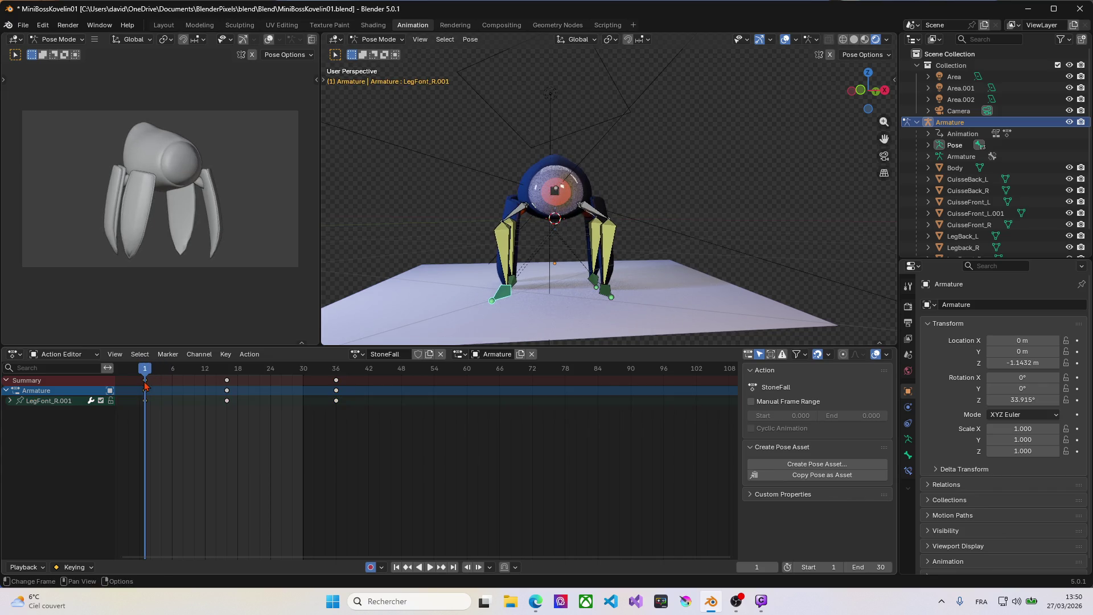
pyautogui.moveTo(146, 369)
pyautogui.mouseDown()
pyautogui.moveTo(401, 381)
pyautogui.moveTo(378, 376)
pyautogui.moveTo(292, 386)
pyautogui.moveTo(403, 409)
pyautogui.mouseUp()
pyautogui.hotkey('ctrl', 'v')
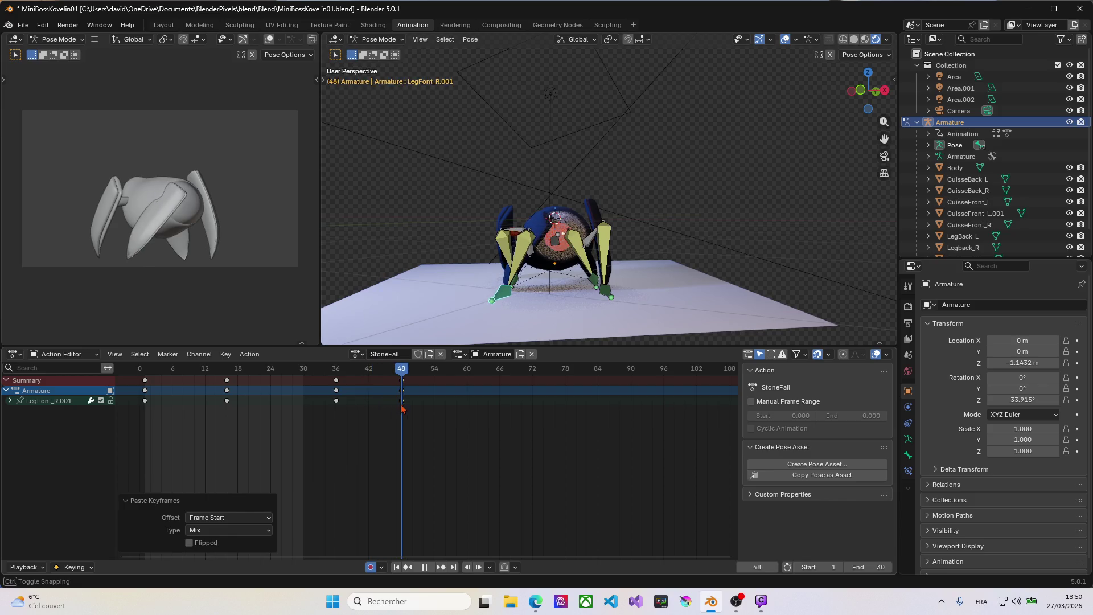
pyautogui.click(403, 410)
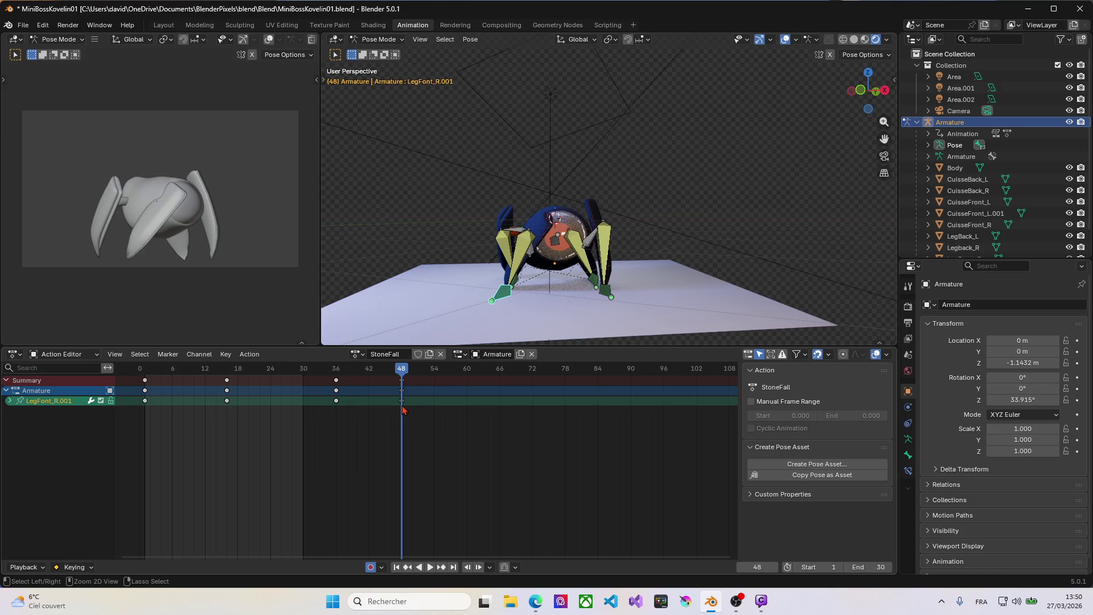
pyautogui.hotkey('ctrl', 'z')
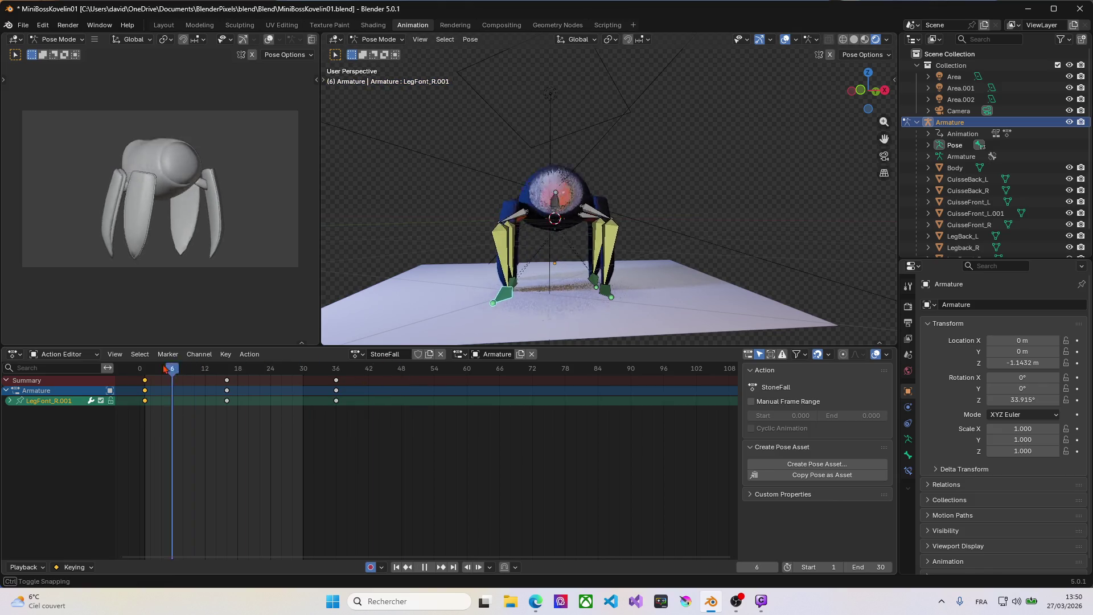
# Select every bone and paste the starting pose keyframes at frame 48.
pyautogui.moveTo(402, 373); pyautogui.dragTo(146, 374)
pyautogui.click(454, 235)
pyautogui.press('a')
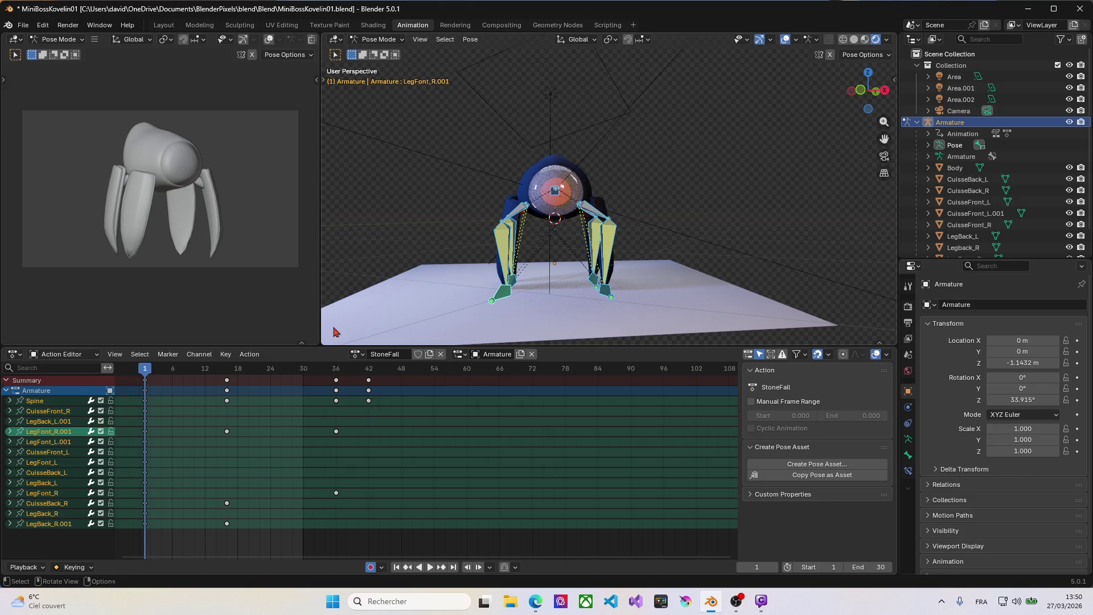
pyautogui.moveTo(152, 373); pyautogui.dragTo(394, 382)
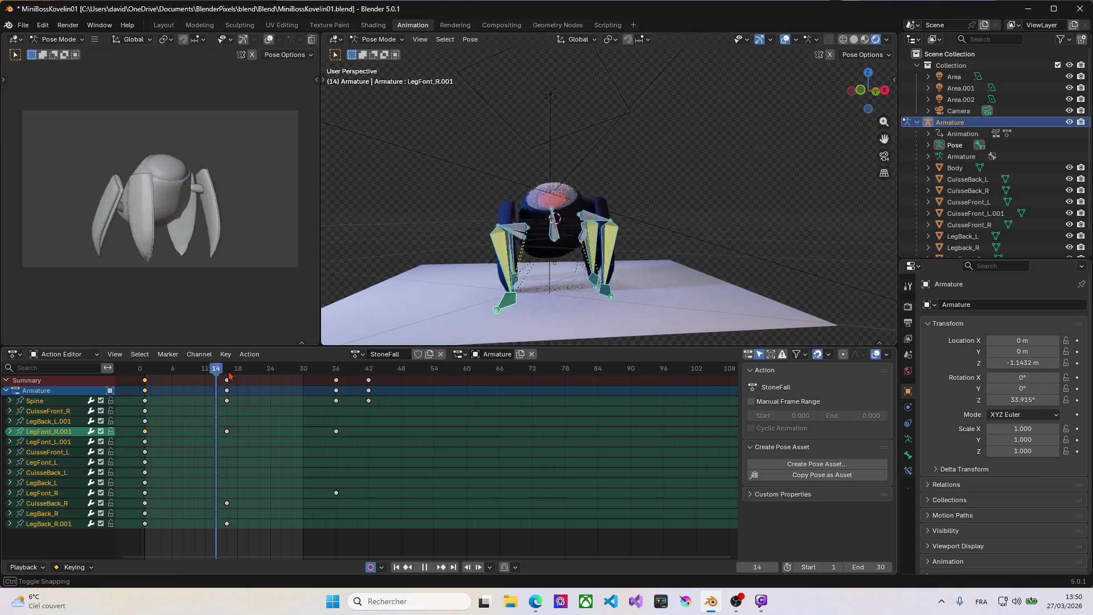
pyautogui.hotkey('ctrl', 'v')
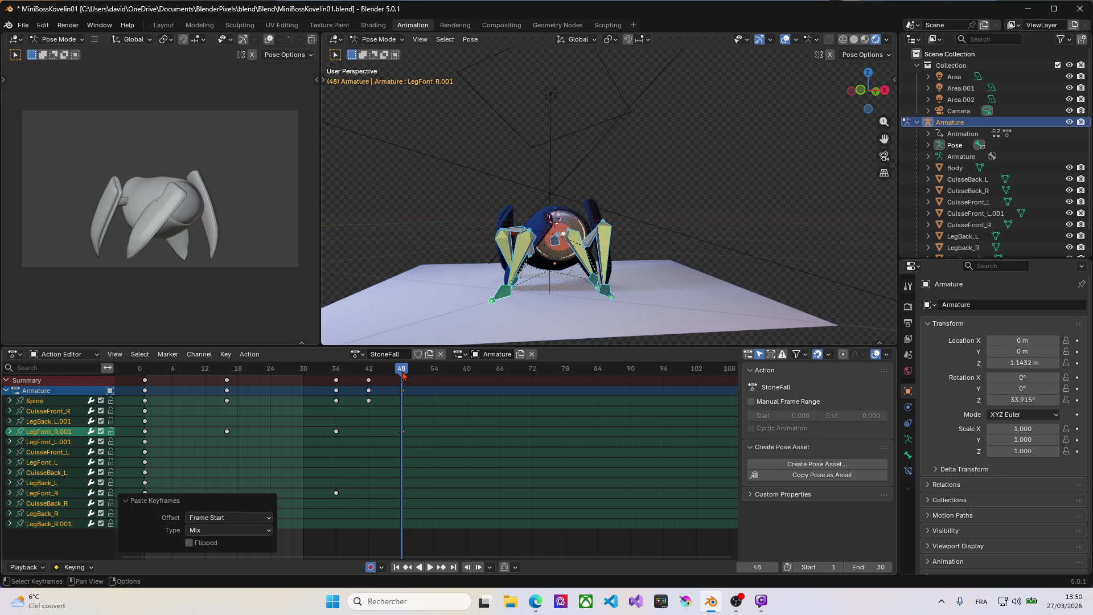
# Nudge the LegFont_R.001 foot at frame 48 and scrub back to the early poses.
pyautogui.click(502, 299)
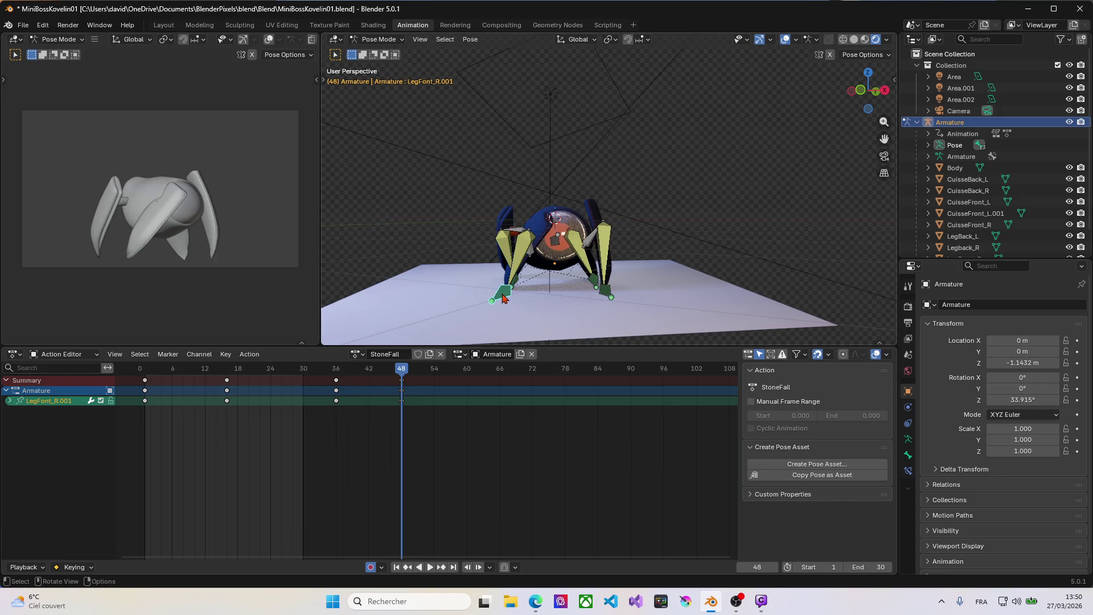
pyautogui.press('g')
pyautogui.click(498, 303)
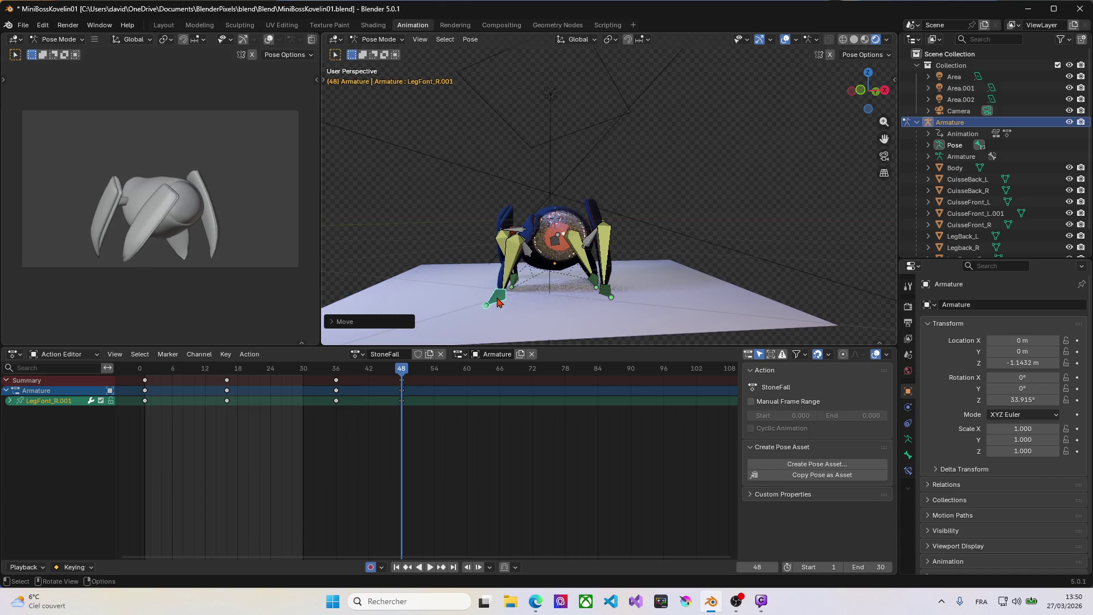
pyautogui.moveTo(402, 369); pyautogui.dragTo(144, 387)
pyautogui.write('48')
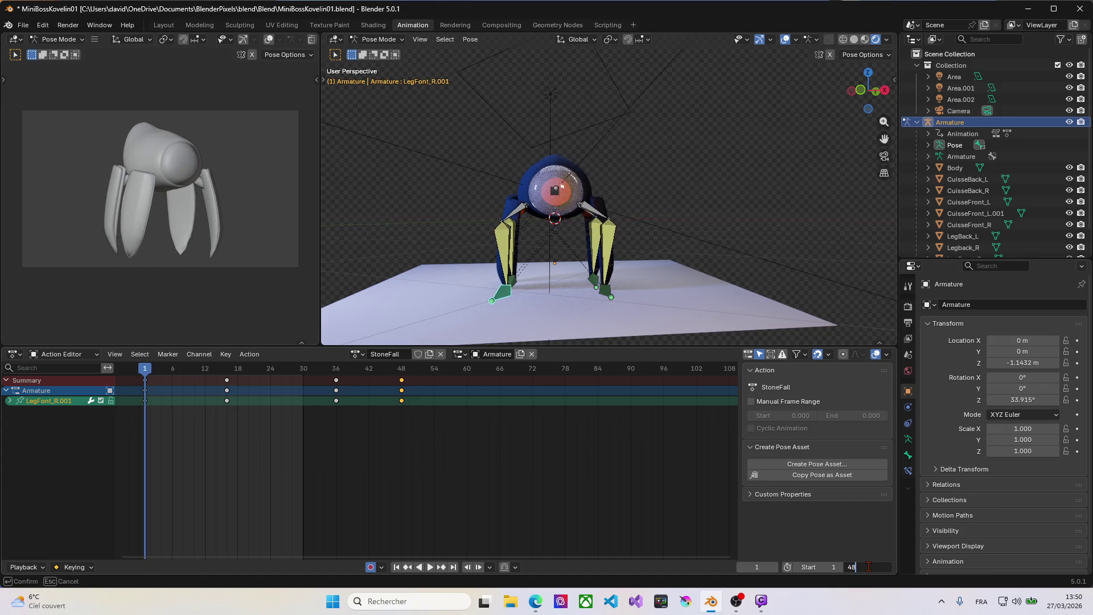
# Confirm the end frame of 48, preview through the action and return to frame 1.
pyautogui.press('Return')
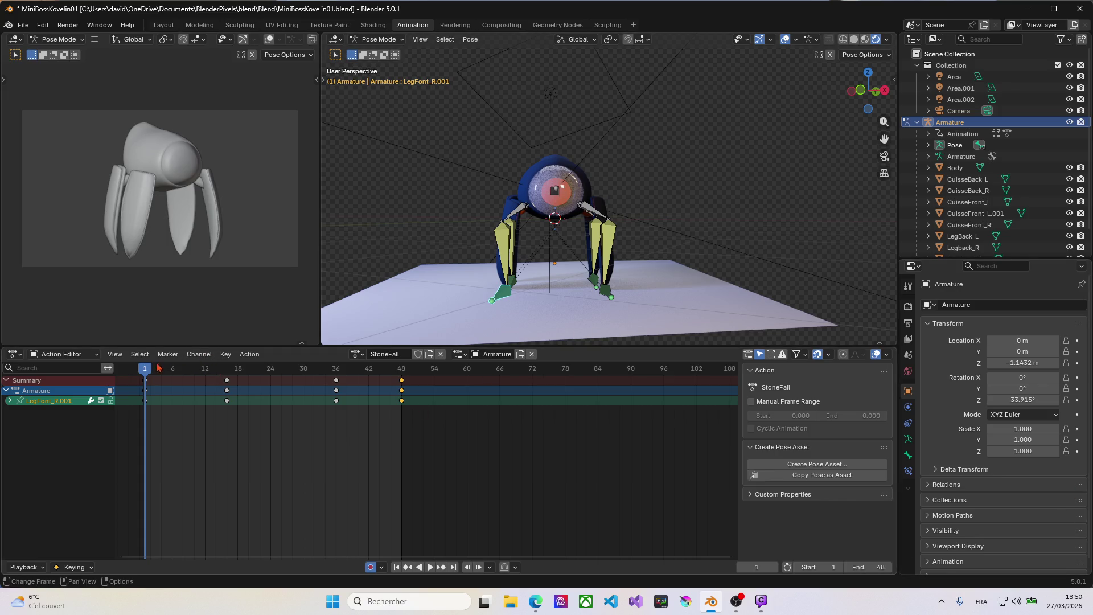
pyautogui.moveTo(147, 370); pyautogui.dragTo(262, 396)
pyautogui.moveTo(283, 396); pyautogui.dragTo(401, 444)
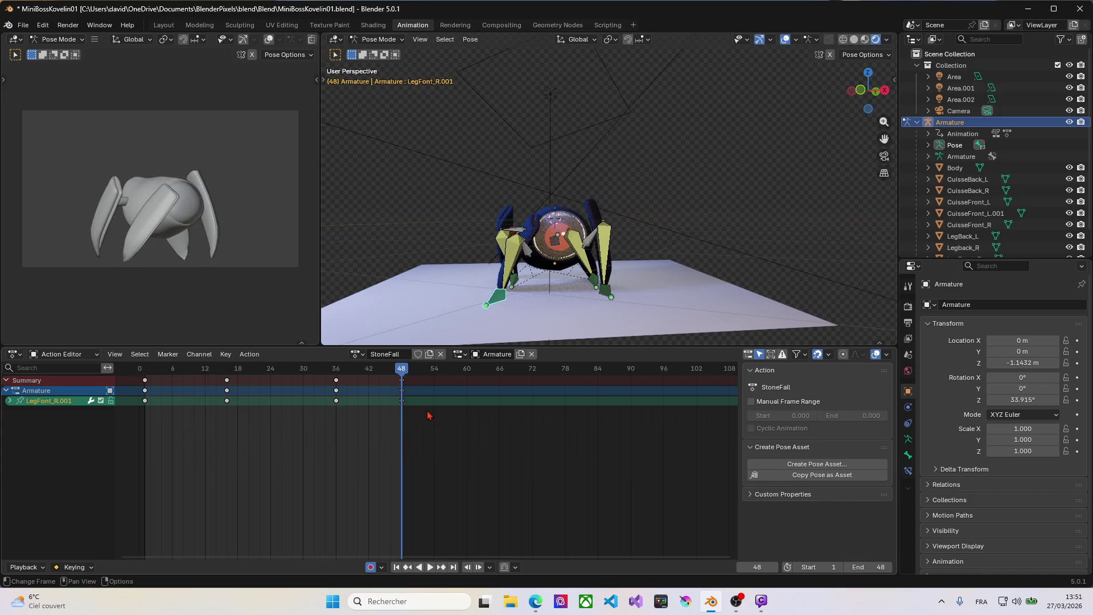
pyautogui.click(404, 385)
pyautogui.moveTo(404, 379); pyautogui.dragTo(146, 369)
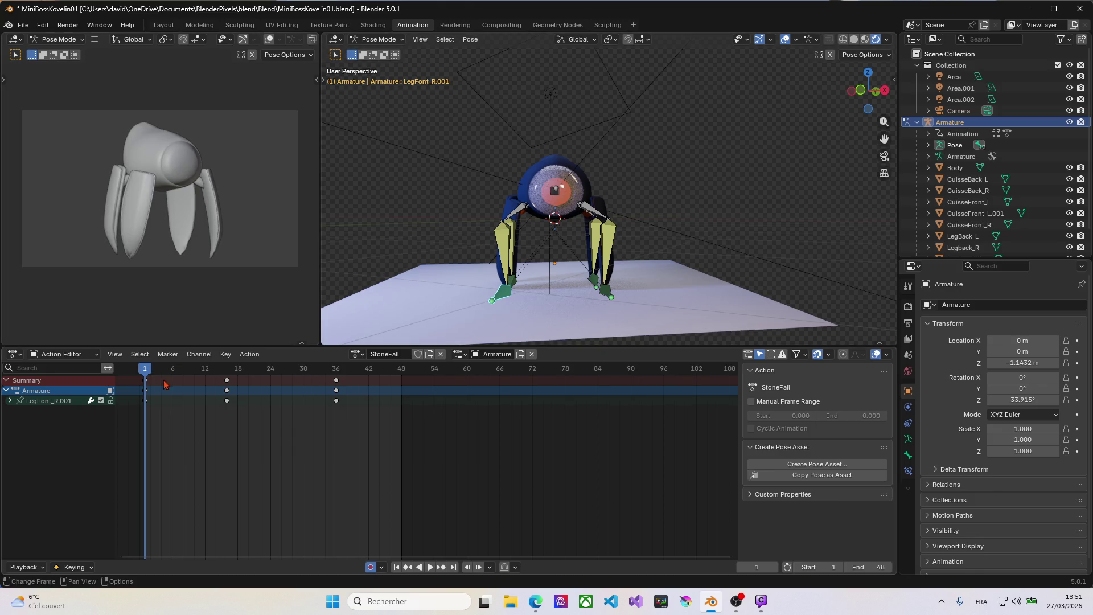
# With all bones selected, paste the frame-0 pose keys at frame 48 and play the action.
pyautogui.press('a')
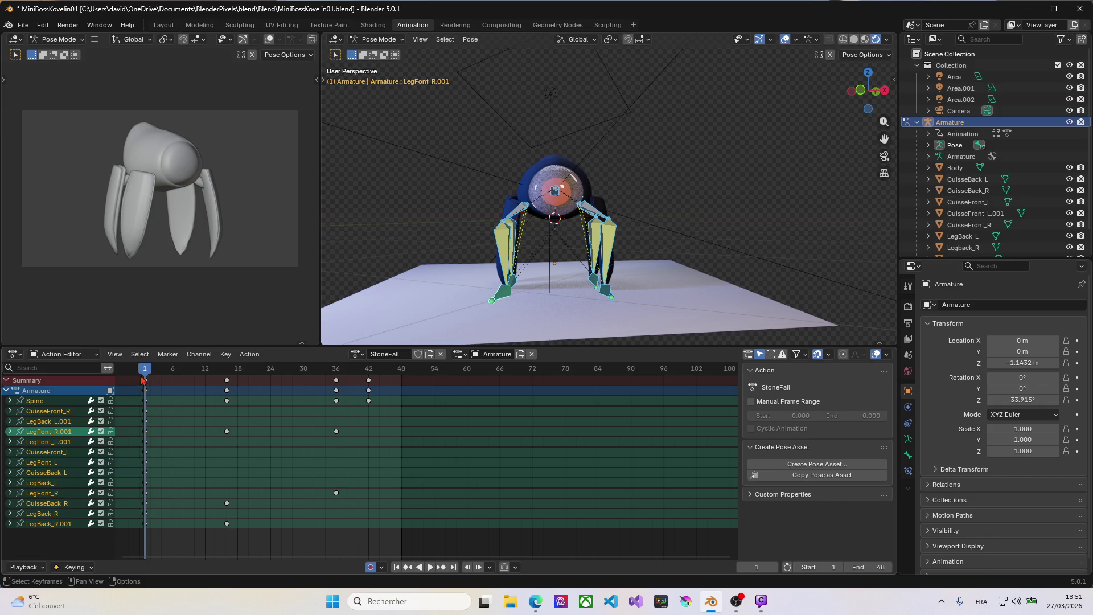
pyautogui.moveTo(143, 369); pyautogui.dragTo(403, 371)
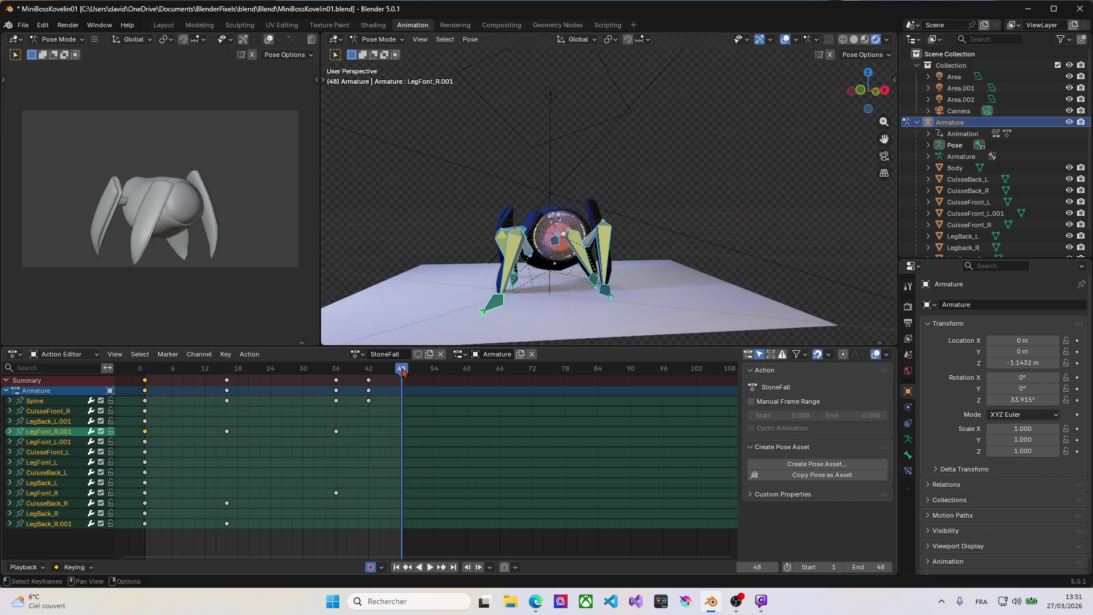
pyautogui.hotkey('ctrl', 'v')
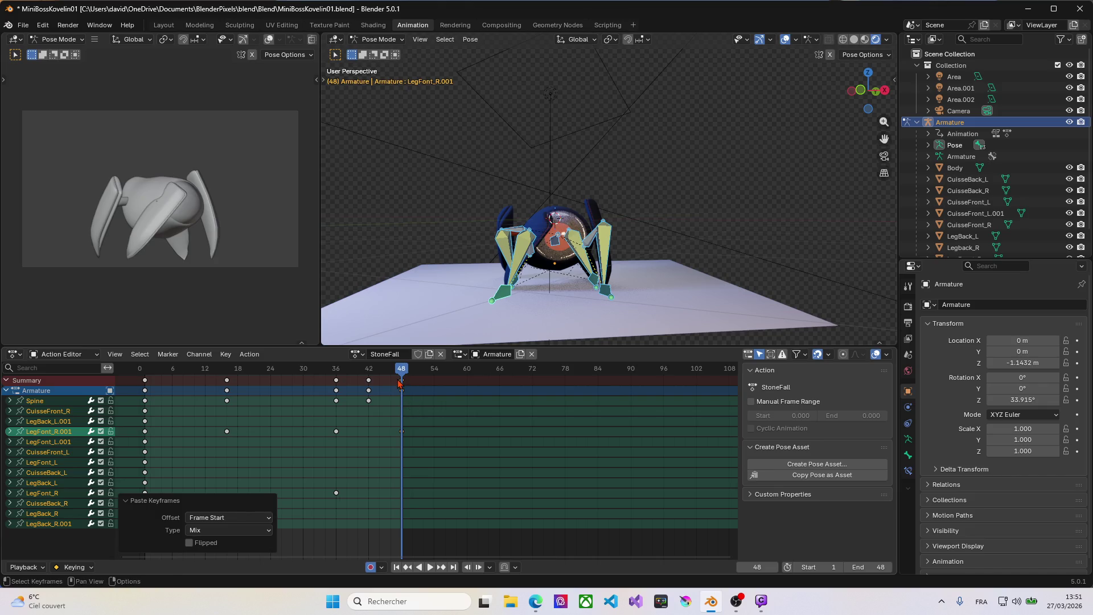
pyautogui.hotkey('ctrl', 'z')
pyautogui.click(147, 387)
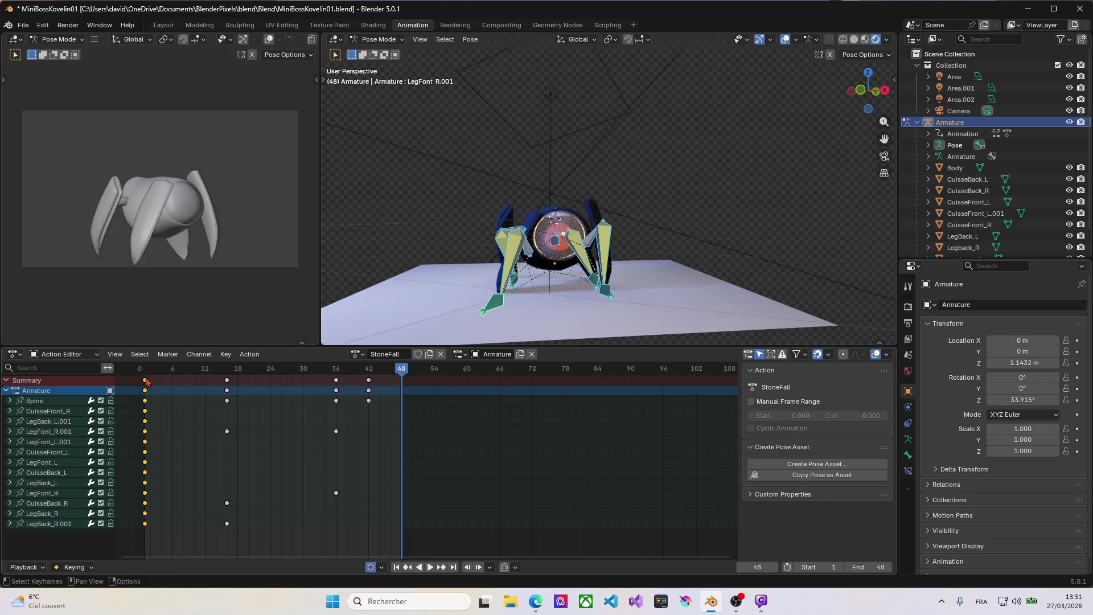
pyautogui.hotkey('ctrl', 'v')
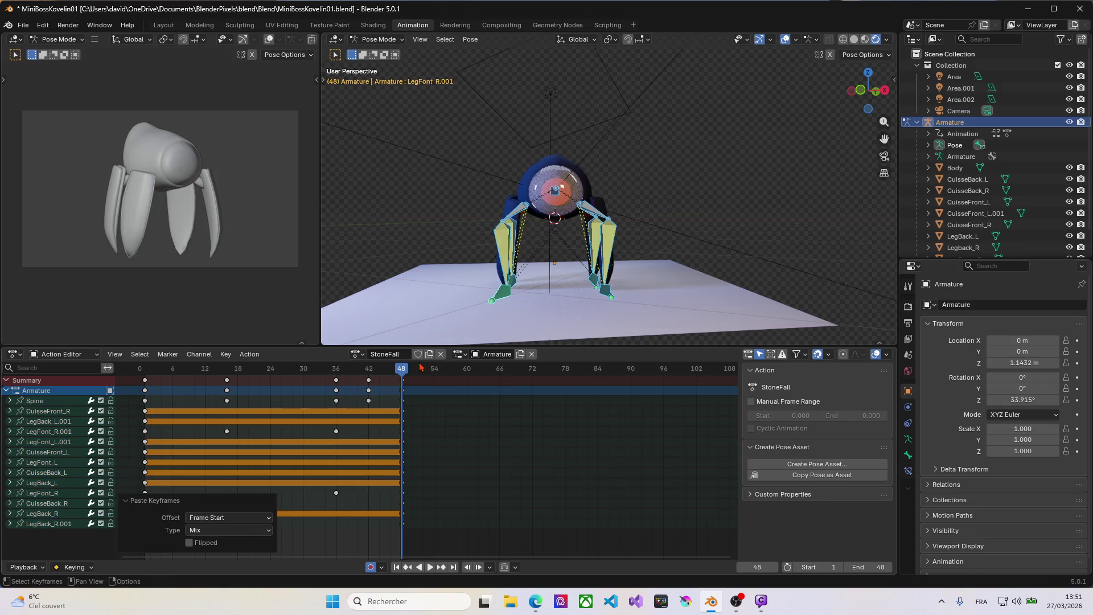
pyautogui.press('space')
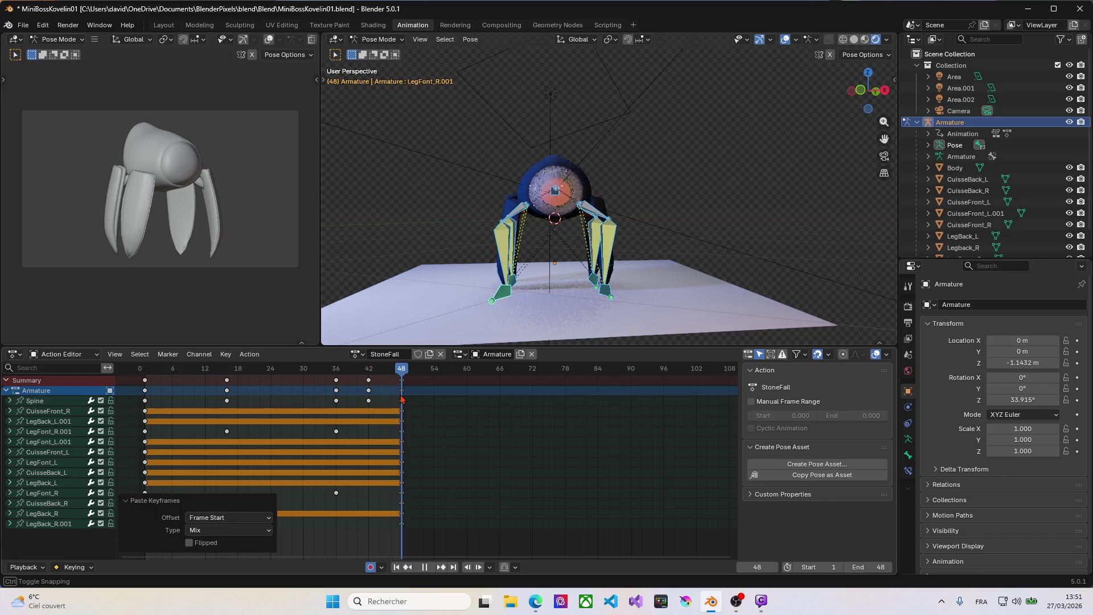
# Lower the Spine bone along Z at frame 42 for a deeper landing dip.
pyautogui.moveTo(402, 399); pyautogui.dragTo(369, 393)
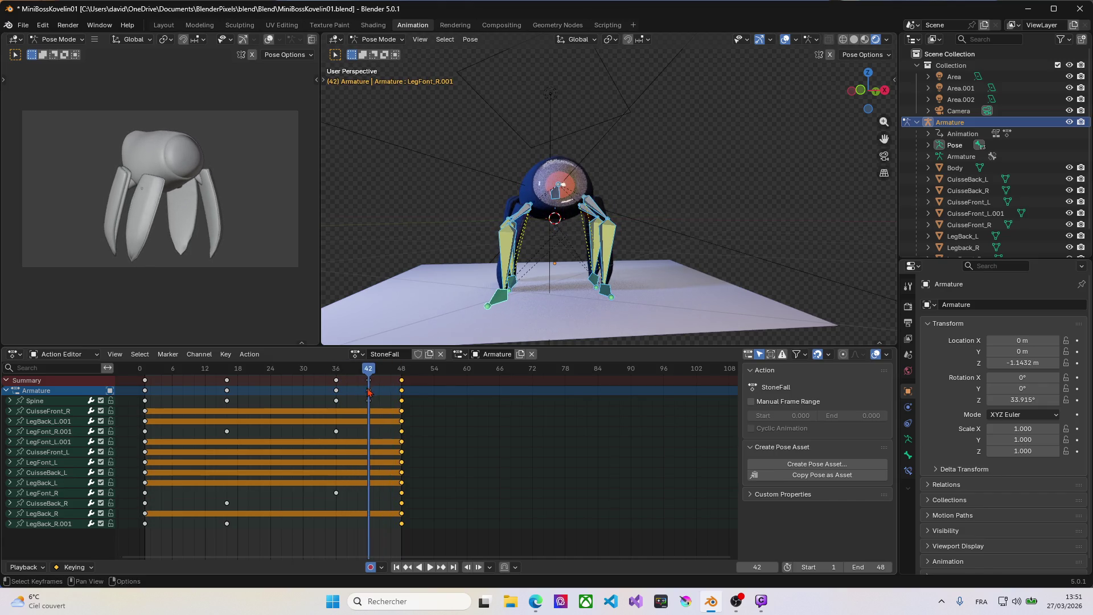
pyautogui.click(560, 192)
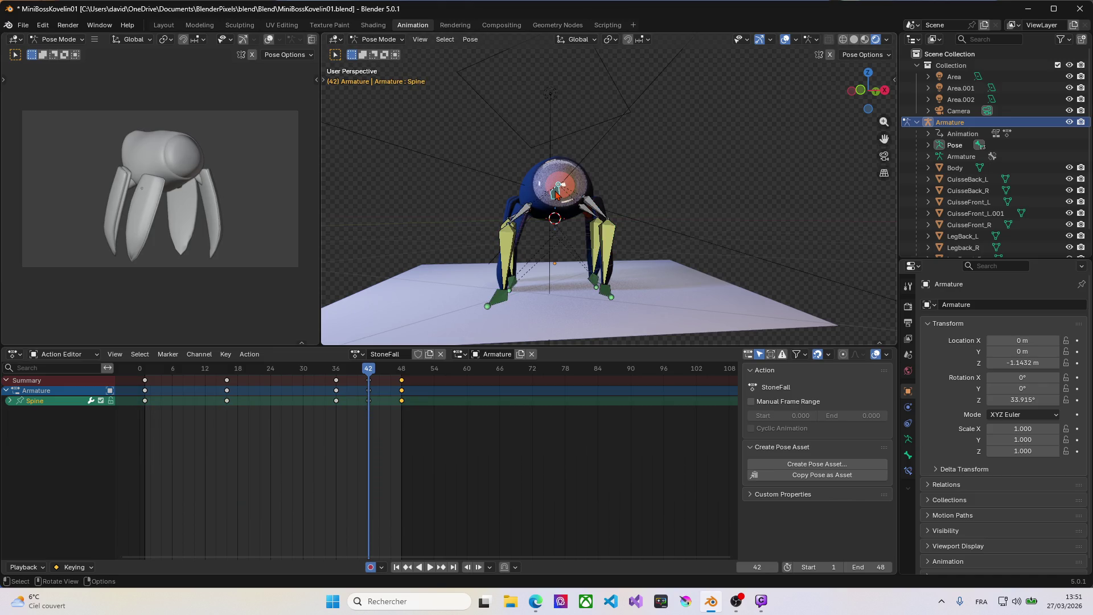
pyautogui.press('g')
pyautogui.press('z')
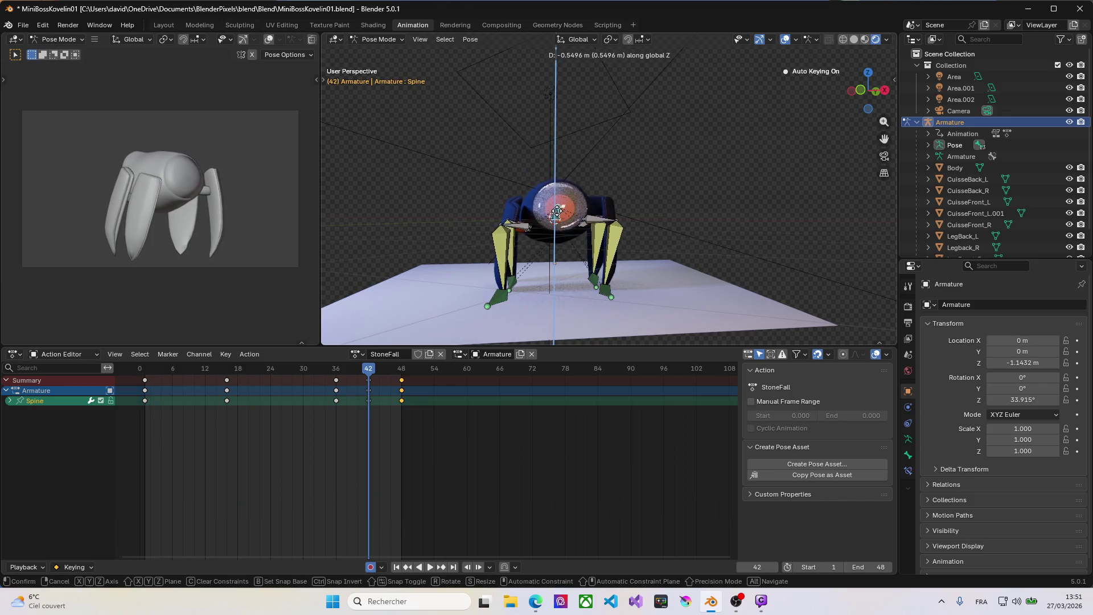
pyautogui.click(557, 214)
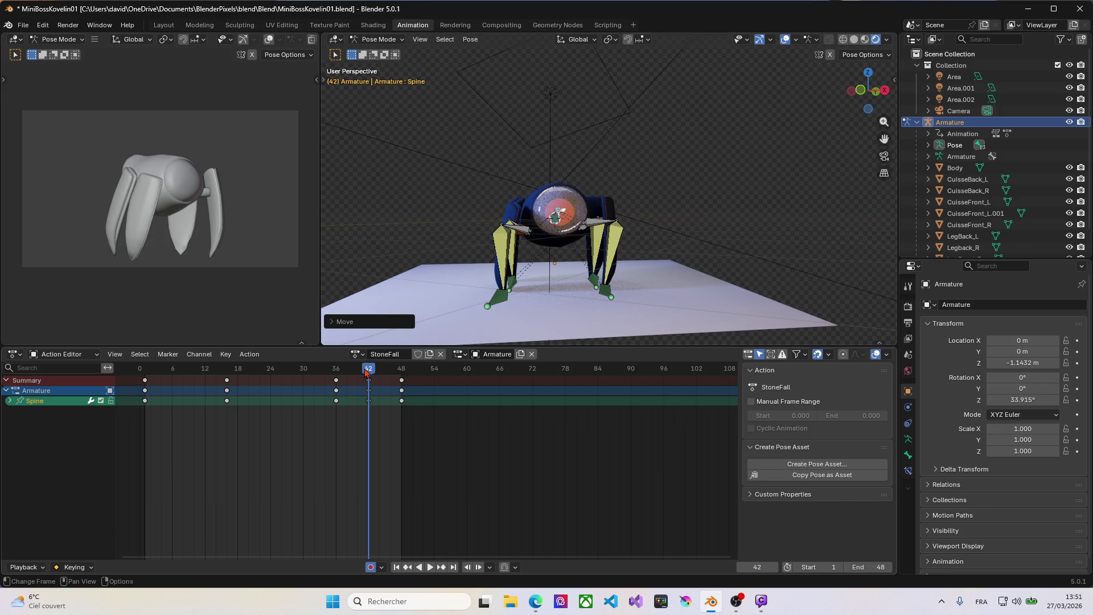
# Play the landing from the start, return to frame 1 and save the MiniBossKovelin01 file.
pyautogui.moveTo(365, 371); pyautogui.dragTo(141, 369)
pyautogui.press('space')
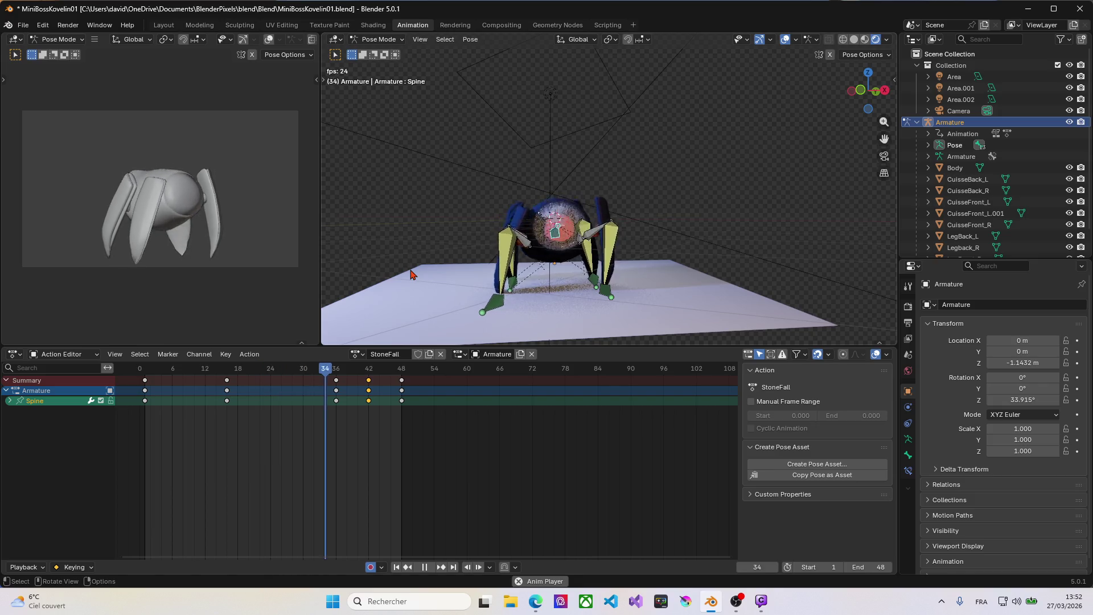
pyautogui.press('space')
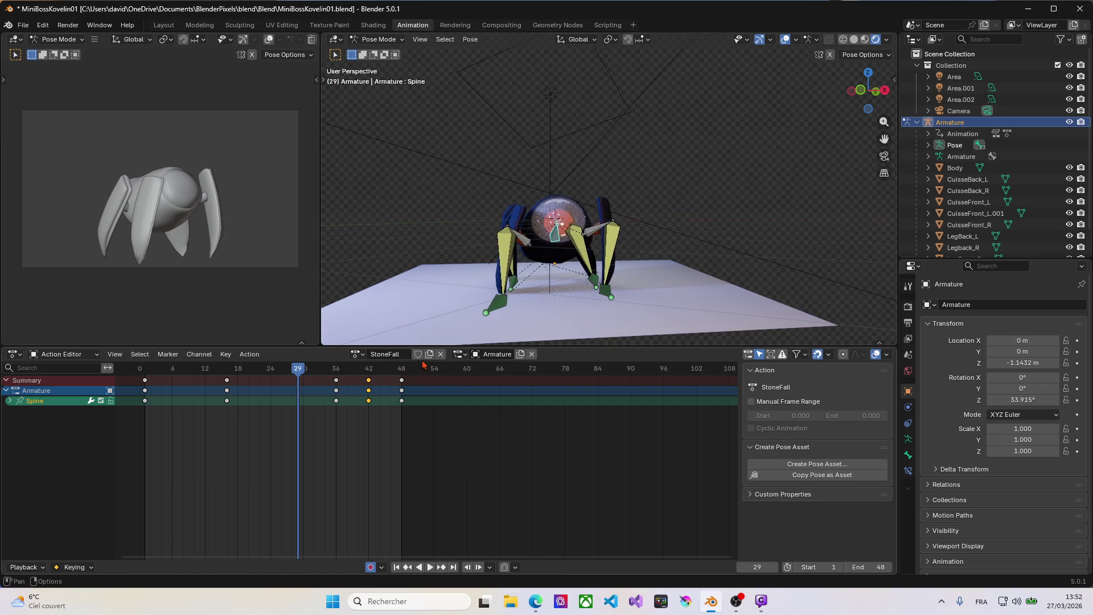
pyautogui.moveTo(296, 374); pyautogui.dragTo(144, 374)
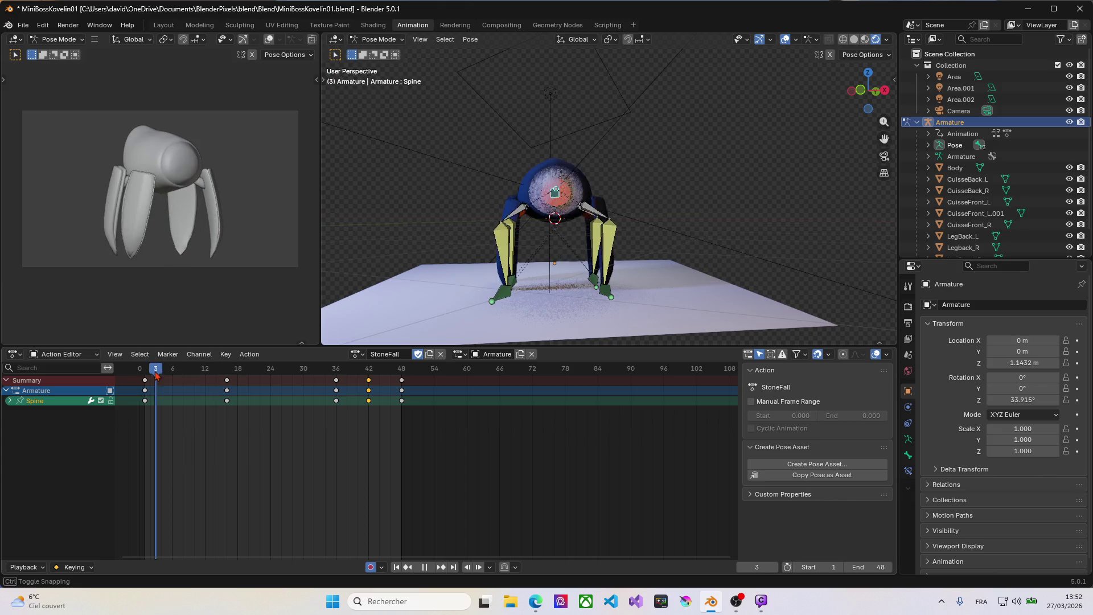
pyautogui.hotkey('ctrl', 's')
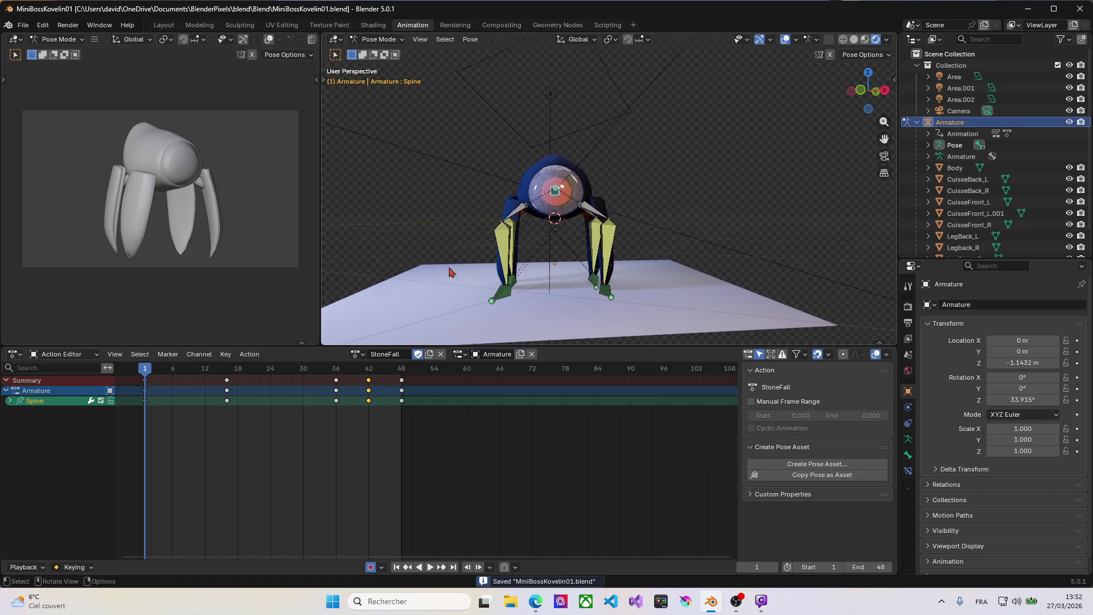
# Switch the armature to the Idle action, preview it, and reopen the action list.
pyautogui.click(363, 353)
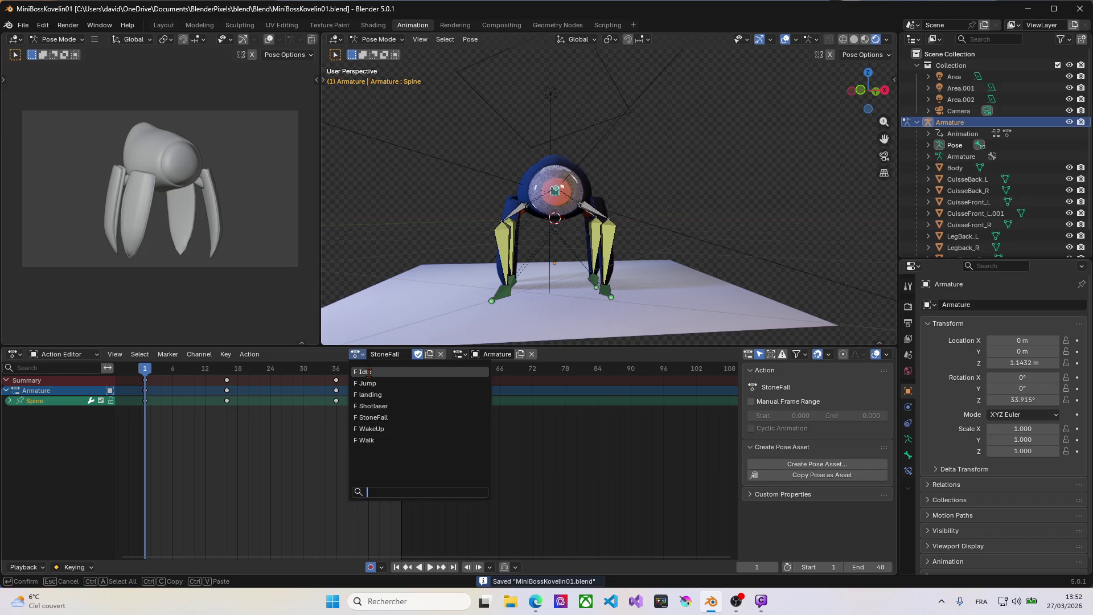
pyautogui.click(369, 376)
pyautogui.press('space')
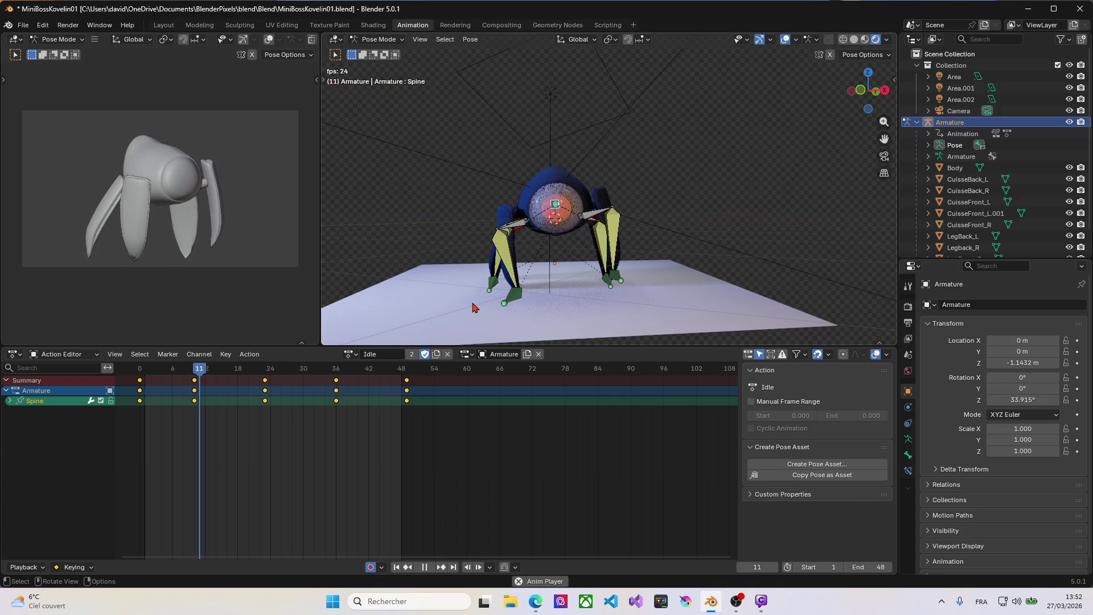
pyautogui.press('space')
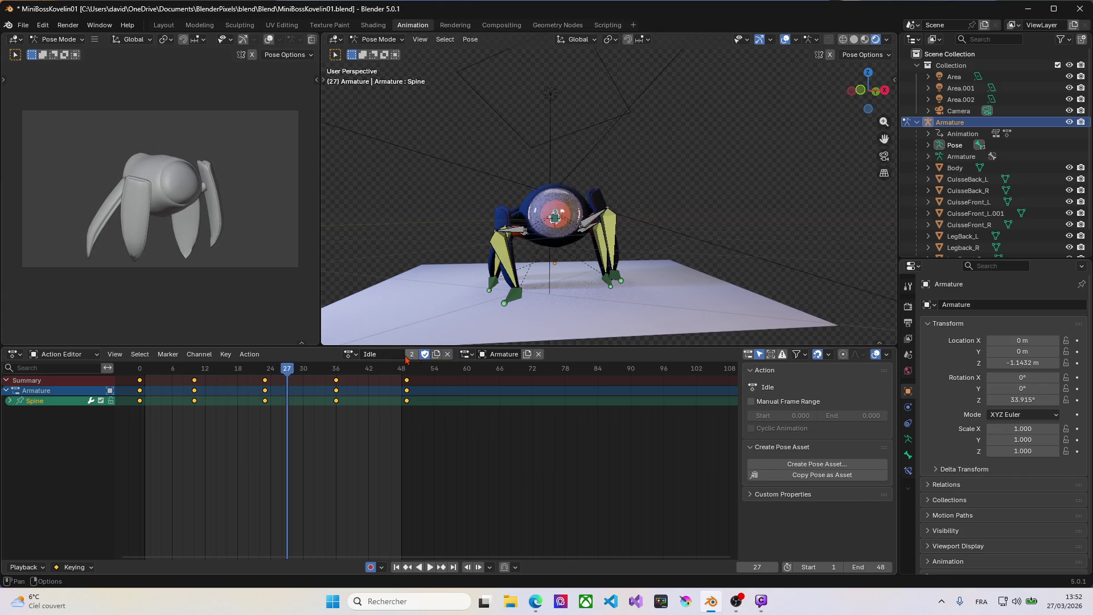
pyautogui.click(358, 358)
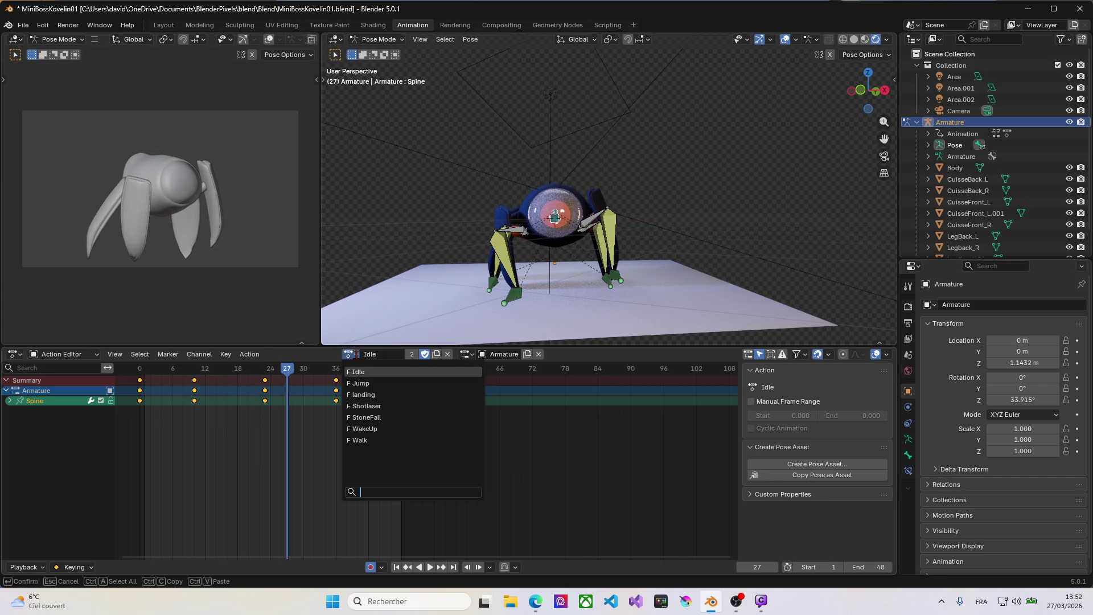
# Switch to the Jump action and preview it around frame 12.
pyautogui.click(360, 385)
pyautogui.press('space')
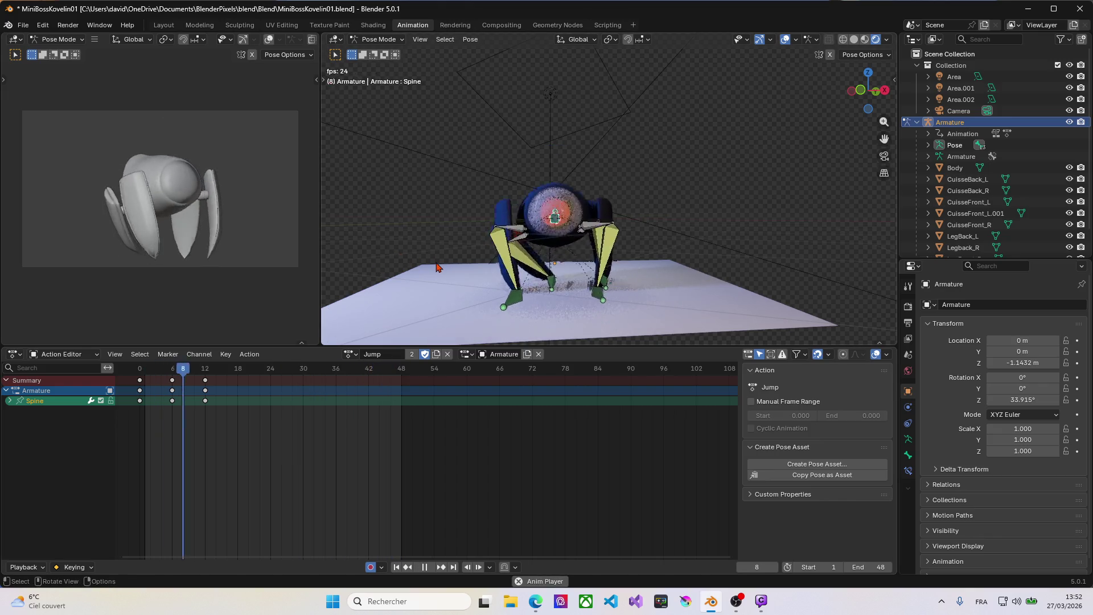
pyautogui.press('space')
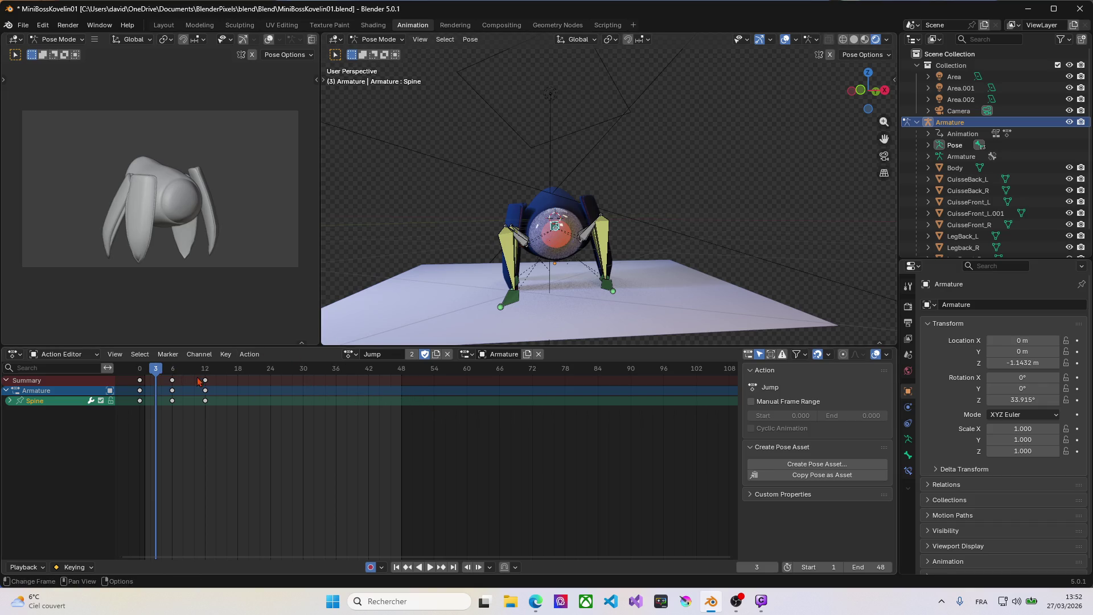
pyautogui.moveTo(164, 372); pyautogui.dragTo(205, 376)
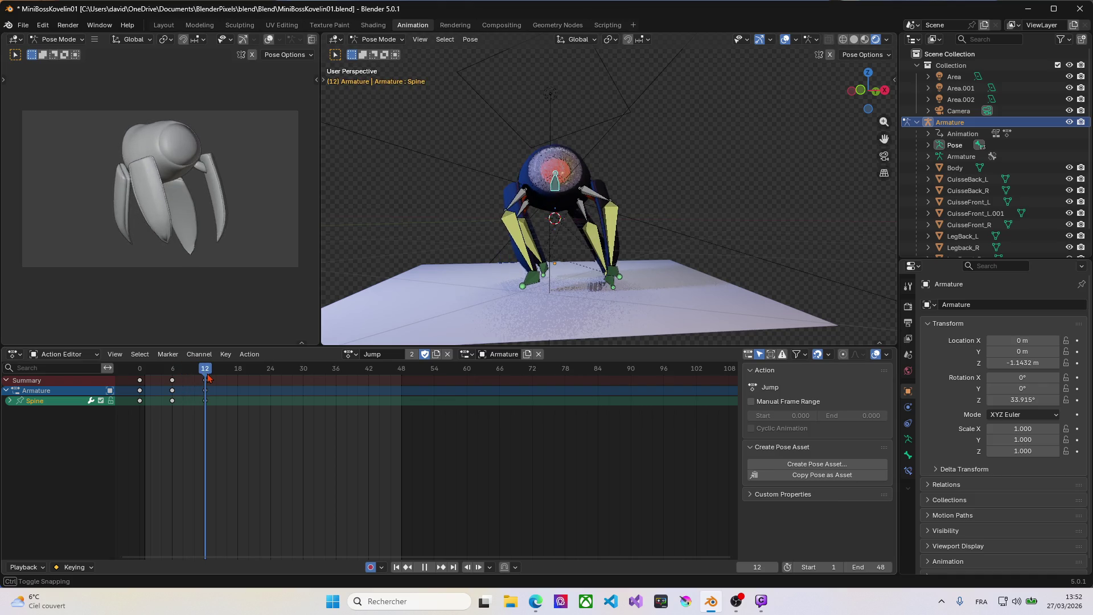
pyautogui.press('space')
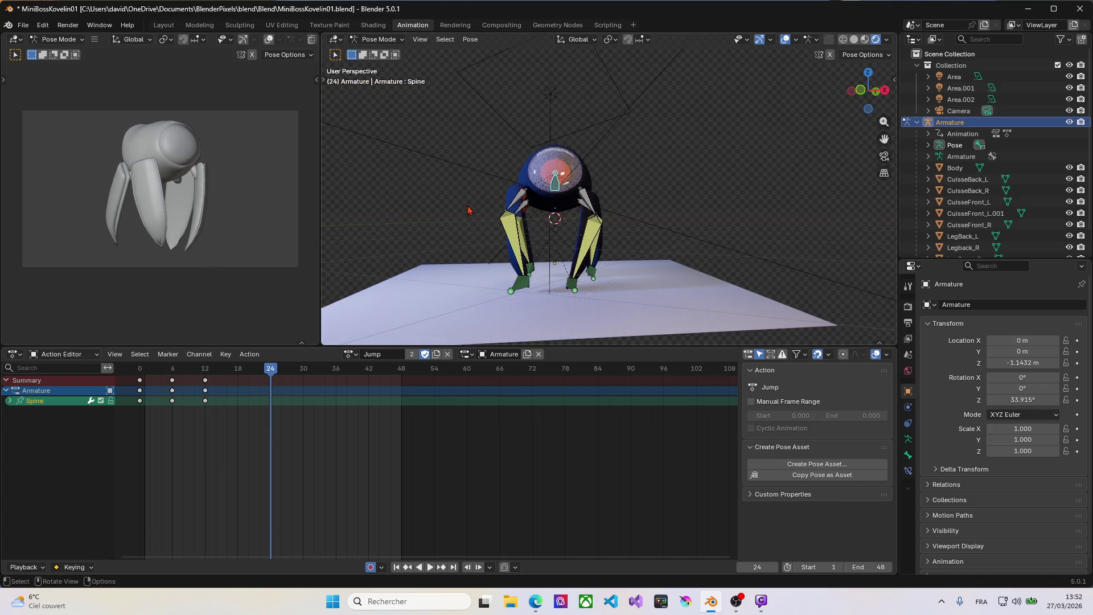
# Select all bones and insert a whole-rig keyframe at frame 19, then scrub the jump.
pyautogui.press('a')
pyautogui.moveTo(271, 371); pyautogui.dragTo(145, 373)
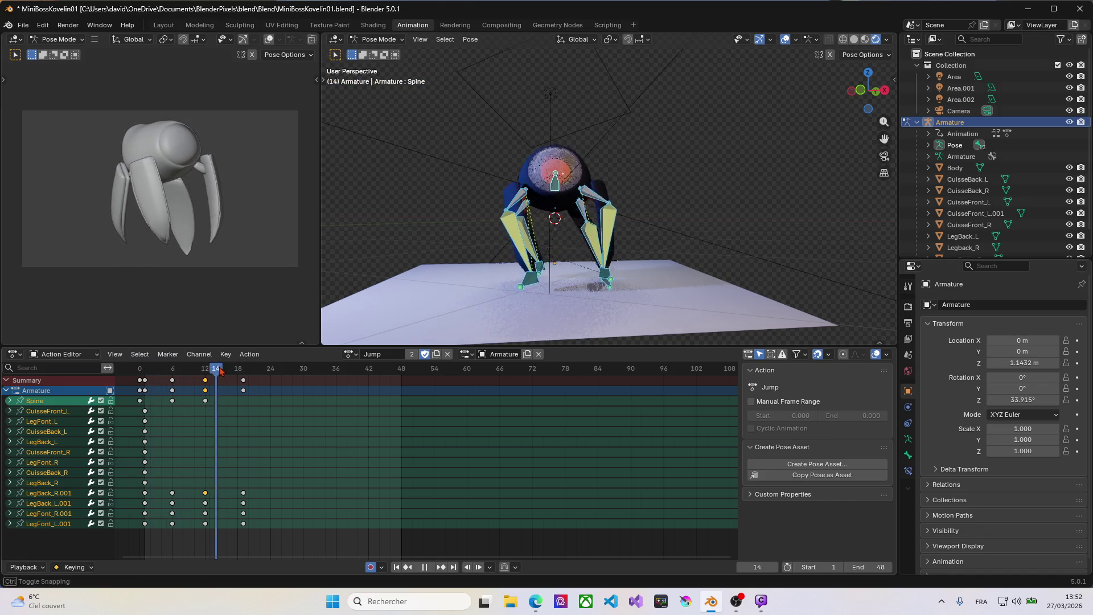
pyautogui.moveTo(146, 374)
pyautogui.mouseDown()
pyautogui.moveTo(279, 378)
pyautogui.moveTo(211, 379)
pyautogui.mouseUp()
pyautogui.press('i')
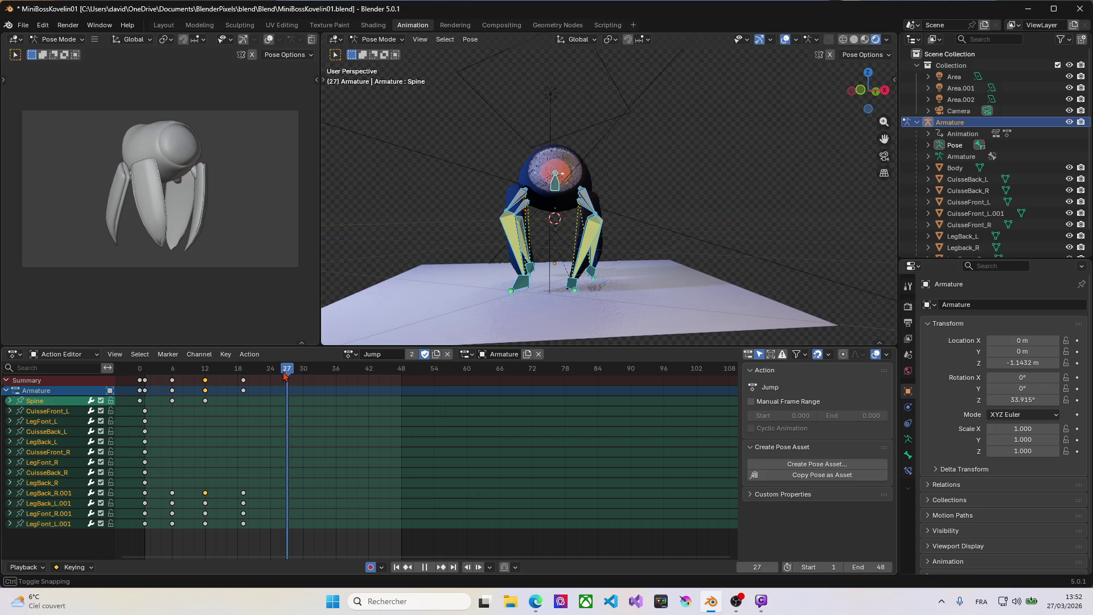
pyautogui.moveTo(211, 380); pyautogui.dragTo(144, 380)
# Switch via Idle to the Shotlaser action and select its frame-0 keys.
pyautogui.click(351, 354)
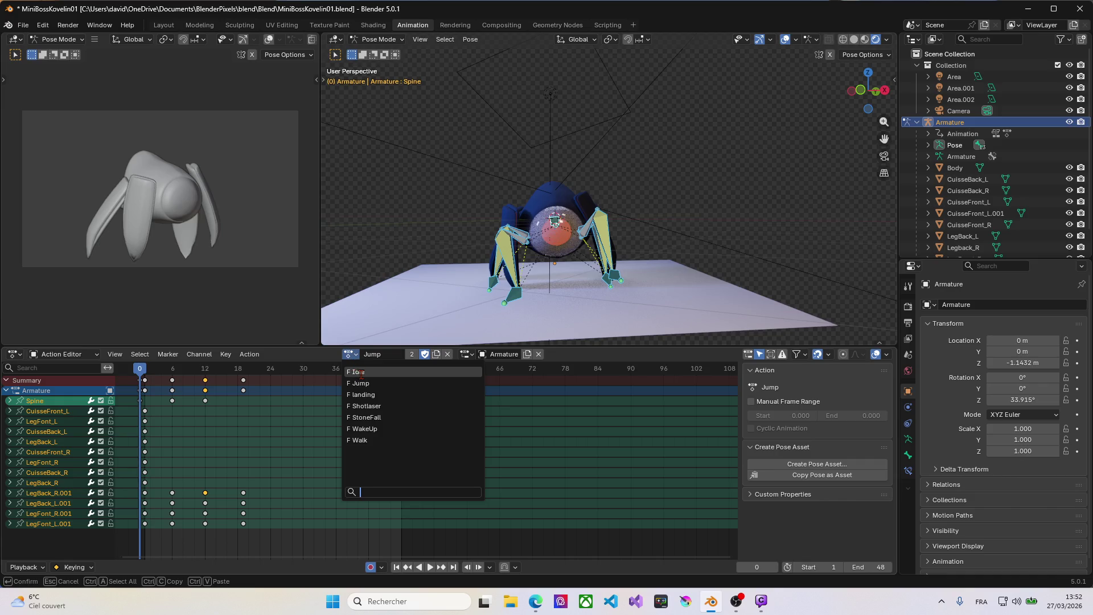
pyautogui.click(362, 373)
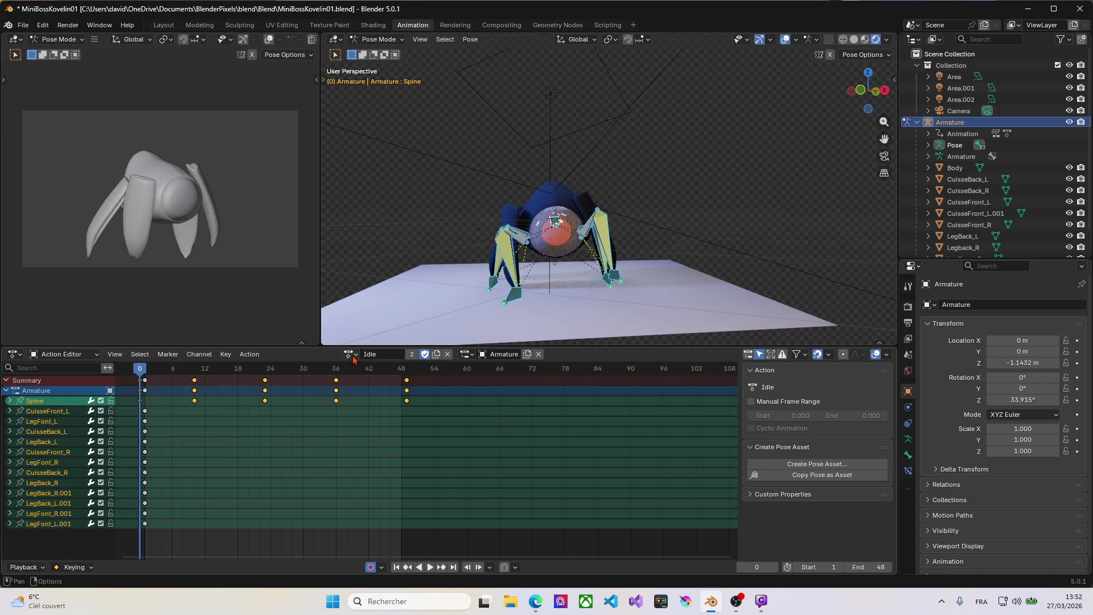
pyautogui.click(351, 355)
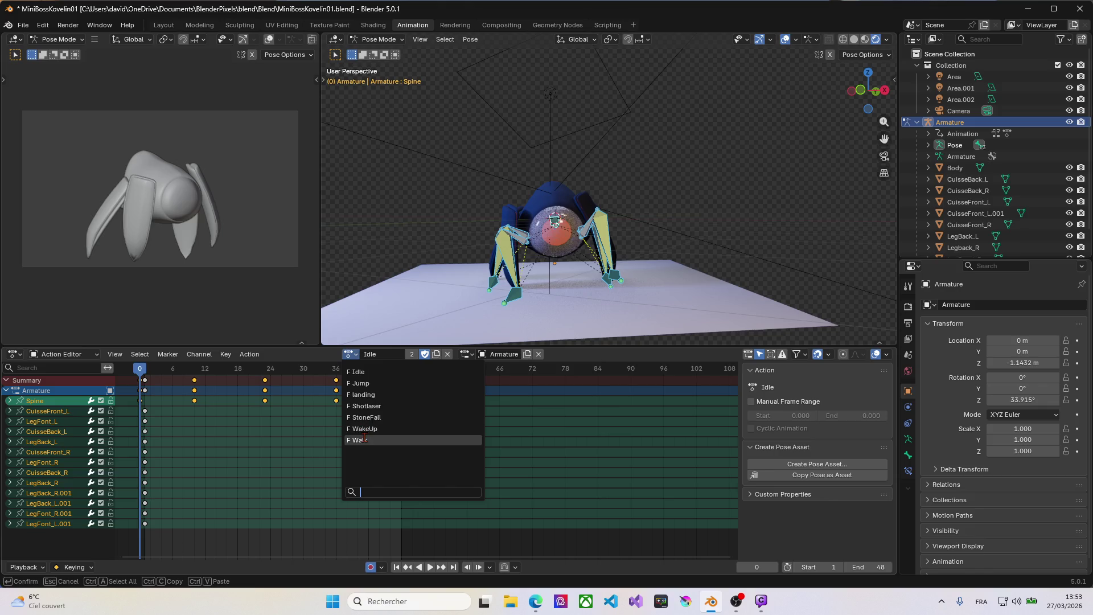
pyautogui.click(362, 405)
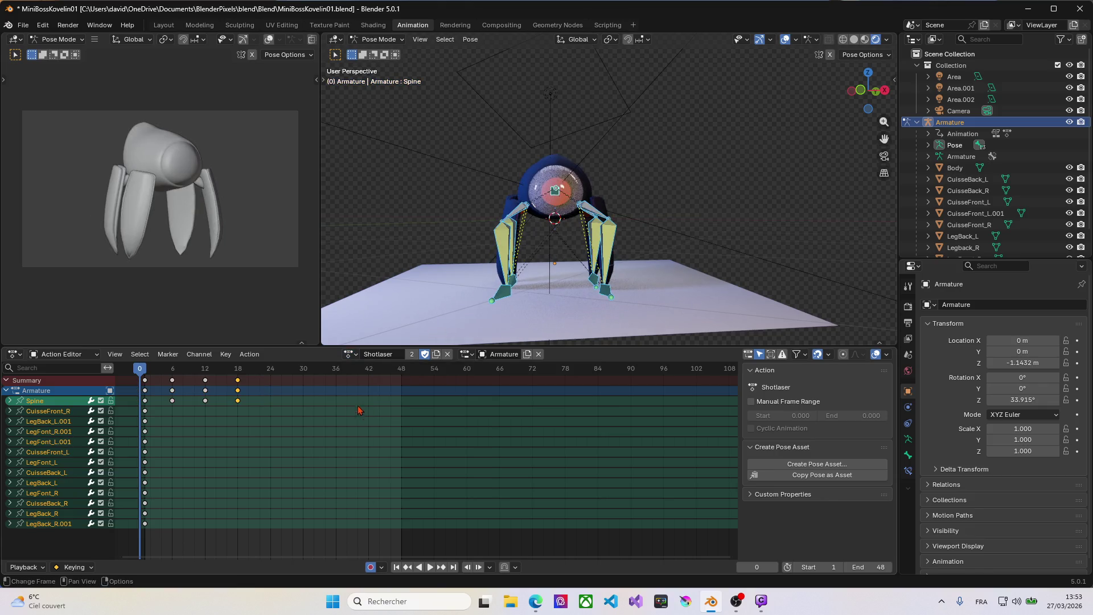
pyautogui.moveTo(146, 374); pyautogui.dragTo(150, 369)
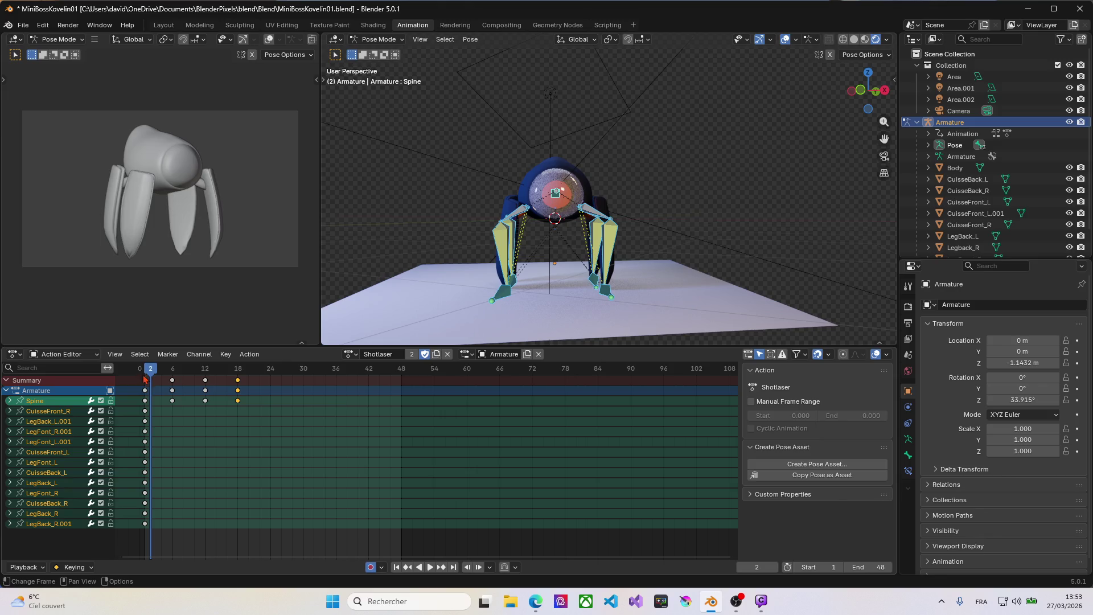
pyautogui.click(145, 390)
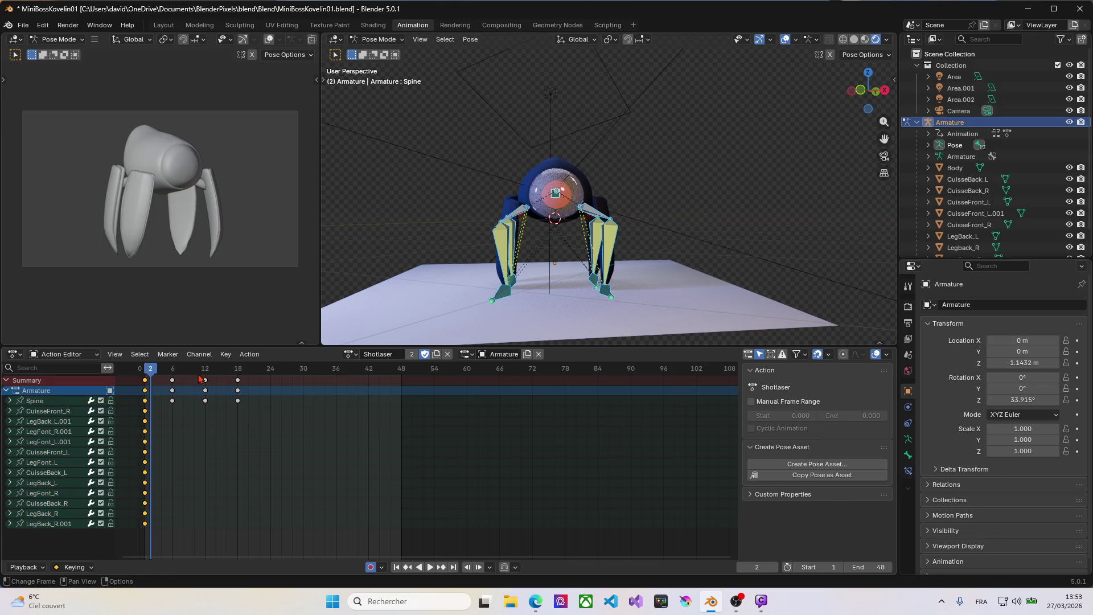
# Return to the Jump action, preview it, and paste the copied keys at frame 0.
pyautogui.click(355, 358)
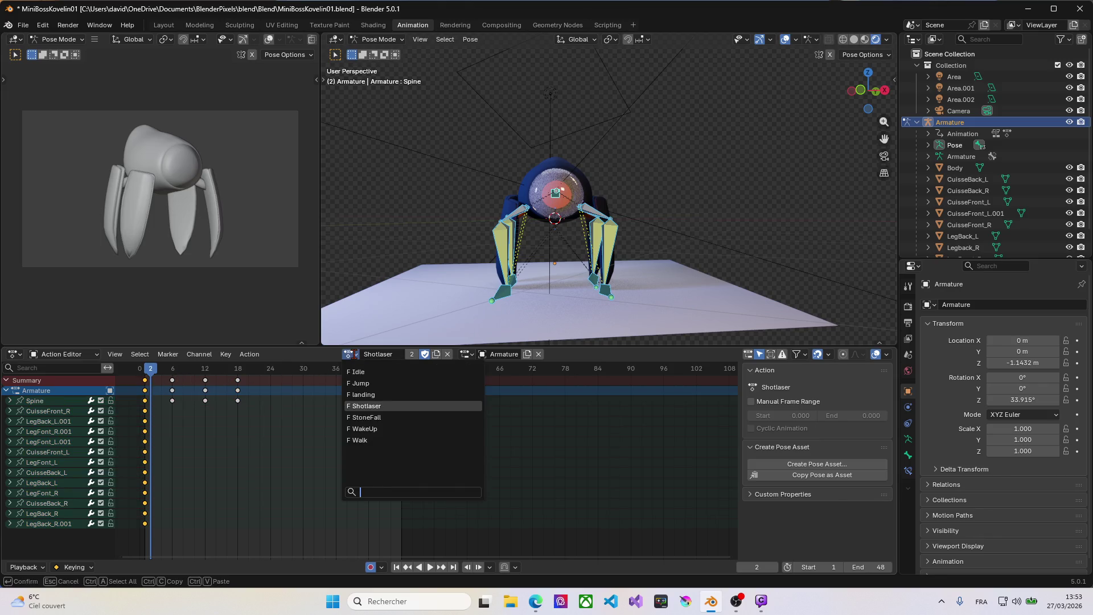
pyautogui.click(366, 393)
pyautogui.press('space')
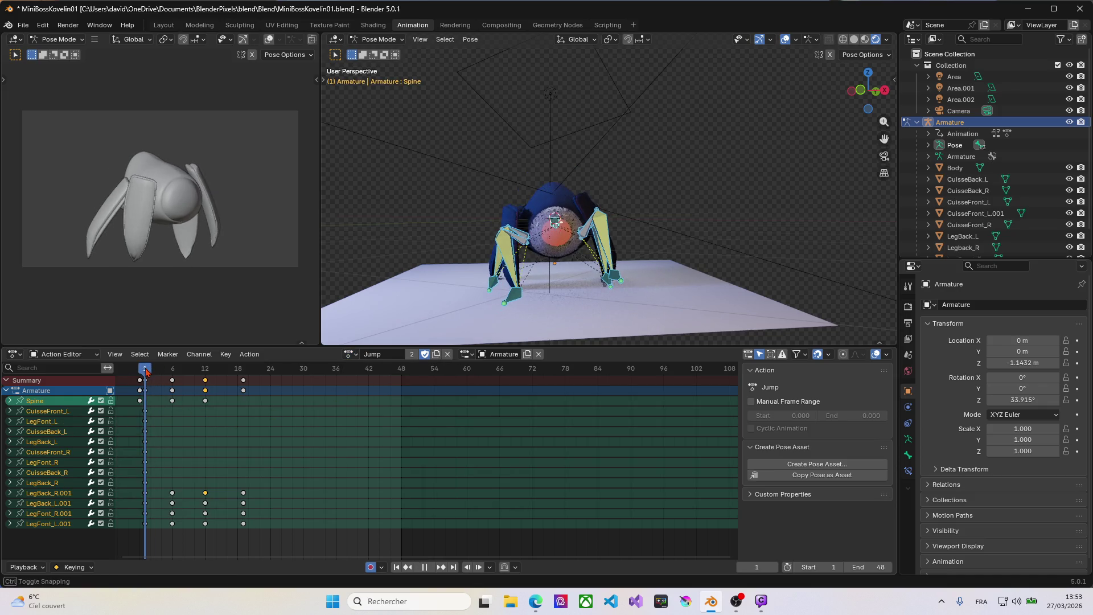
pyautogui.moveTo(155, 374); pyautogui.dragTo(140, 373)
pyautogui.press('space')
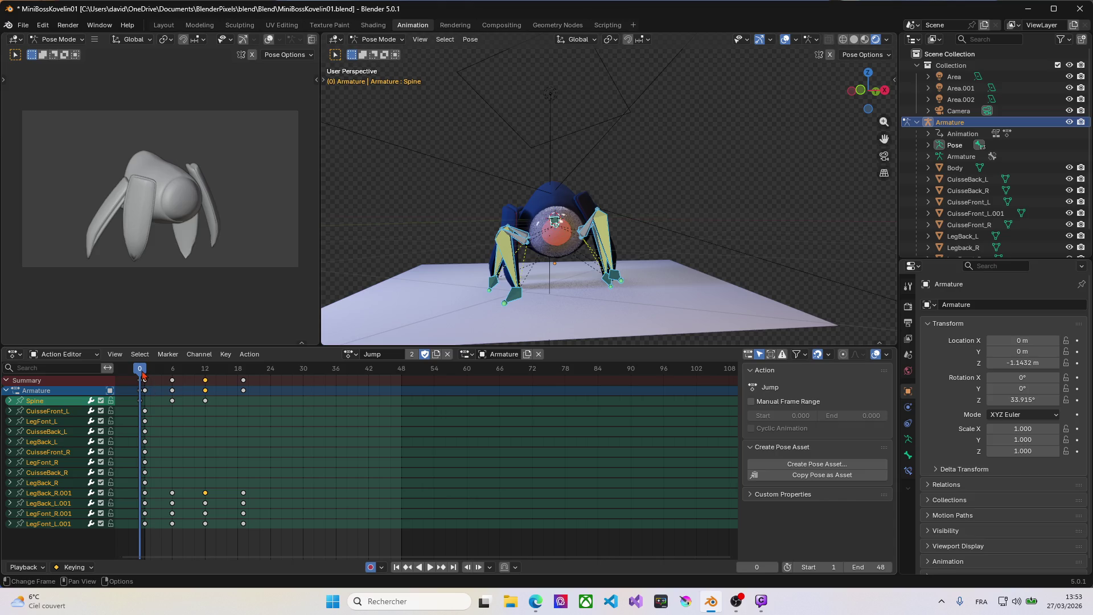
pyautogui.press('space')
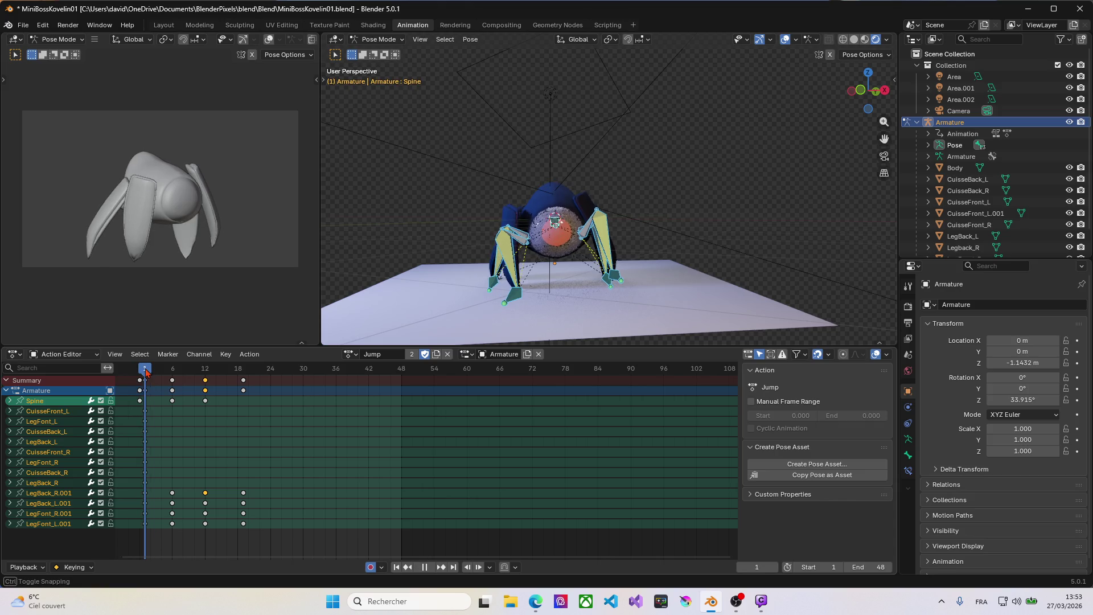
pyautogui.click(141, 373)
pyautogui.press('space')
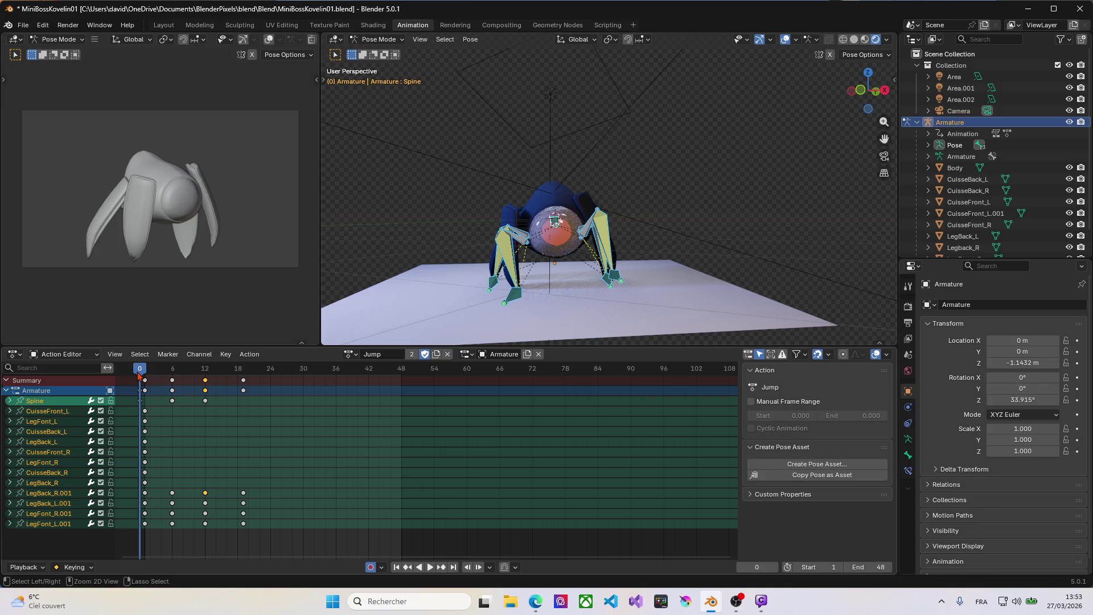
pyautogui.hotkey('ctrl', 'v')
pyautogui.moveTo(140, 369); pyautogui.dragTo(245, 376)
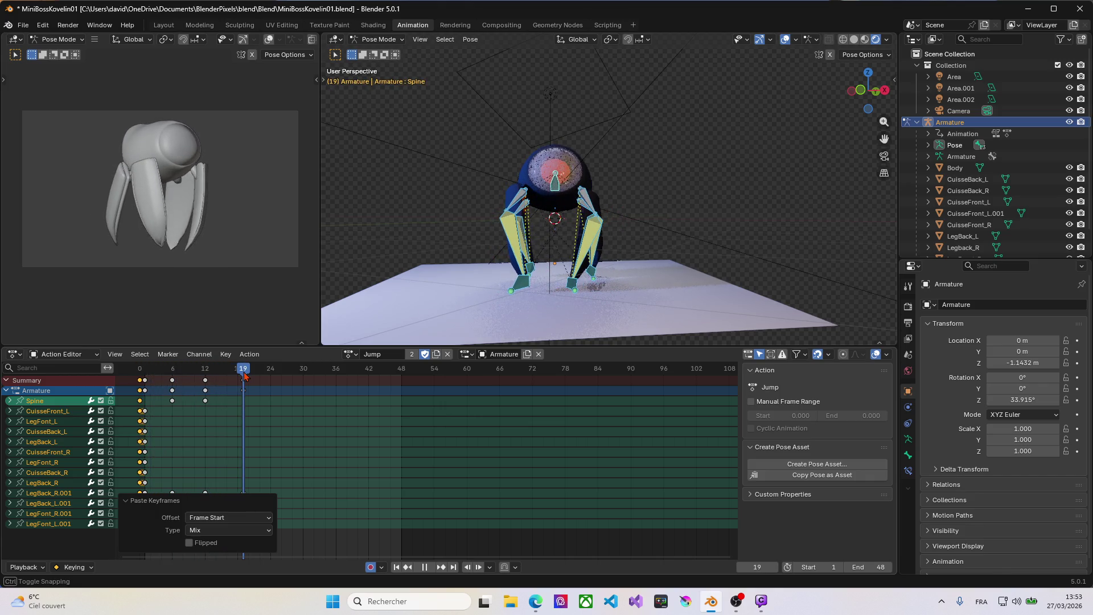
pyautogui.click(245, 384)
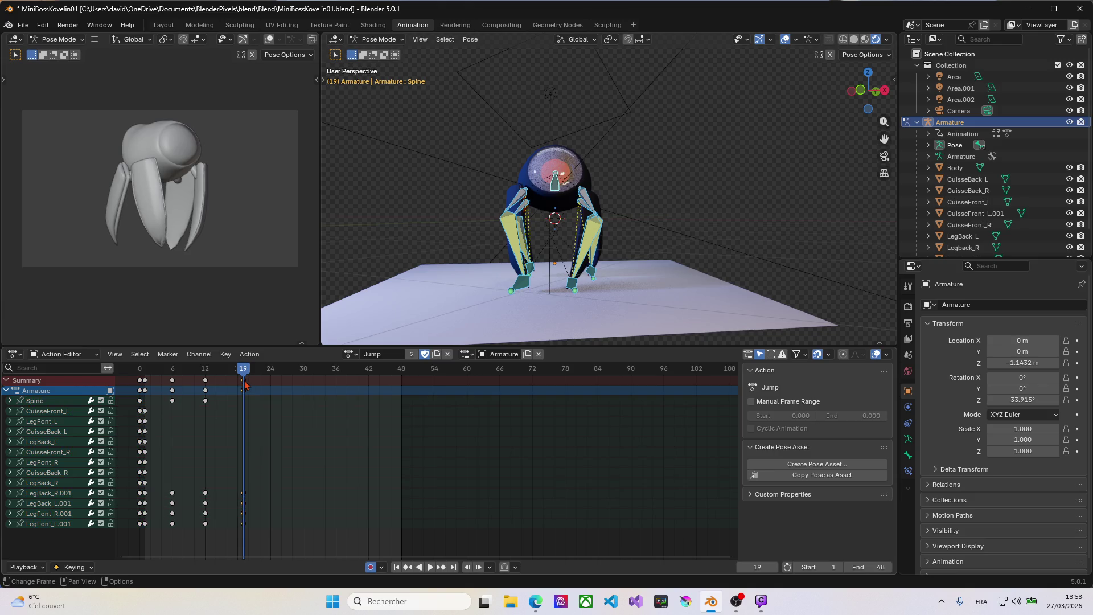
pyautogui.press('space')
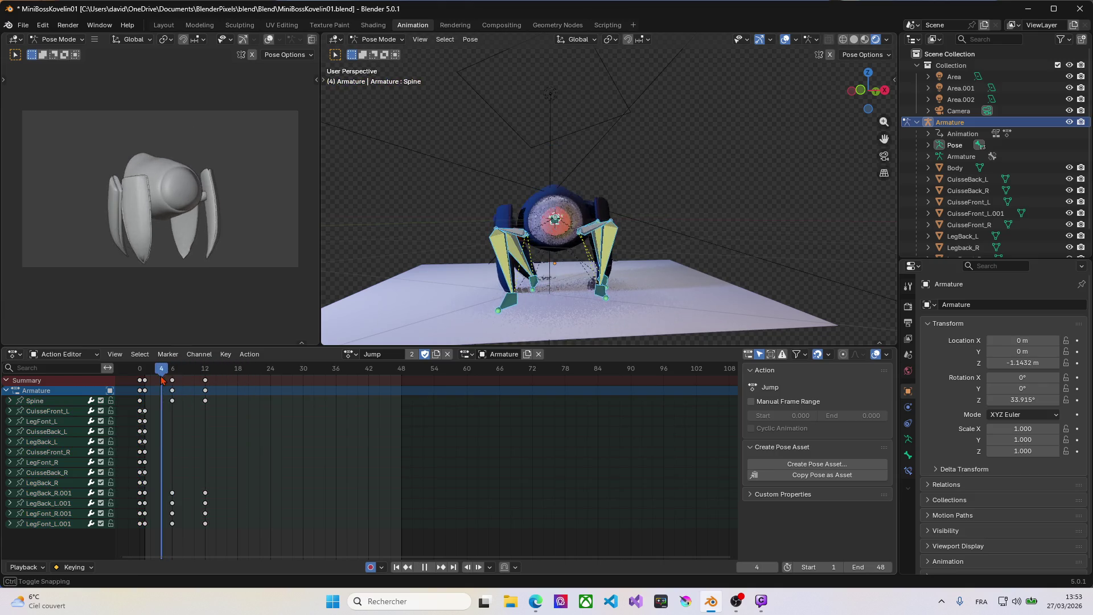
pyautogui.click(169, 380)
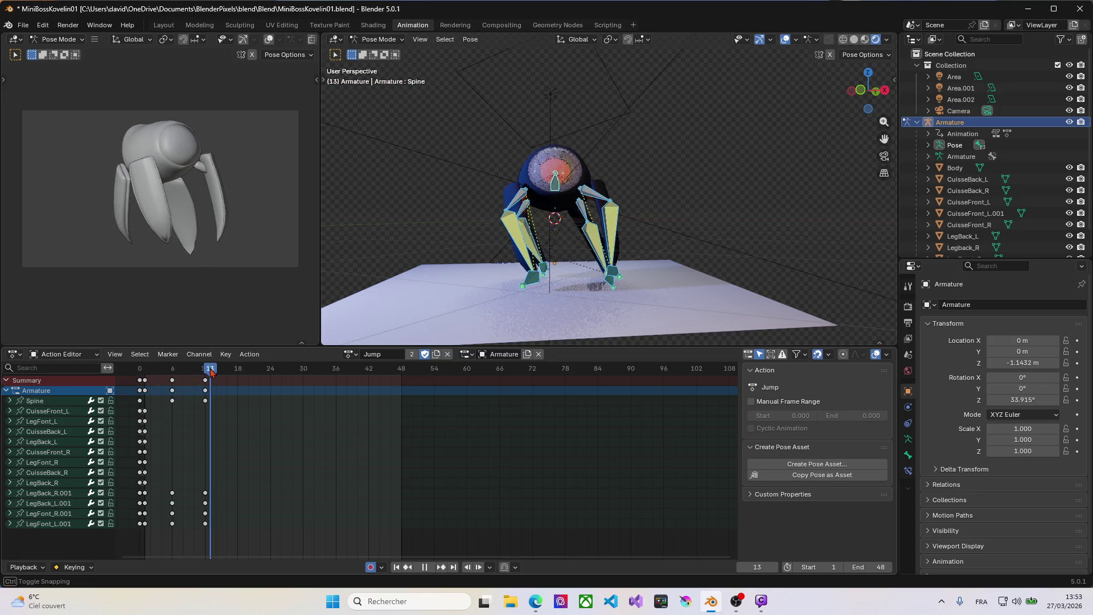
pyautogui.moveTo(169, 379)
pyautogui.mouseDown()
pyautogui.moveTo(160, 383)
pyautogui.moveTo(209, 369)
pyautogui.moveTo(202, 376)
pyautogui.mouseUp()
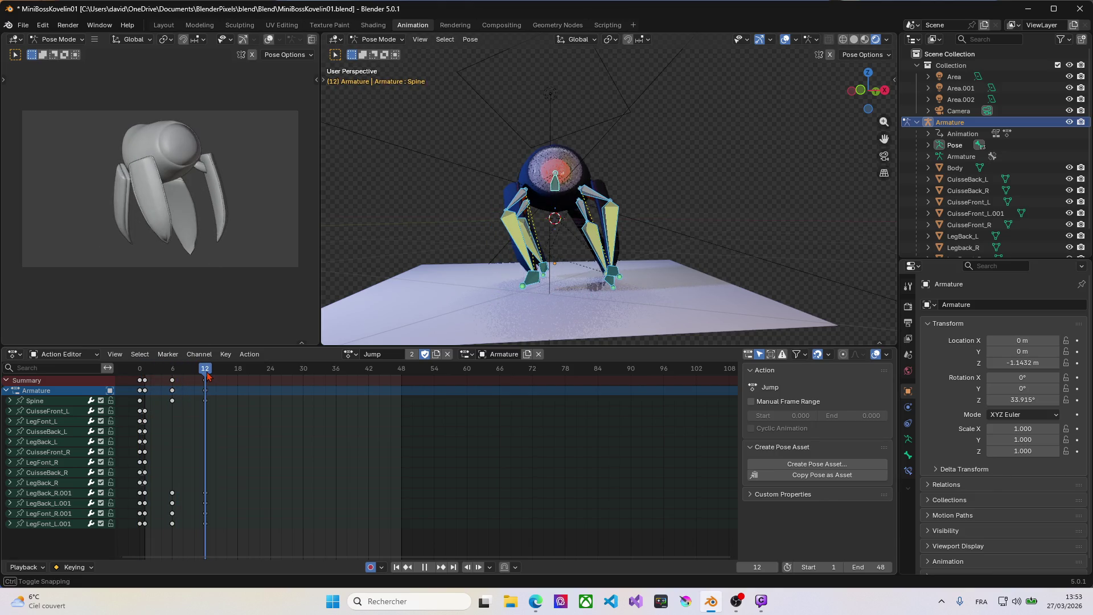
pyautogui.moveTo(203, 376); pyautogui.dragTo(206, 378)
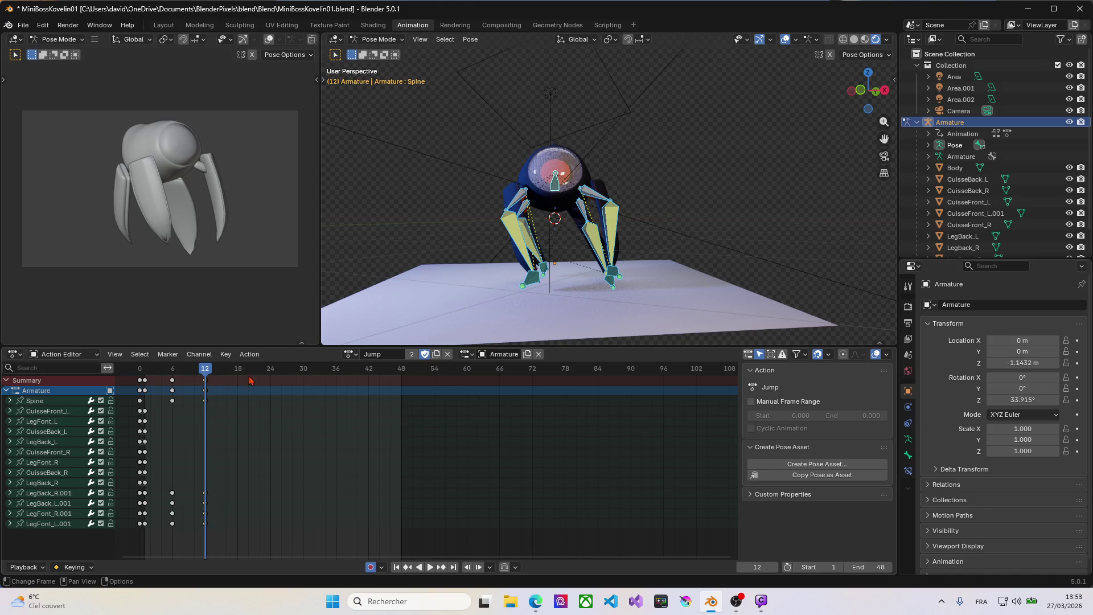
pyautogui.press('a')
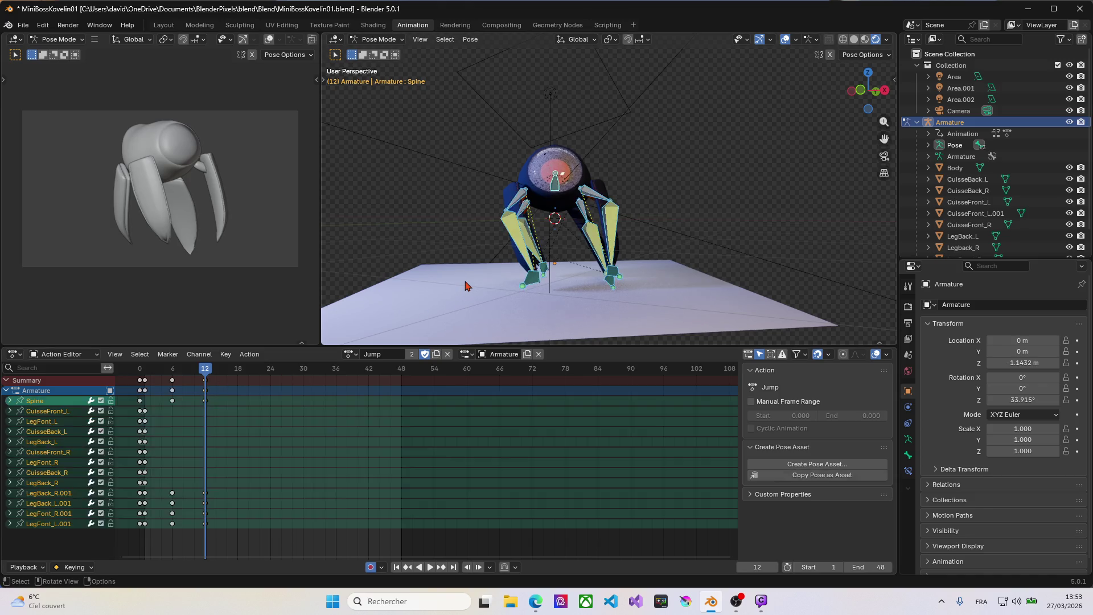
pyautogui.moveTo(206, 380); pyautogui.dragTo(207, 370)
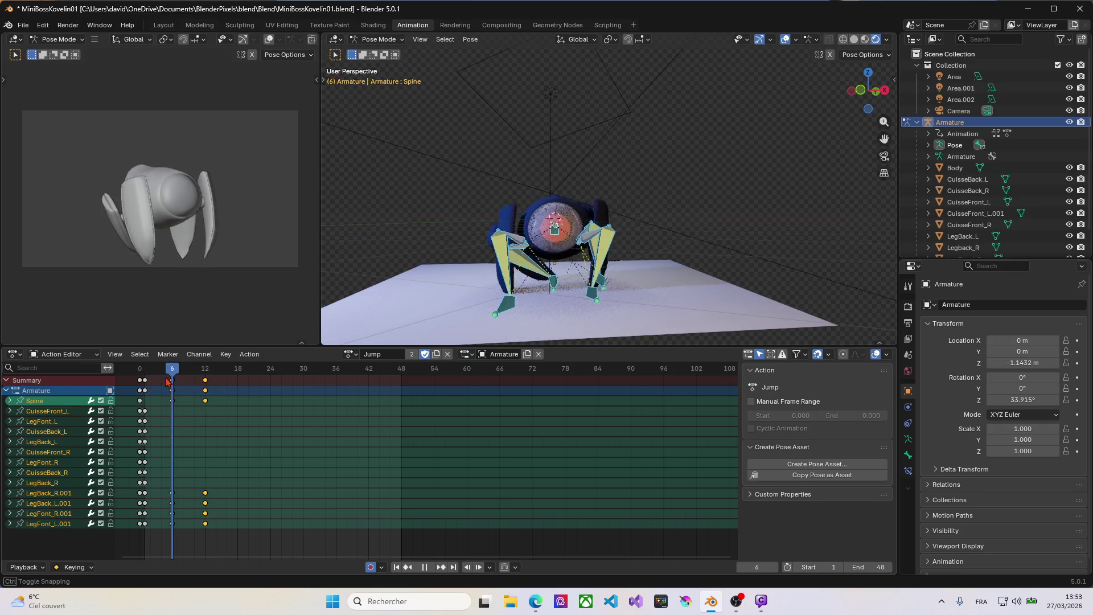
pyautogui.moveTo(169, 381); pyautogui.dragTo(145, 376)
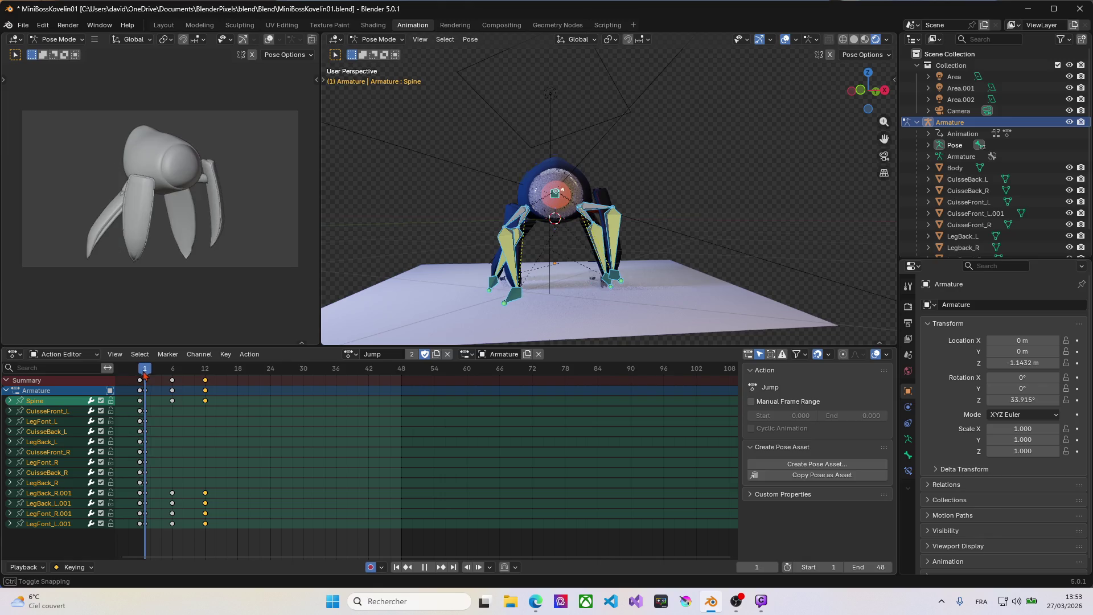
pyautogui.press('space')
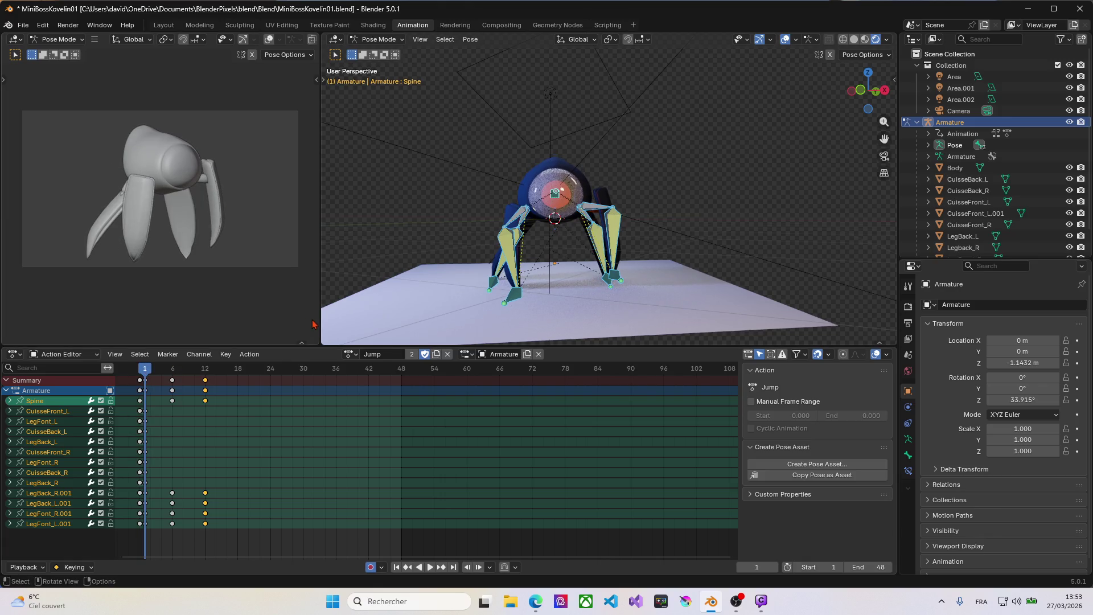
# Repose the LegBack_R.001 bone at the start of the Jump action.
pyautogui.click(493, 290)
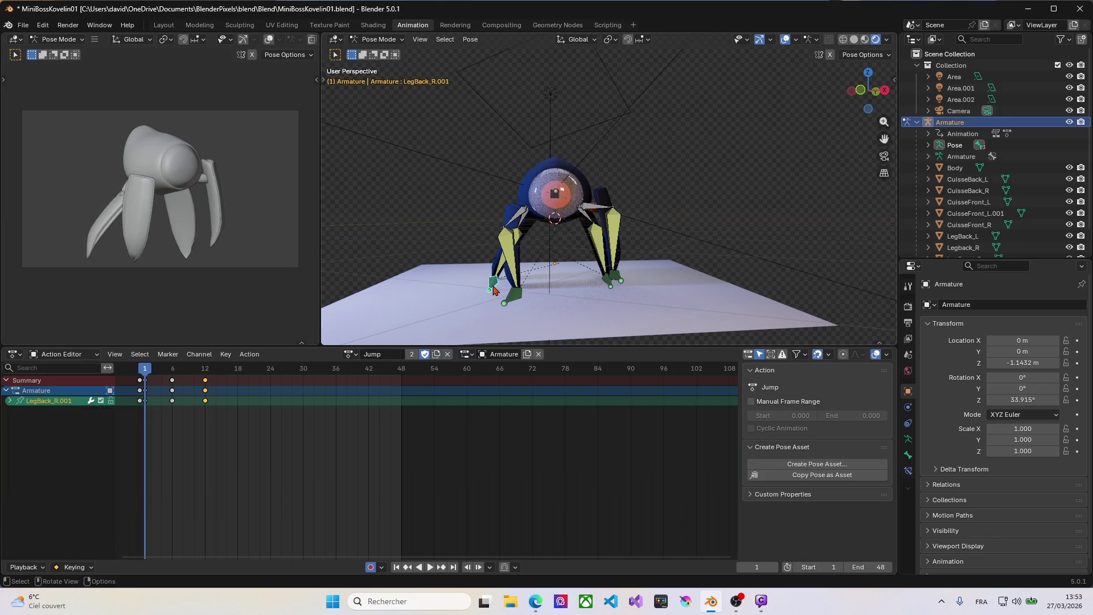
pyautogui.press('g')
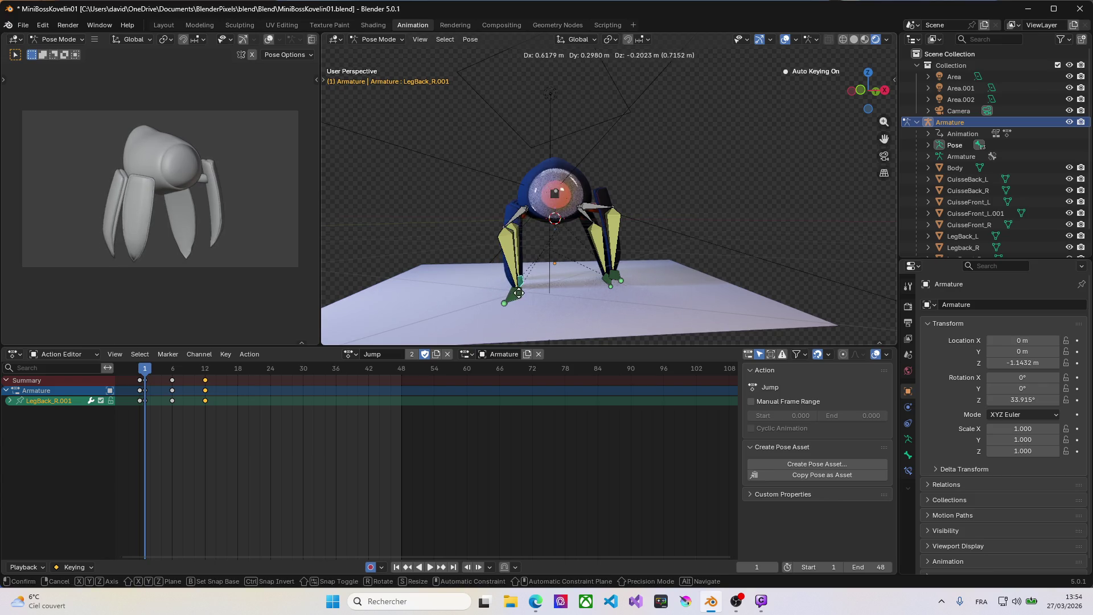
pyautogui.click(518, 294)
pyautogui.click(143, 373)
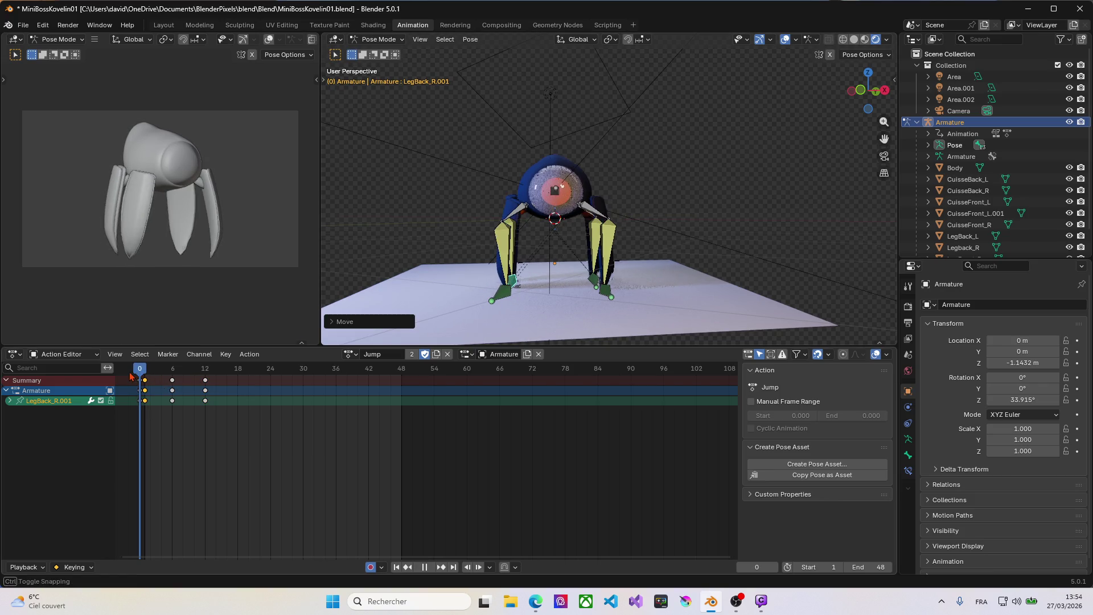
pyautogui.click(144, 374)
# Raise the Spine bone vertically at frame 12 and save MiniBossKovelin01.
pyautogui.moveTo(147, 374); pyautogui.dragTo(206, 376)
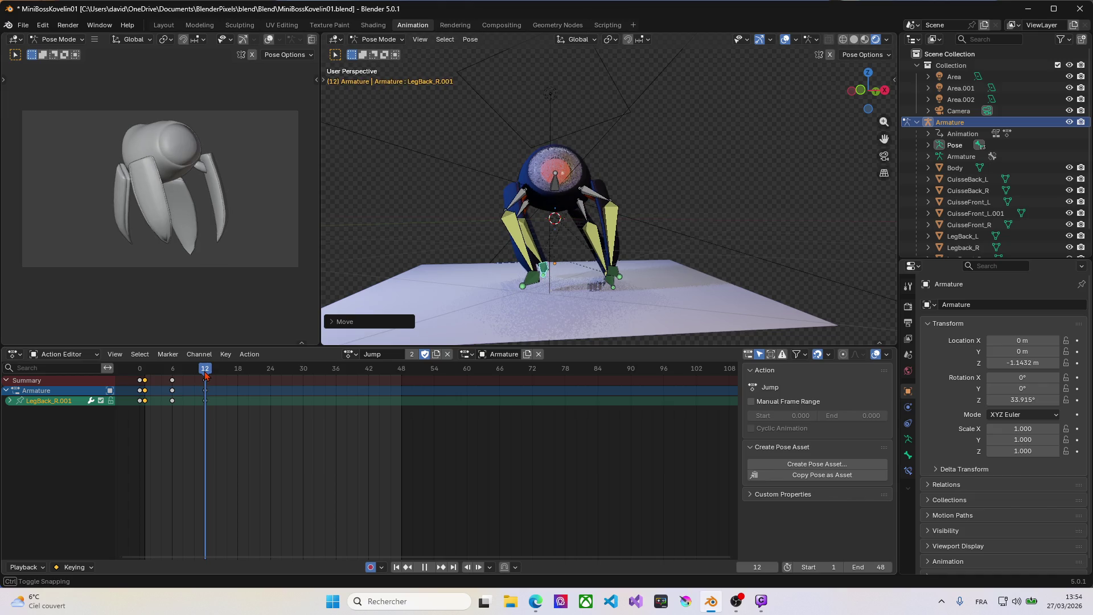
pyautogui.moveTo(207, 376); pyautogui.dragTo(205, 375)
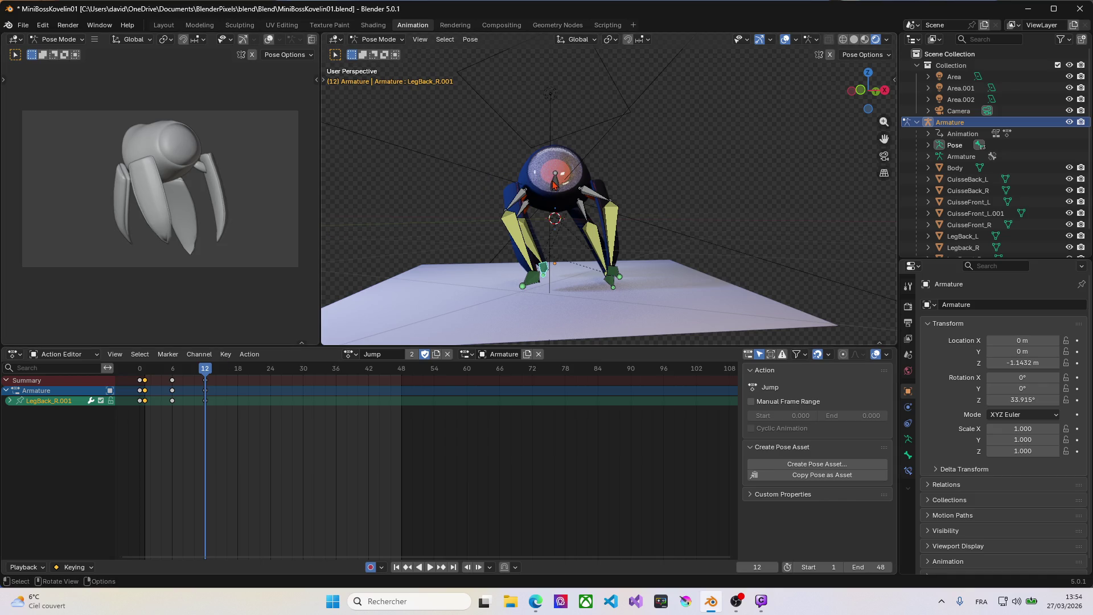
pyautogui.press('g')
pyautogui.press('z')
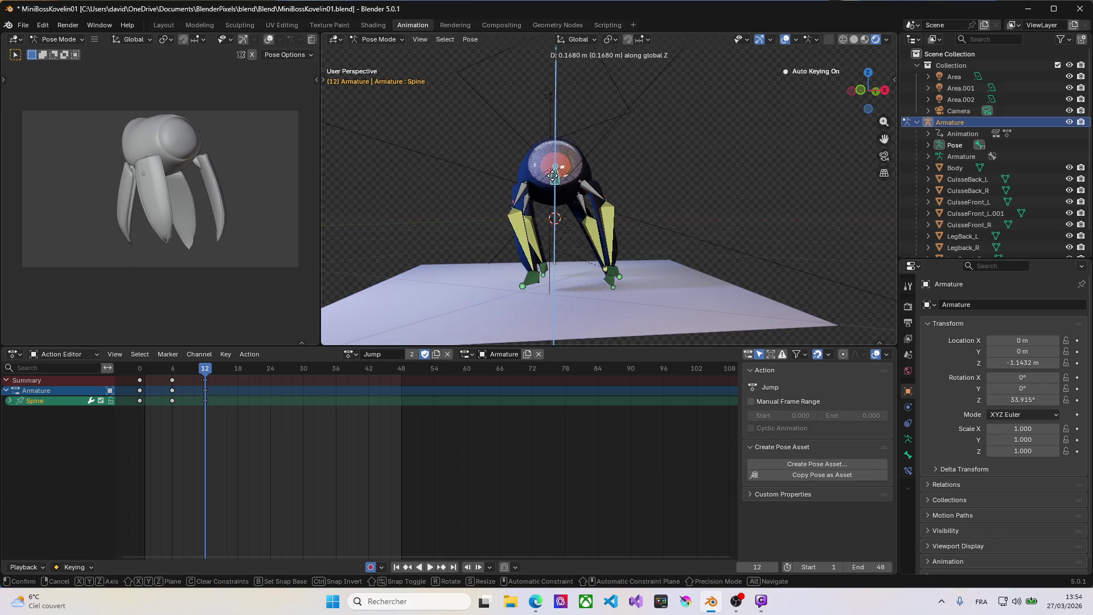
pyautogui.click(554, 177)
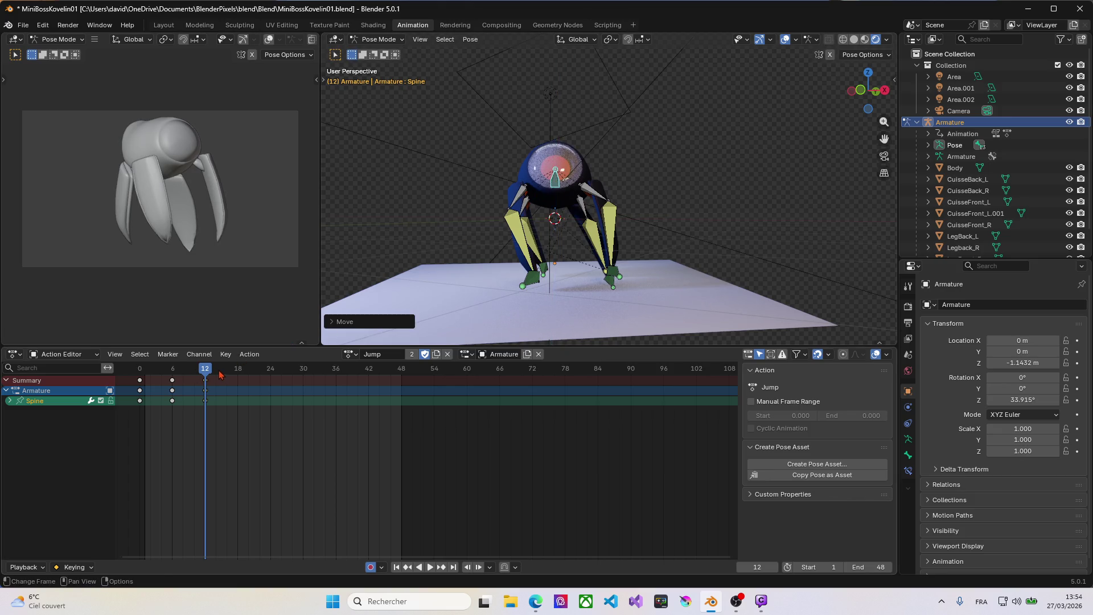
pyautogui.hotkey('ctrl', 's')
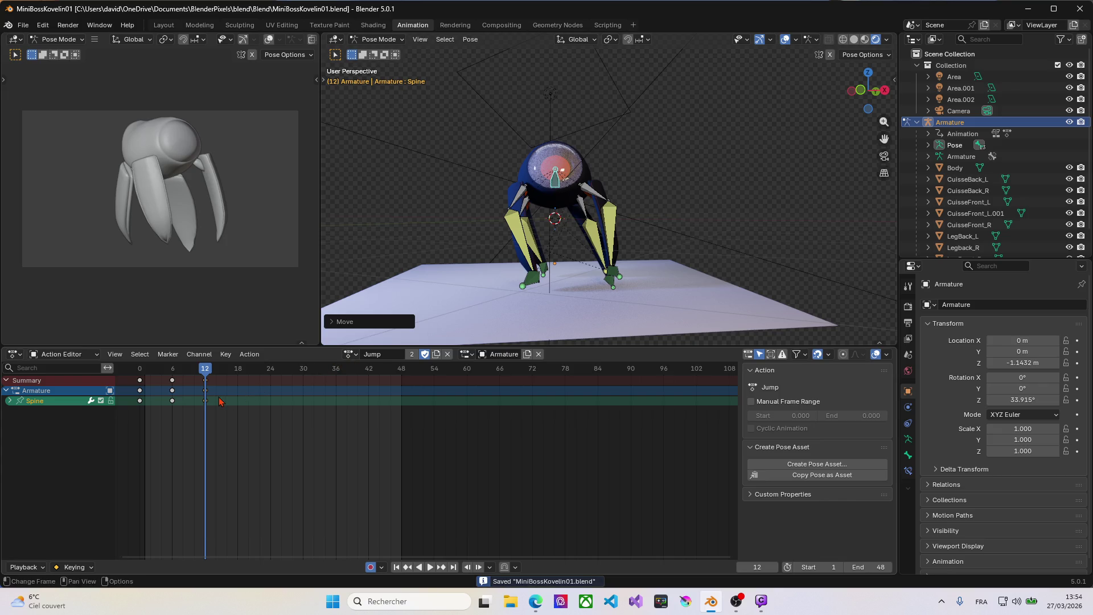
# Copy the current pose keyframes of all armature bones.
pyautogui.click(207, 386)
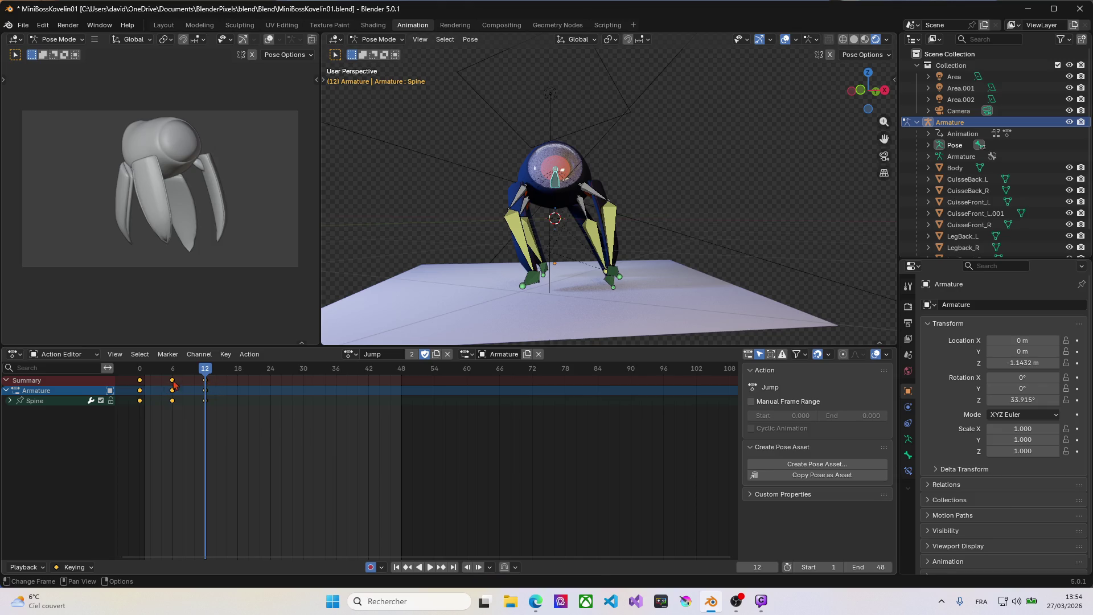
pyautogui.press('a')
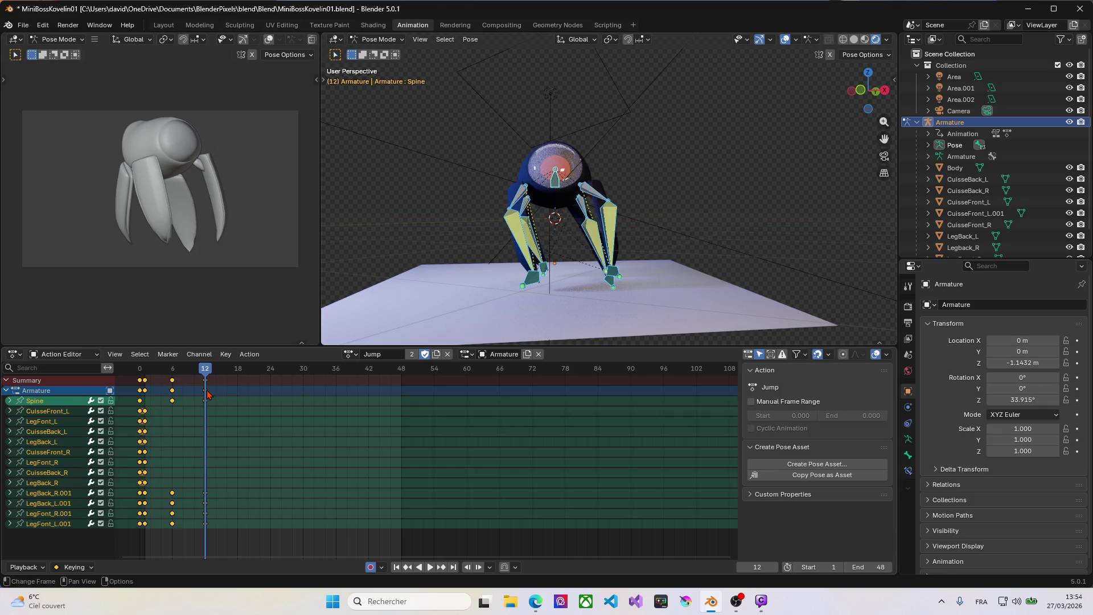
pyautogui.hotkey('ctrl', 'c')
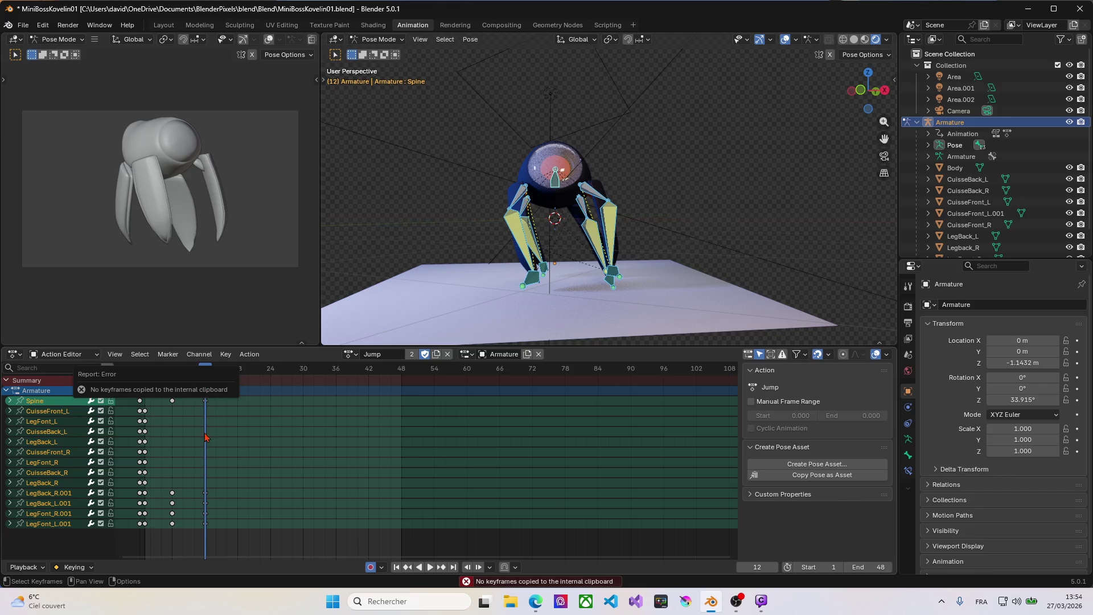
pyautogui.click(208, 384)
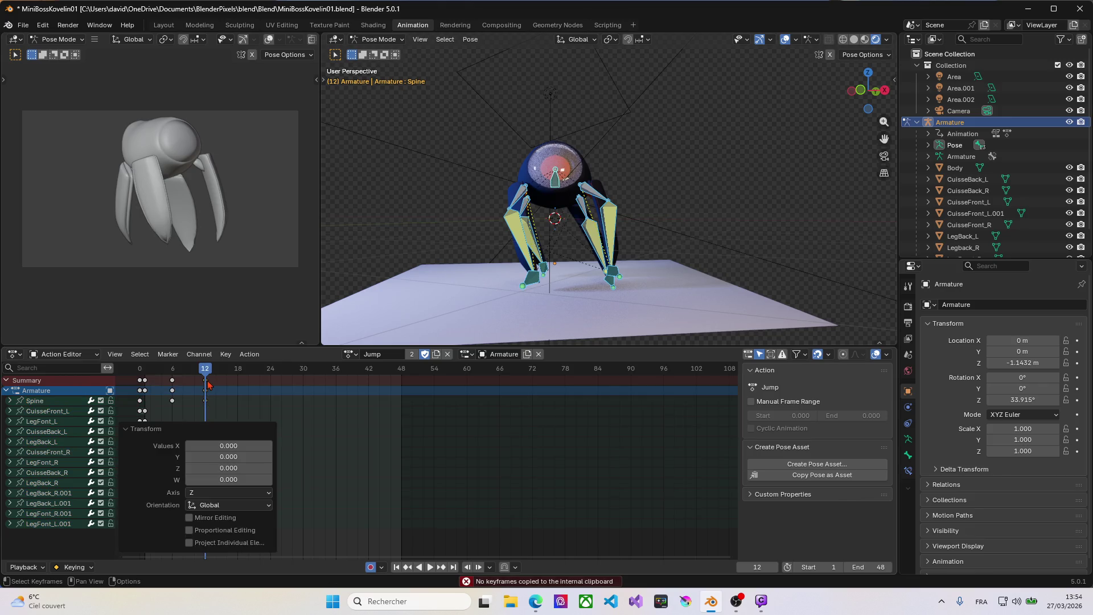
pyautogui.click(240, 406)
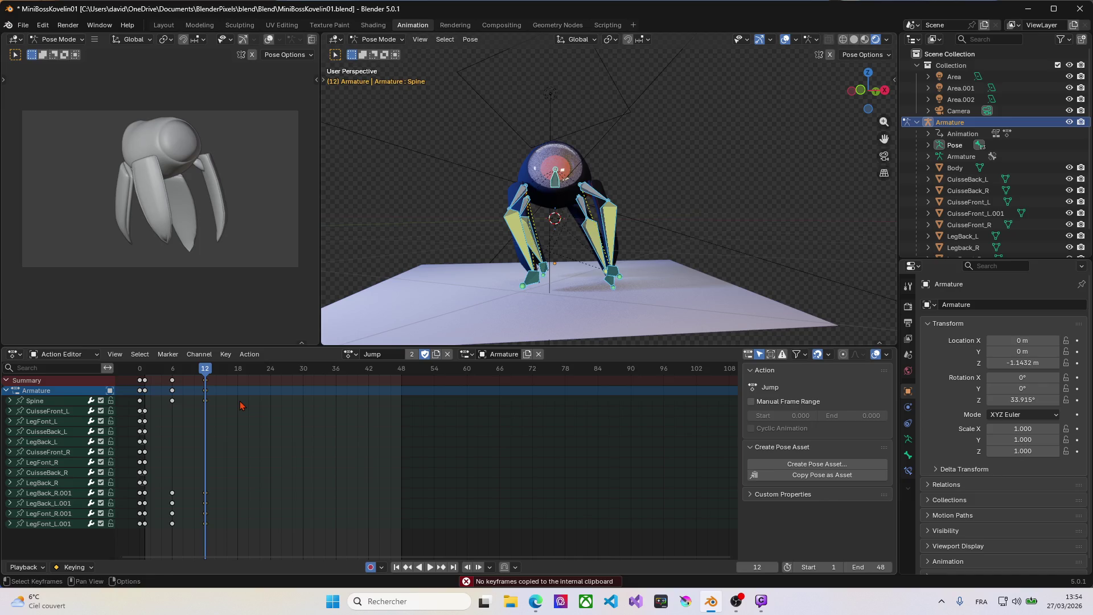
# Switch to the landing action and paste the copied pose at frame 2.
pyautogui.click(352, 354)
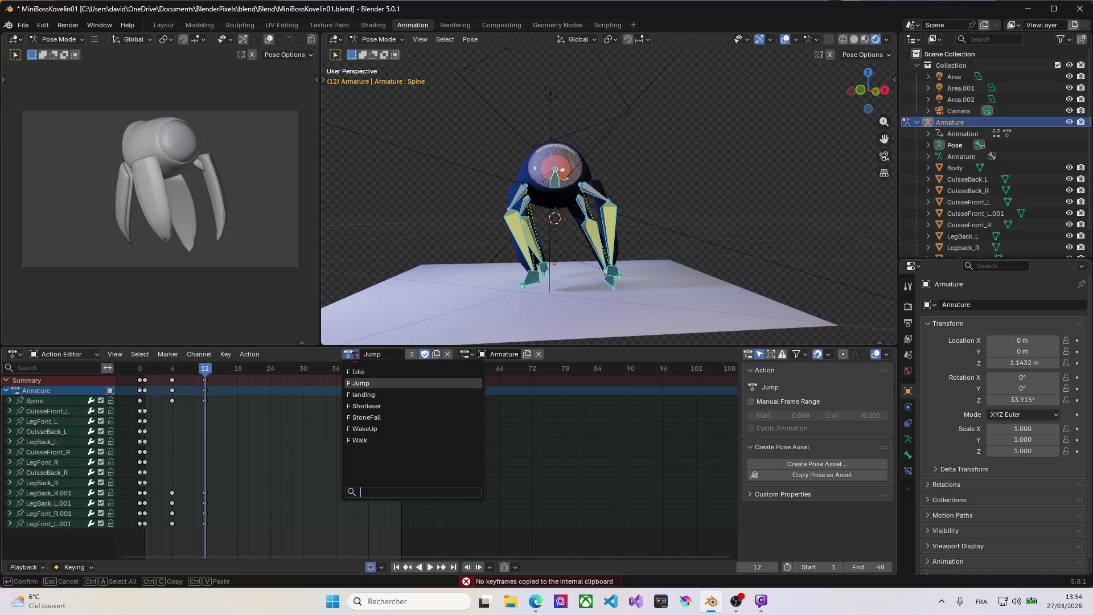
pyautogui.click(363, 395)
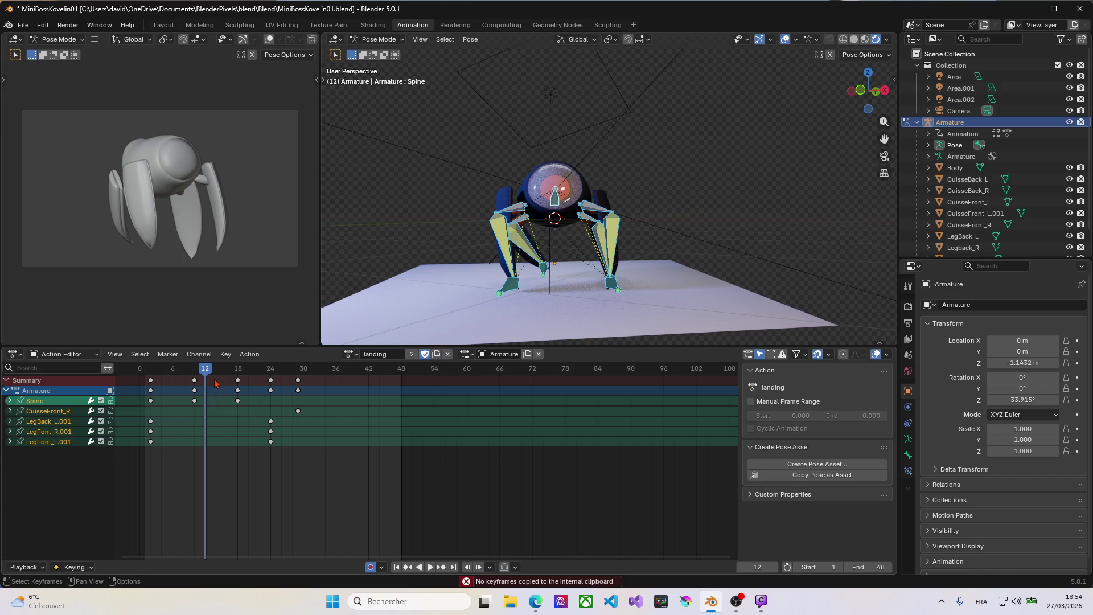
pyautogui.moveTo(207, 371); pyautogui.dragTo(150, 376)
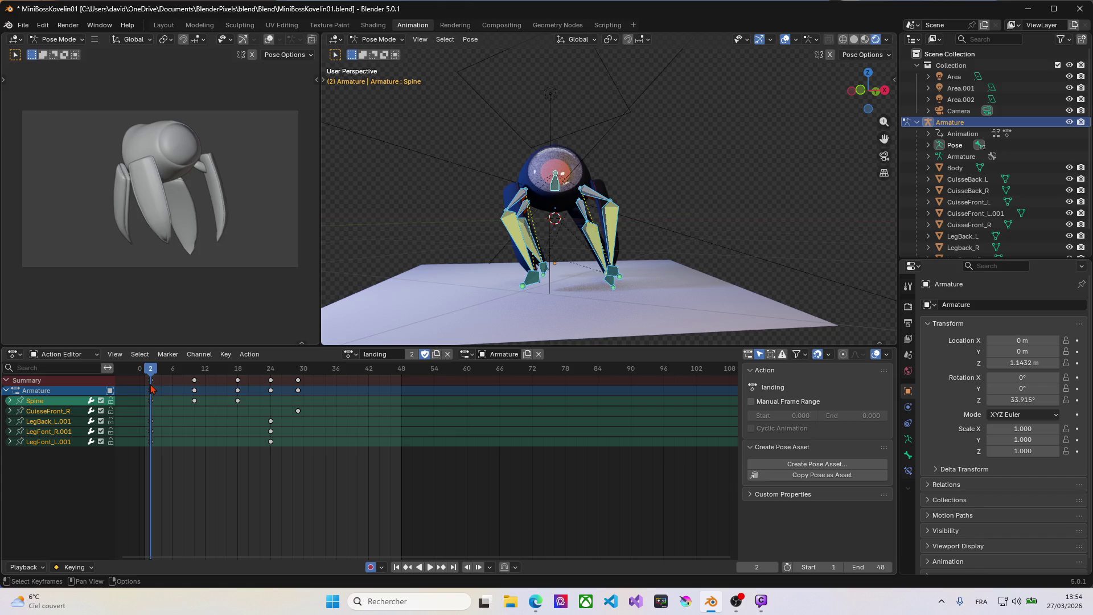
pyautogui.click(150, 385)
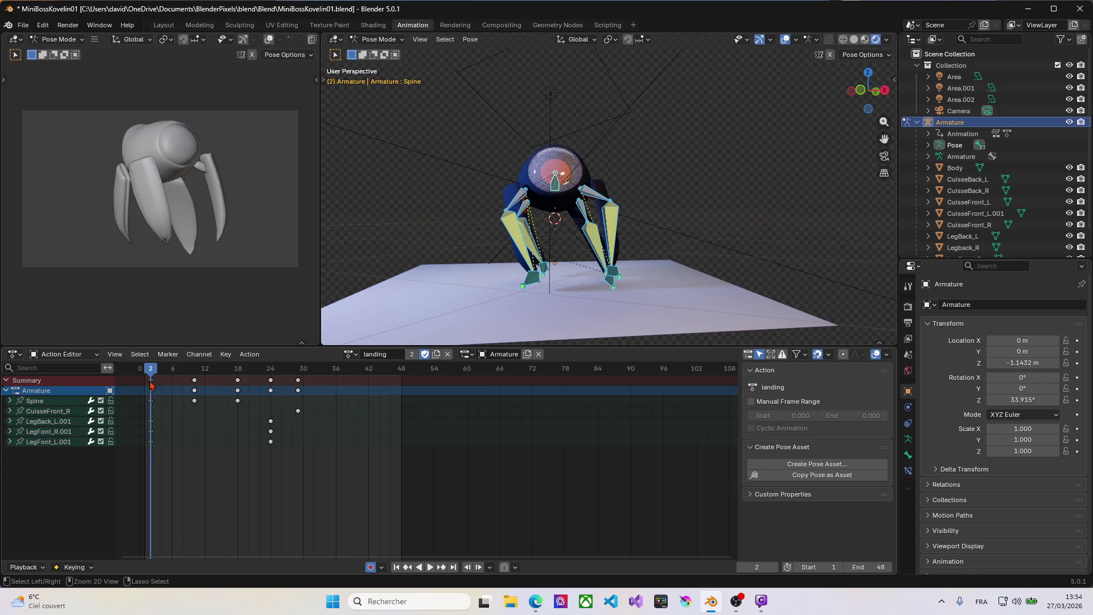
pyautogui.hotkey('ctrl', 'v')
# Begin repositioning the LegBack_R.001 bone at frame 10 of the landing action.
pyautogui.moveTo(155, 376)
pyautogui.mouseDown()
pyautogui.moveTo(237, 387)
pyautogui.moveTo(154, 390)
pyautogui.mouseUp()
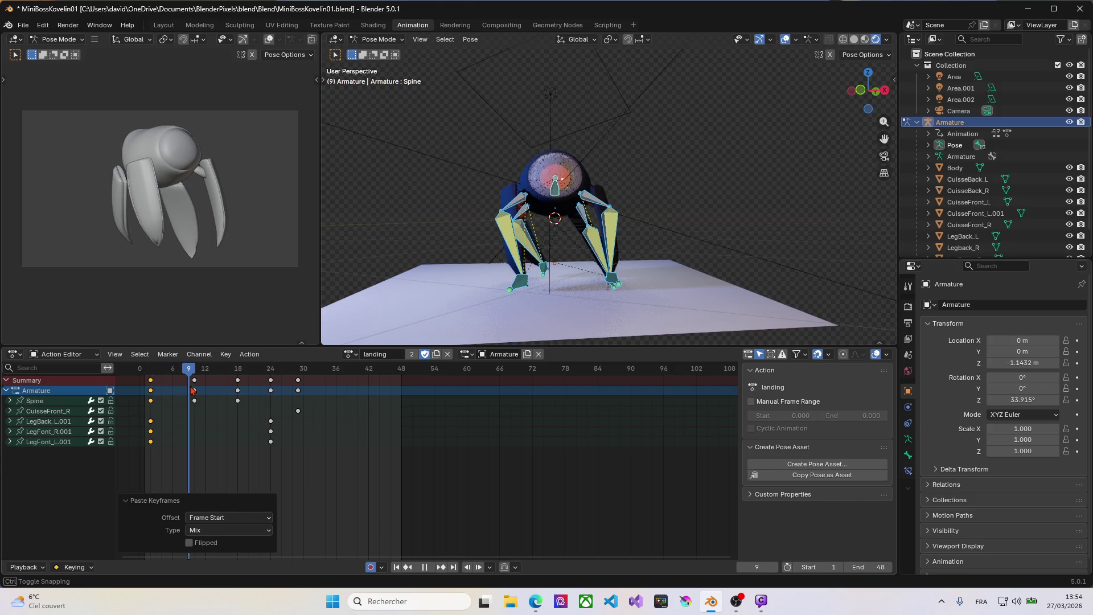
pyautogui.moveTo(151, 391); pyautogui.dragTo(195, 391)
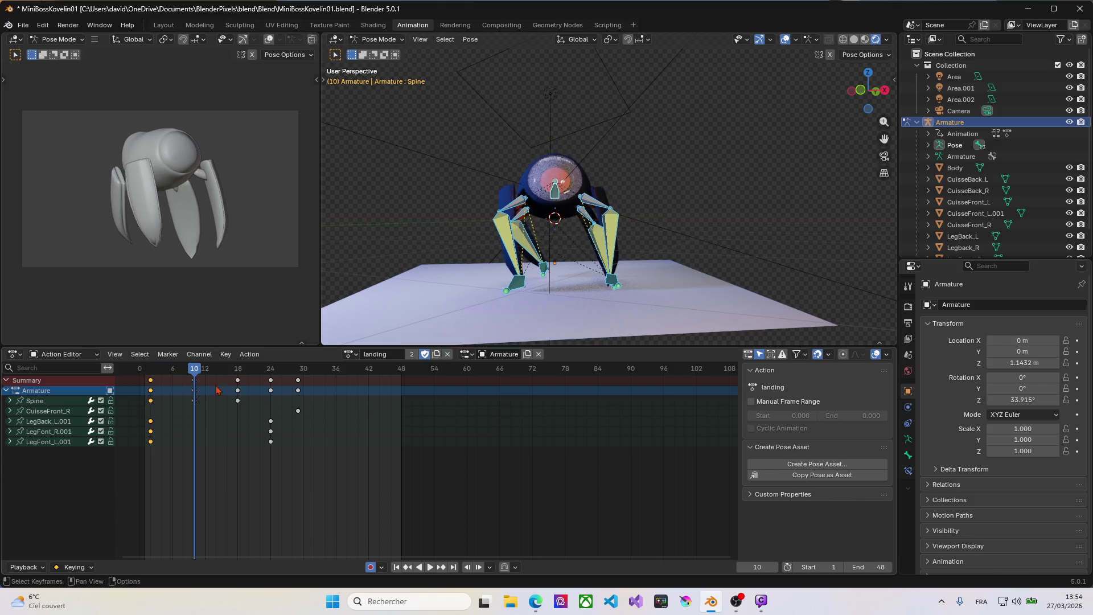
pyautogui.click(548, 272)
pyautogui.press('g')
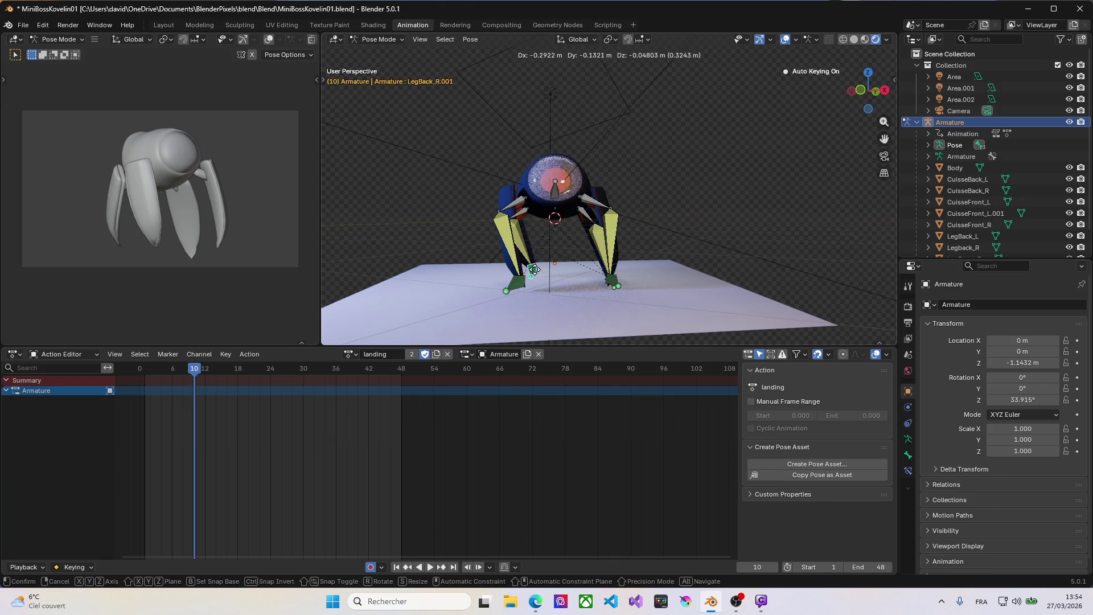
# Confirm the frame-10 leg pose, then tilt the Spine bone at frame 29, keying it.
pyautogui.click(531, 270)
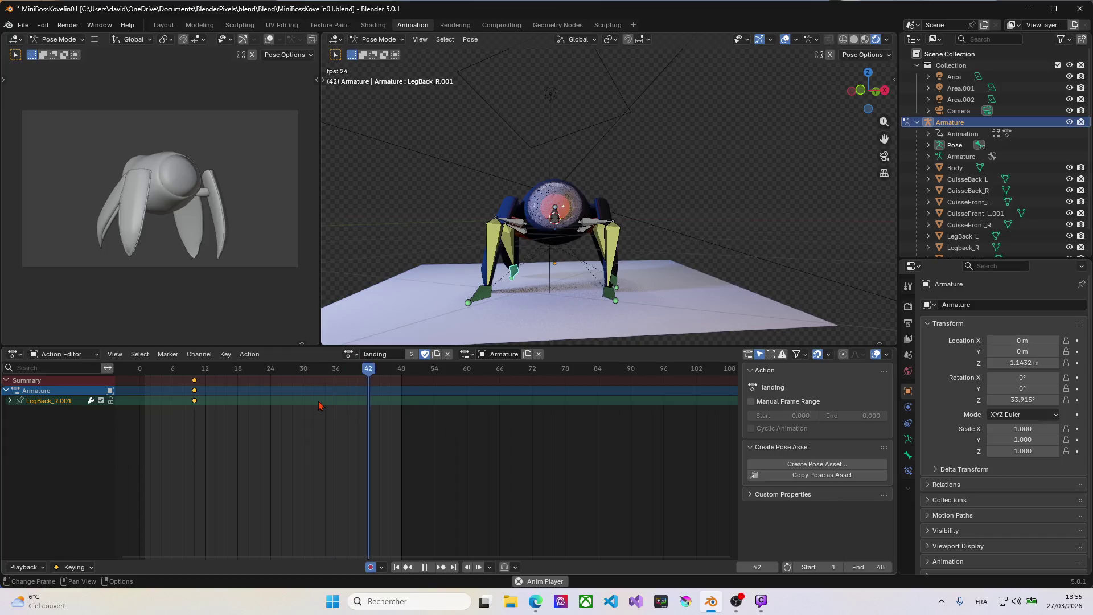
pyautogui.press('Left')
pyautogui.press('Left')
pyautogui.press('Left')
pyautogui.press('a')
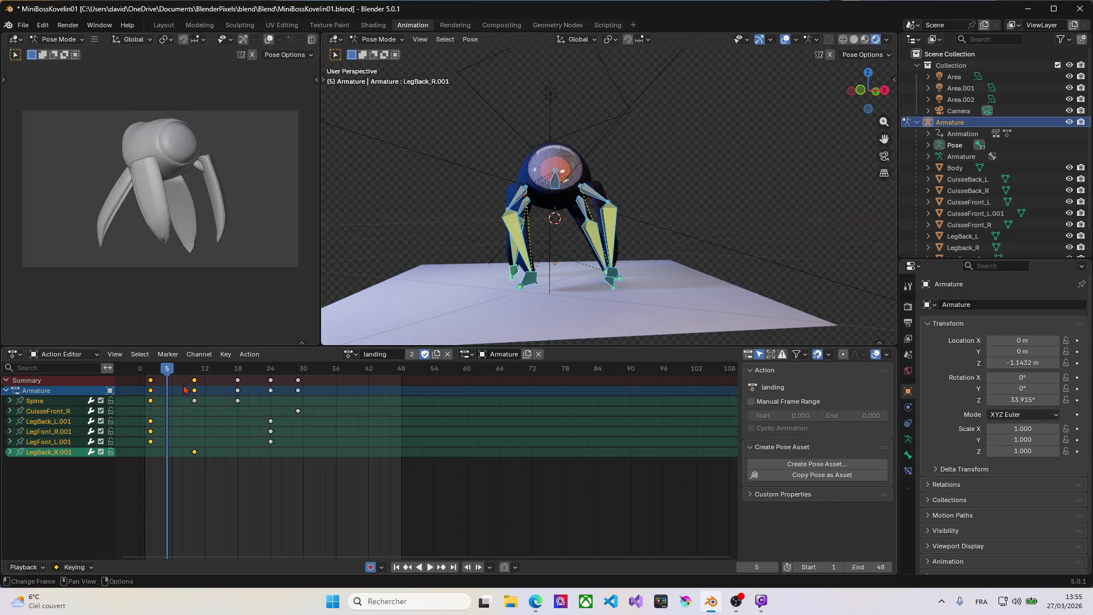
pyautogui.moveTo(171, 373); pyautogui.dragTo(298, 372)
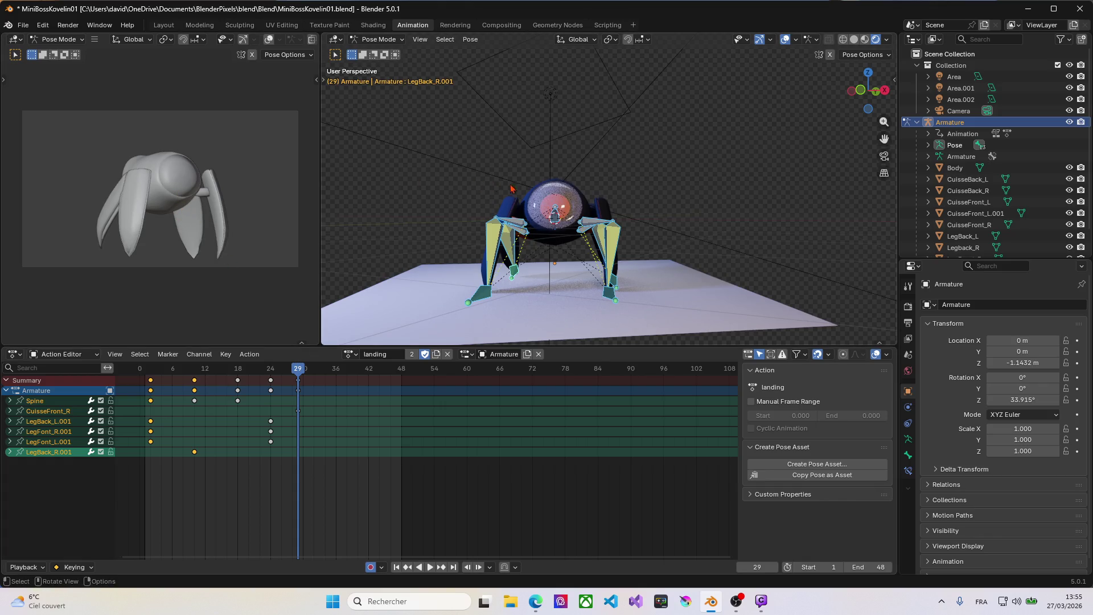
pyautogui.moveTo(511, 188); pyautogui.dragTo(532, 231, button='middle')
pyautogui.click(562, 215)
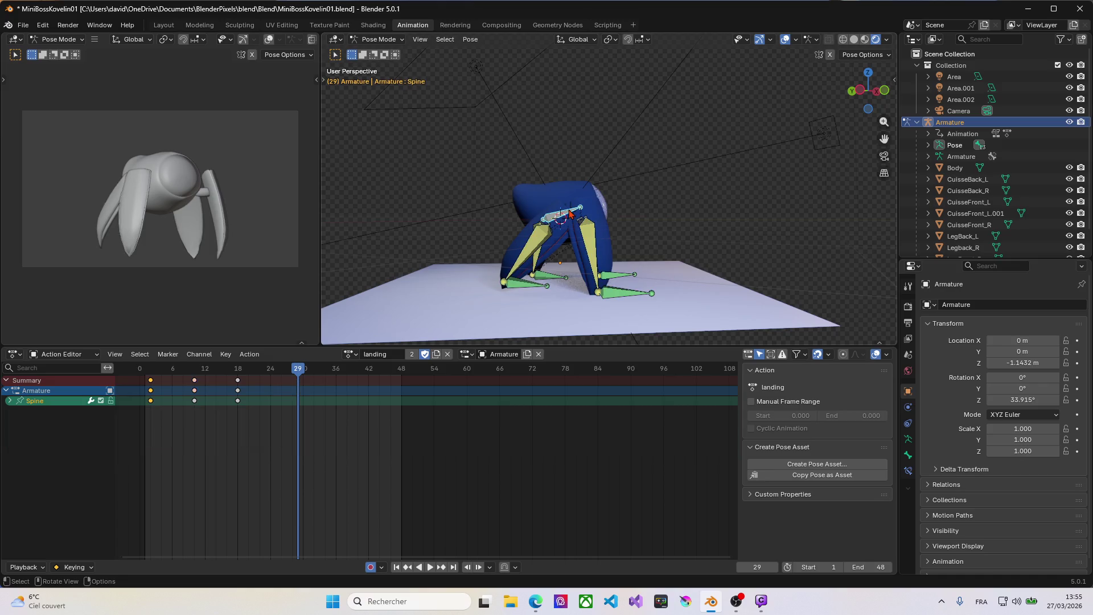
pyautogui.press('r')
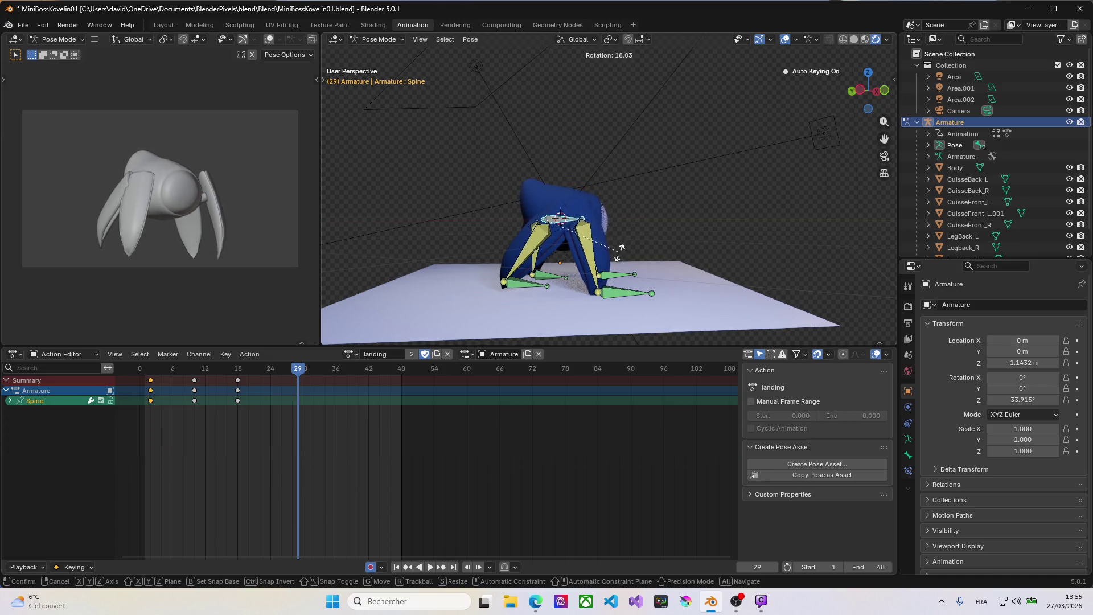
pyautogui.click(620, 257)
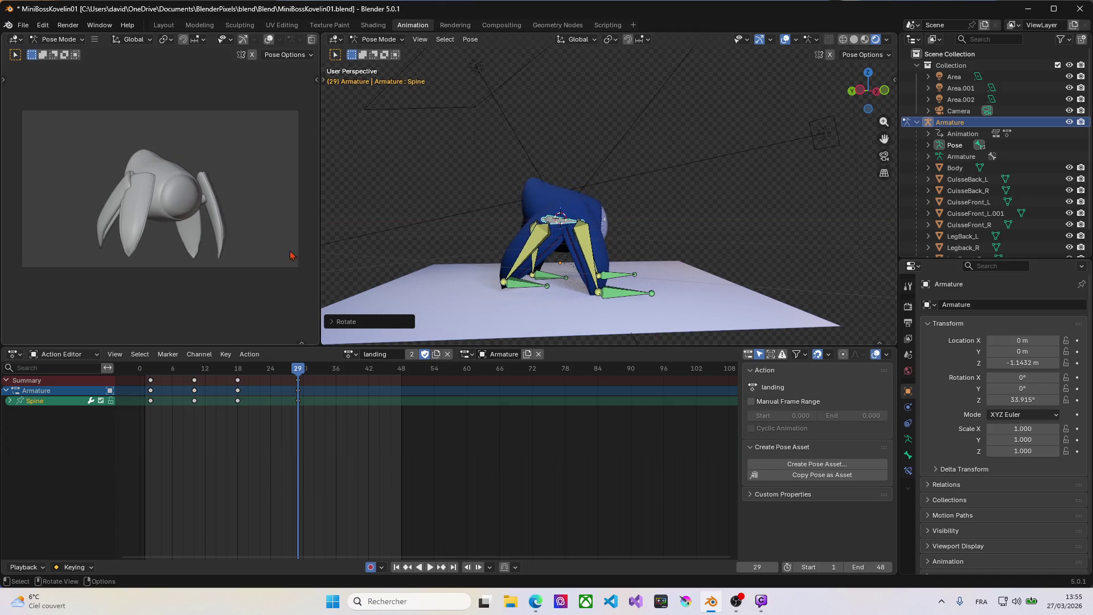
# Reposition LegBack_R.001 at frame 29 and play the landing animation from frame 1.
pyautogui.click(513, 286)
pyautogui.press('g')
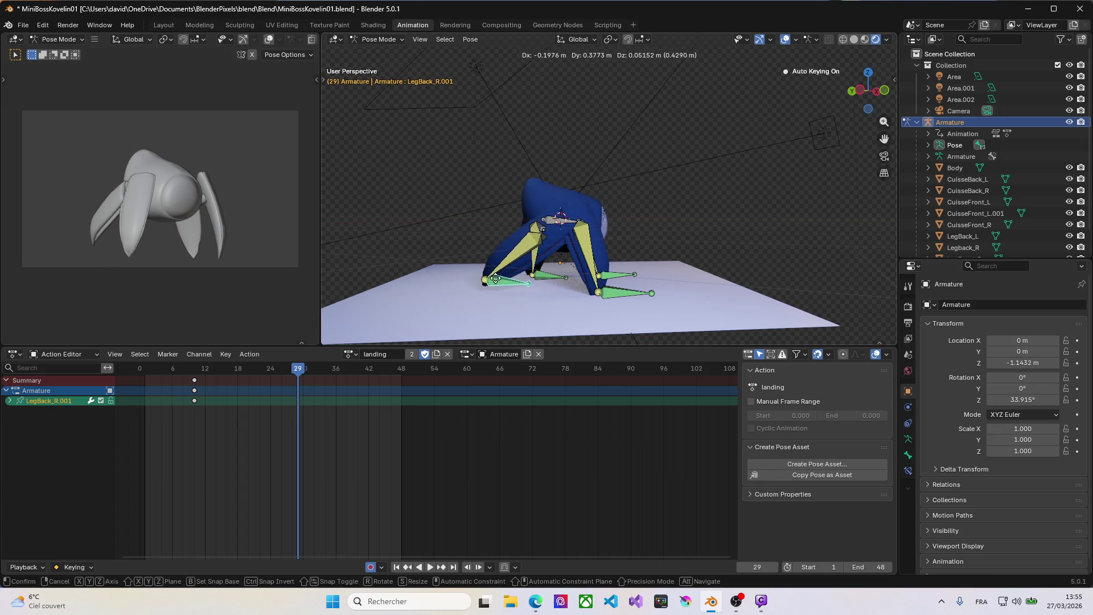
pyautogui.click(495, 279)
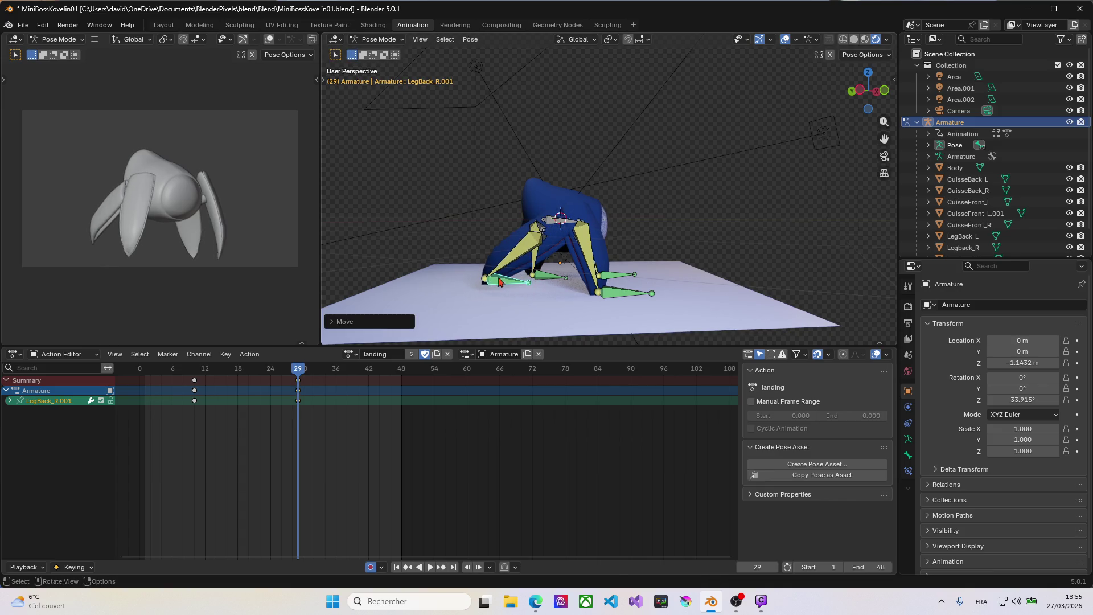
pyautogui.press('space')
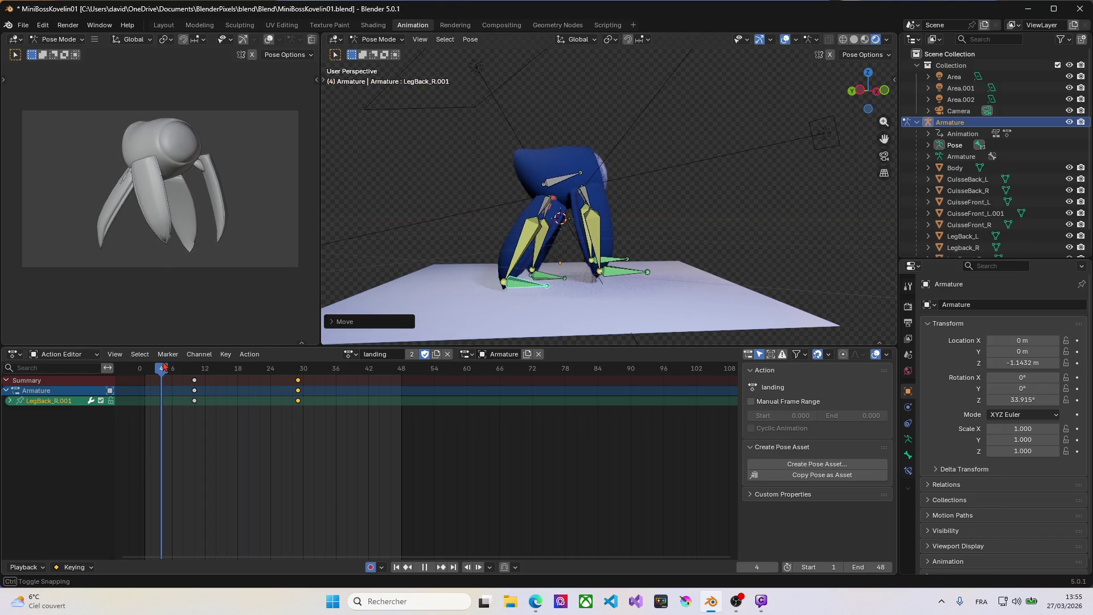
pyautogui.moveTo(285, 369)
pyautogui.mouseDown()
pyautogui.moveTo(145, 366)
pyautogui.moveTo(298, 369)
pyautogui.moveTo(148, 357)
pyautogui.mouseUp()
pyautogui.press('i')
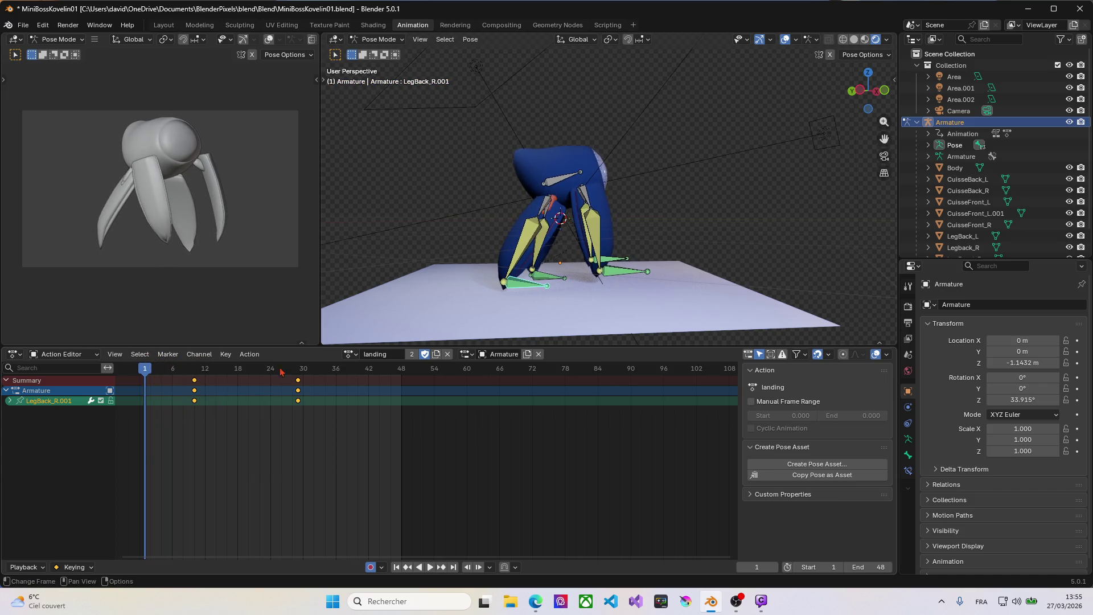
# Key a new LegBack_R.001 position at frame 2 of the landing action.
pyautogui.press('a')
pyautogui.moveTo(147, 371); pyautogui.dragTo(152, 373)
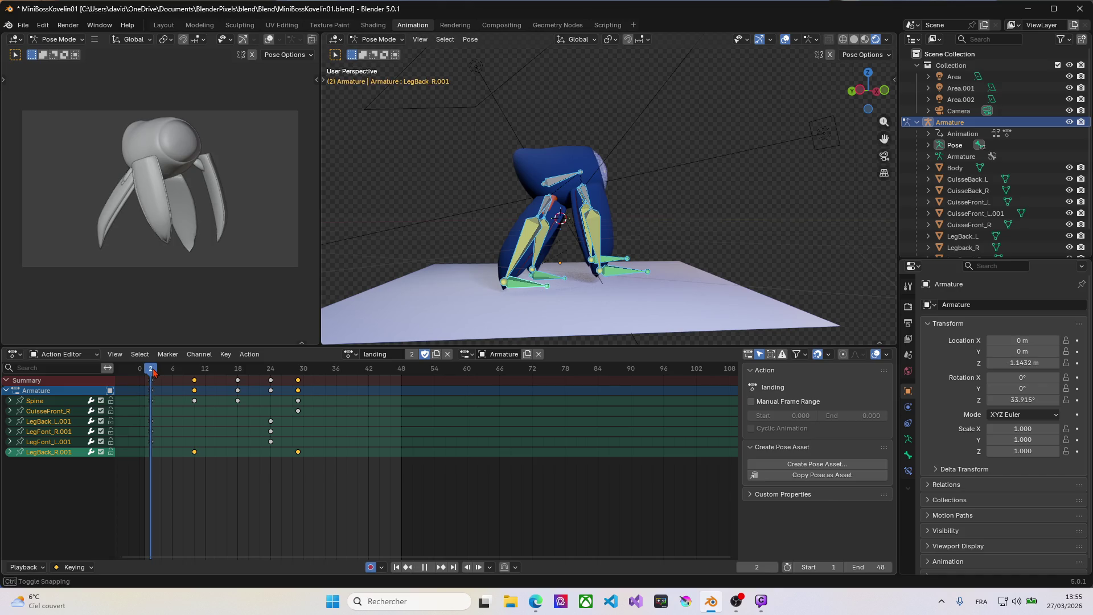
pyautogui.moveTo(485, 274); pyautogui.dragTo(428, 270, button='middle')
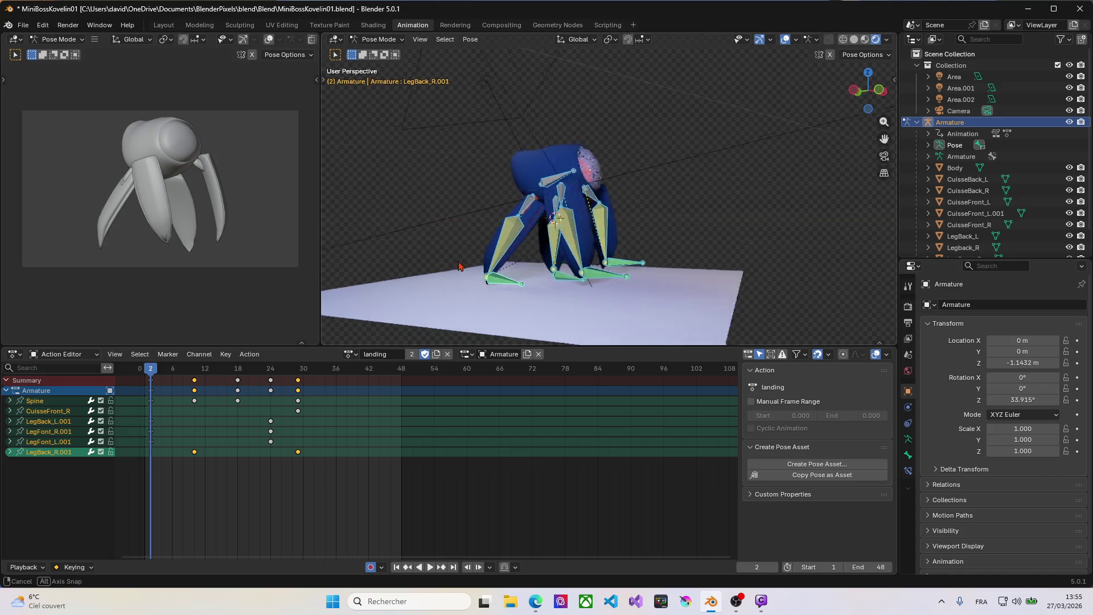
pyautogui.click(495, 285)
pyautogui.moveTo(495, 285); pyautogui.dragTo(492, 277, button='middle')
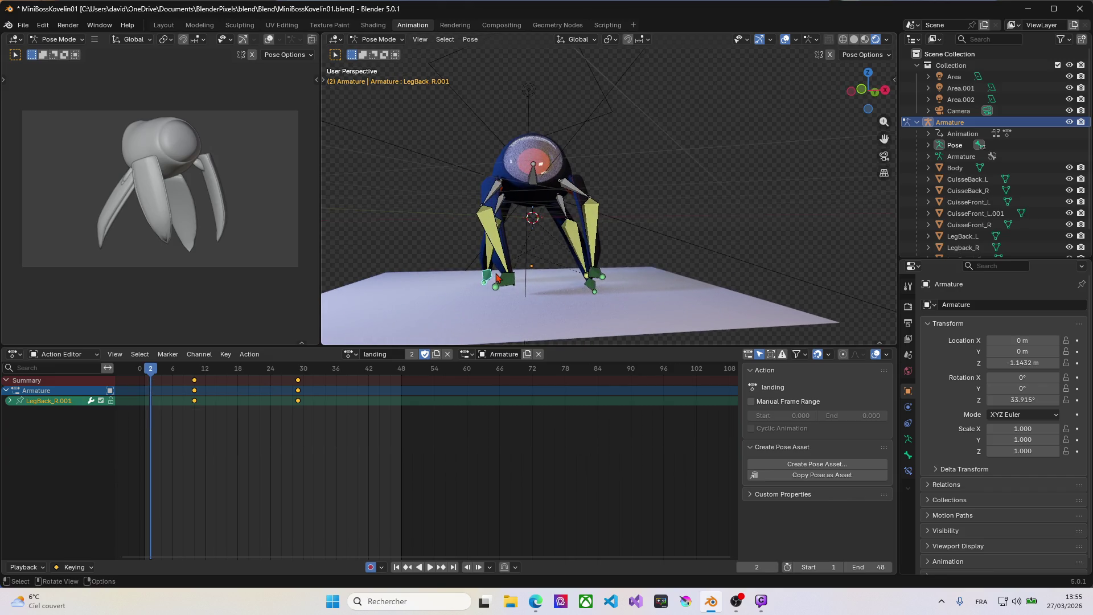
pyautogui.press('g')
pyautogui.click(490, 289)
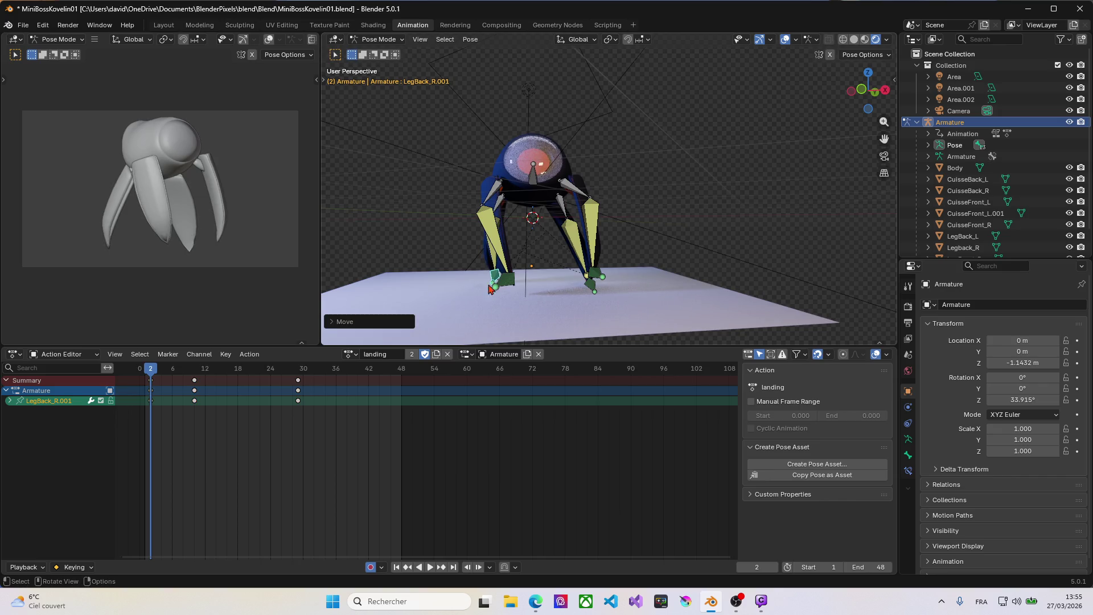
# Scrub through the landing animation to review it and save the blend file.
pyautogui.moveTo(149, 369); pyautogui.dragTo(227, 390)
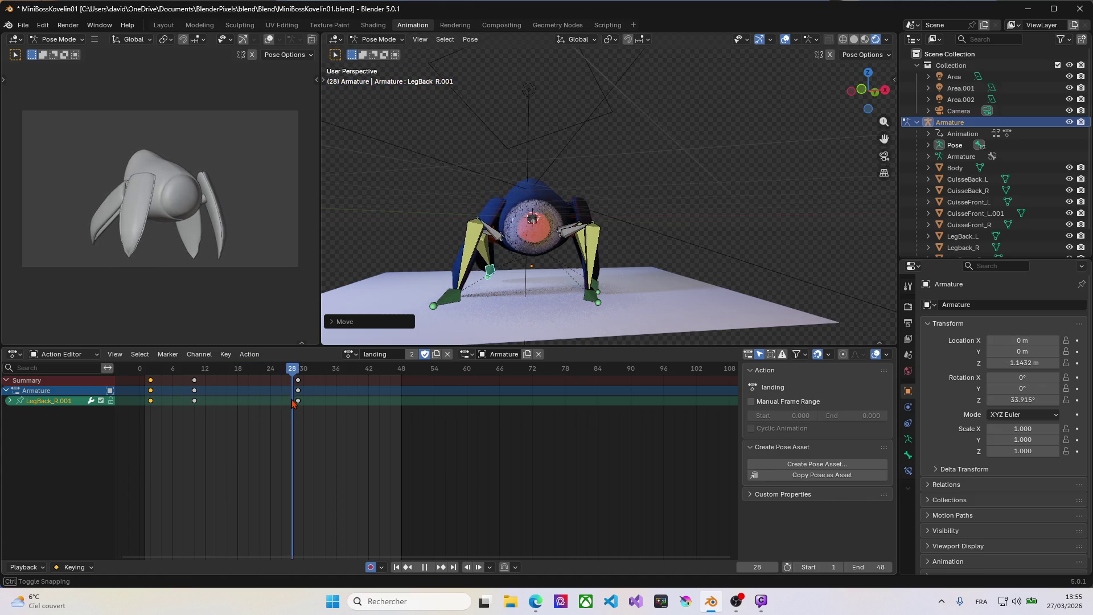
pyautogui.moveTo(227, 390)
pyautogui.mouseDown()
pyautogui.moveTo(169, 396)
pyautogui.moveTo(290, 411)
pyautogui.moveTo(205, 391)
pyautogui.mouseUp()
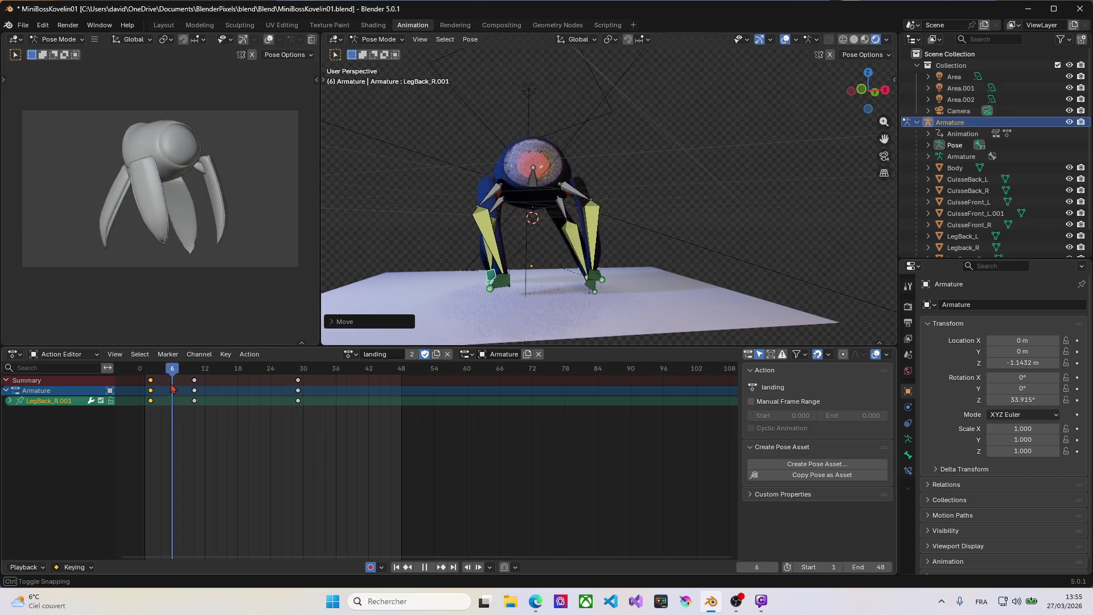
pyautogui.moveTo(205, 392)
pyautogui.mouseDown()
pyautogui.moveTo(283, 394)
pyautogui.moveTo(129, 391)
pyautogui.moveTo(213, 394)
pyautogui.moveTo(297, 416)
pyautogui.mouseUp()
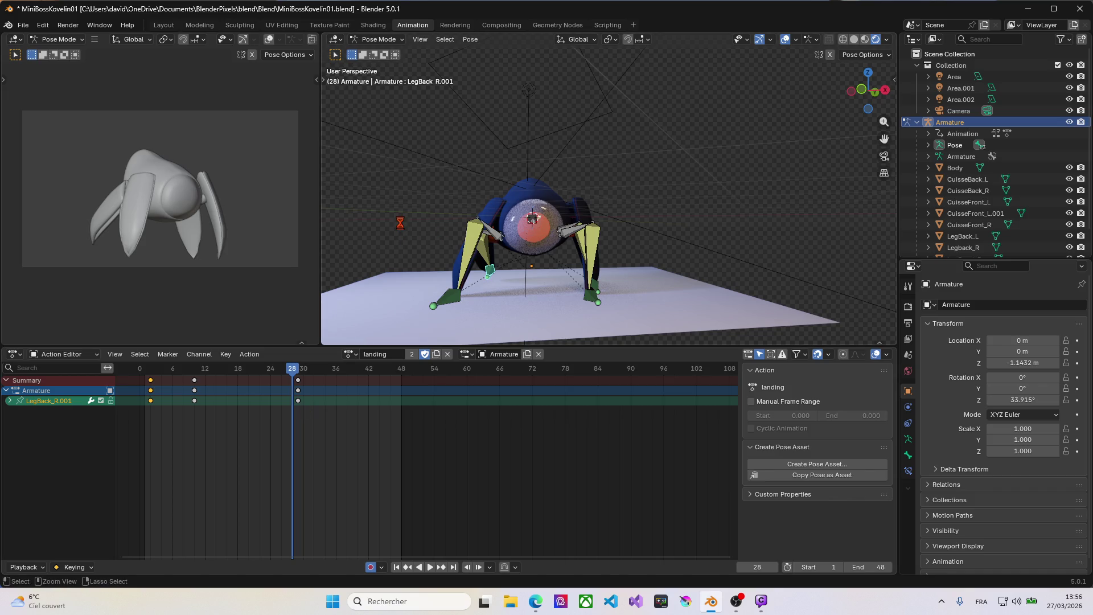
pyautogui.hotkey('ctrl', 's')
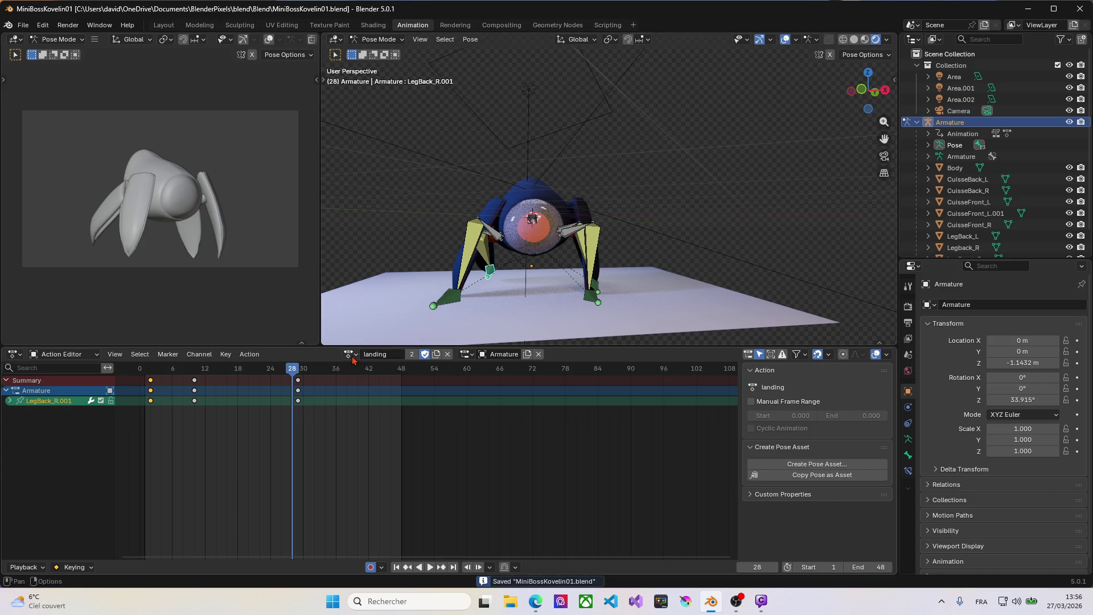
# Switch the armature to the Walk action, play it, and save the file.
pyautogui.click(352, 354)
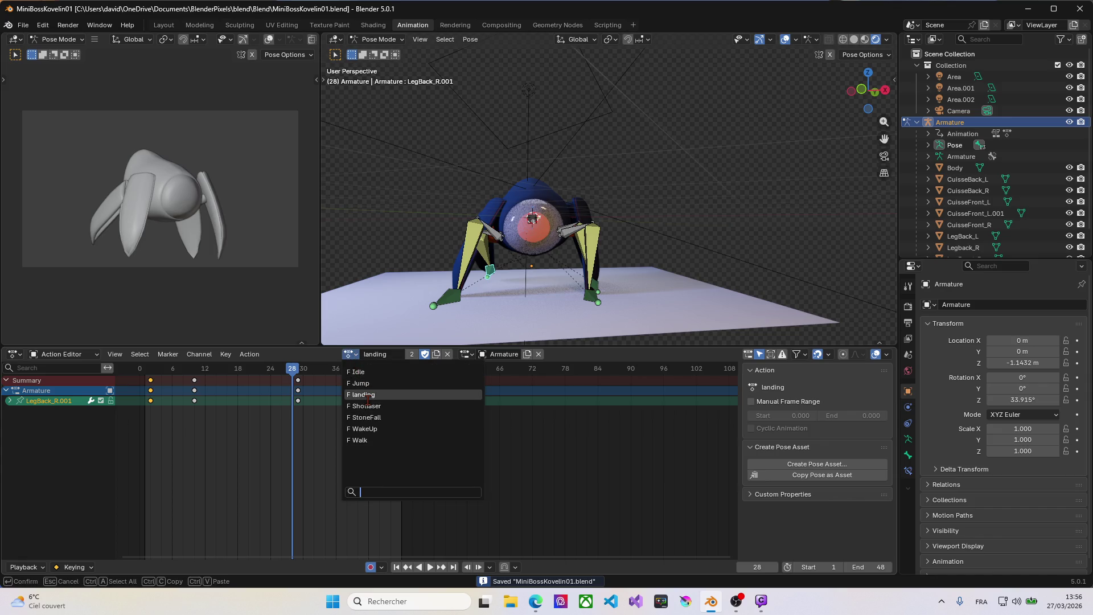
pyautogui.click(360, 441)
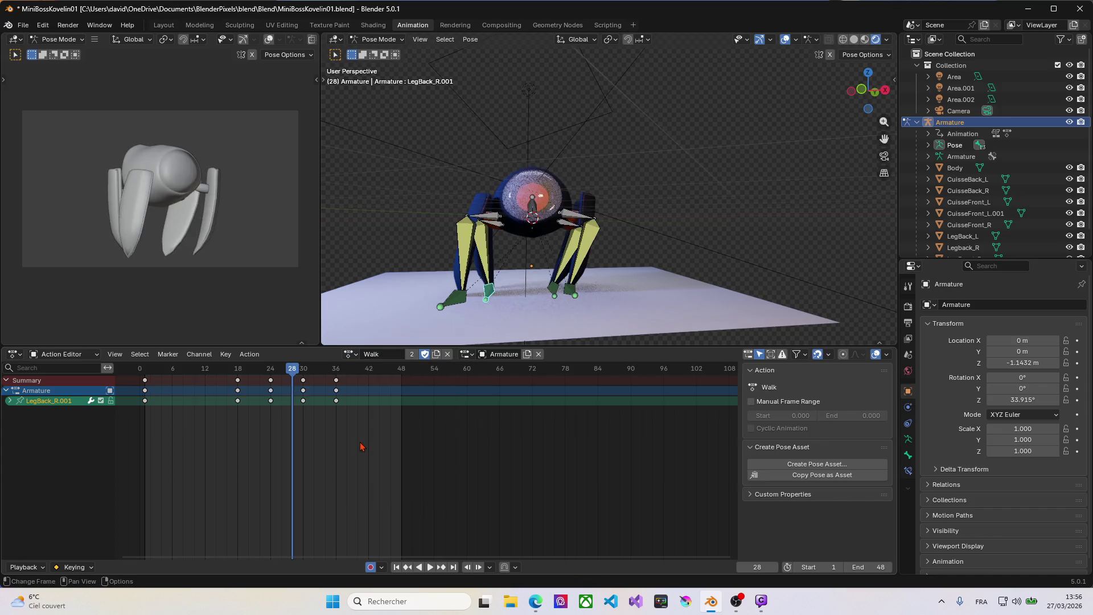
pyautogui.press('space')
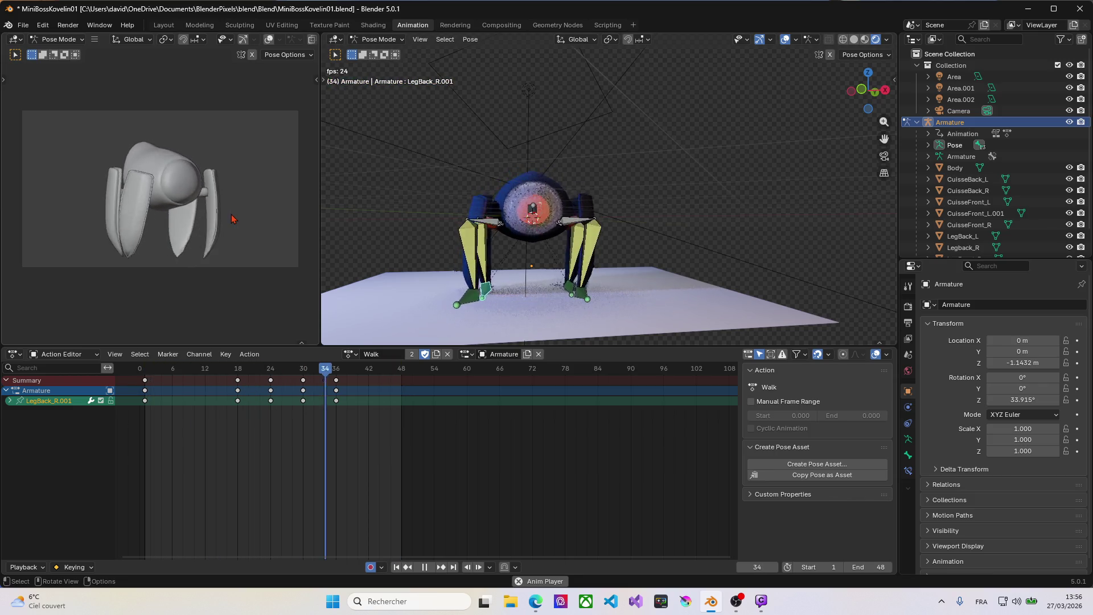
pyautogui.hotkey('ctrl', 's')
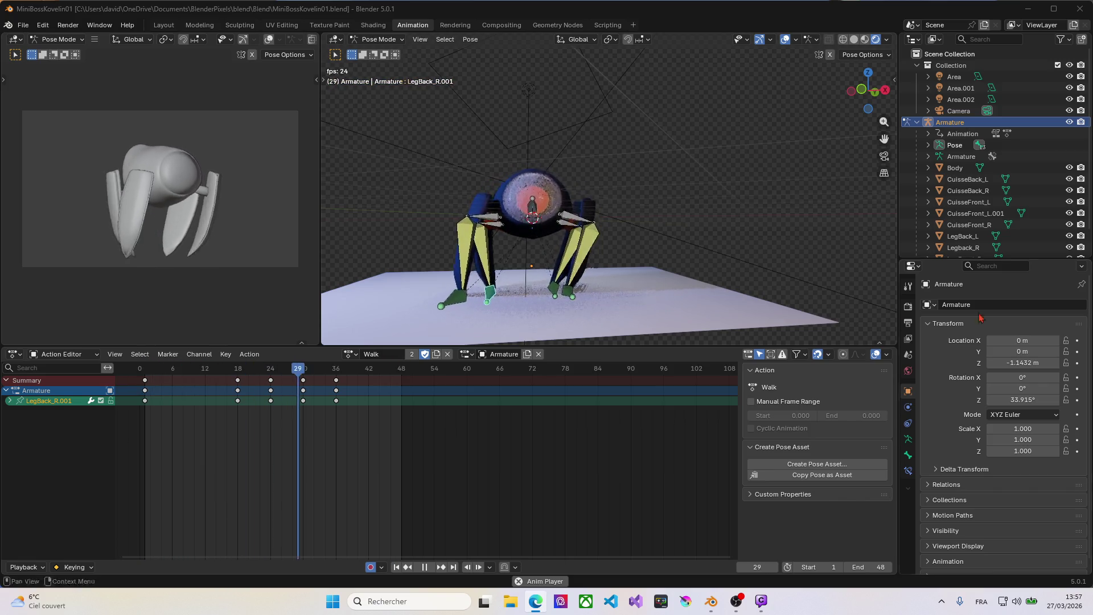
# Stop playback, rewind to frame 1, and reopen the slot and action lists keeping Walk.
pyautogui.press('space')
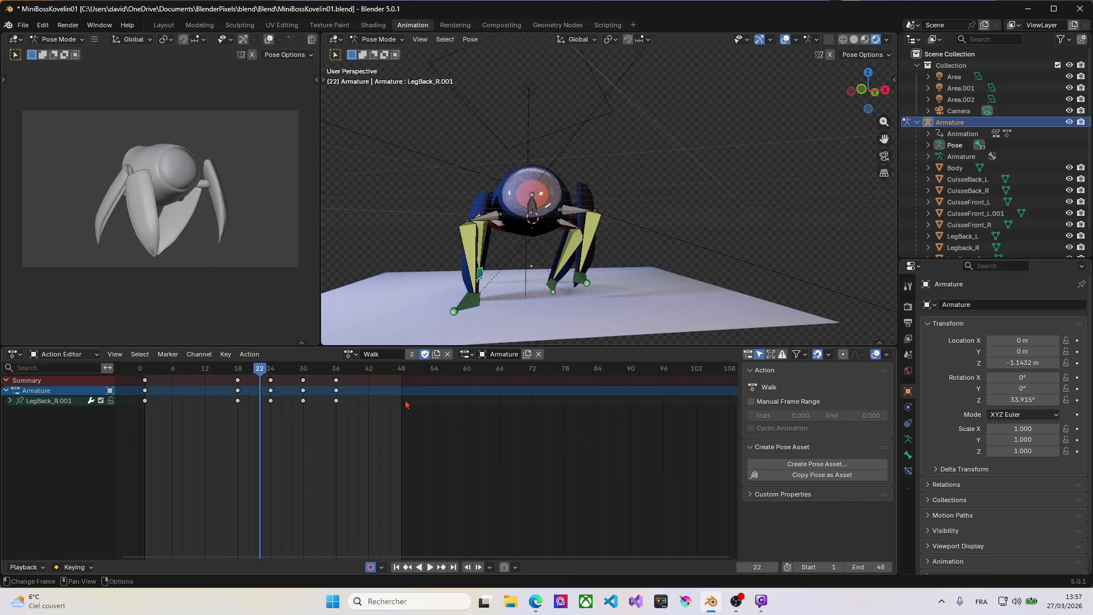
pyautogui.moveTo(259, 377); pyautogui.dragTo(144, 372)
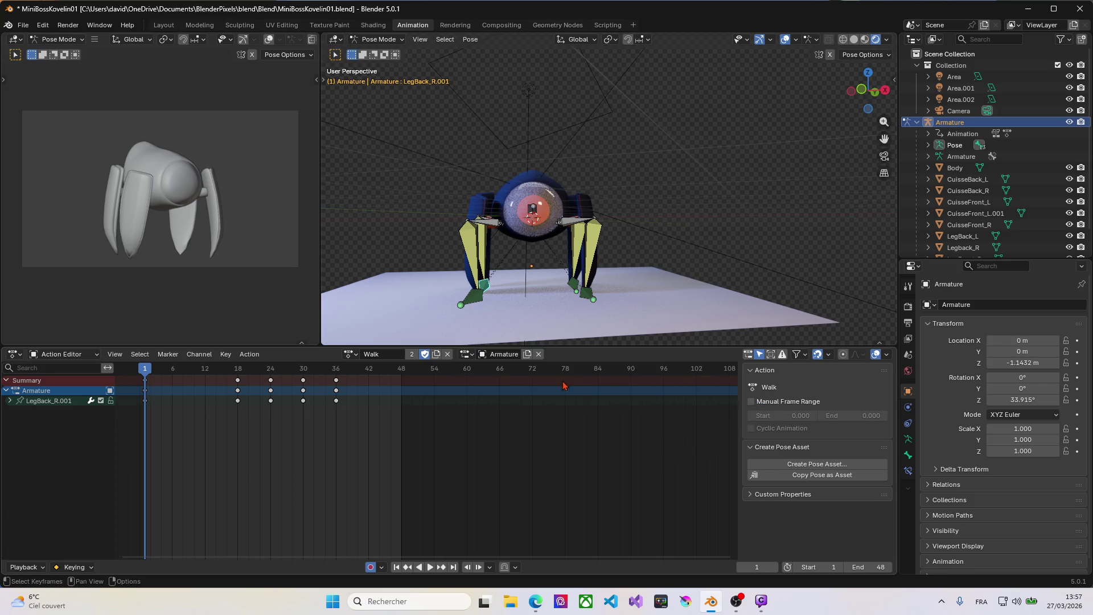
pyautogui.click(466, 355)
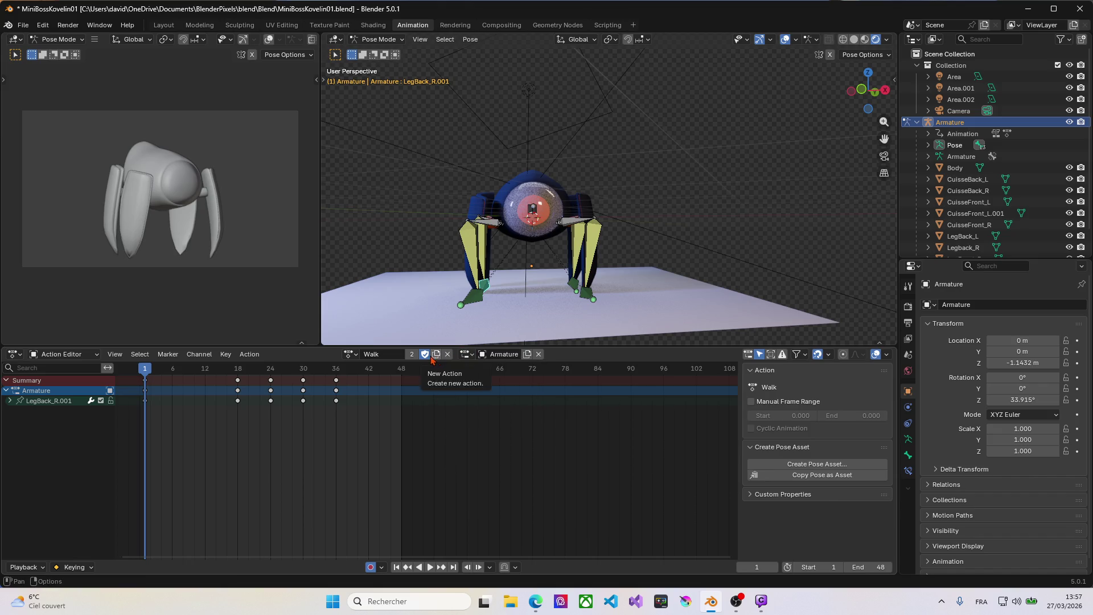
pyautogui.click(351, 354)
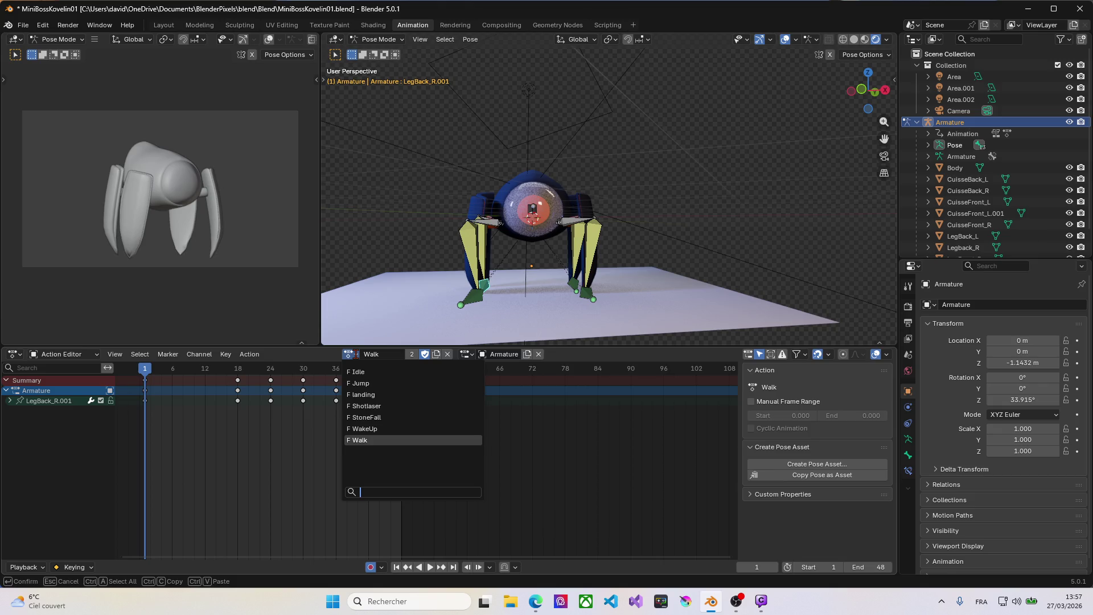
pyautogui.click(358, 360)
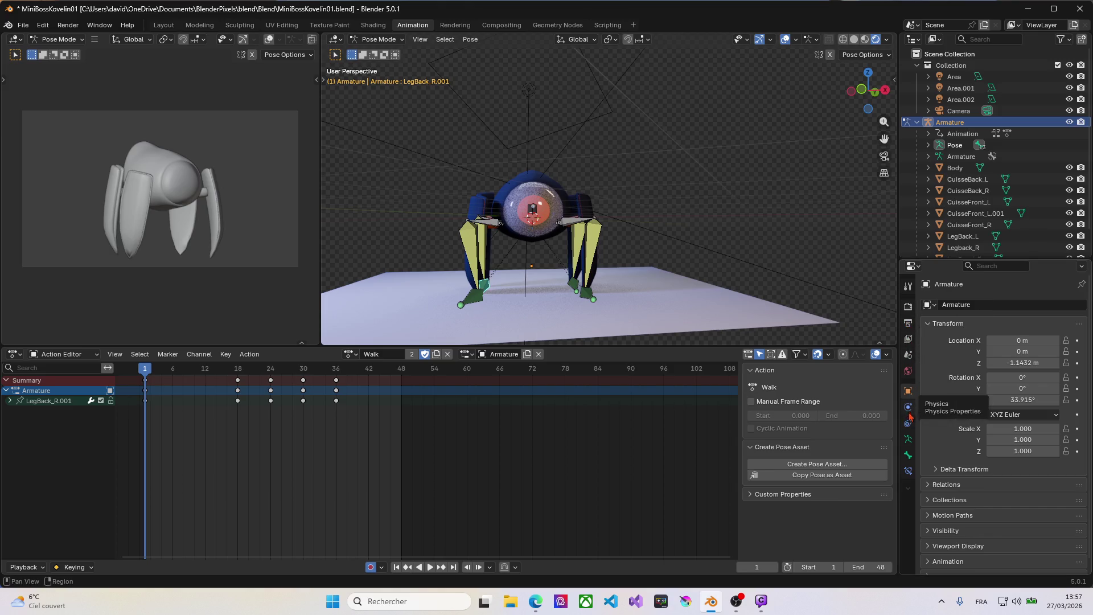
# Show the LegBack_R.001 bone's constraints in Properties, revealing its Floor constraint targeting Plane.
pyautogui.click(909, 439)
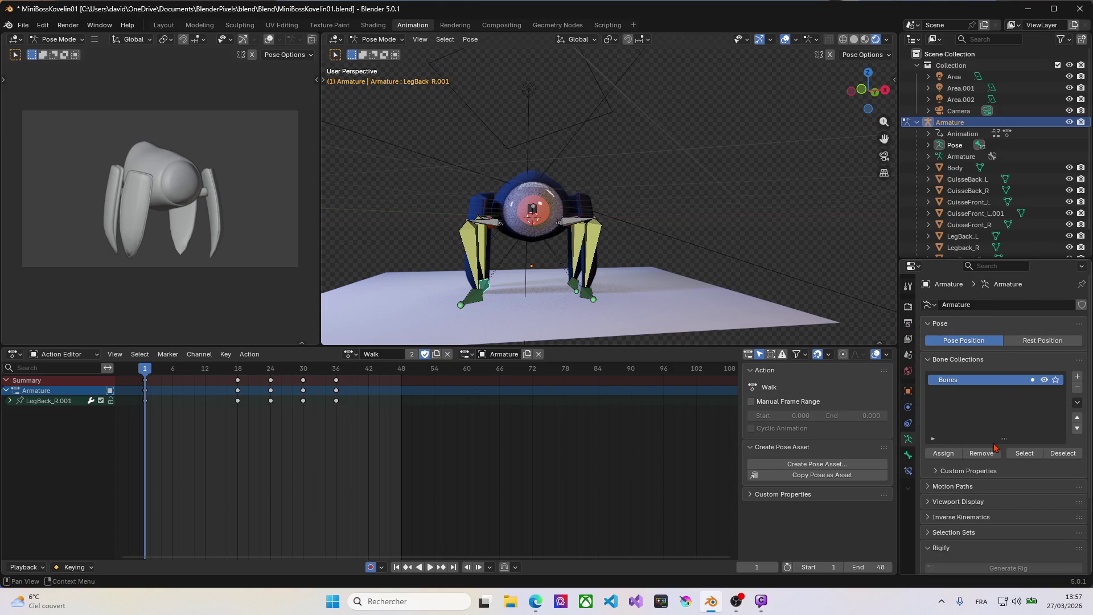
pyautogui.scroll(-4, 982, 462)
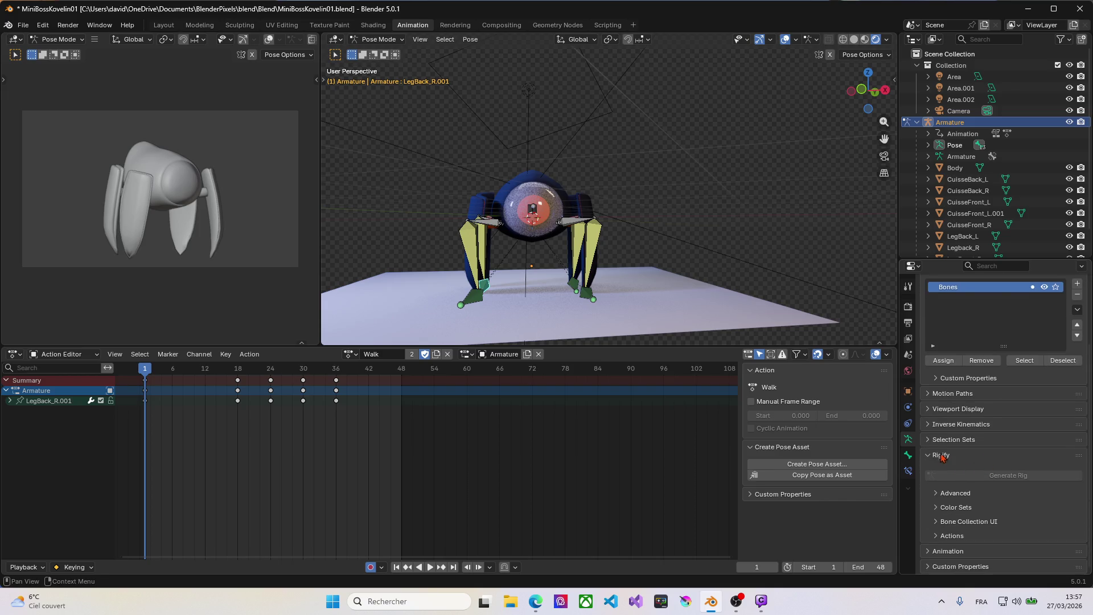
pyautogui.click(909, 454)
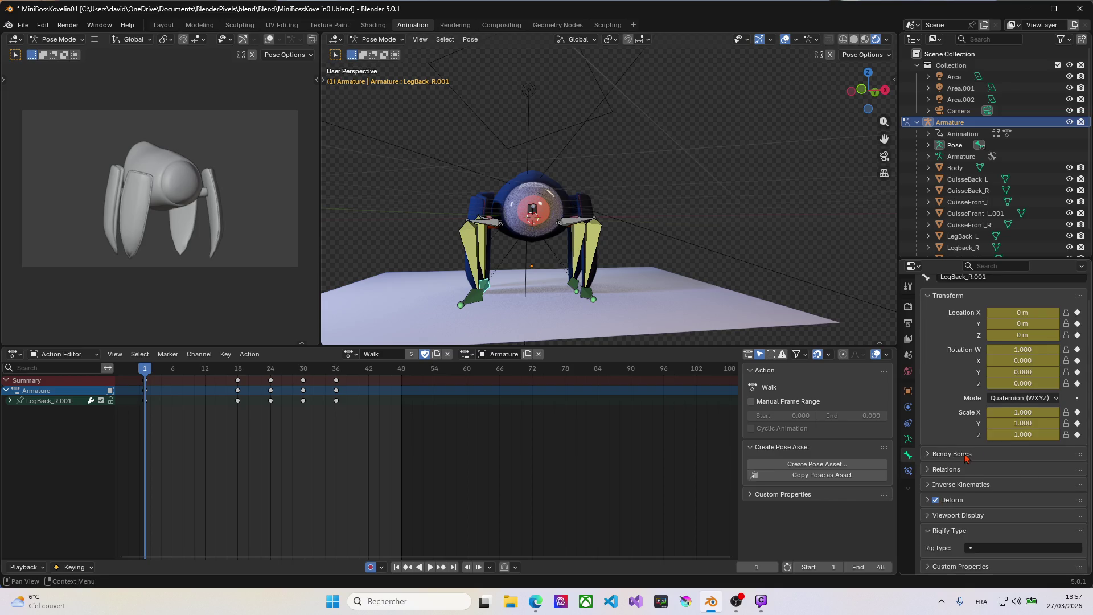
pyautogui.scroll(1, 966, 458)
pyautogui.scroll(-1, 966, 458)
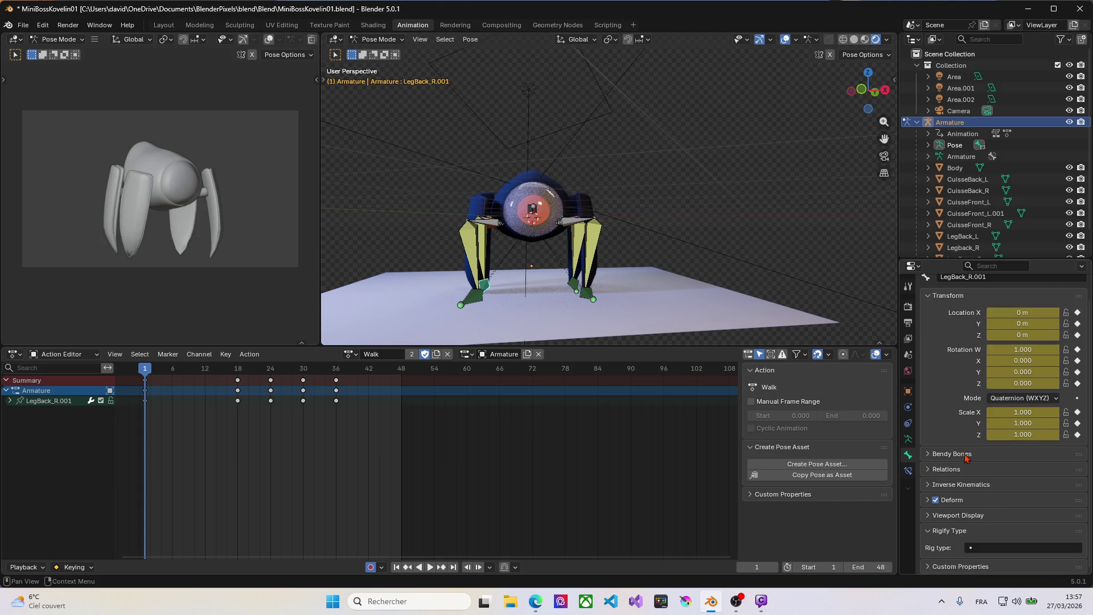
pyautogui.click(908, 471)
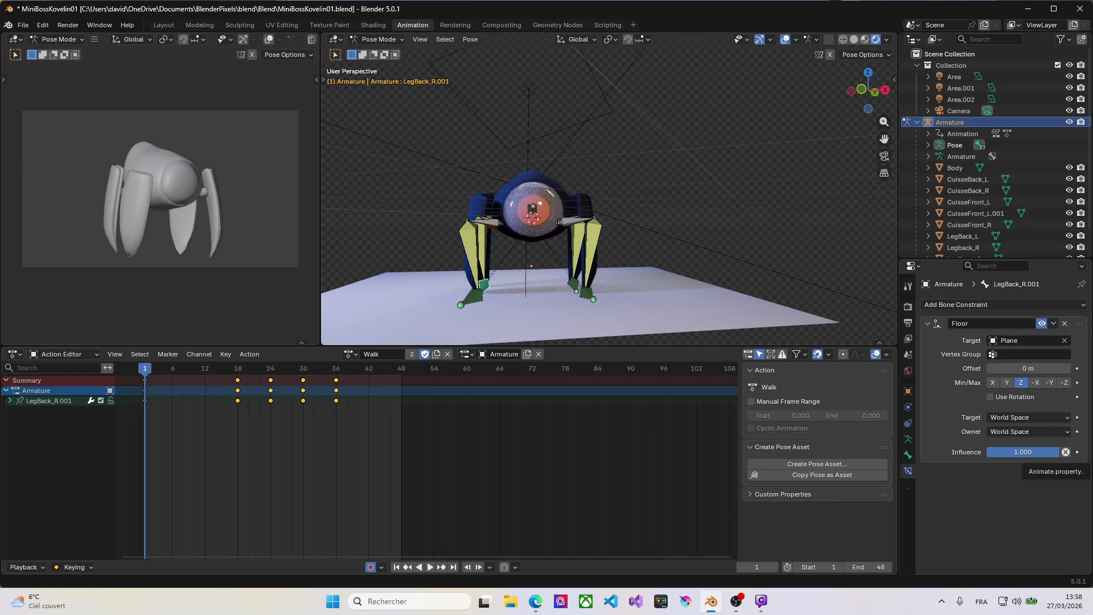
pyautogui.hotkey('alt', 'Tab')
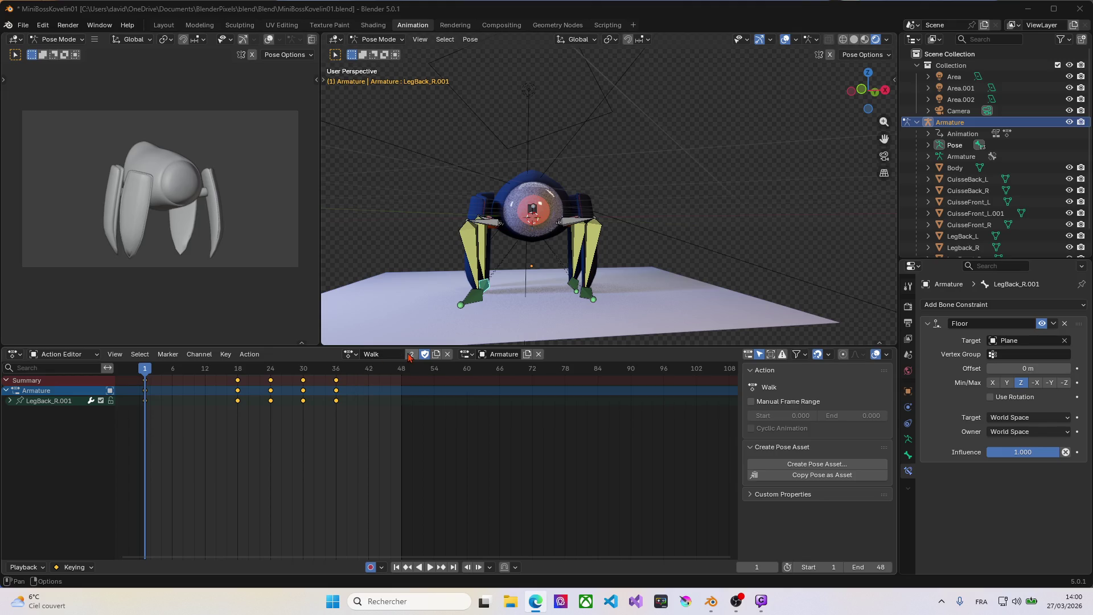
# Browse the armature's list of available actions and dismiss it without changing anything.
pyautogui.click(352, 354)
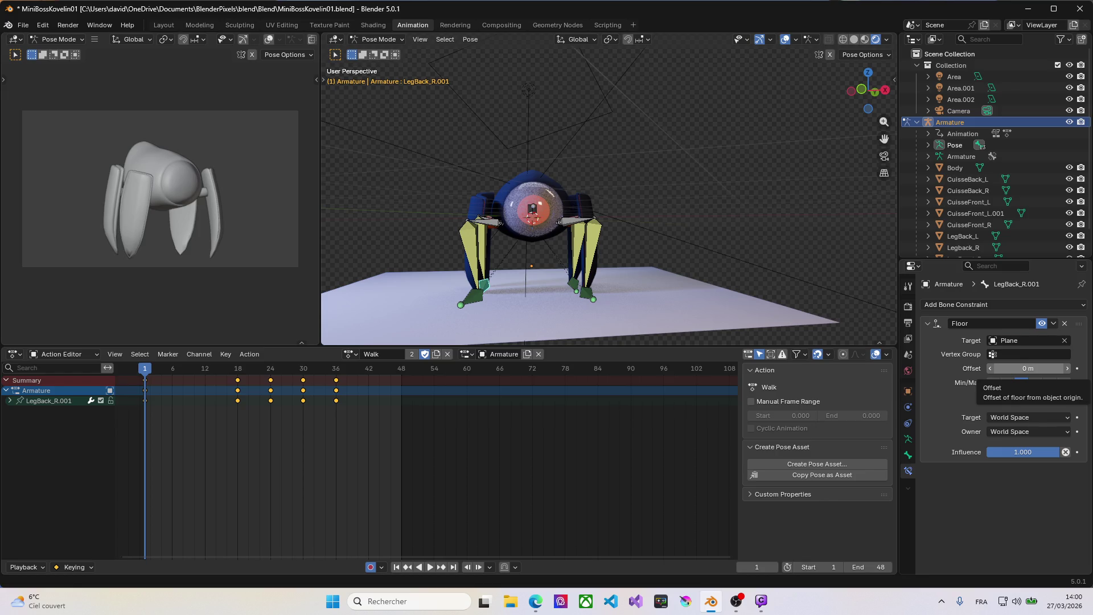
pyautogui.click(536, 601)
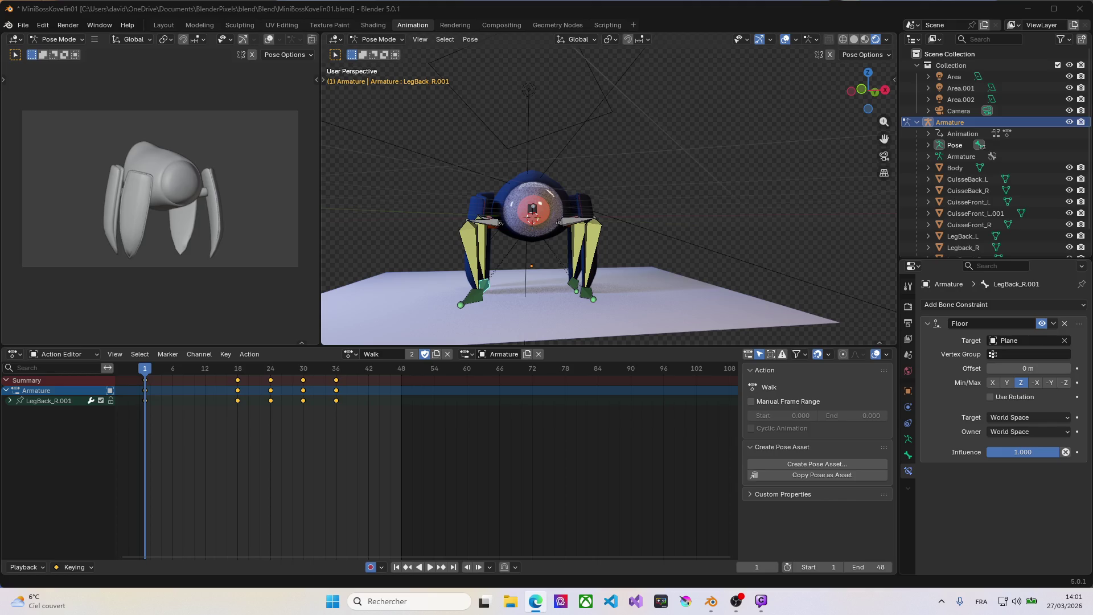
pyautogui.click(467, 354)
pyautogui.press('Escape')
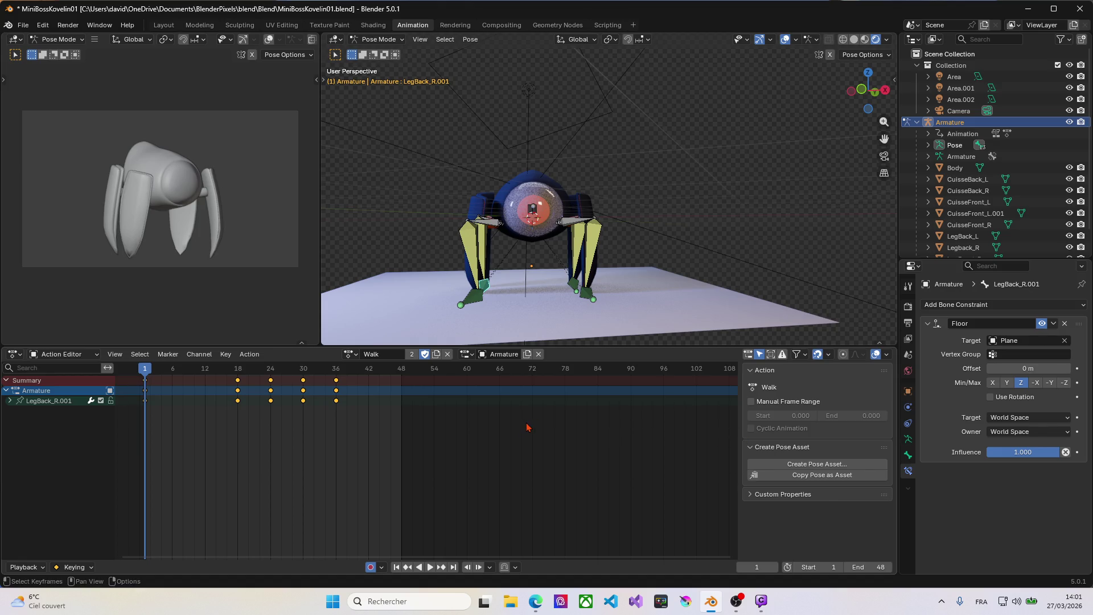
# Capture a screenshot of the Blender window and save MiniBossKovelin01.blend.
pyautogui.press('super+shift+s')
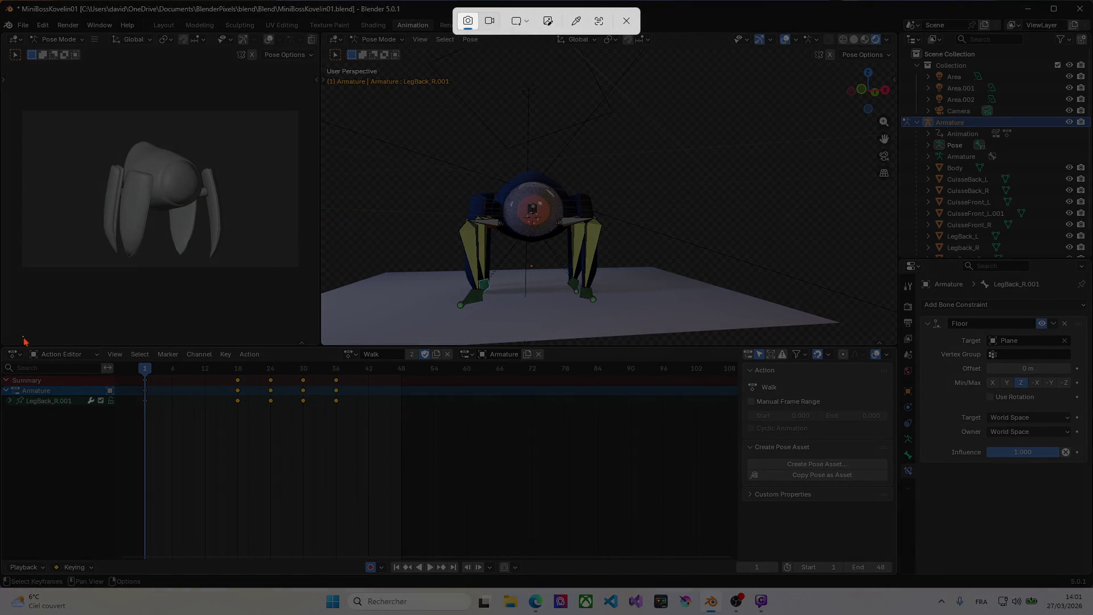
pyautogui.moveTo(21, 338); pyautogui.dragTo(898, 588)
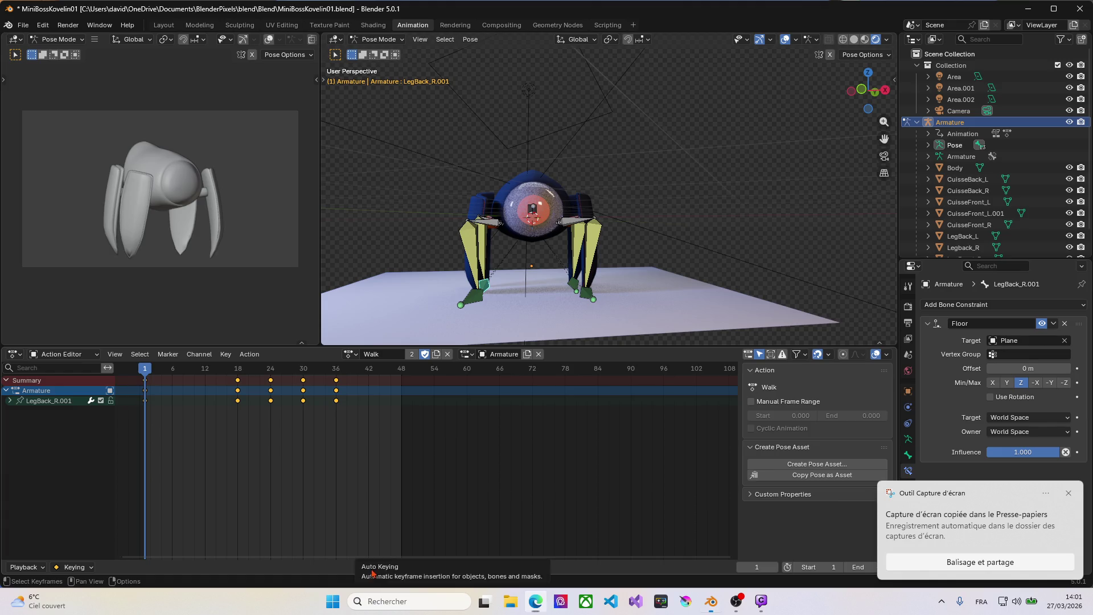
pyautogui.hotkey('ctrl', 's')
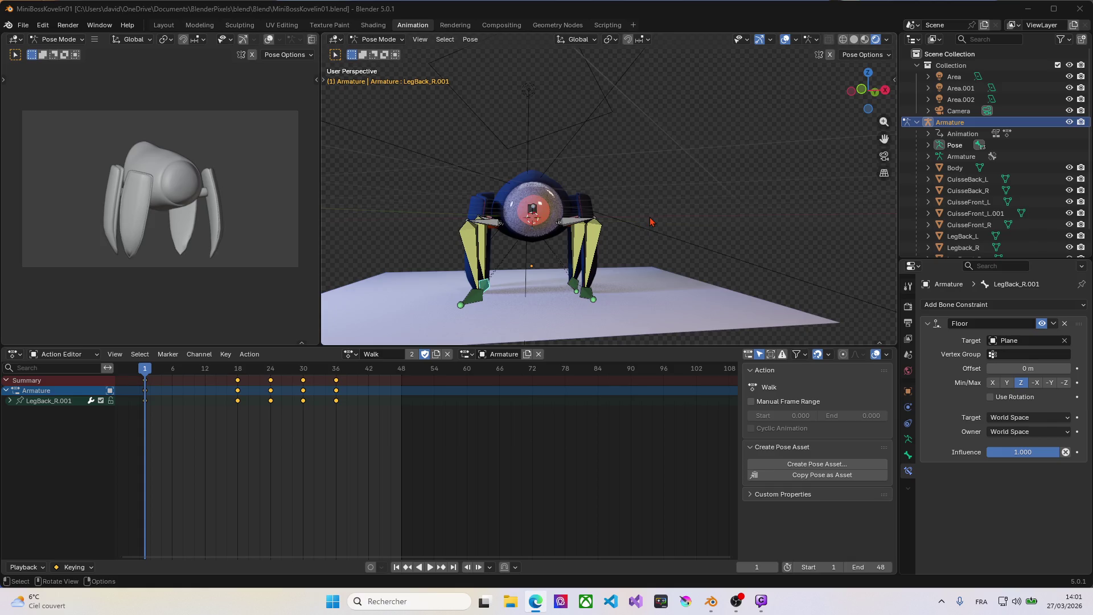
# Orbit the 3D view to face the robot's front and glance at the Pose Options and header menus.
pyautogui.moveTo(650, 222); pyautogui.dragTo(554, 259, button='middle')
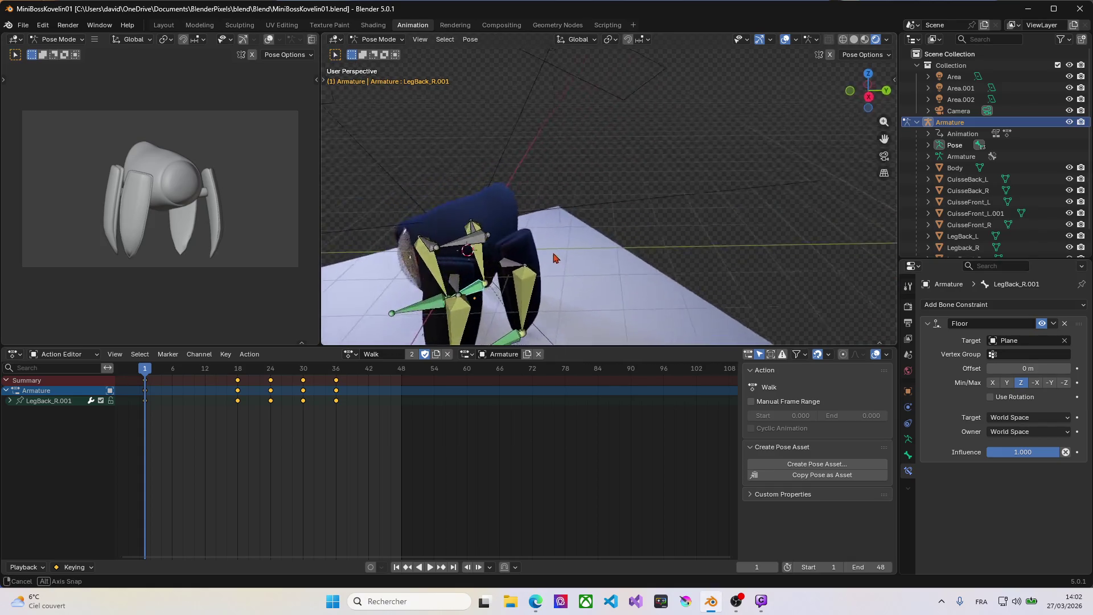
pyautogui.moveTo(554, 258); pyautogui.dragTo(666, 244, button='middle')
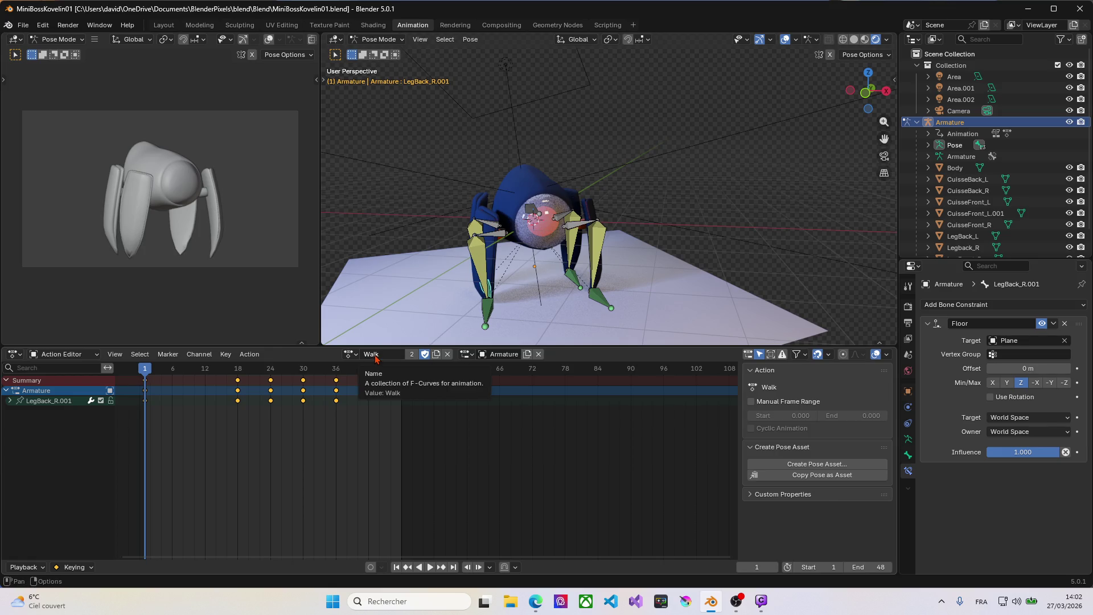
pyautogui.click(289, 56)
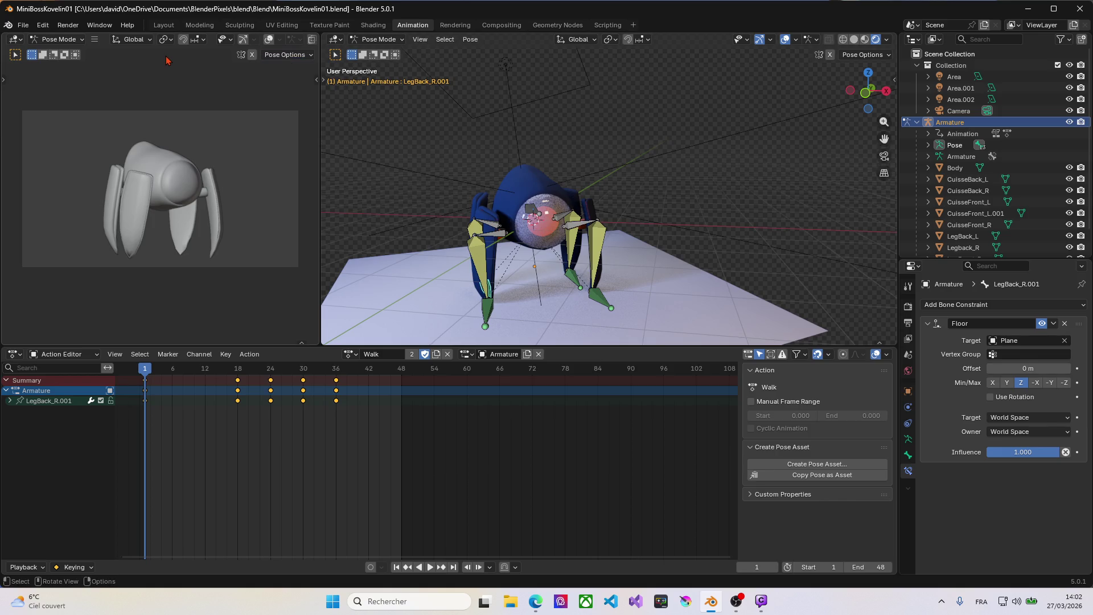
pyautogui.click(95, 40)
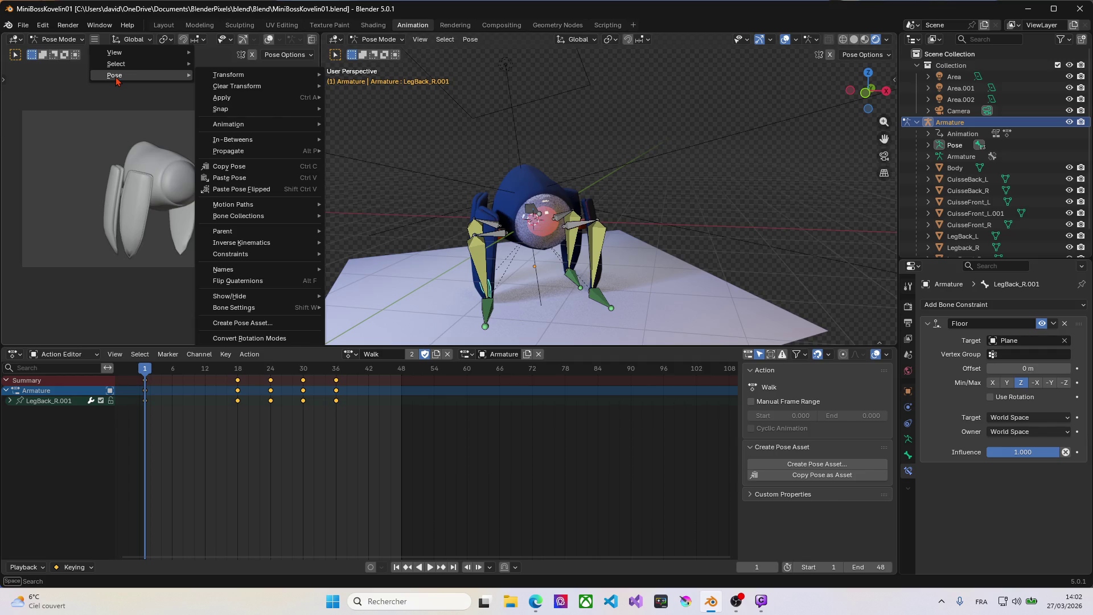
pyautogui.moveTo(114, 52)
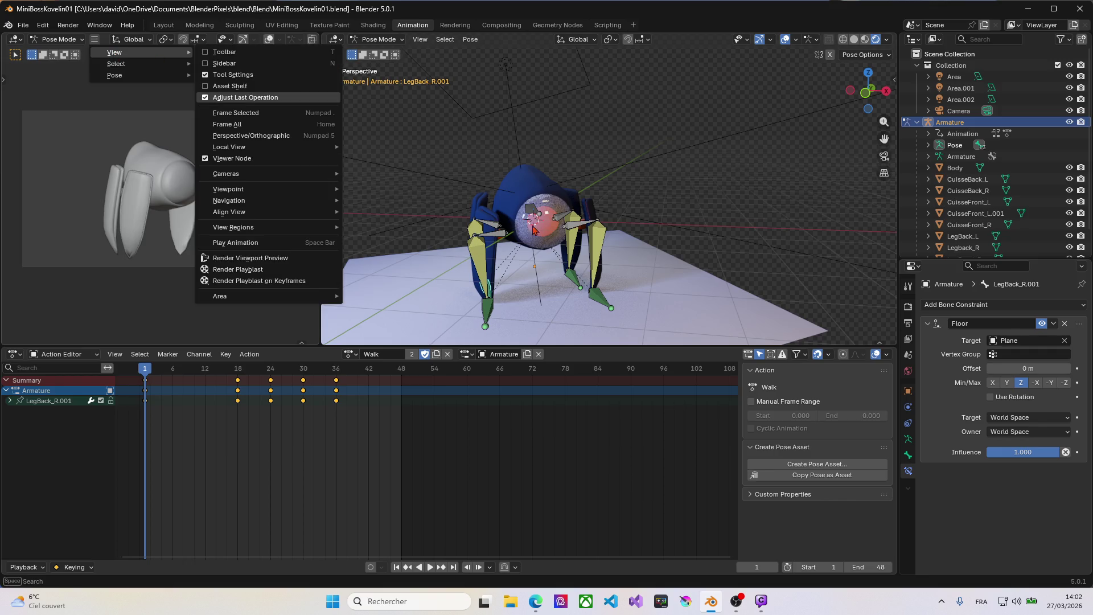
pyautogui.click(556, 500)
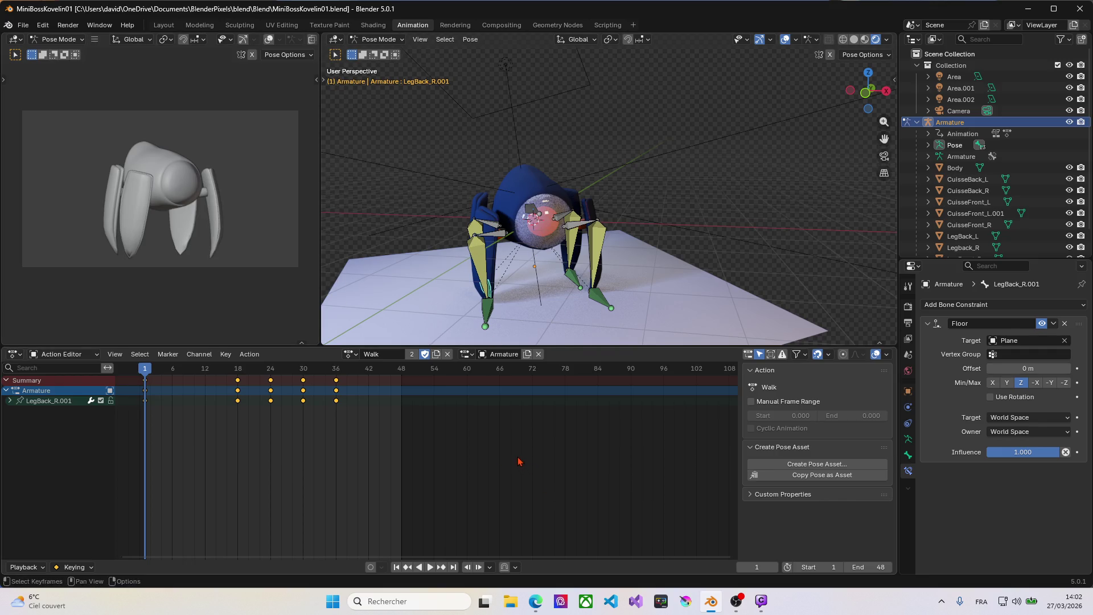
pyautogui.press('super+shift+s')
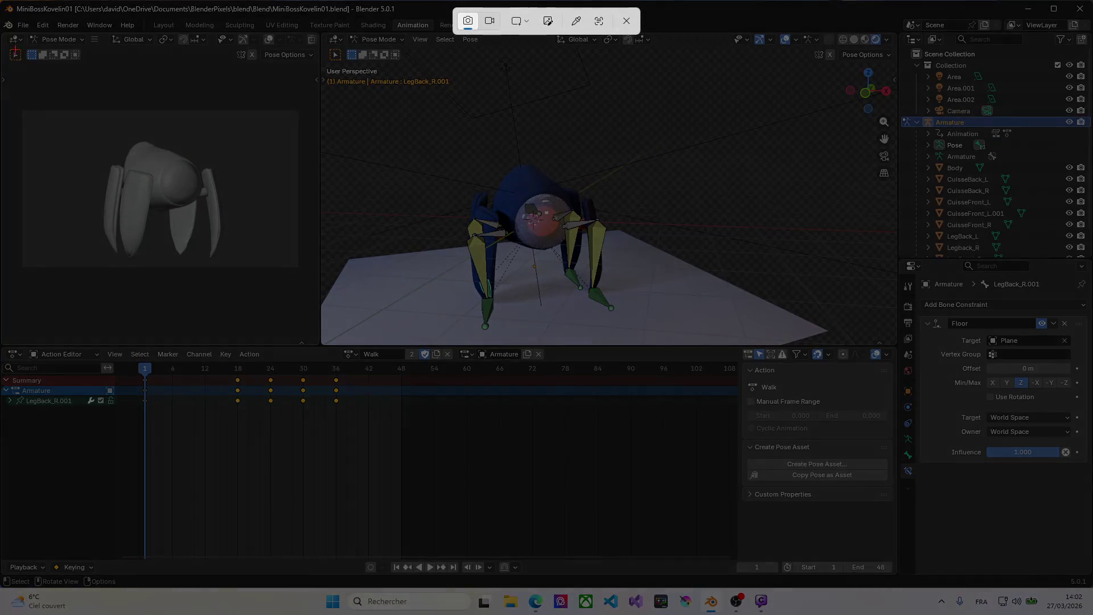
pyautogui.moveTo(2, 25)
pyautogui.mouseDown()
pyautogui.moveTo(316, 333)
pyautogui.moveTo(903, 364)
pyautogui.mouseUp()
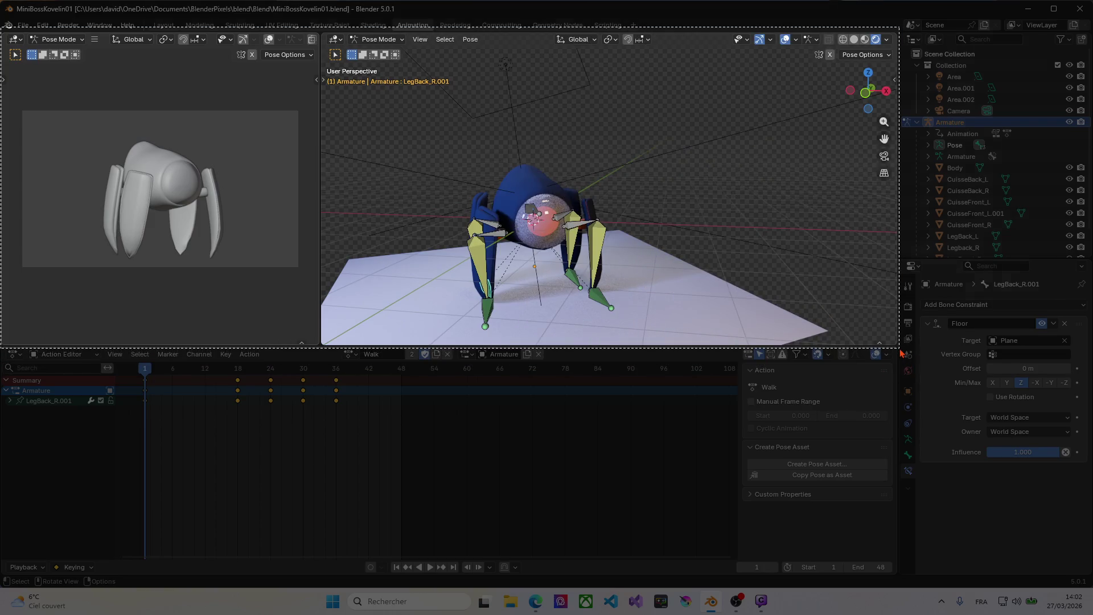
pyautogui.moveTo(903, 364); pyautogui.dragTo(911, 367)
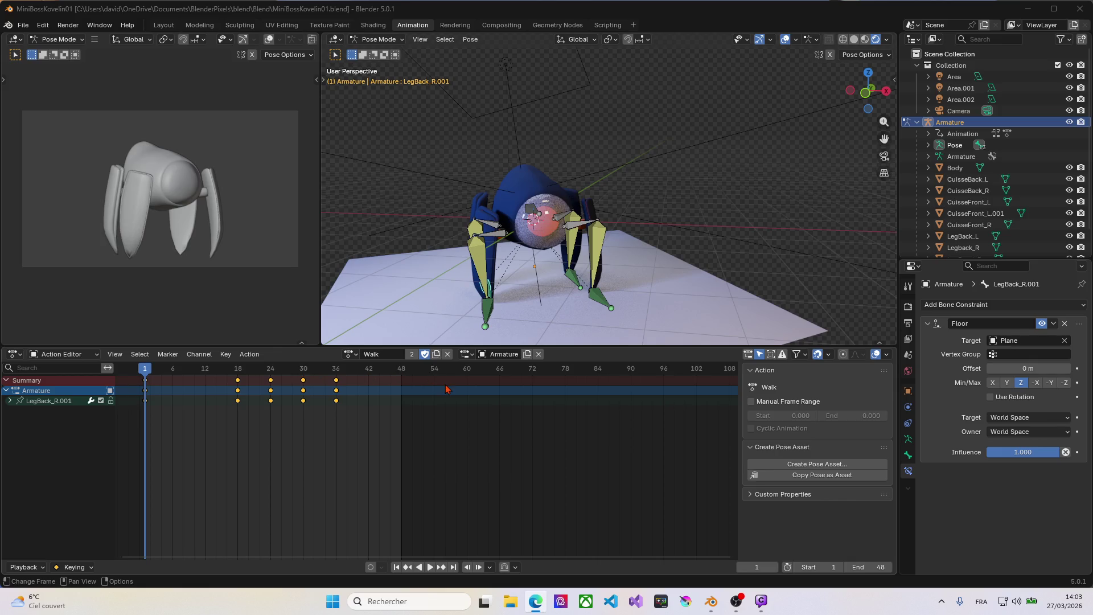
# Raise the 3D Viewport border to heighten the Action Editor and peek at the Playback and Keying popovers.
pyautogui.moveTo(612, 347); pyautogui.dragTo(601, 272)
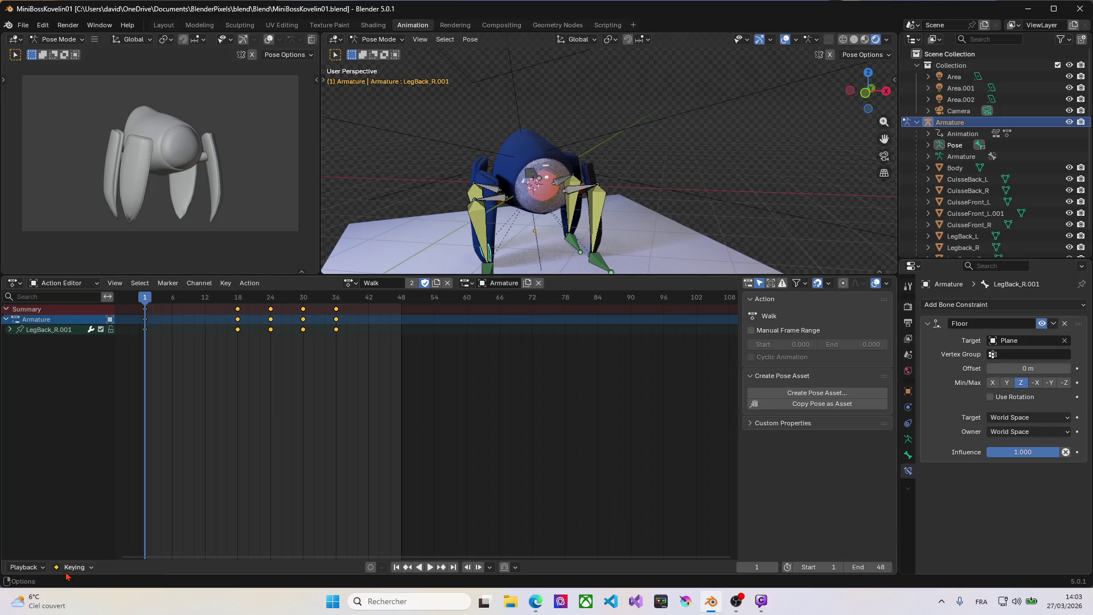
pyautogui.click(47, 570)
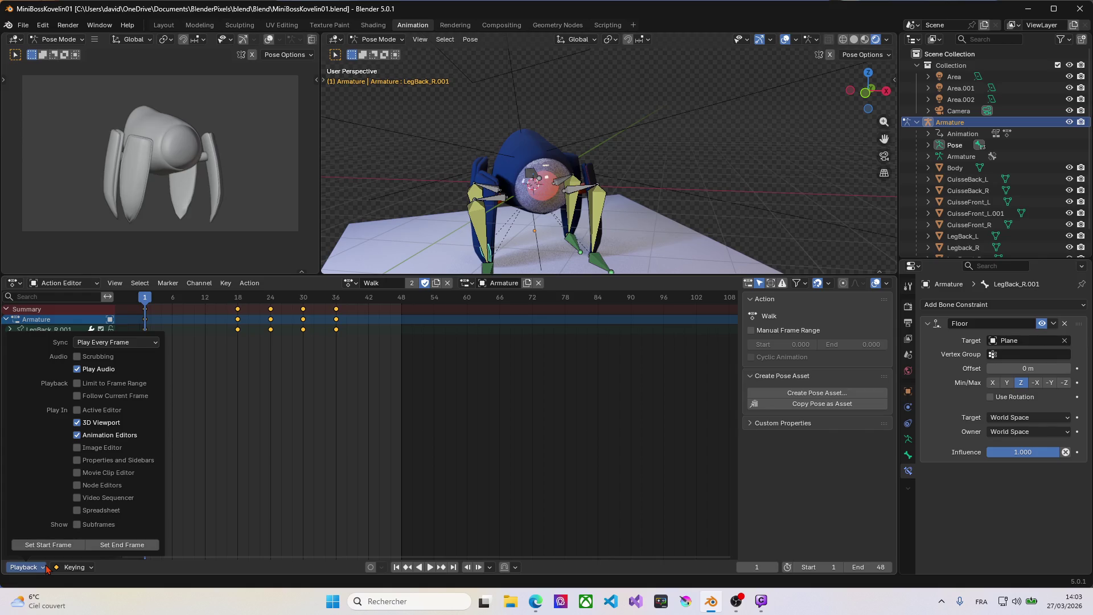
pyautogui.click(85, 567)
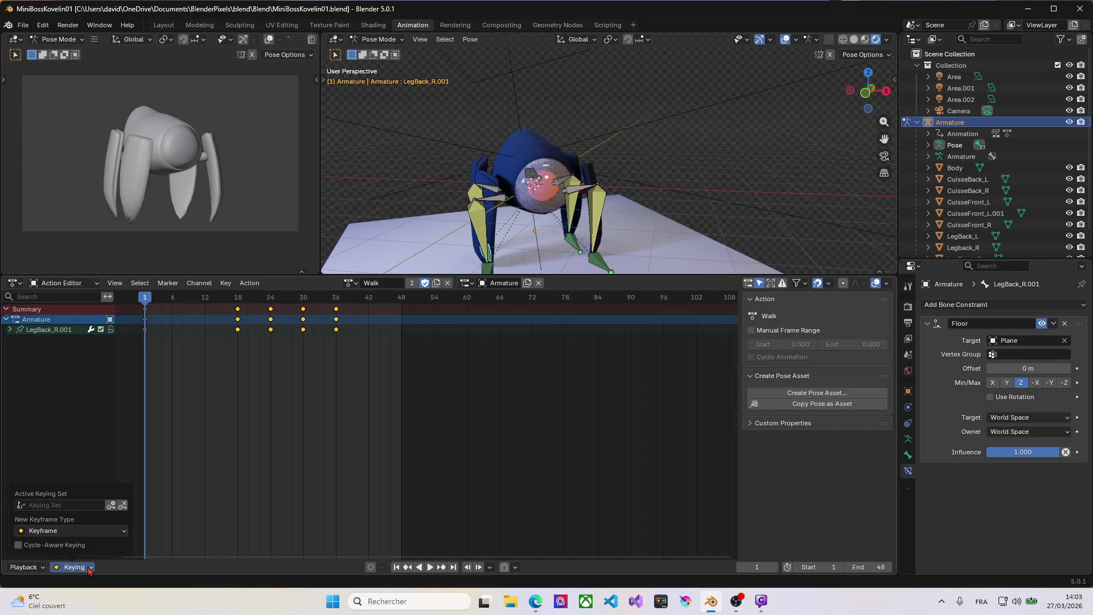
pyautogui.click(89, 568)
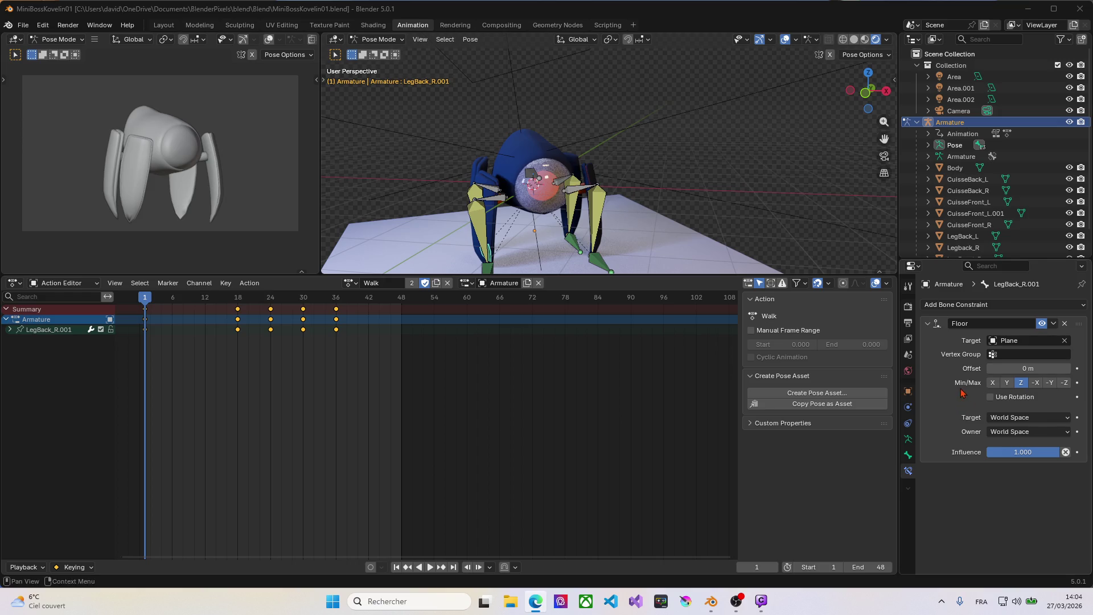
# Deselect the Walk keyframes, expand the action's Custom Properties and widen the right-hand properties area.
pyautogui.click(724, 390)
pyautogui.press('n')
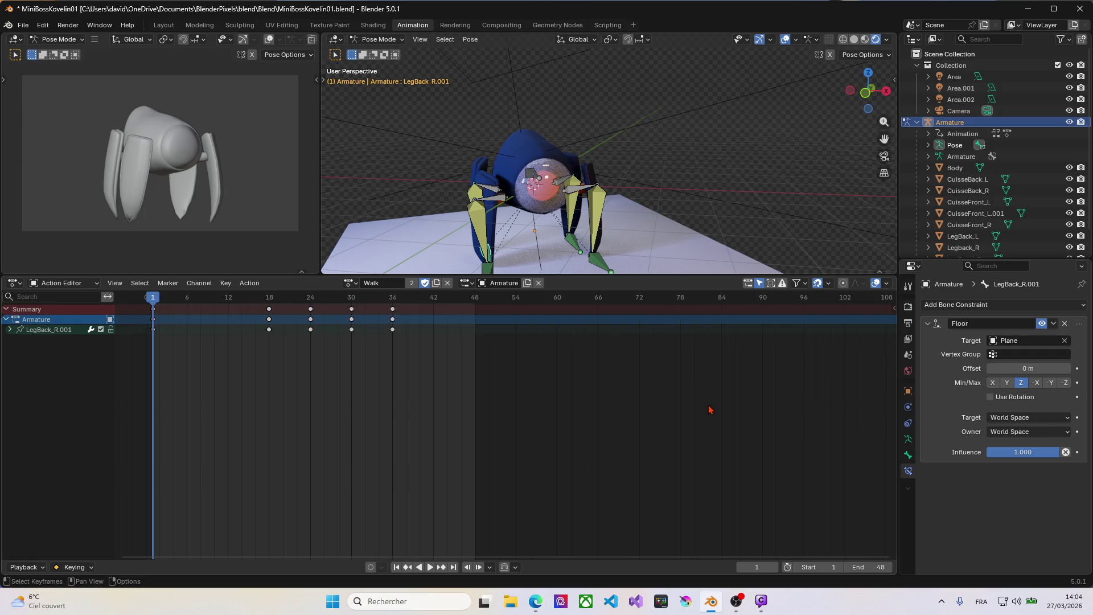
pyautogui.press('n')
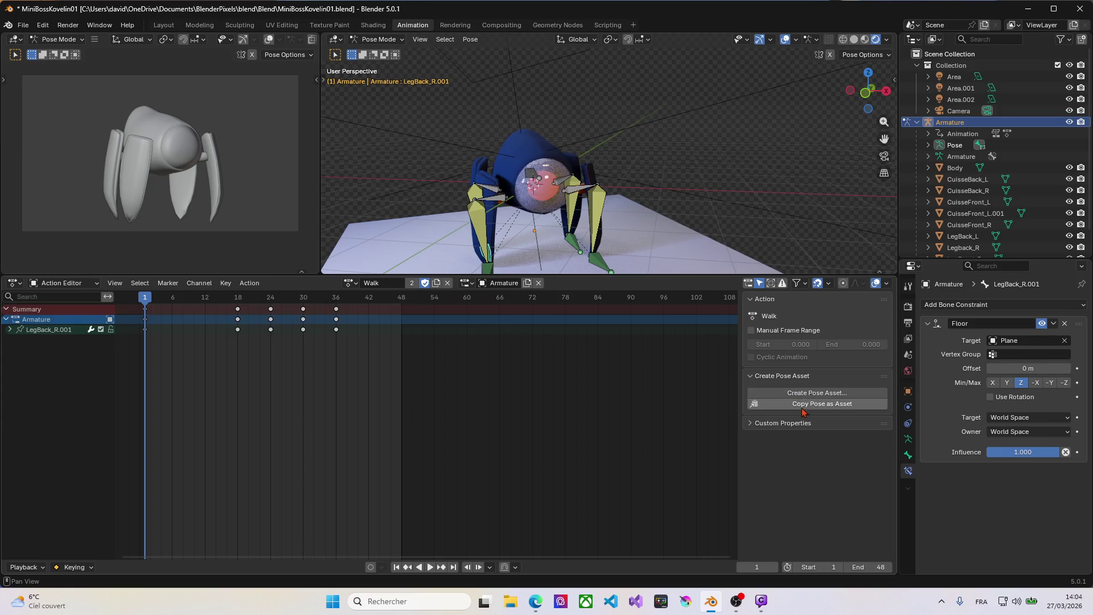
pyautogui.click(751, 426)
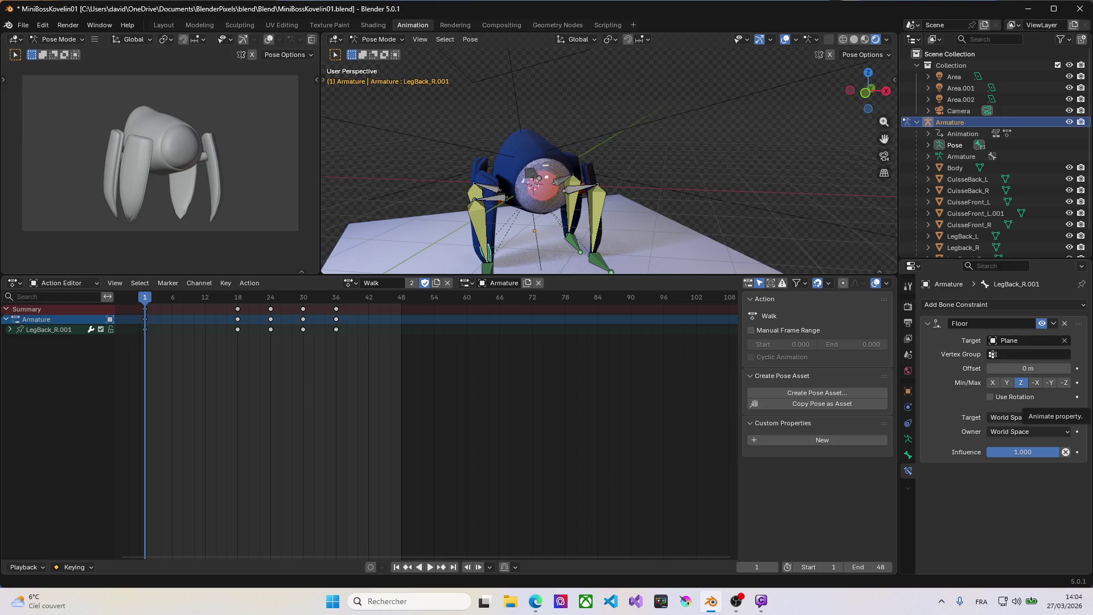
pyautogui.scroll(1, 623, 398)
pyautogui.scroll(-2, 627, 400)
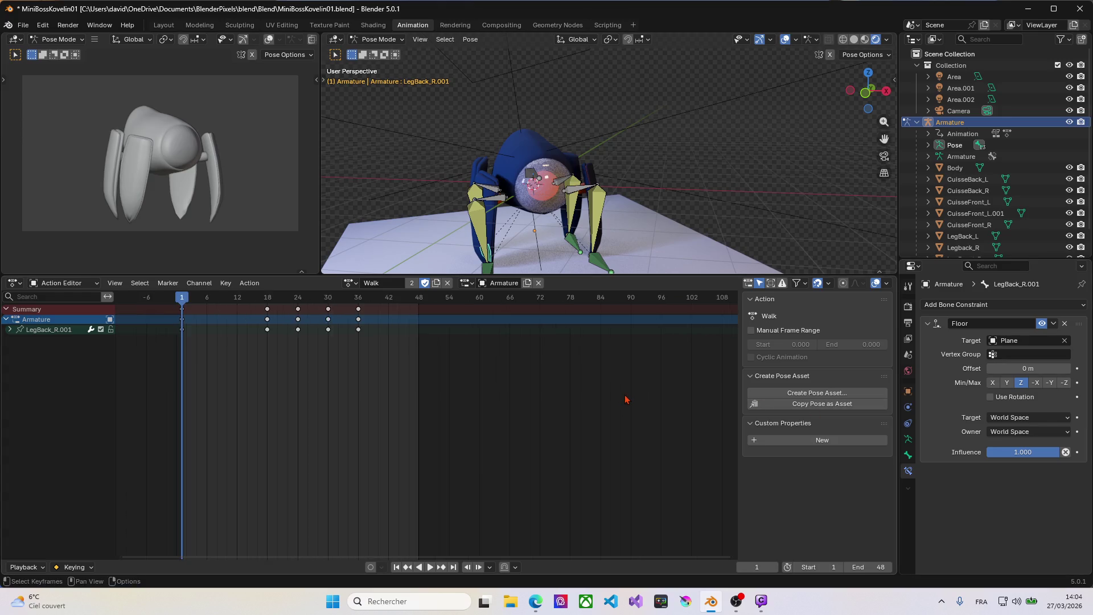
pyautogui.scroll(-2, 628, 401)
pyautogui.keyDown('ctrl'); pyautogui.scroll(-2, 605, 402); pyautogui.keyUp('ctrl')
pyautogui.keyDown('ctrl'); pyautogui.scroll(-2, 635, 402); pyautogui.keyUp('ctrl')
pyautogui.keyDown('ctrl'); pyautogui.scroll(-1, 674, 403); pyautogui.keyUp('ctrl')
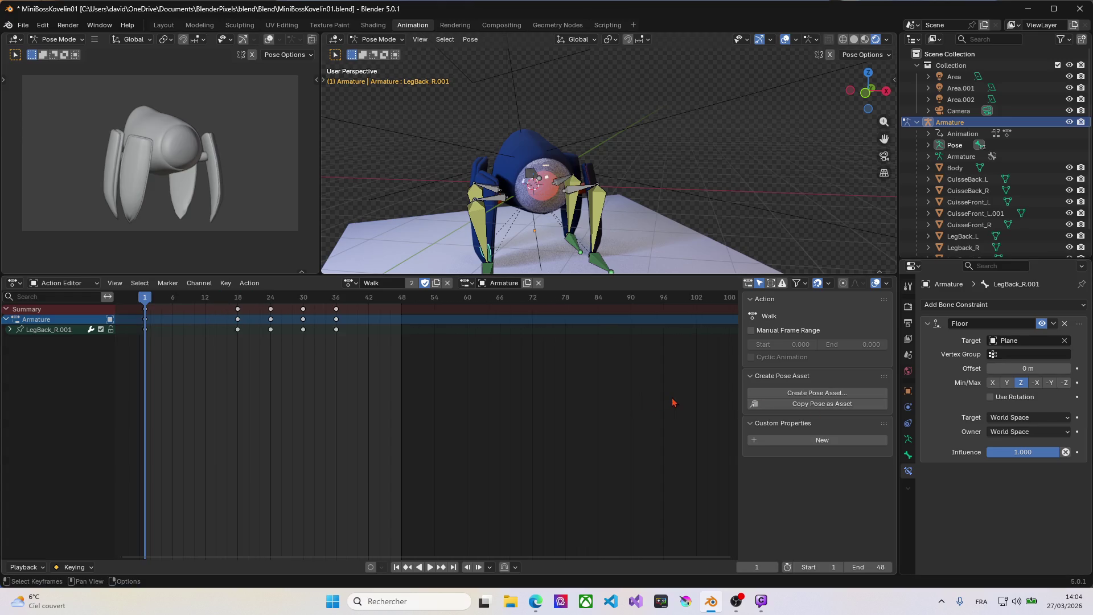
pyautogui.moveTo(674, 403)
pyautogui.mouseDown(button='middle')
pyautogui.moveTo(450, 388)
pyautogui.moveTo(709, 411)
pyautogui.moveTo(656, 413)
pyautogui.mouseUp(button='middle')
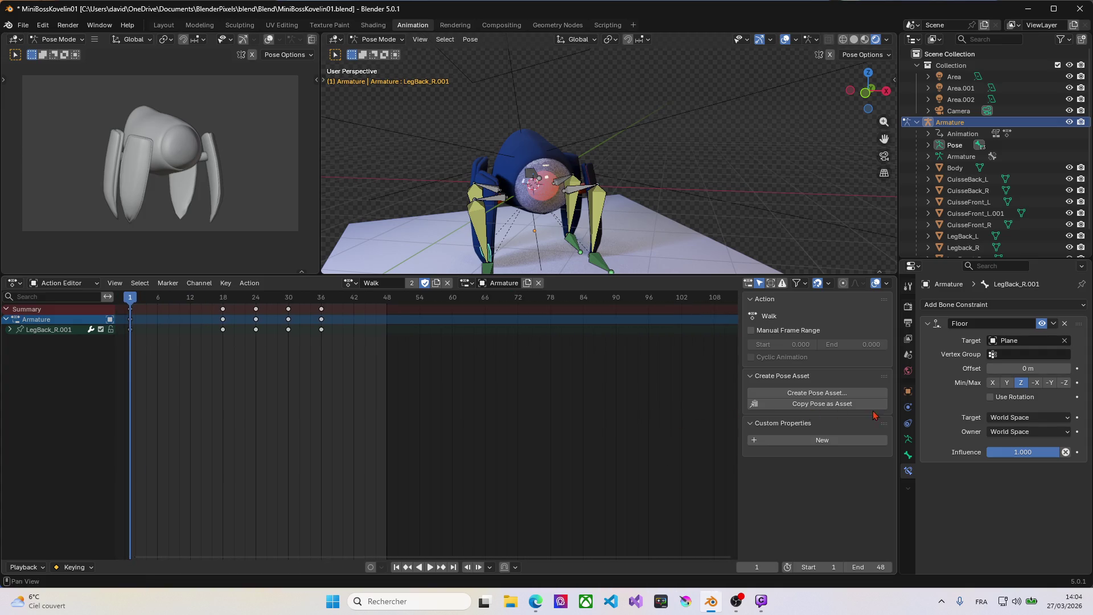
pyautogui.moveTo(898, 408)
pyautogui.mouseDown()
pyautogui.moveTo(989, 410)
pyautogui.moveTo(798, 401)
pyautogui.moveTo(812, 402)
pyautogui.mouseUp()
# Switch the Properties editor to the armature's data settings, leaving the editor type unchanged.
pyautogui.click(821, 458)
pyautogui.click(823, 439)
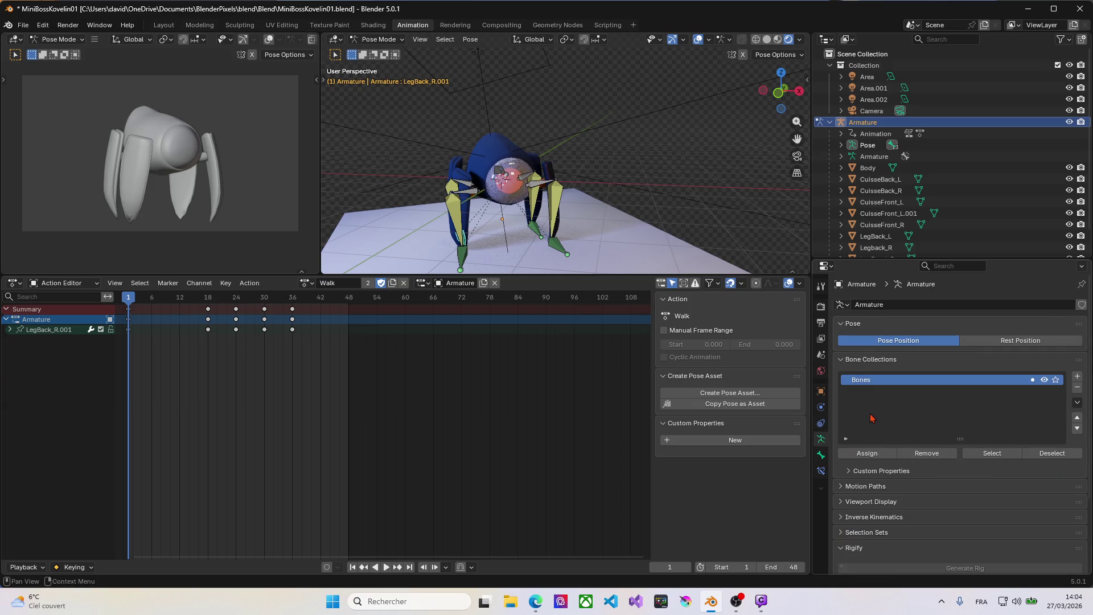
pyautogui.scroll(-1, 874, 414)
pyautogui.scroll(1, 874, 414)
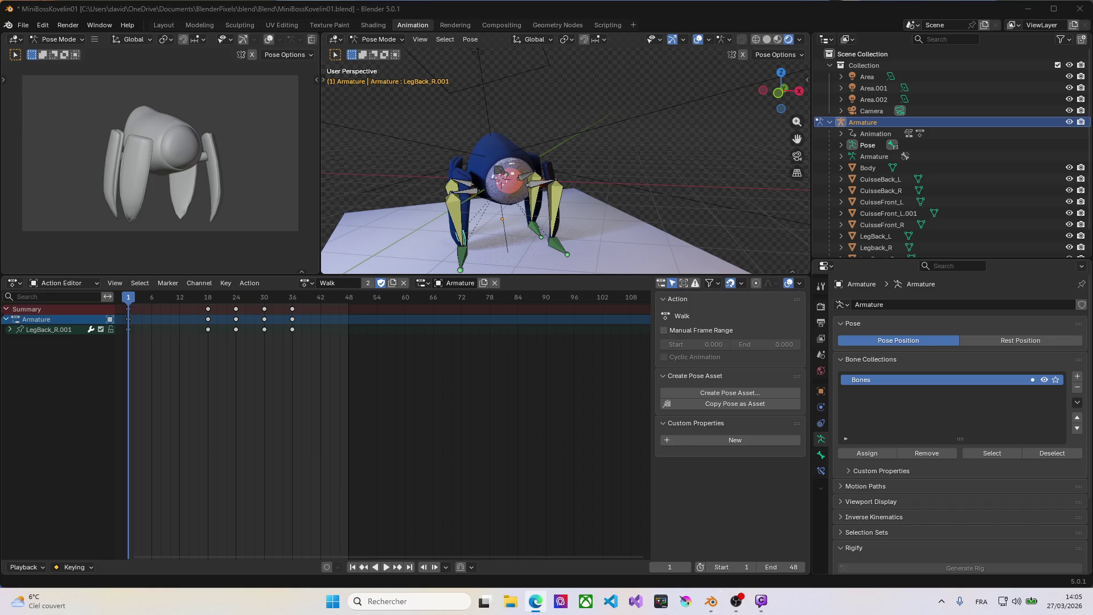
pyautogui.click(825, 267)
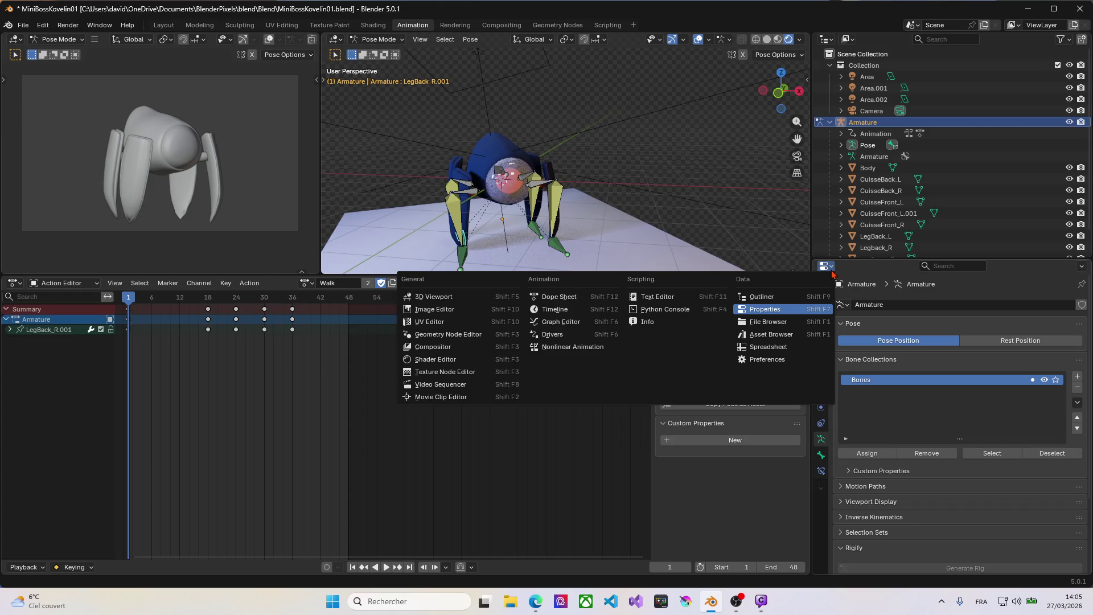
pyautogui.click(833, 273)
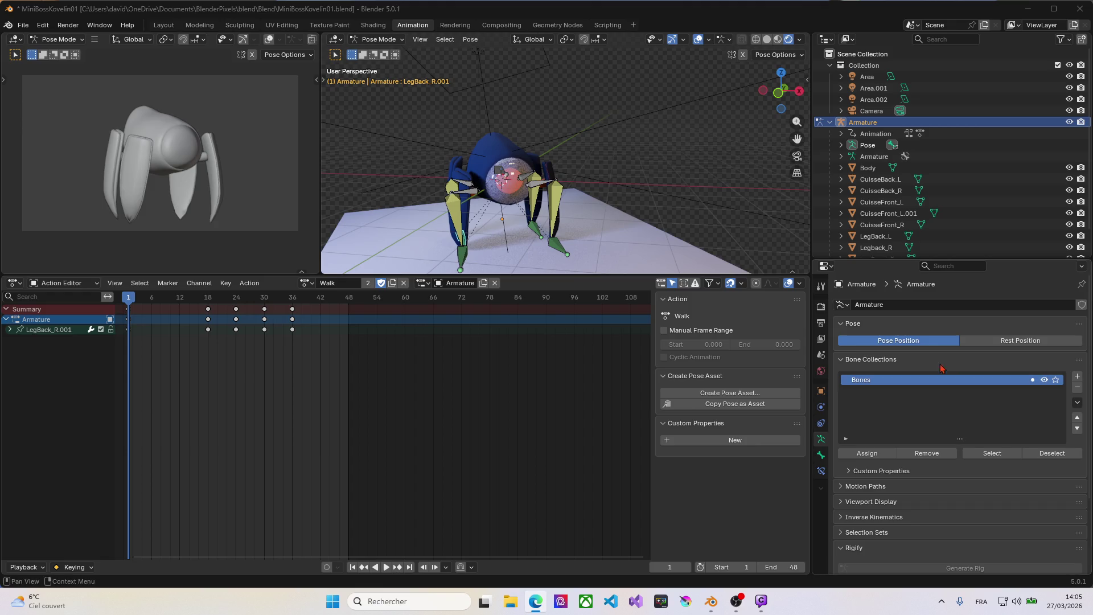
# Split the Action Editor area, make the upper half a Nonlinear Animation editor and enlarge it to show all strips.
pyautogui.rightClick(580, 273)
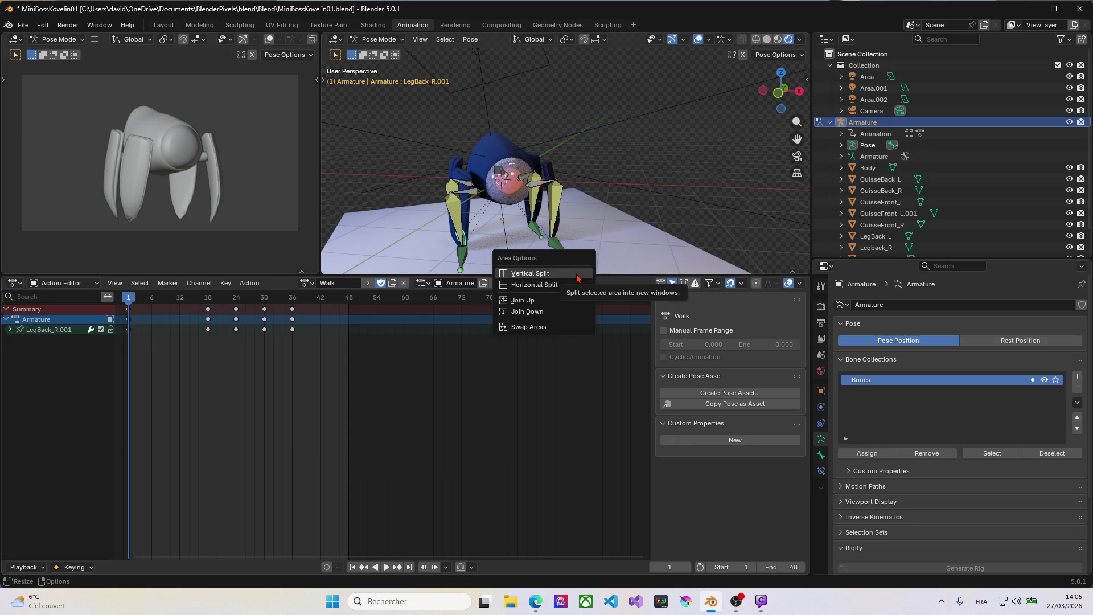
pyautogui.click(560, 285)
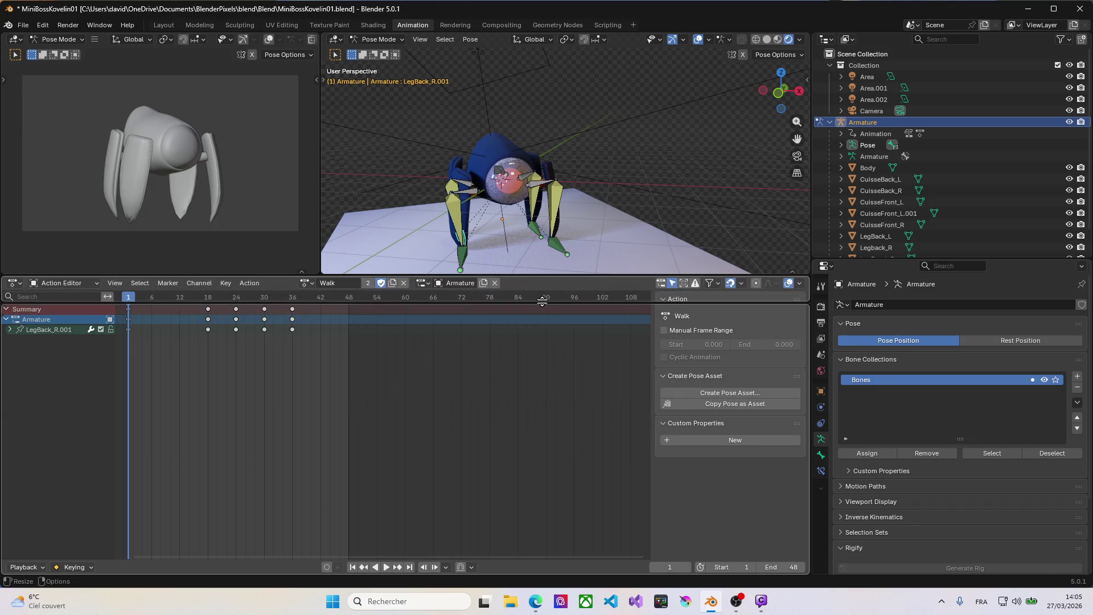
pyautogui.click(538, 322)
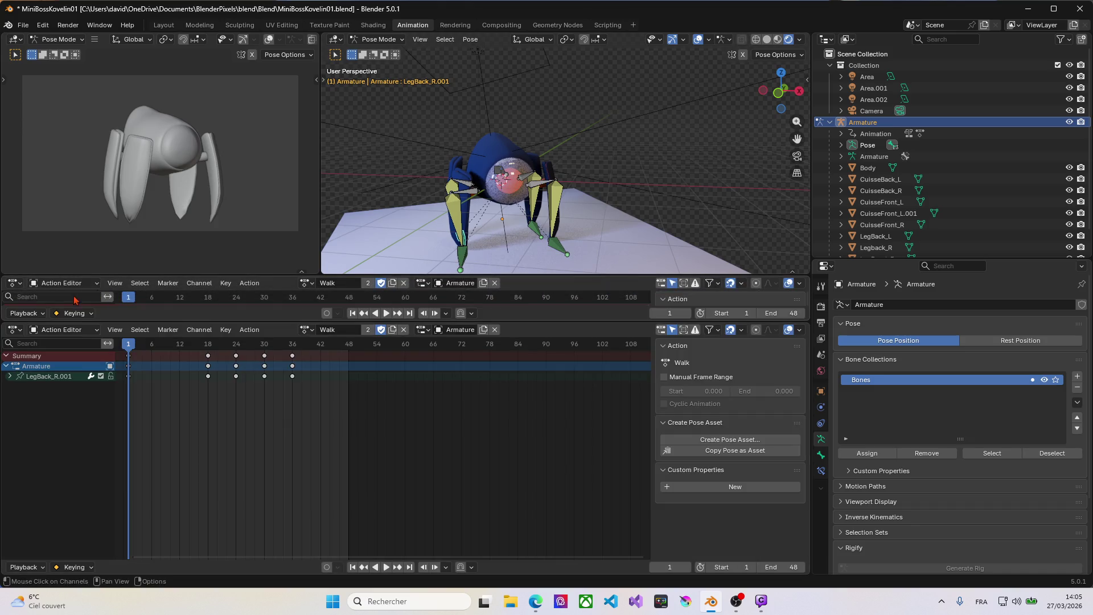
pyautogui.click(16, 283)
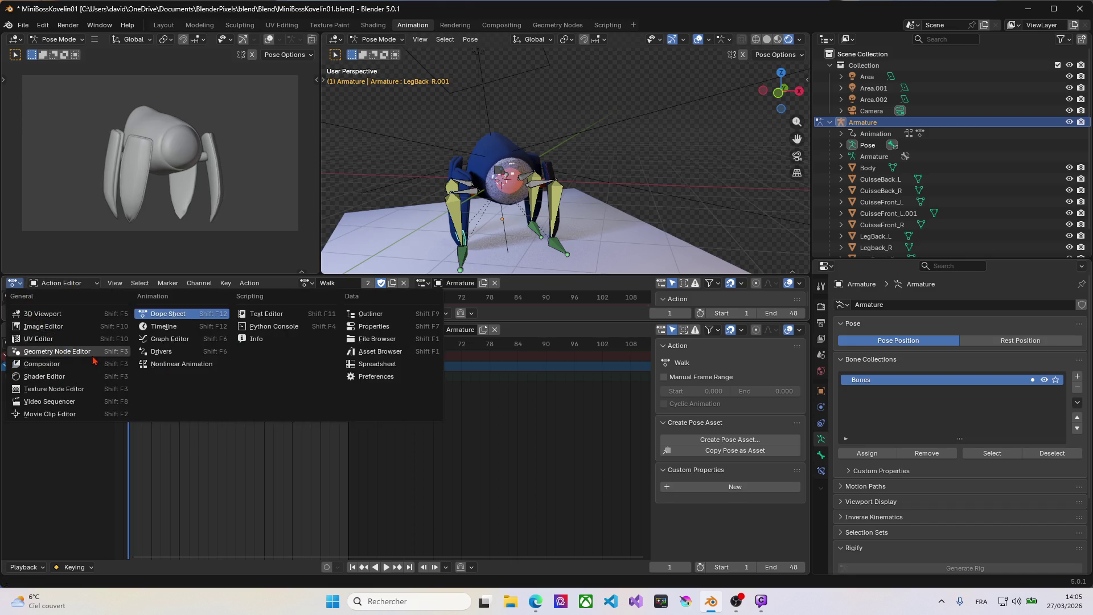
pyautogui.click(167, 364)
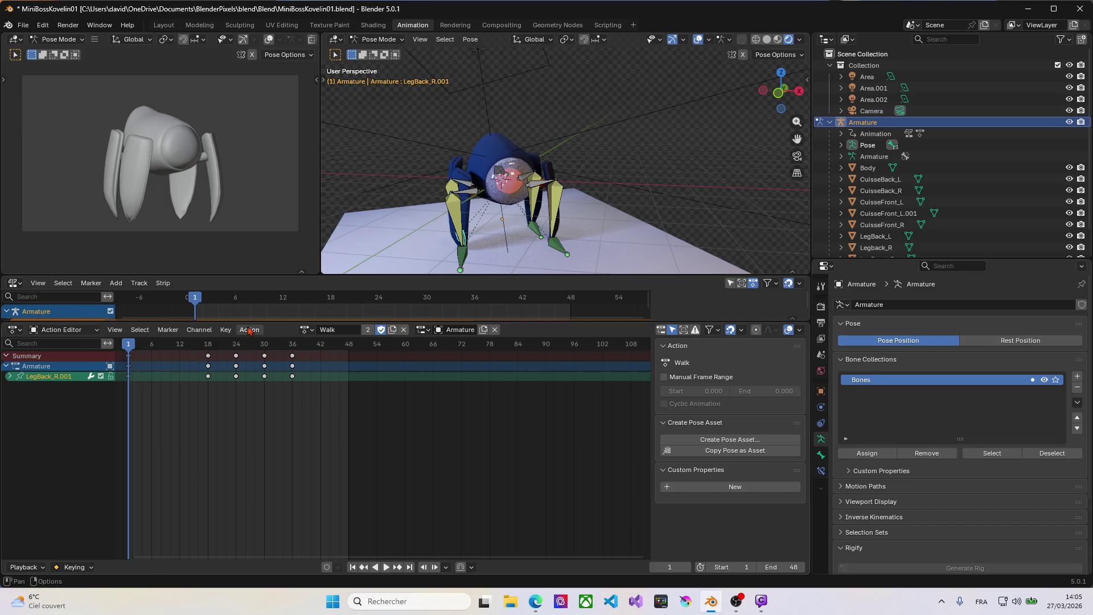
pyautogui.moveTo(250, 323); pyautogui.dragTo(257, 392)
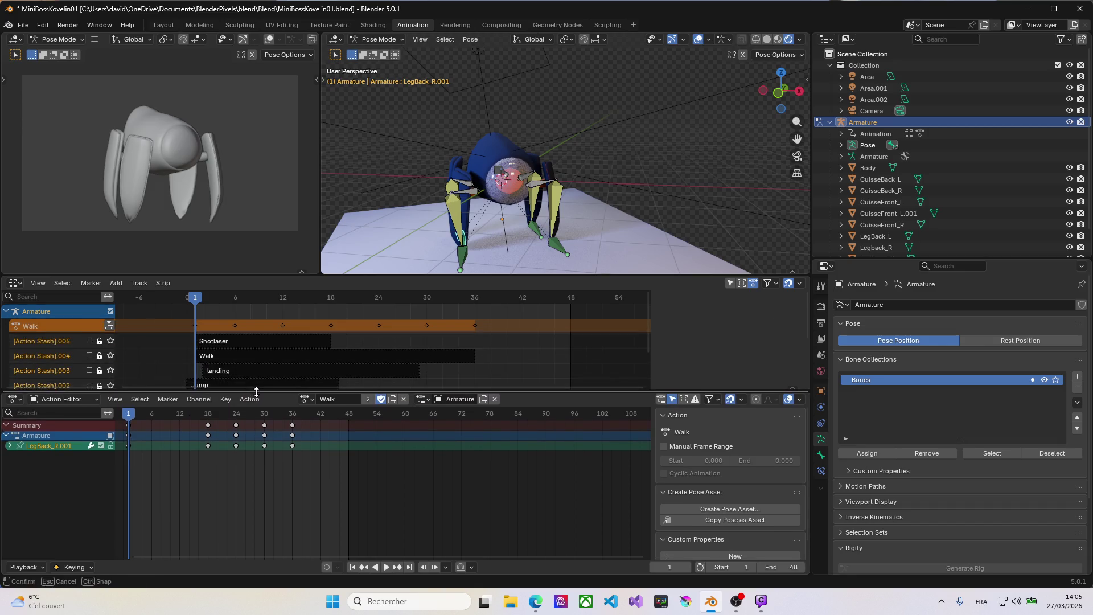
pyautogui.moveTo(326, 275); pyautogui.dragTo(326, 191)
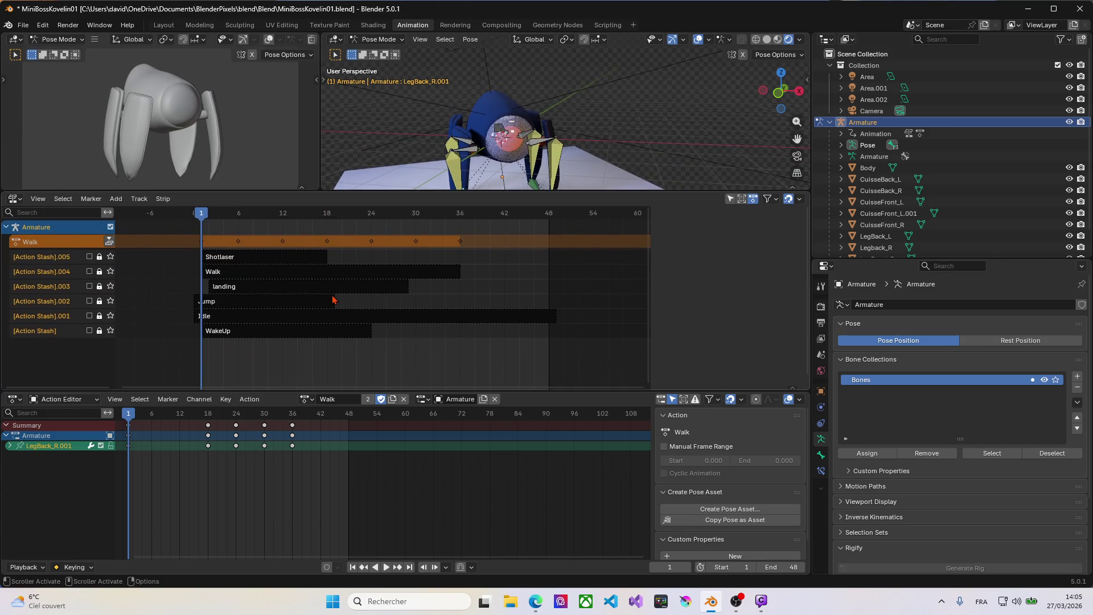
# Read the Shotlaser, landing and Idle strip ranges and set the scene end frame to 49 after trying 50.
pyautogui.click(231, 258)
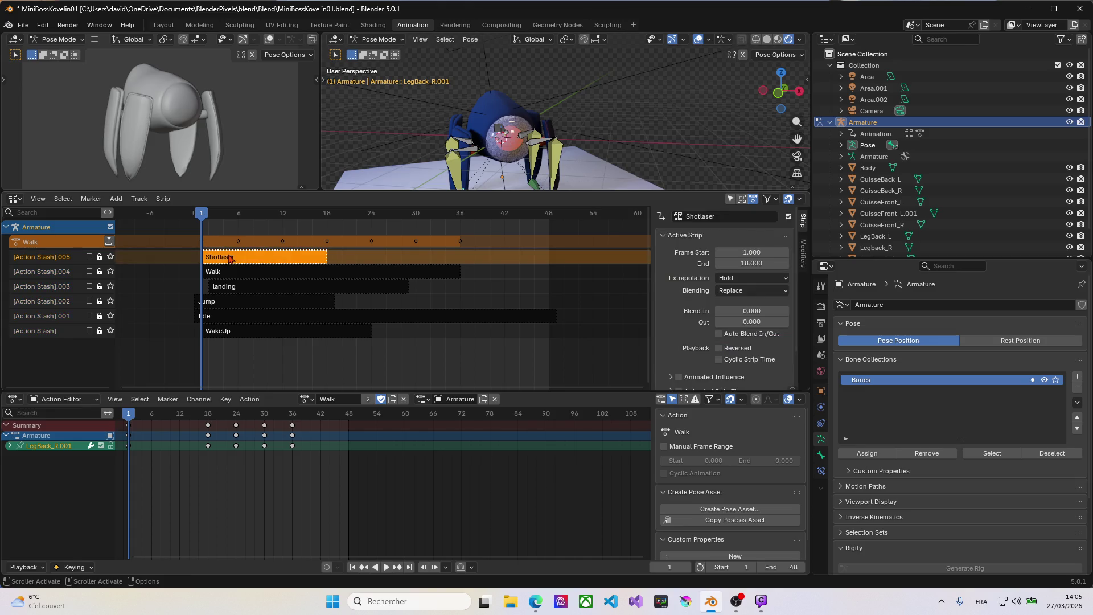
pyautogui.click(264, 276)
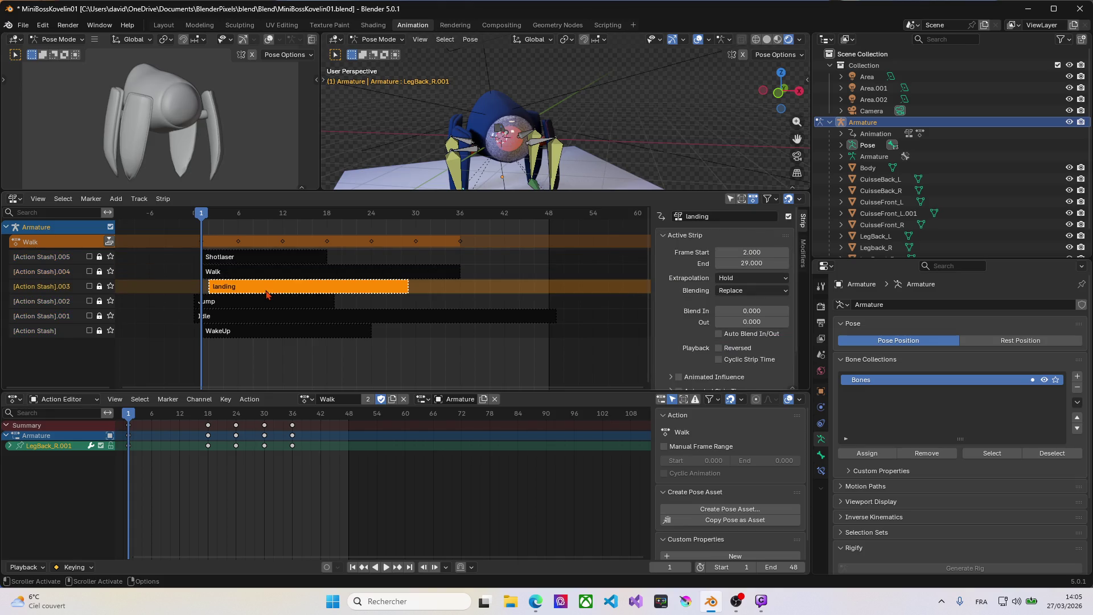
pyautogui.click(269, 304)
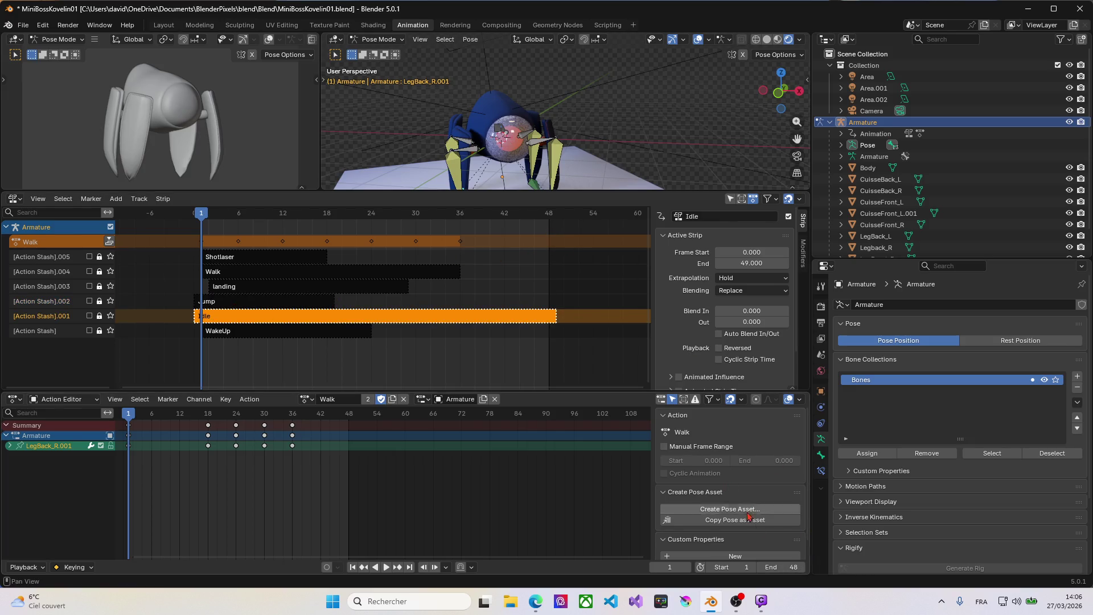
pyautogui.click(779, 567)
pyautogui.write('50')
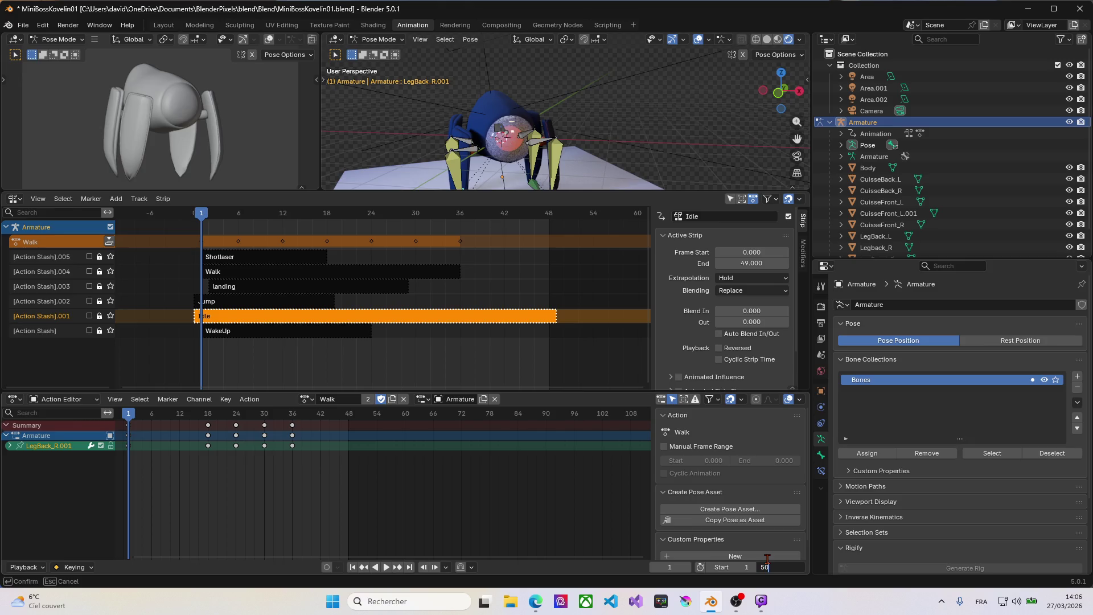
pyautogui.press('Return')
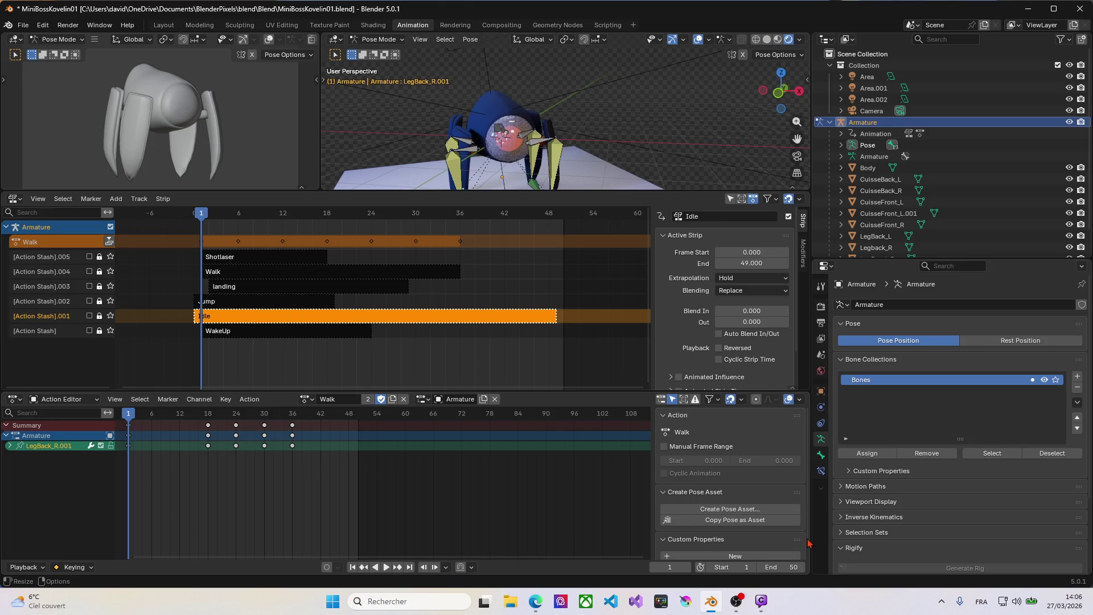
pyautogui.click(789, 566)
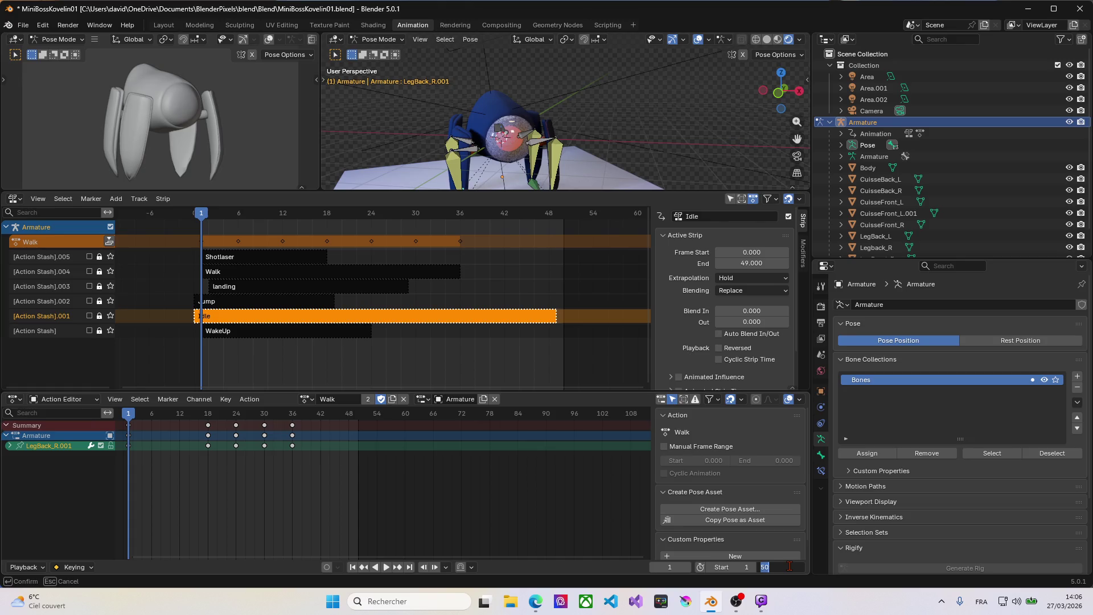
pyautogui.write('4')
pyautogui.write('9')
pyautogui.press('Return')
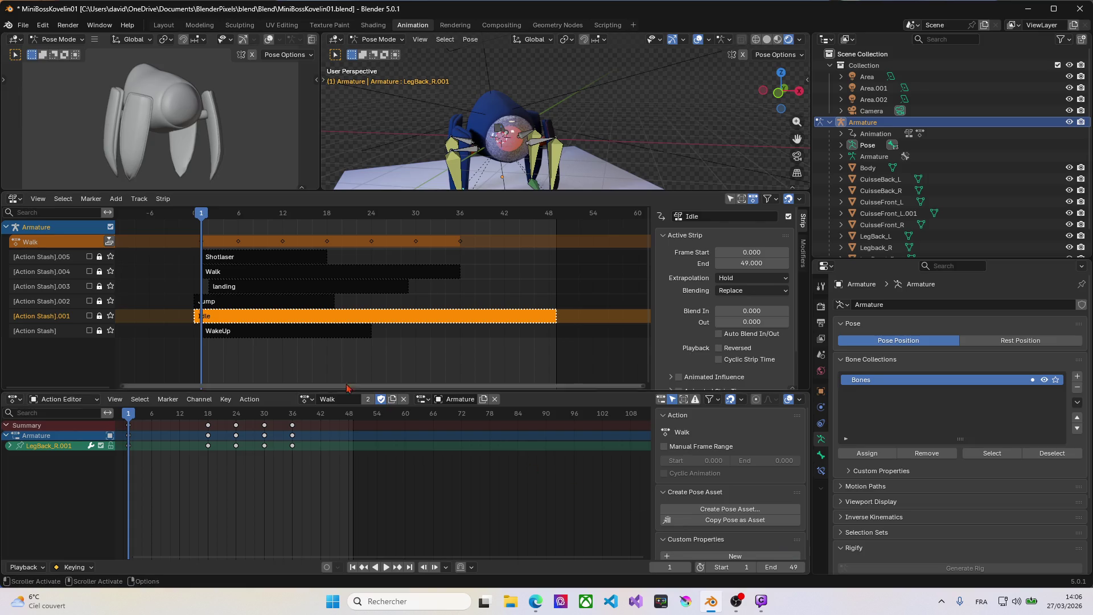
# Scrub to frame 0, set the scene start frame to 0 and recheck the Shotlaser and landing strip ranges.
pyautogui.moveTo(204, 217); pyautogui.dragTo(196, 233)
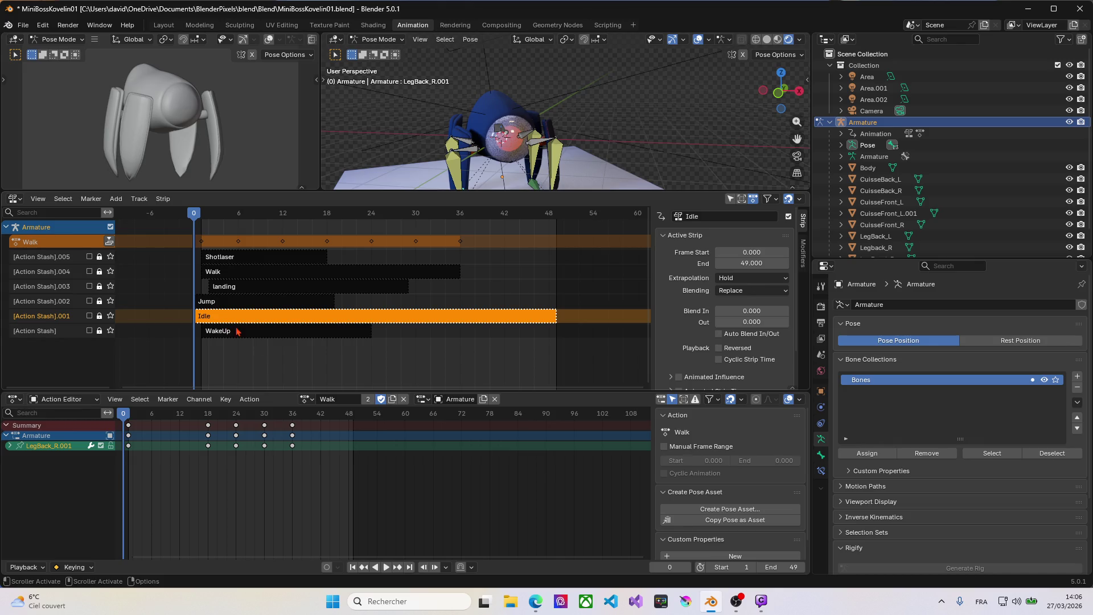
pyautogui.click(743, 568)
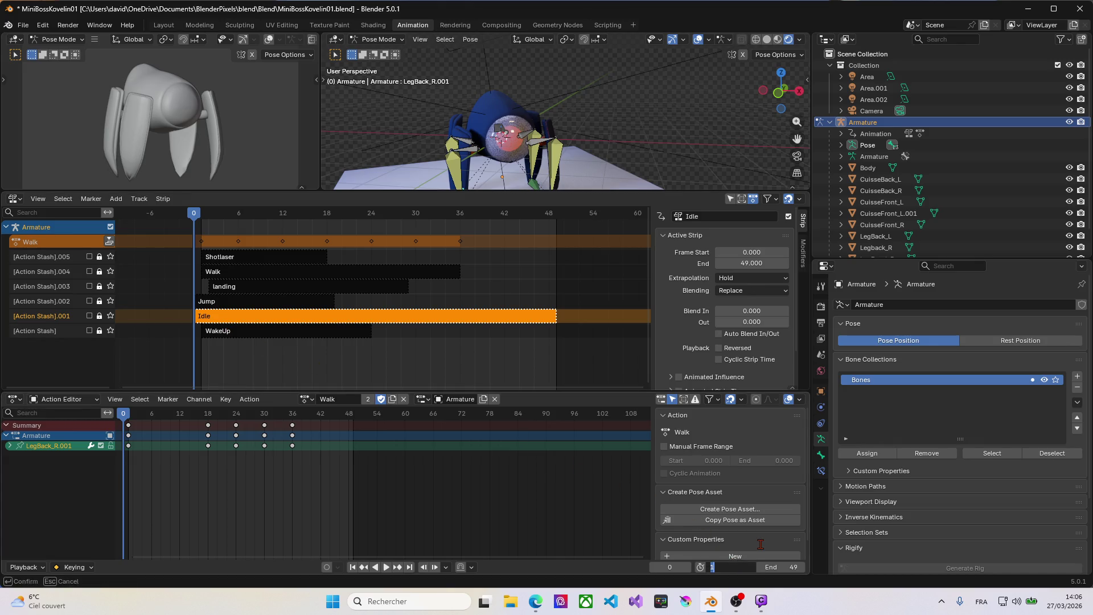
pyautogui.write('0')
pyautogui.press('Return')
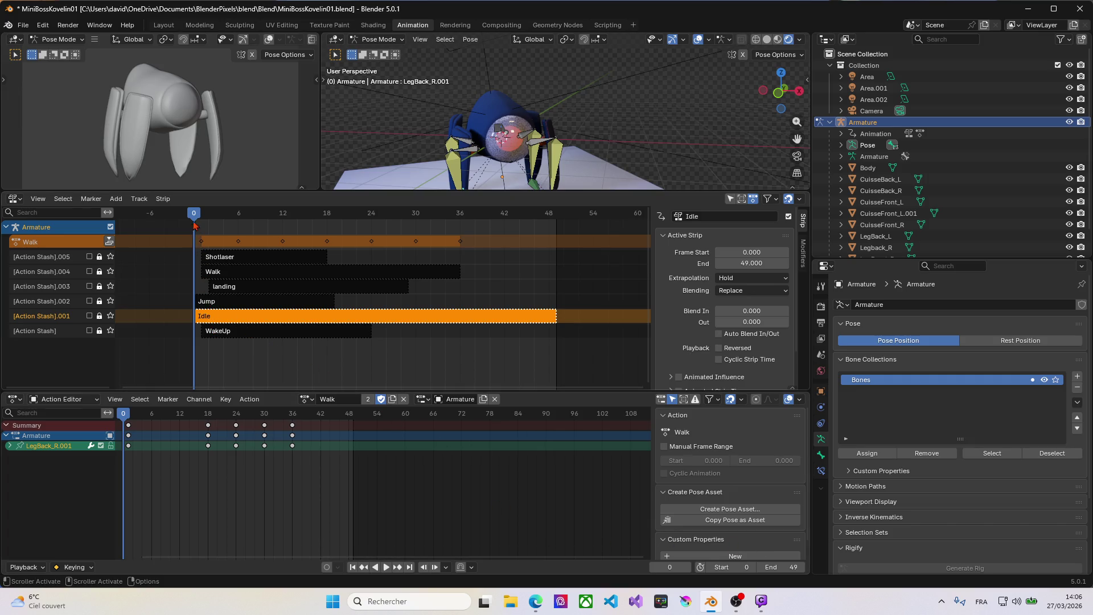
pyautogui.click(221, 261)
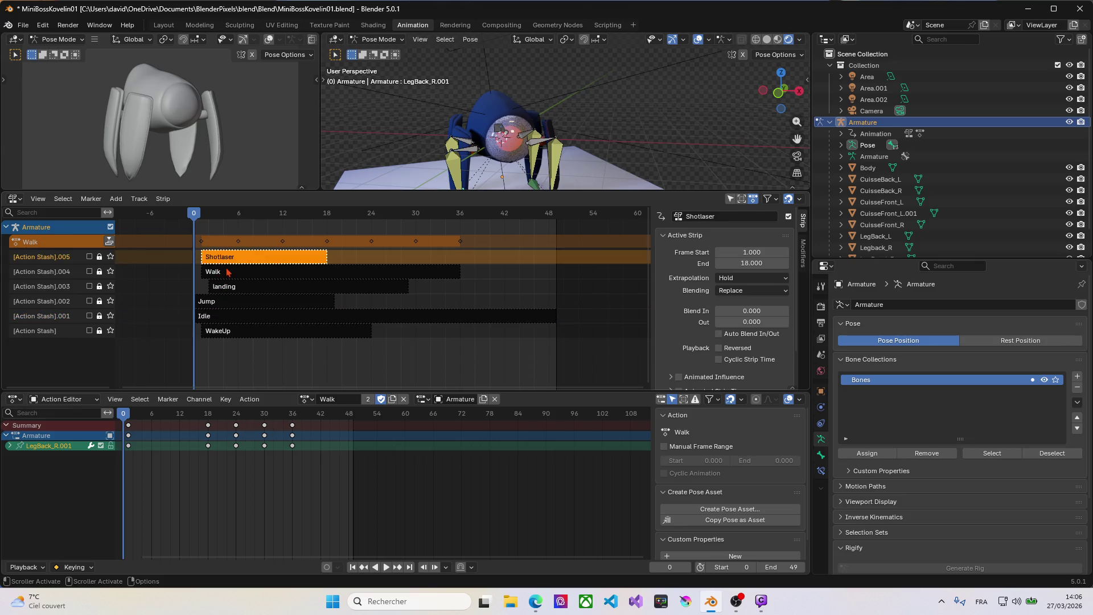
pyautogui.click(232, 286)
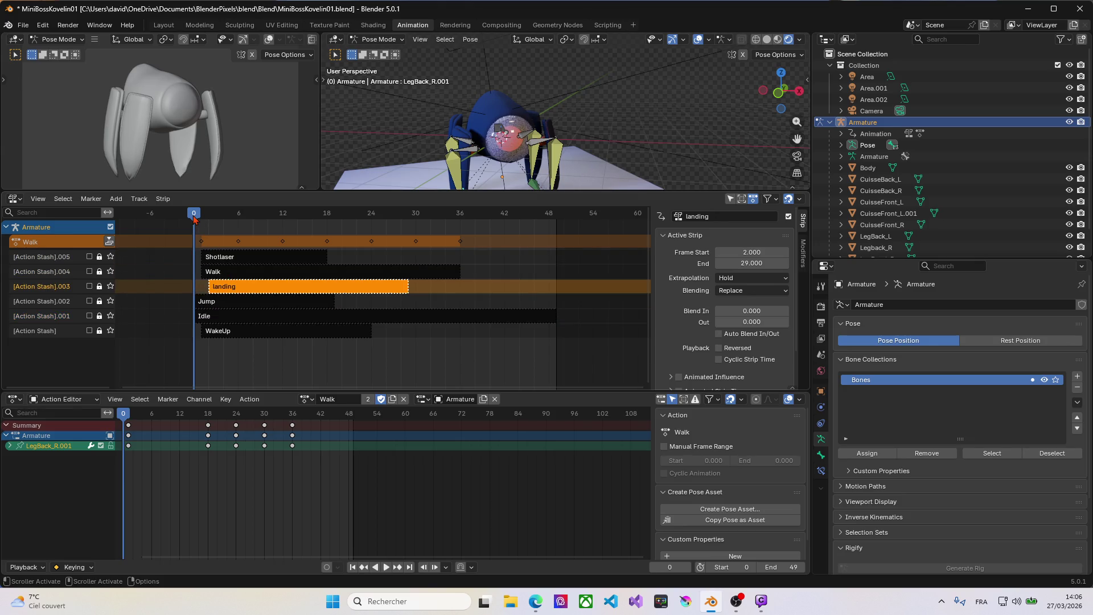
pyautogui.press('super+shift+s')
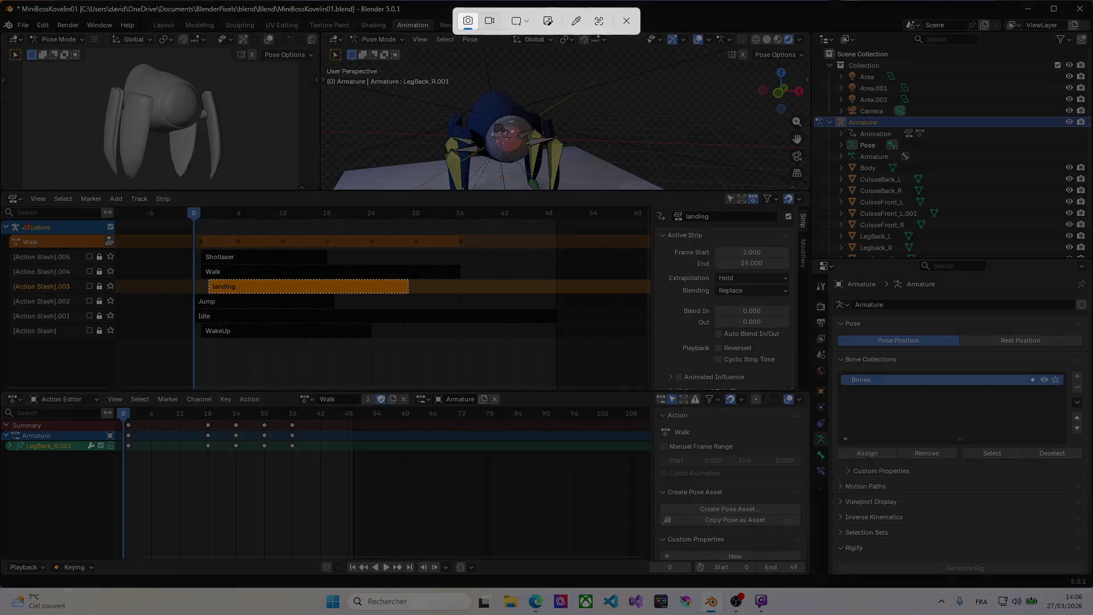
pyautogui.moveTo(4, 221)
pyautogui.mouseDown()
pyautogui.moveTo(654, 396)
pyautogui.moveTo(799, 397)
pyautogui.mouseUp()
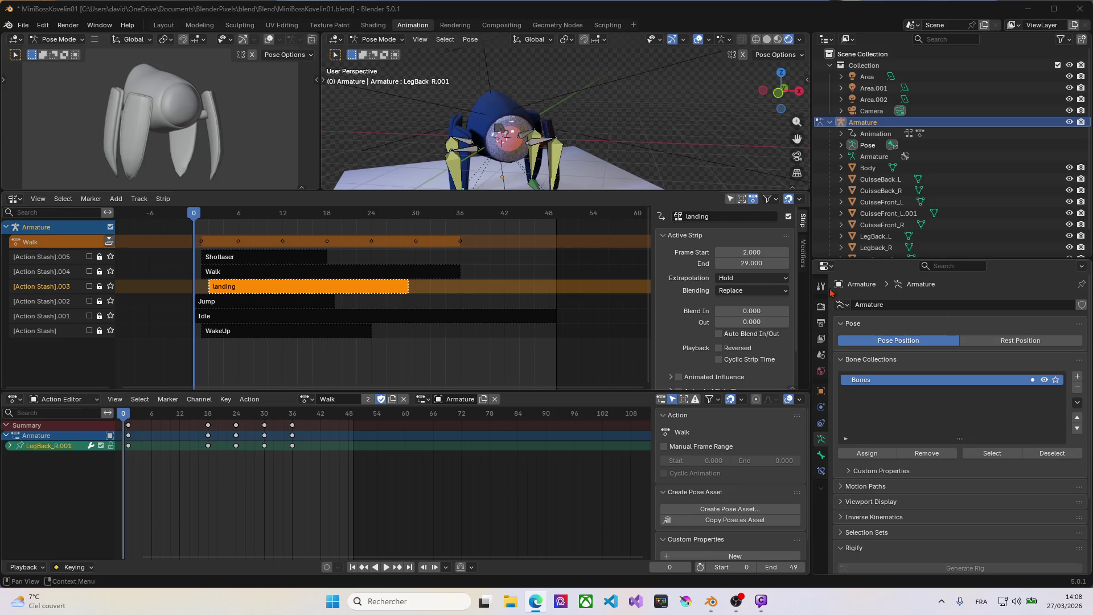
# Compare the frame ranges of the Shotlaser, Walk and Idle NLA strips.
pyautogui.click(246, 247)
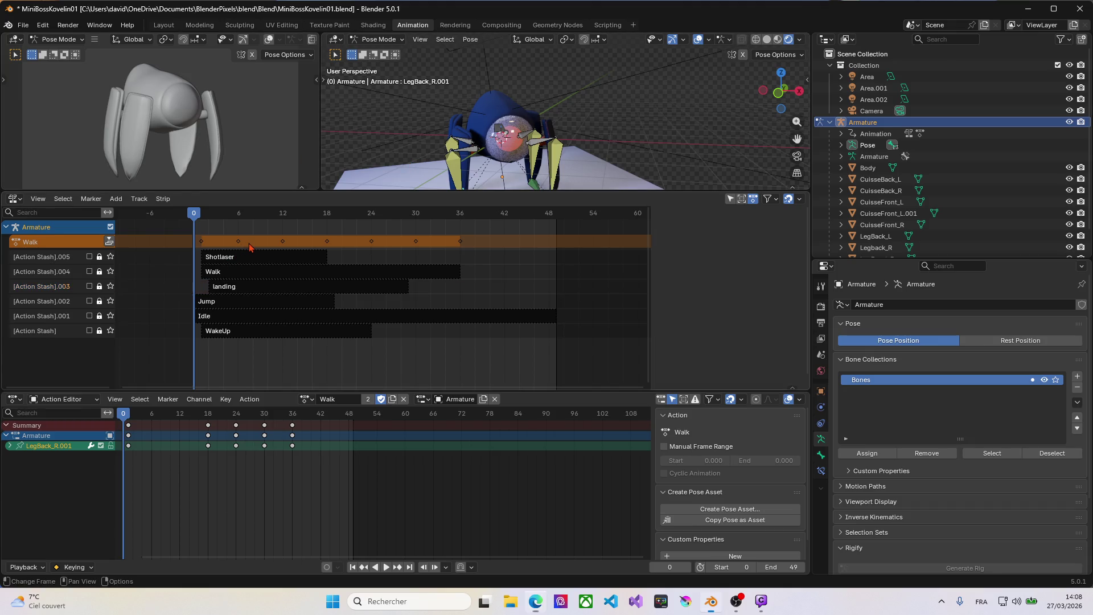
pyautogui.click(253, 262)
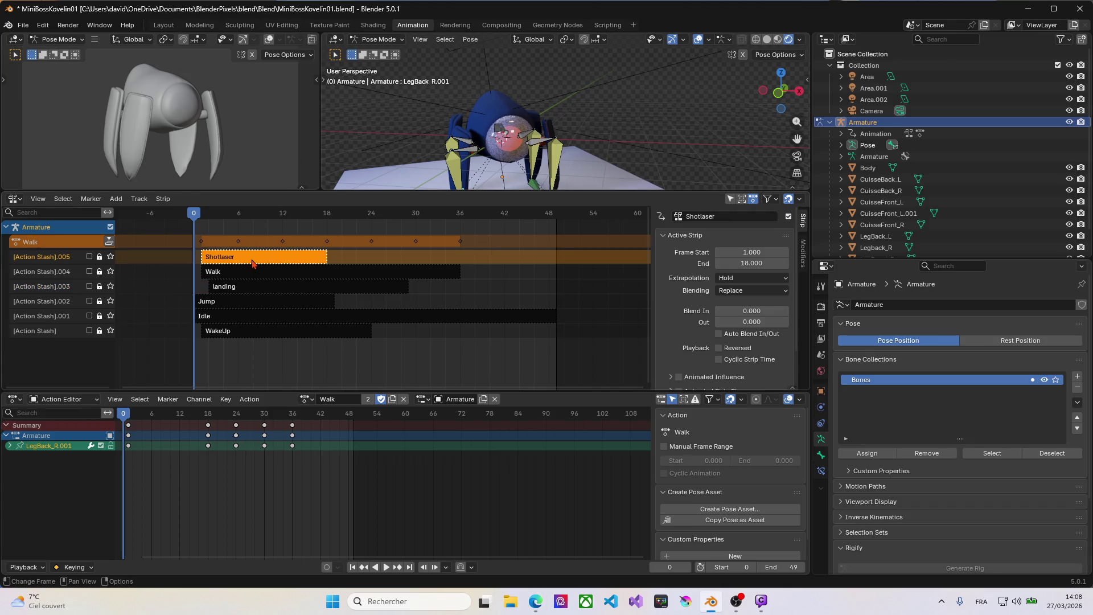
pyautogui.click(257, 289)
pyautogui.click(264, 319)
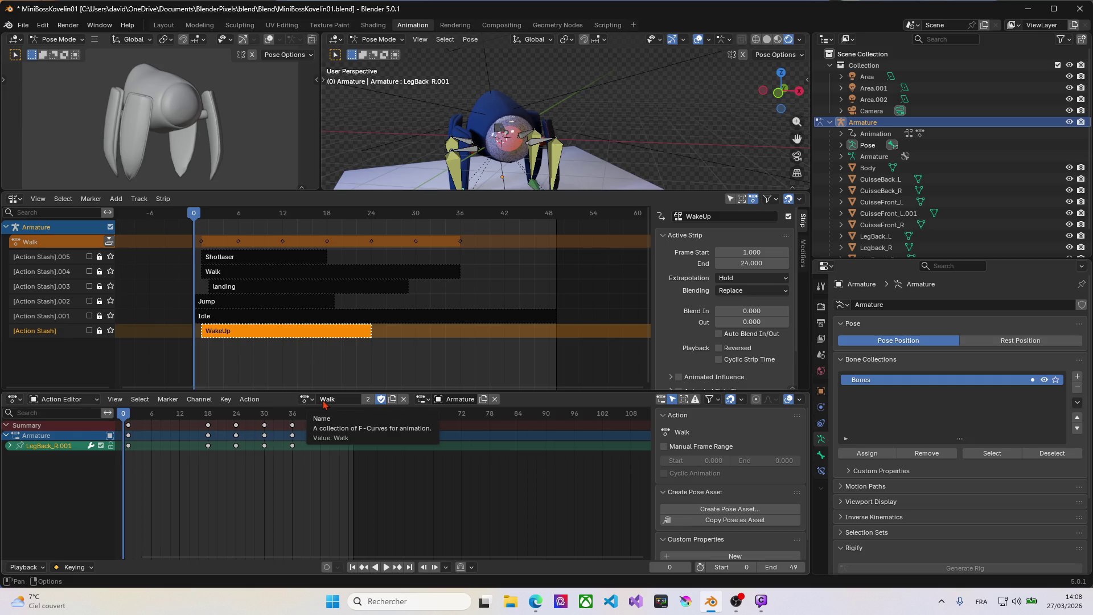
# Select the Idle strip's stash track and make Idle the armature's active action.
pyautogui.click(73, 244)
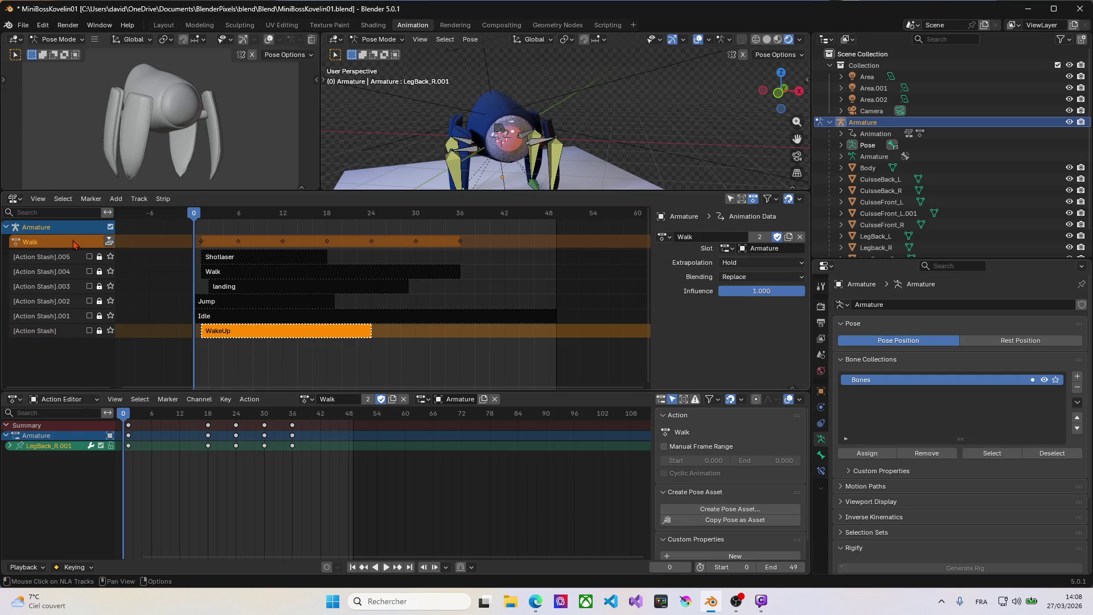
pyautogui.click(67, 258)
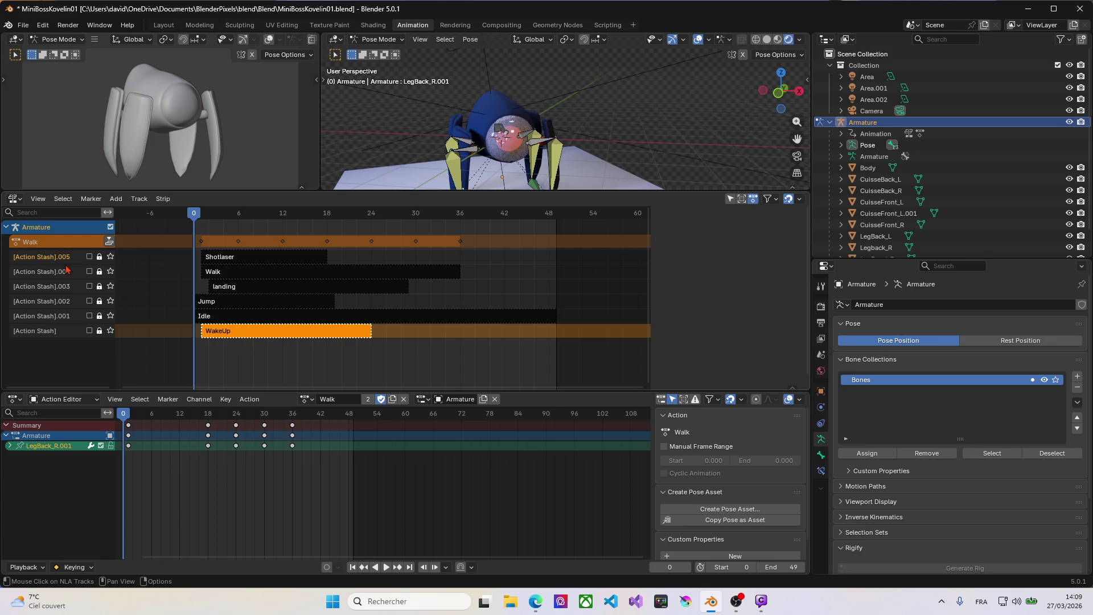
pyautogui.click(218, 318)
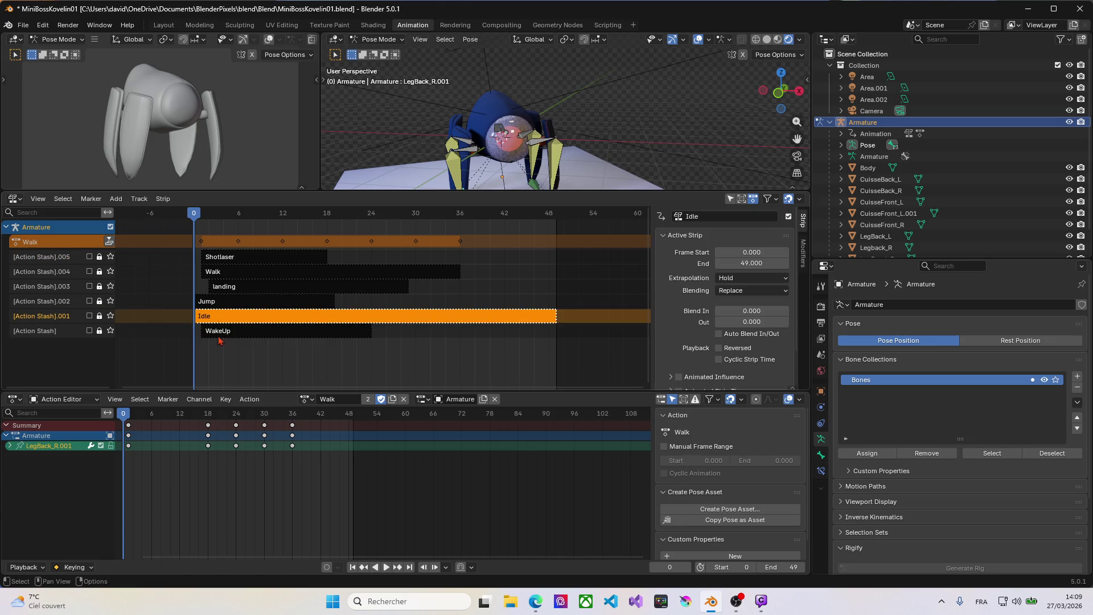
pyautogui.click(306, 398)
pyautogui.click(316, 417)
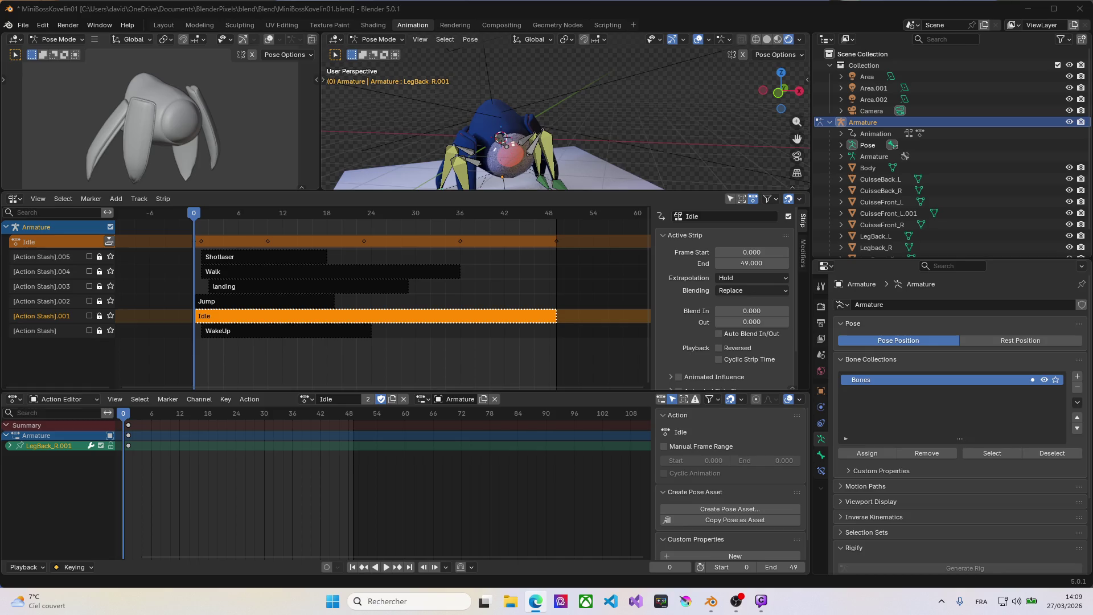
# Recheck the Idle, Shotlaser and Walk strip end frames in the NLA editor.
pyautogui.click(287, 242)
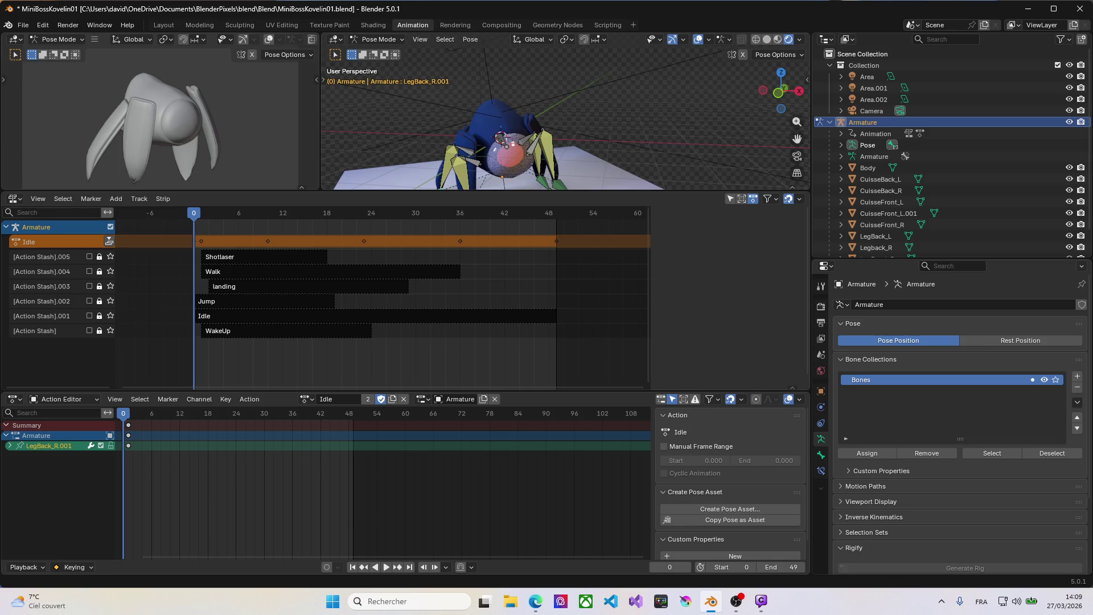
pyautogui.click(218, 318)
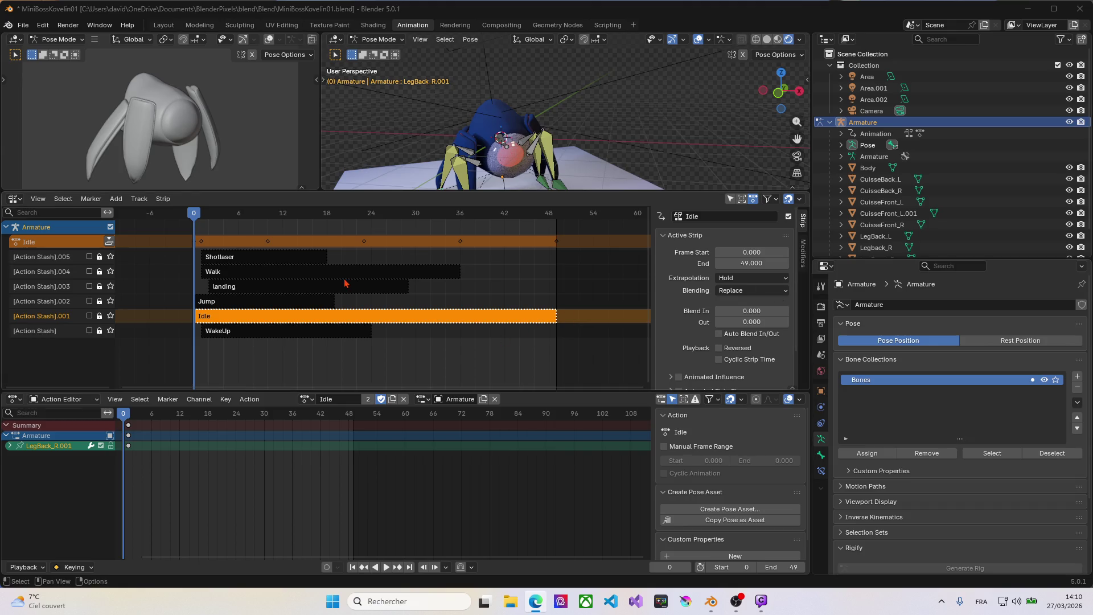
pyautogui.click(225, 259)
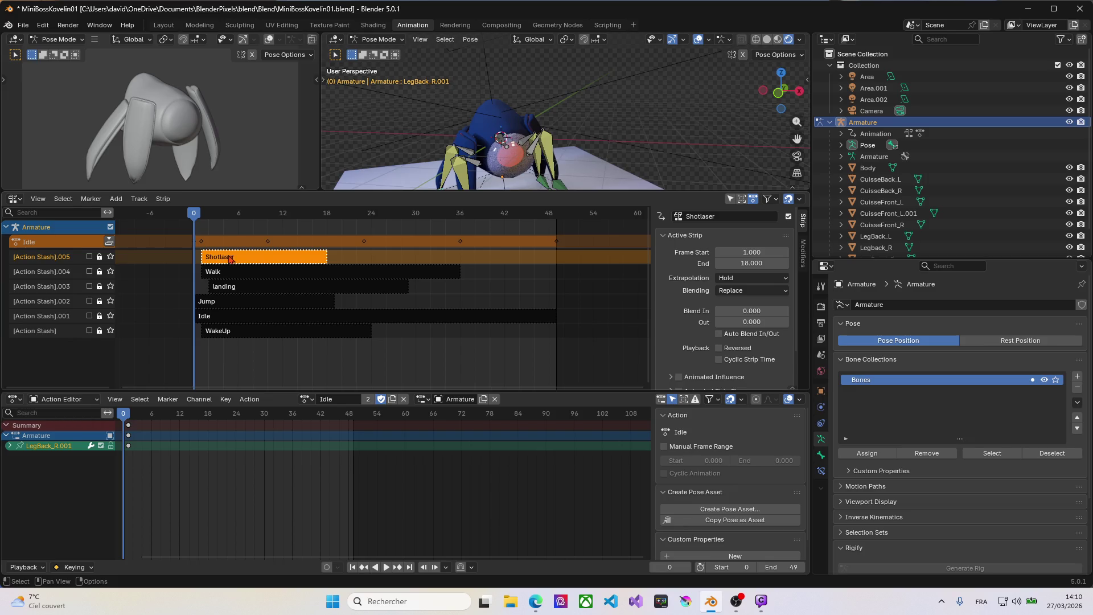
pyautogui.click(245, 273)
pyautogui.click(249, 259)
# Set the render resolution to 1024×1024 in the Output properties and view the robot through the camera.
pyautogui.click(826, 324)
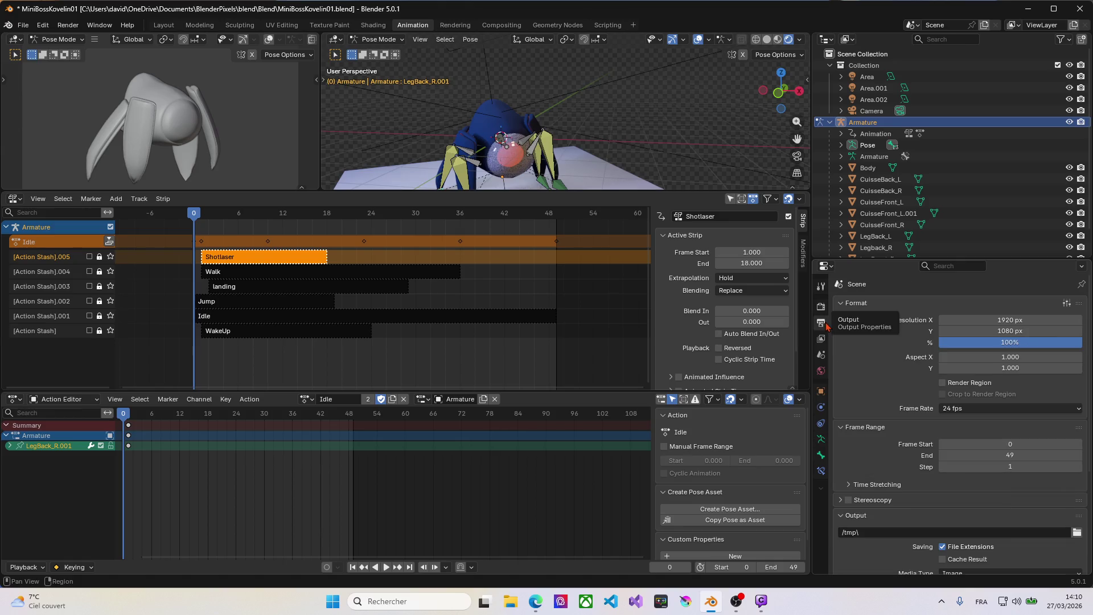
pyautogui.click(986, 322)
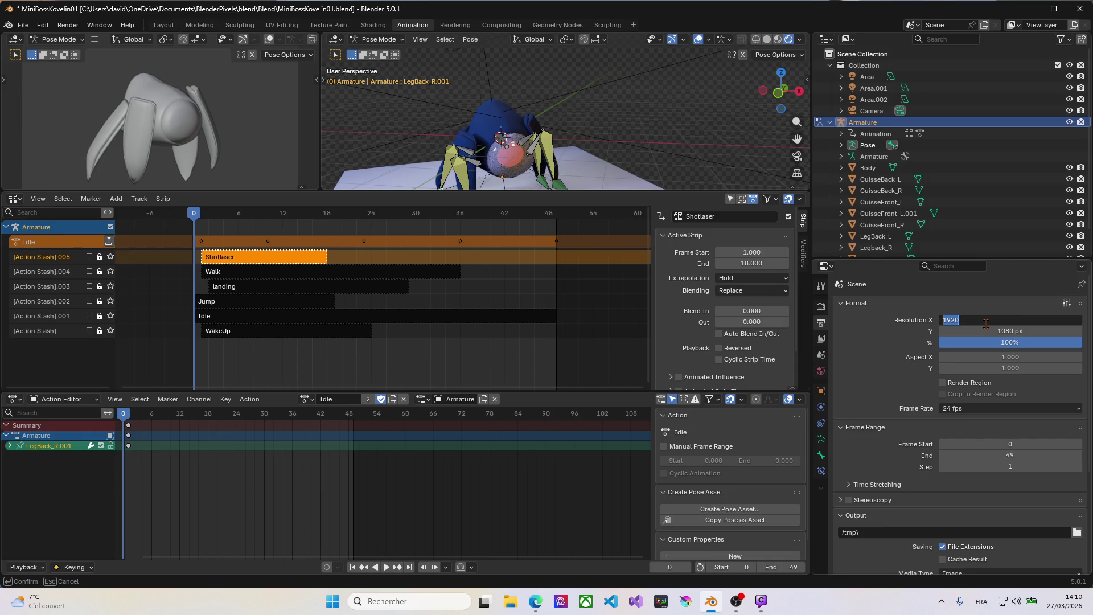
pyautogui.write('1024')
pyautogui.press('Tab')
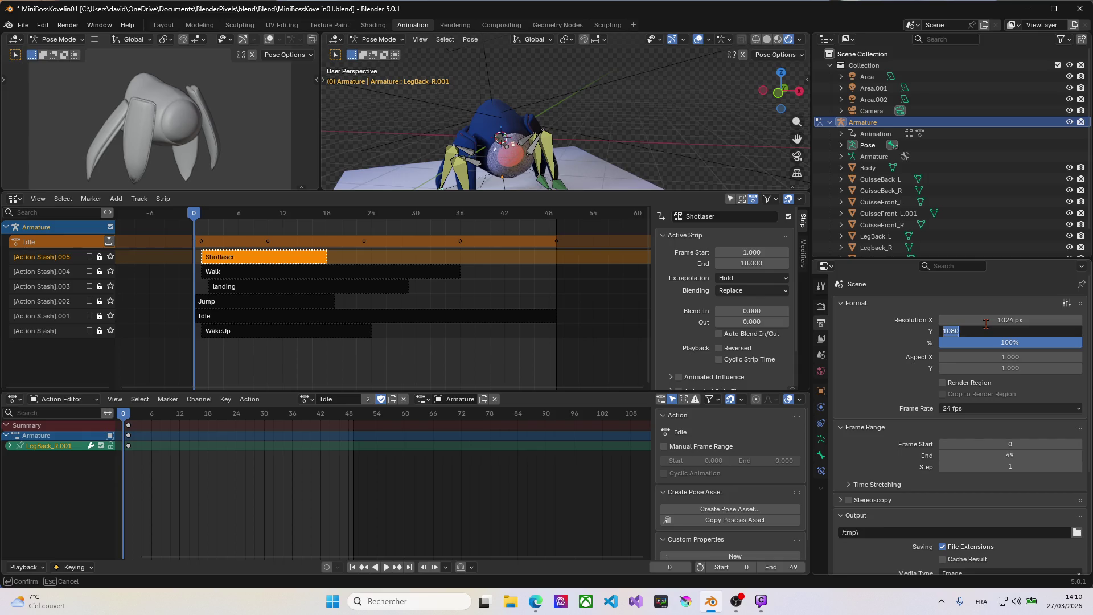
pyautogui.write('1024')
pyautogui.press('Return')
pyautogui.press('KP_0')
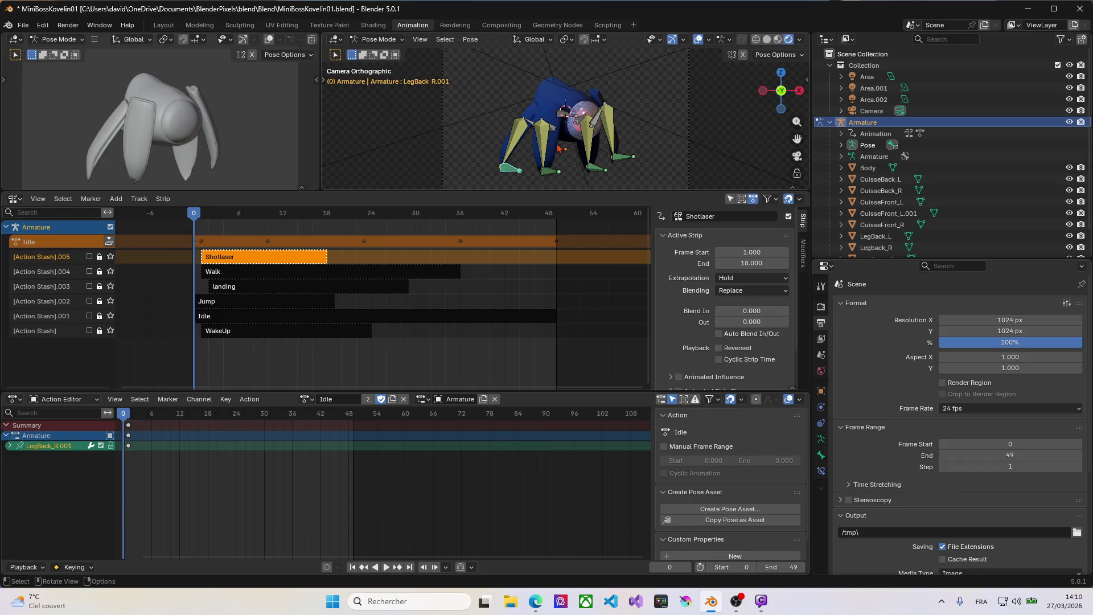
pyautogui.moveTo(558, 150); pyautogui.dragTo(565, 144, button='middle')
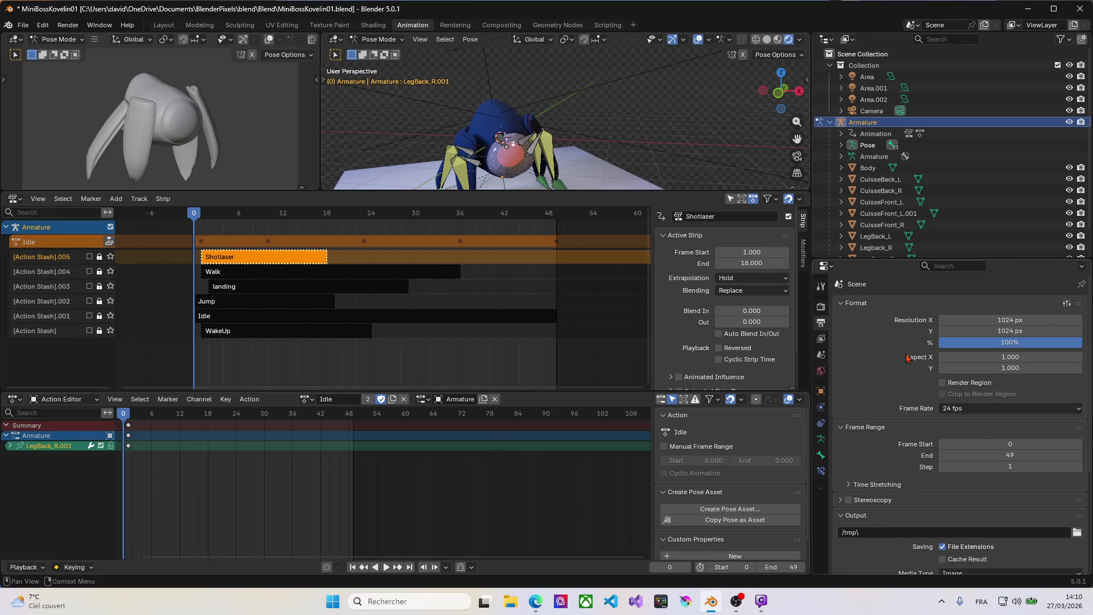
pyautogui.scroll(-2, 881, 371)
pyautogui.scroll(-1, 881, 371)
pyautogui.scroll(-1, 879, 371)
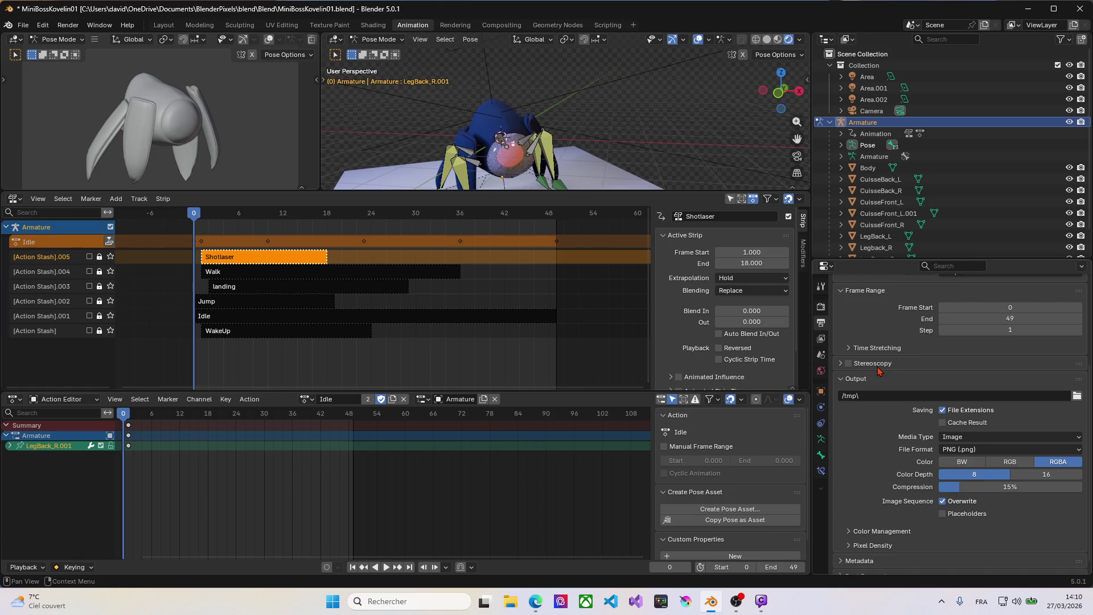
pyautogui.scroll(-1, 881, 371)
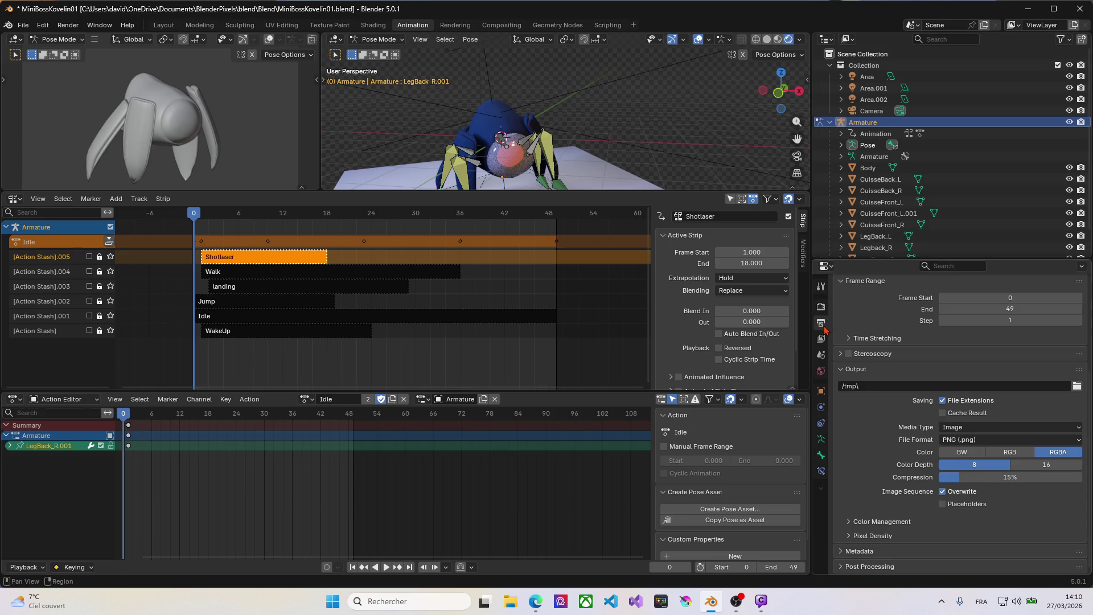
# From the output-path chooser, go into the project's png folder and create a MinibossKovelin01 folder there.
pyautogui.click(1076, 387)
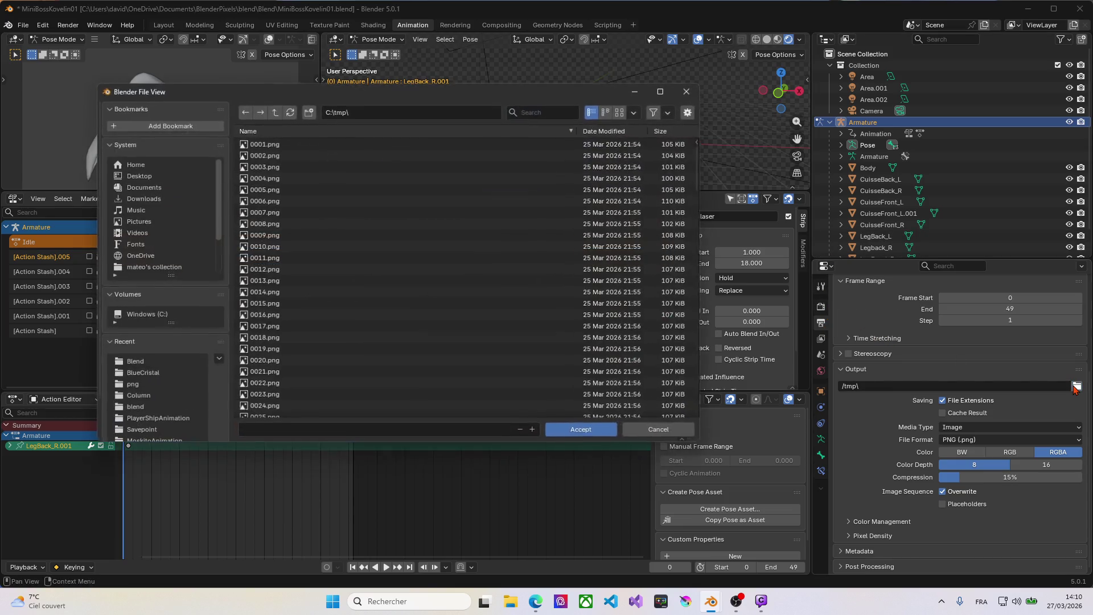
pyautogui.click(140, 363)
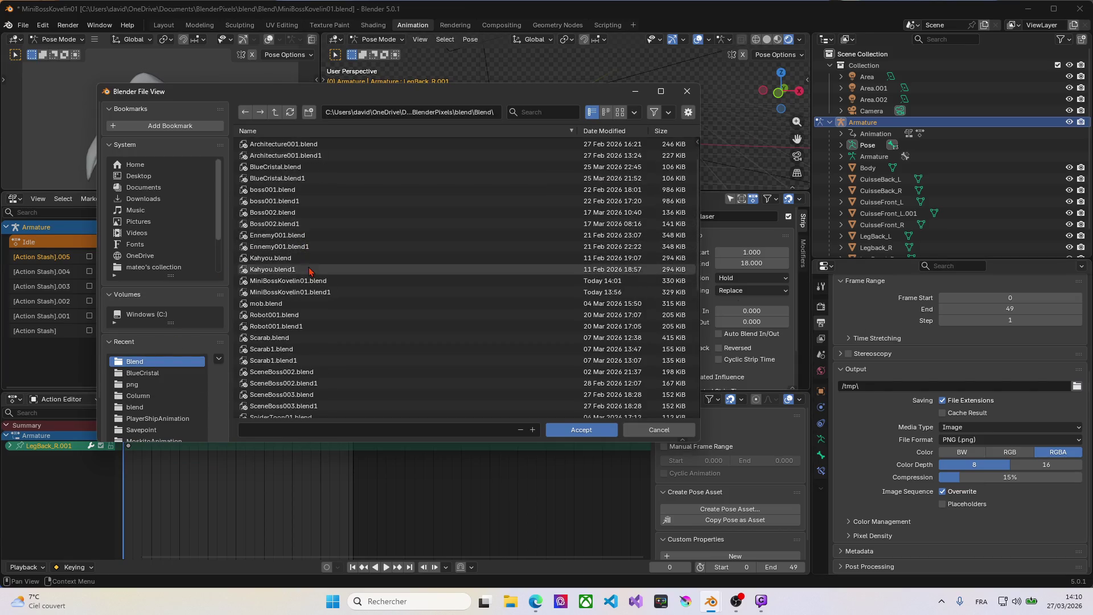
pyautogui.scroll(-4, 299, 239)
pyautogui.scroll(-4, 304, 256)
pyautogui.moveTo(294, 270)
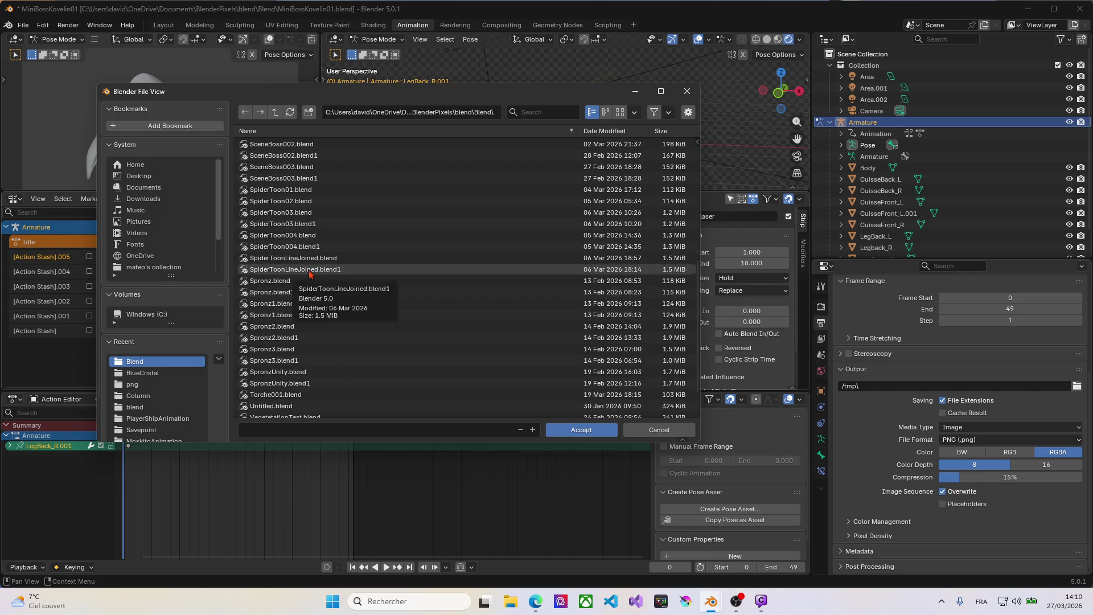
pyautogui.scroll(4, 310, 273)
pyautogui.scroll(4, 311, 277)
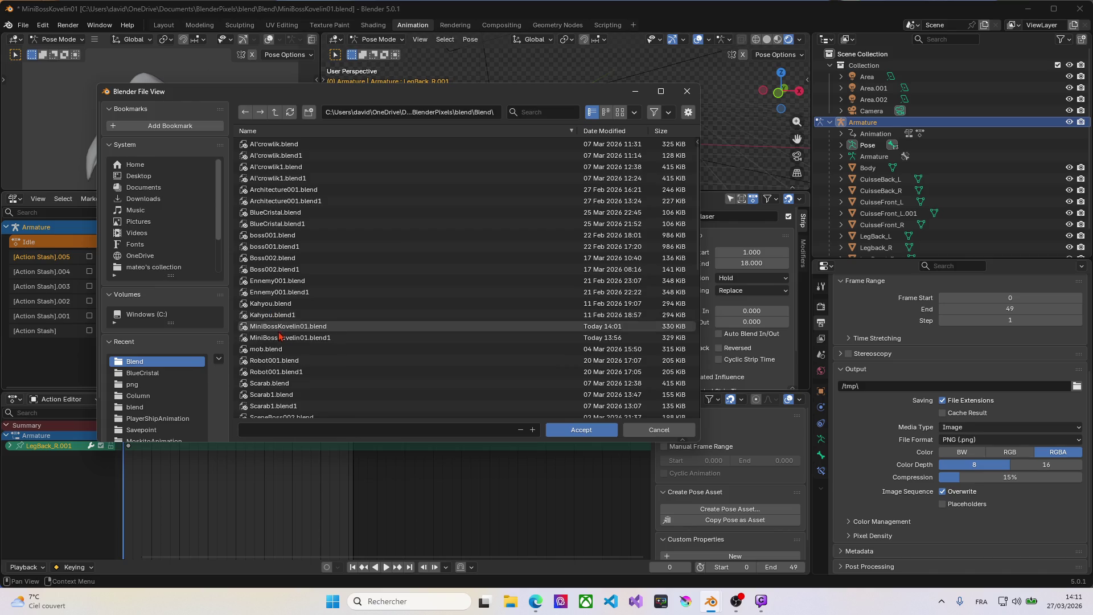
pyautogui.click(132, 408)
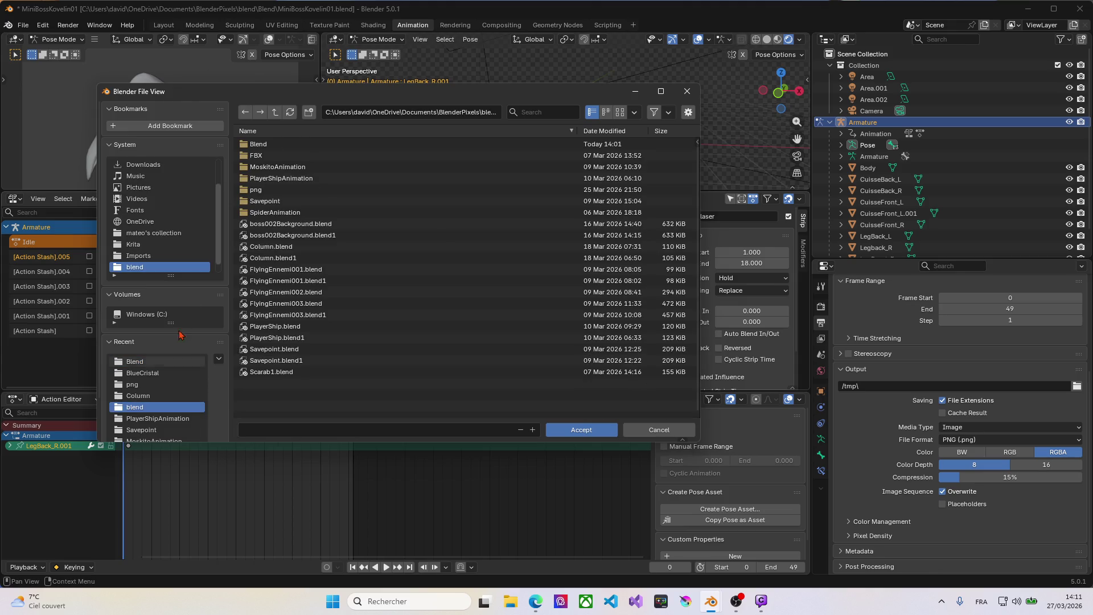
pyautogui.click(257, 194)
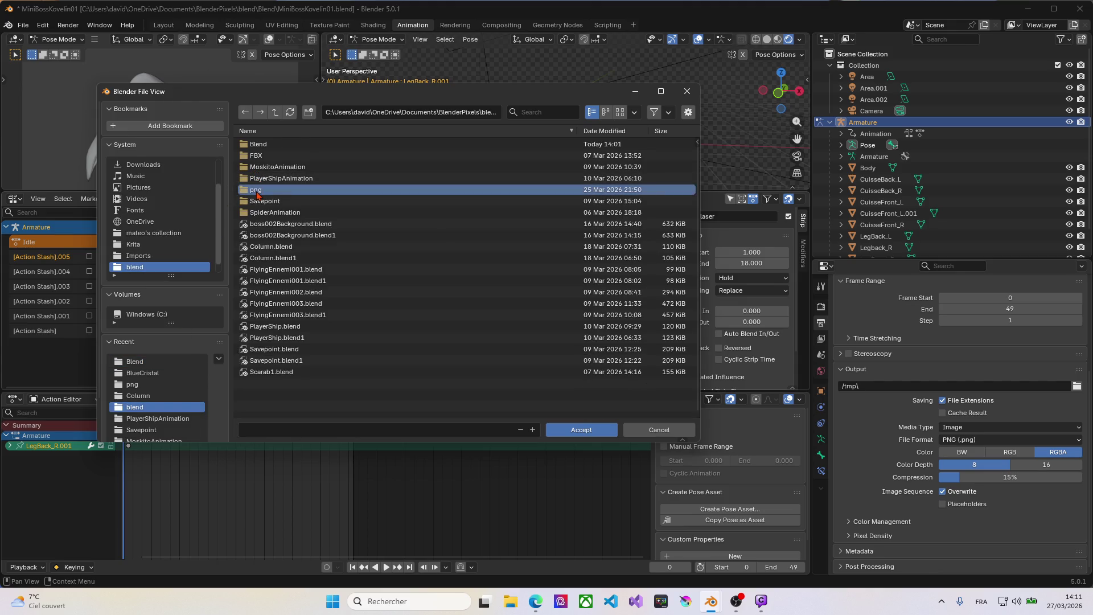
pyautogui.doubleClick(257, 194)
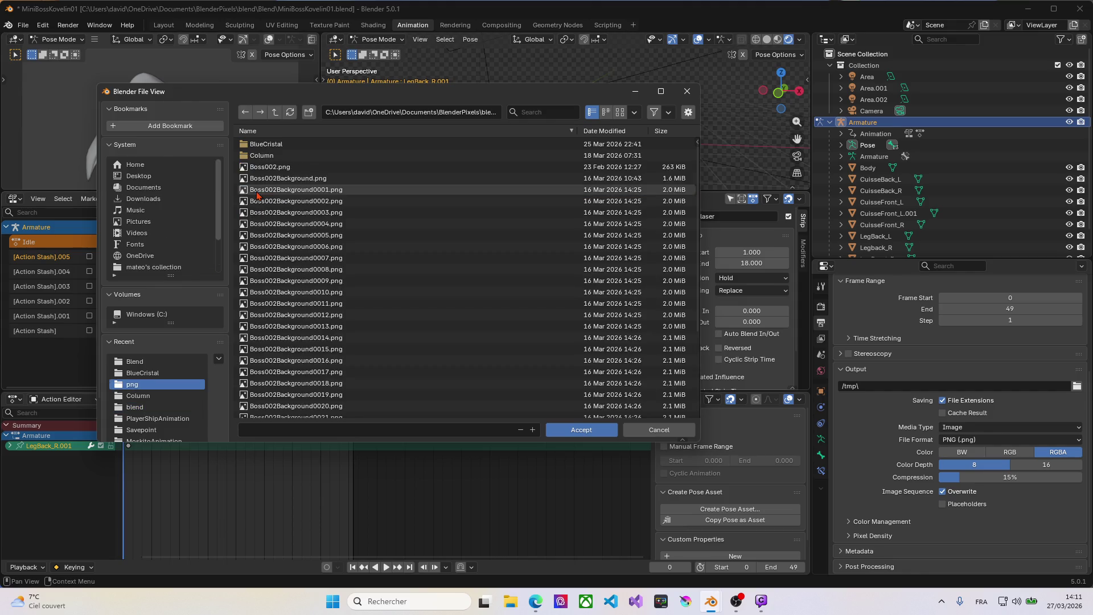
pyautogui.rightClick(412, 166)
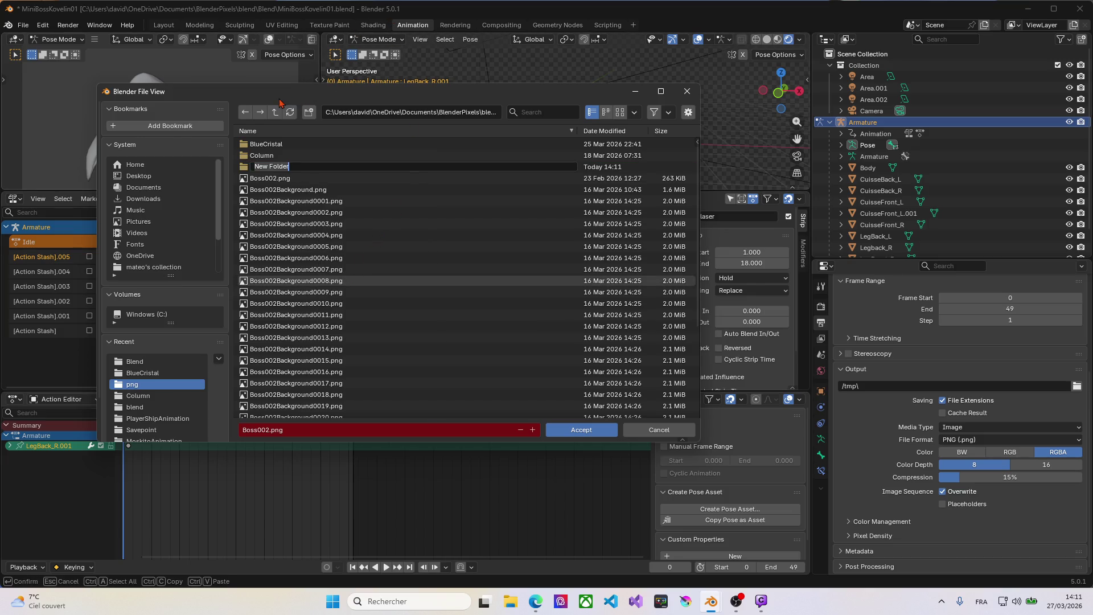
pyautogui.write('MinibossK')
pyautogui.write('ove')
pyautogui.write('lin01')
pyautogui.press('Return')
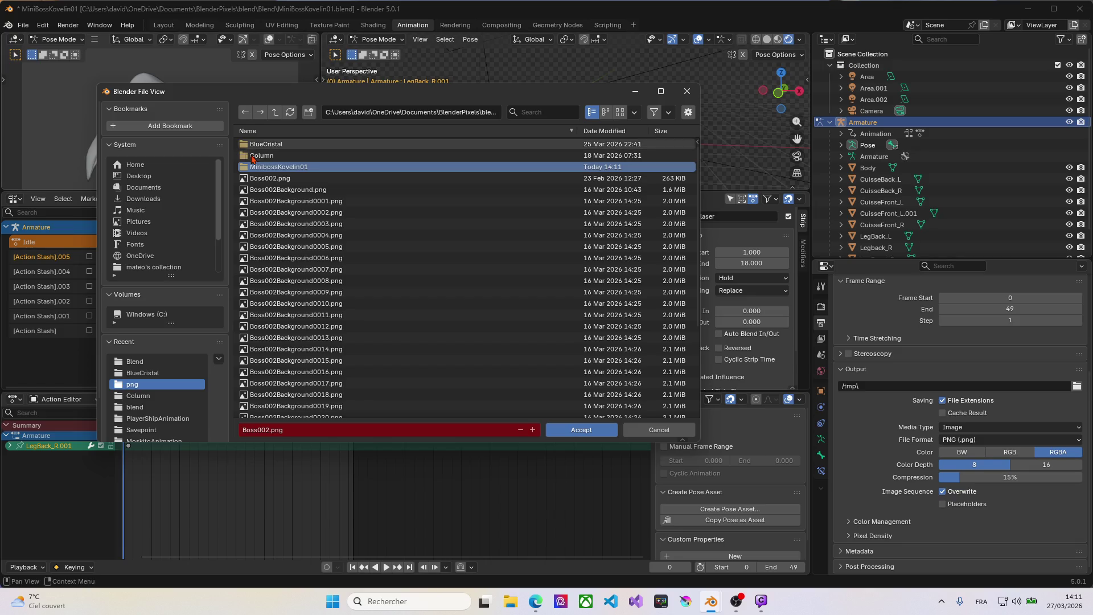
# Inside MinibossKovelin01, create new folders named Idle and Walk.
pyautogui.doubleClick(256, 167)
pyautogui.rightClick(255, 167)
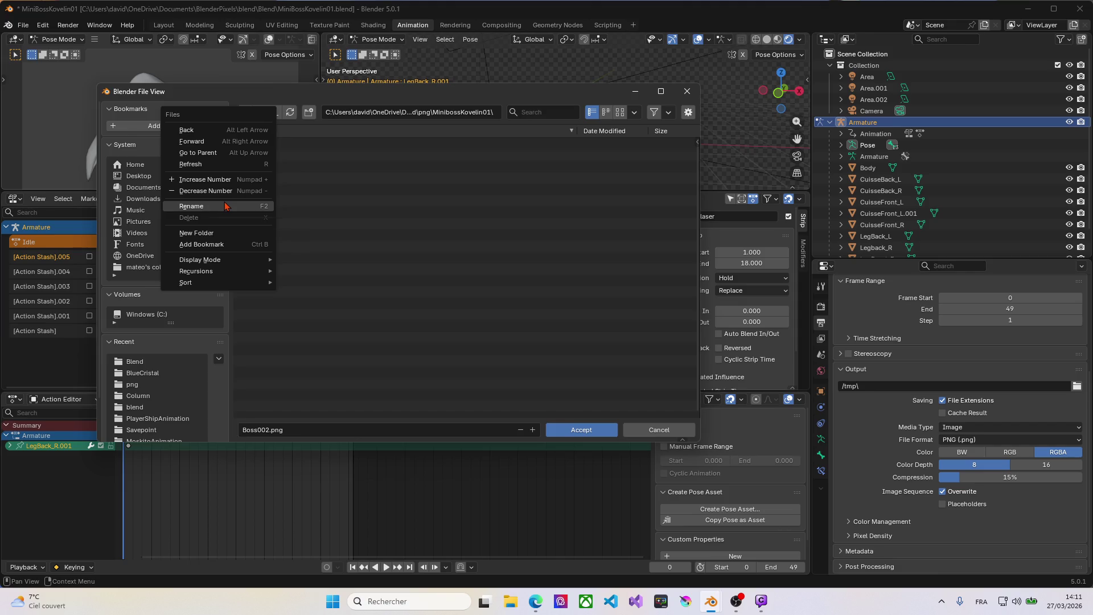
pyautogui.click(205, 233)
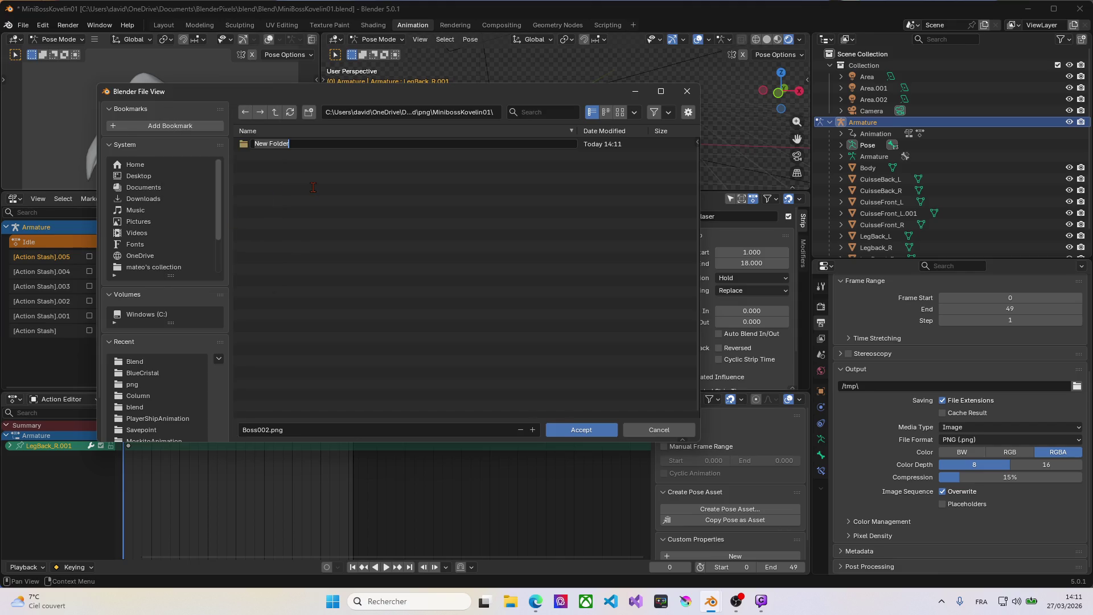
pyautogui.press('BackSpace')
pyautogui.write('Idle')
pyautogui.press('Return')
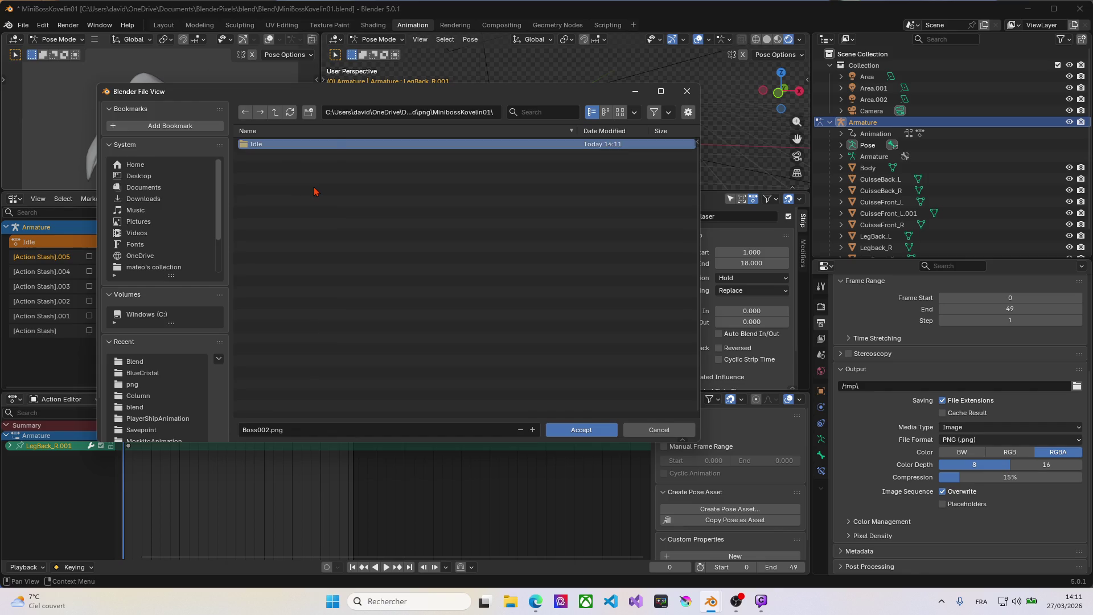
pyautogui.rightClick(313, 192)
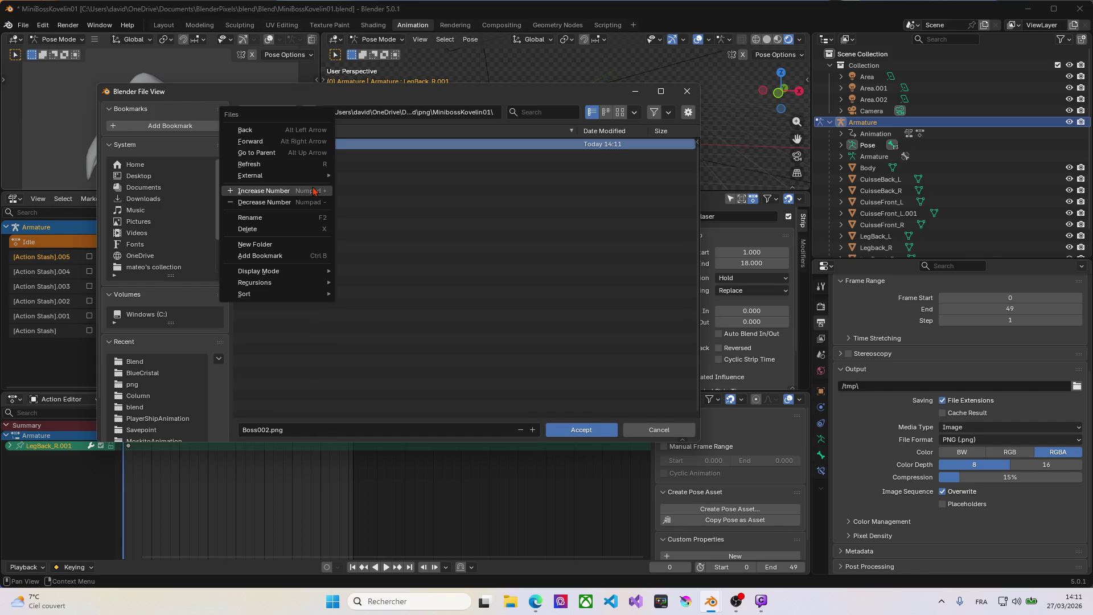
pyautogui.click(257, 245)
pyautogui.write('Walk')
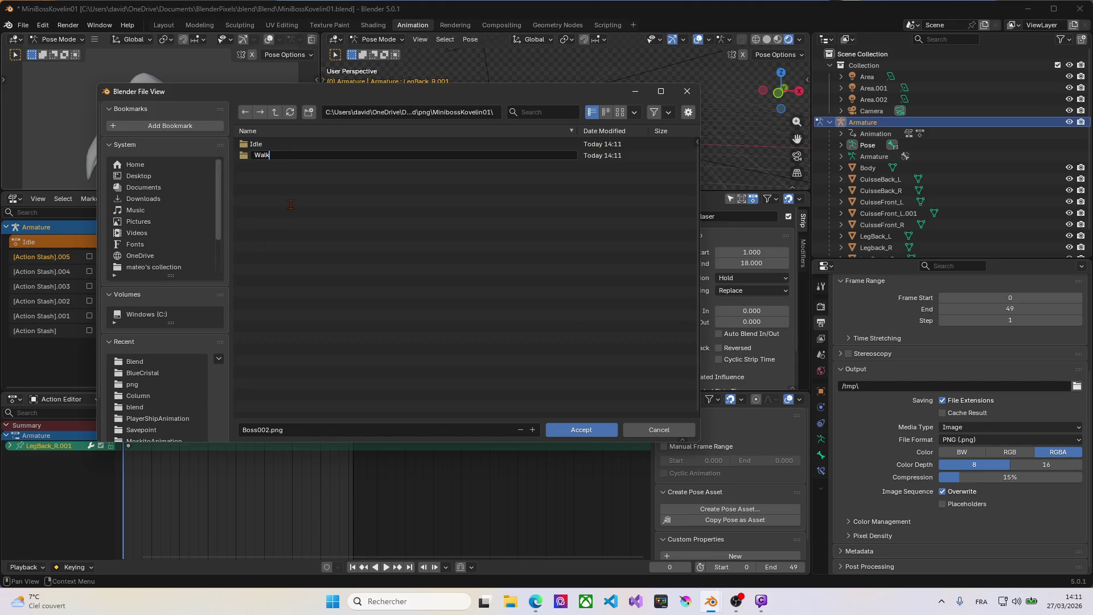
pyautogui.press('Return')
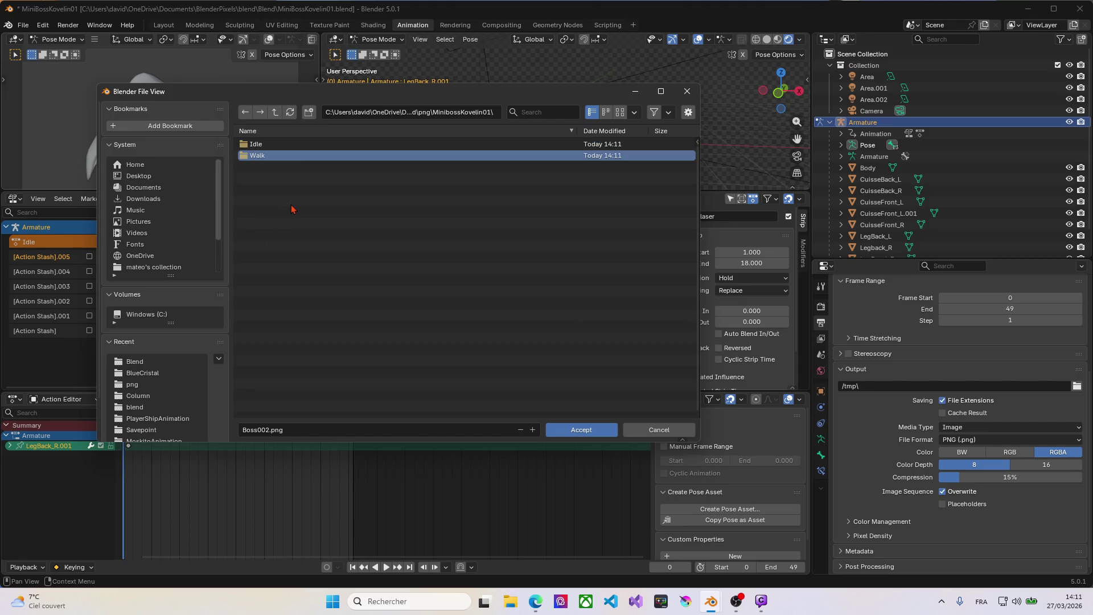
# Create three more folders named LaserShot, Jump and Landing.
pyautogui.rightClick(287, 213)
pyautogui.rightClick(271, 187)
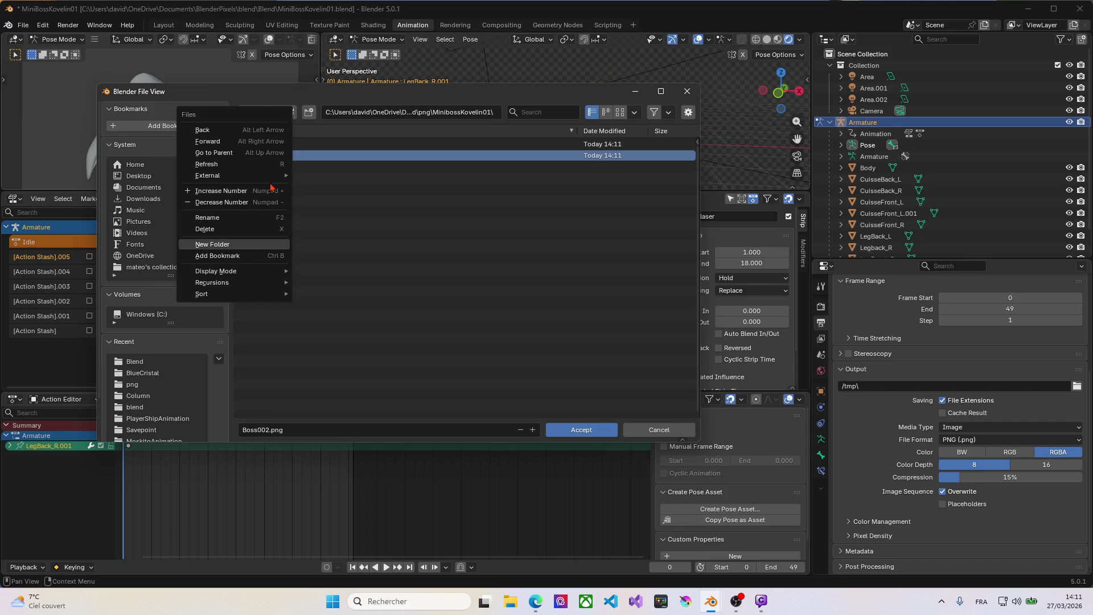
pyautogui.click(233, 246)
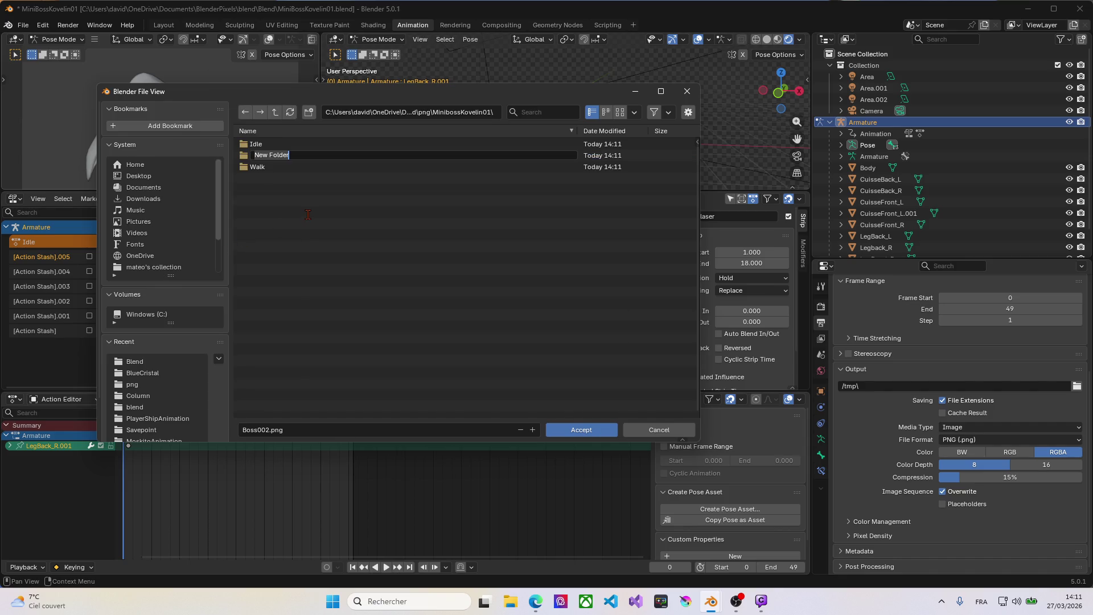
pyautogui.write('LaserShot')
pyautogui.press('Return')
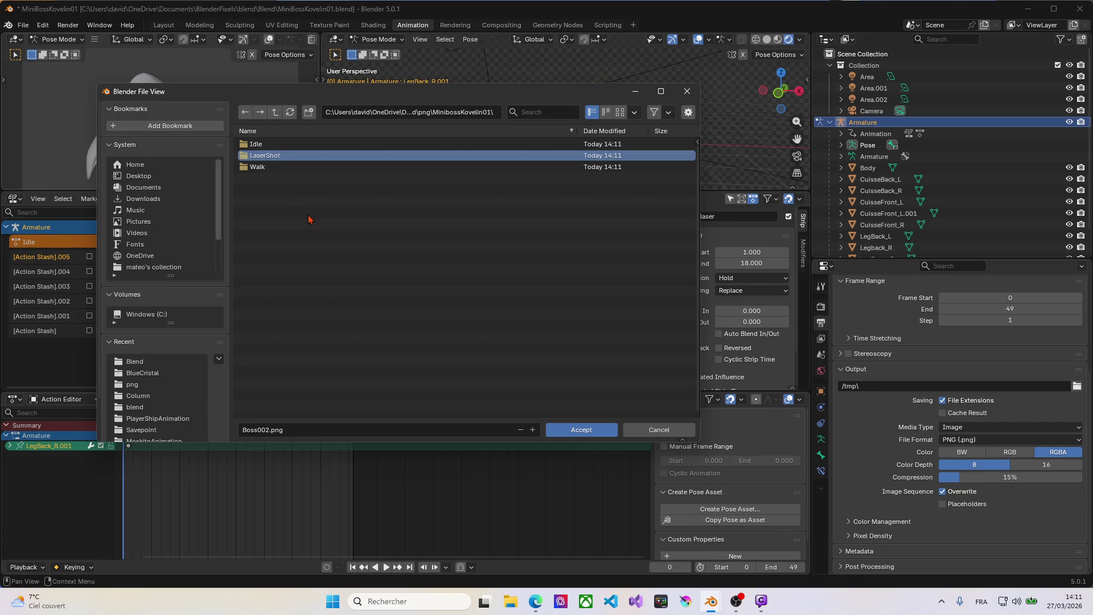
pyautogui.rightClick(309, 220)
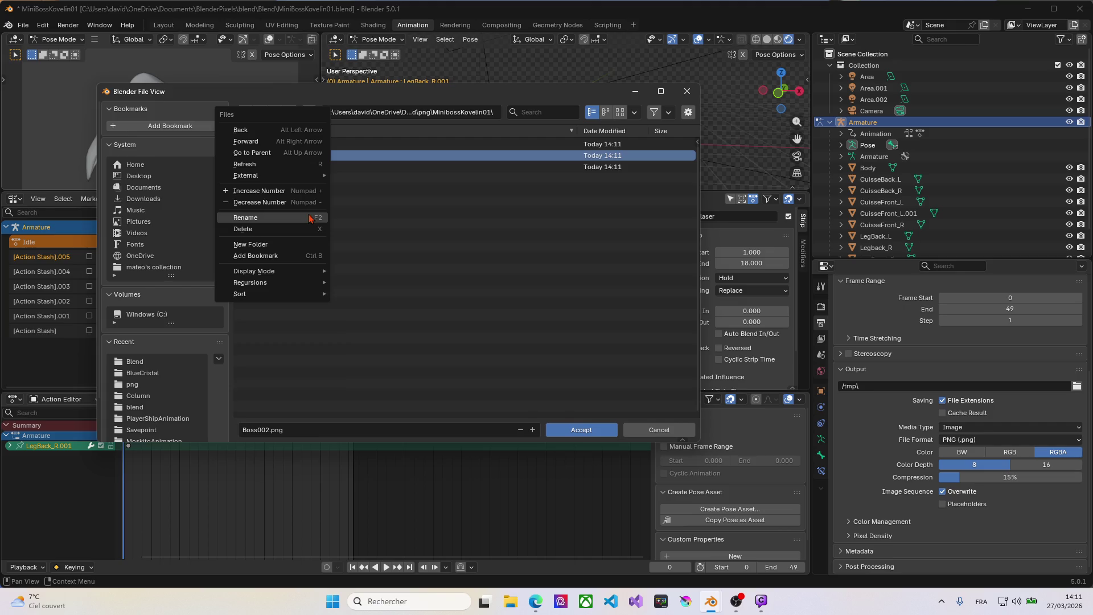
pyautogui.click(270, 242)
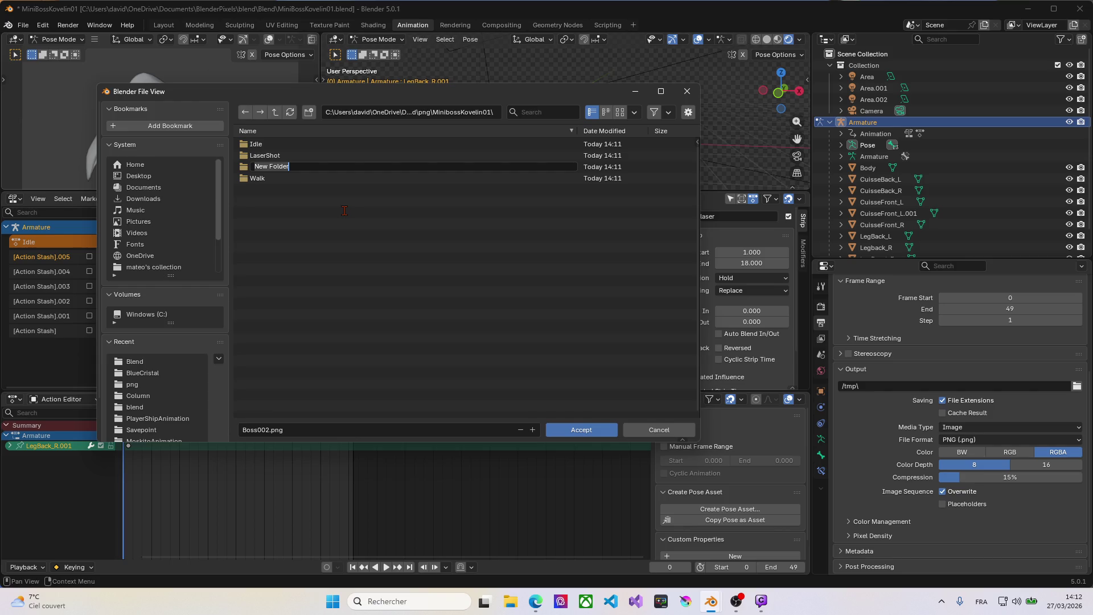
pyautogui.write('J')
pyautogui.write('ump')
pyautogui.press('Return')
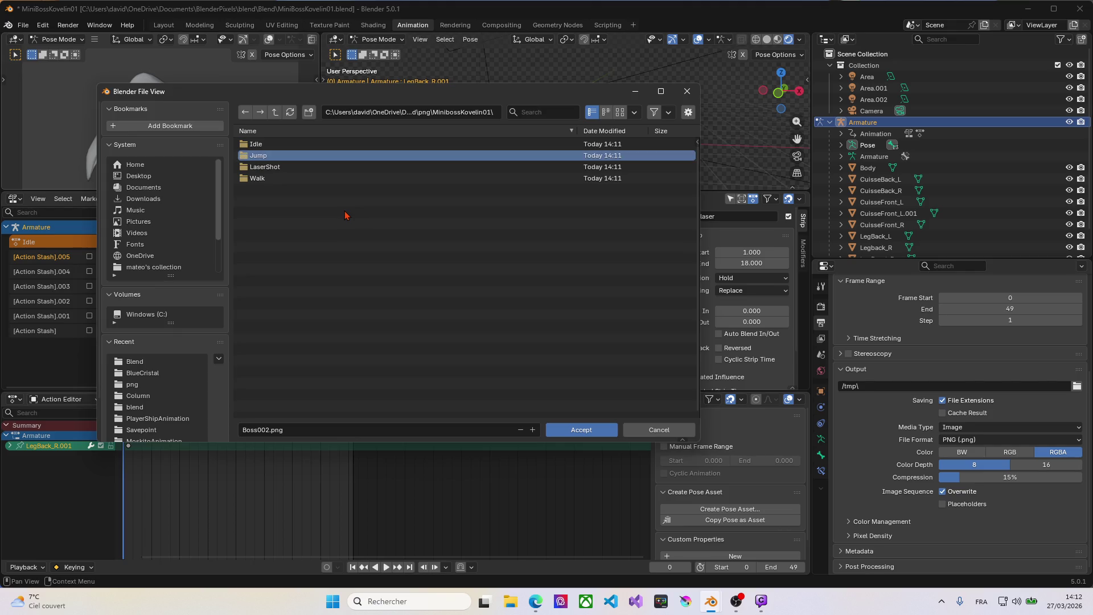
pyautogui.rightClick(319, 226)
pyautogui.click(279, 242)
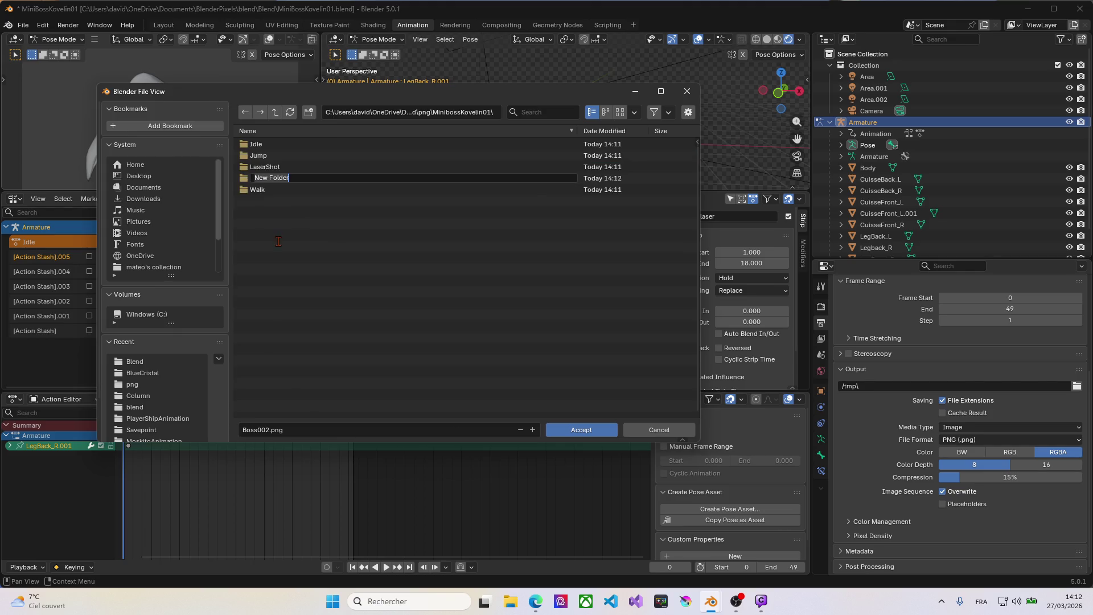
pyautogui.write('Landi')
pyautogui.write('ng')
pyautogui.press('Return')
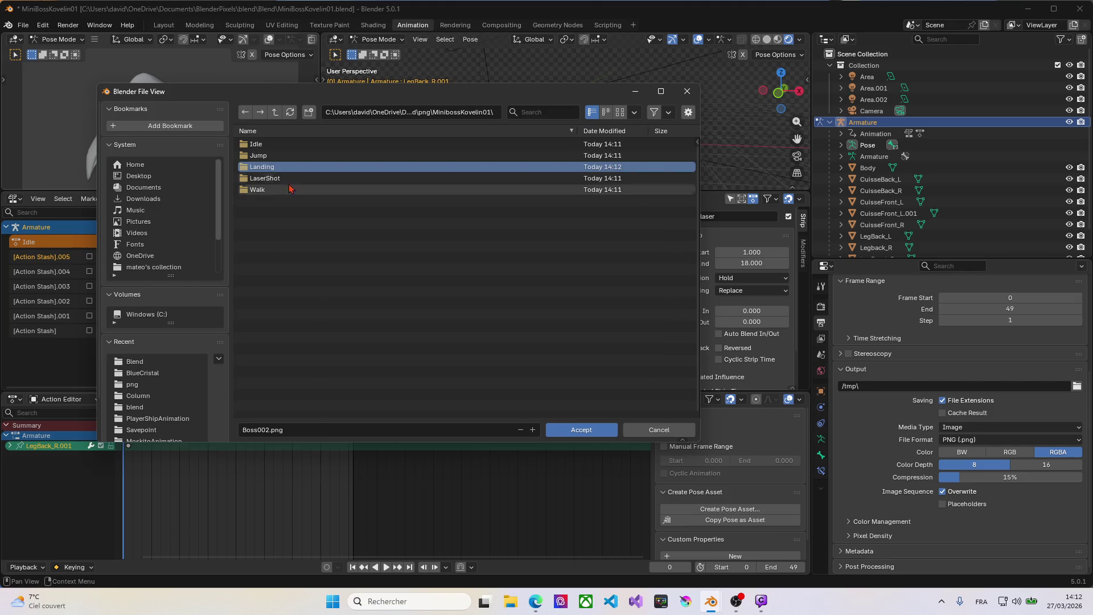
# Rename the LaserShot folder to Shotlaser.
pyautogui.moveTo(294, 99)
pyautogui.mouseDown()
pyautogui.moveTo(387, 96)
pyautogui.moveTo(593, 125)
pyautogui.mouseUp()
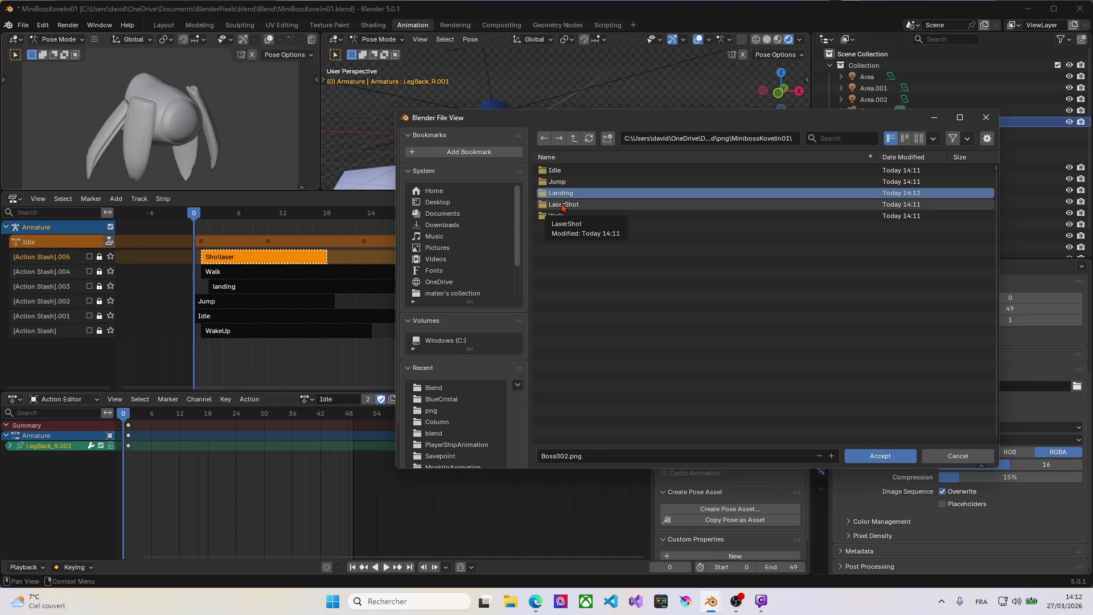
pyautogui.click(563, 208)
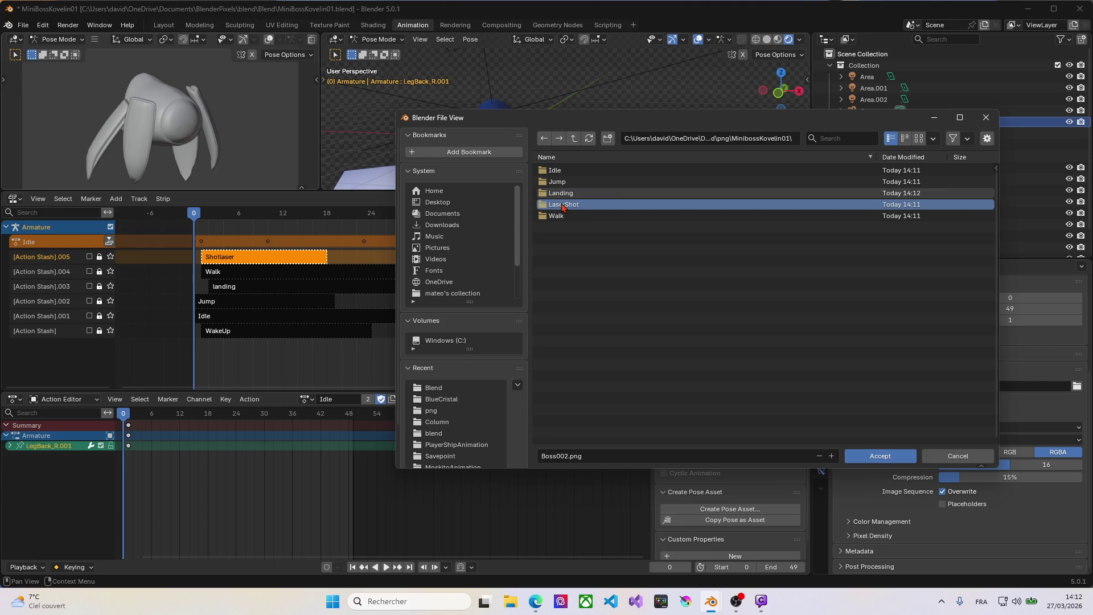
pyautogui.keyDown('ctrl'); pyautogui.click(562, 208); pyautogui.keyUp('ctrl')
pyautogui.write('Shotlaser')
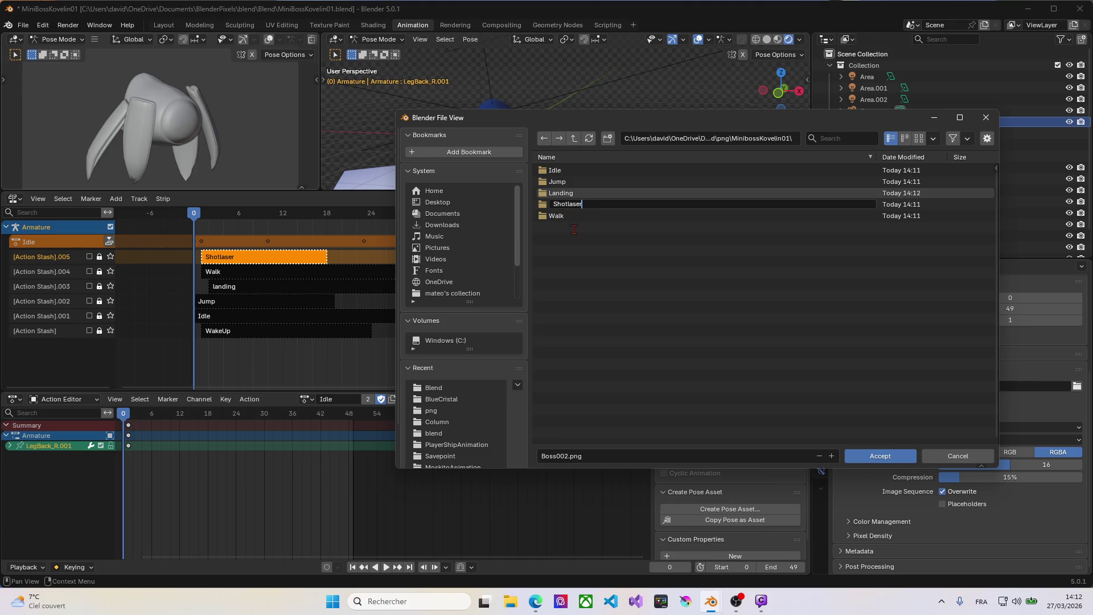
pyautogui.press('Return')
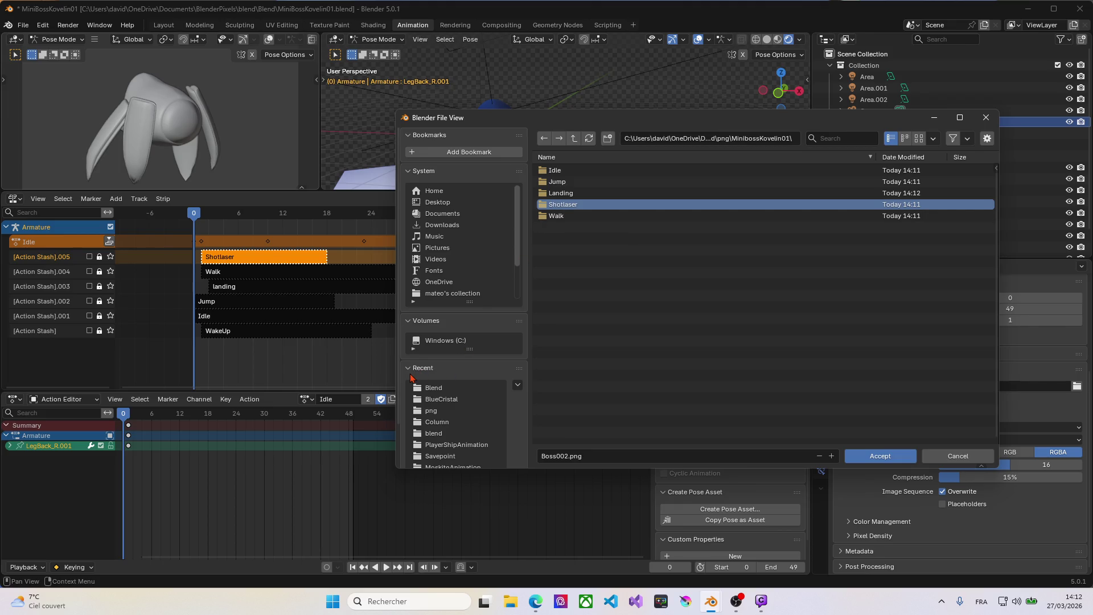
# Create a WakeUp folder, enter it and accept it as the output folder.
pyautogui.rightClick(564, 253)
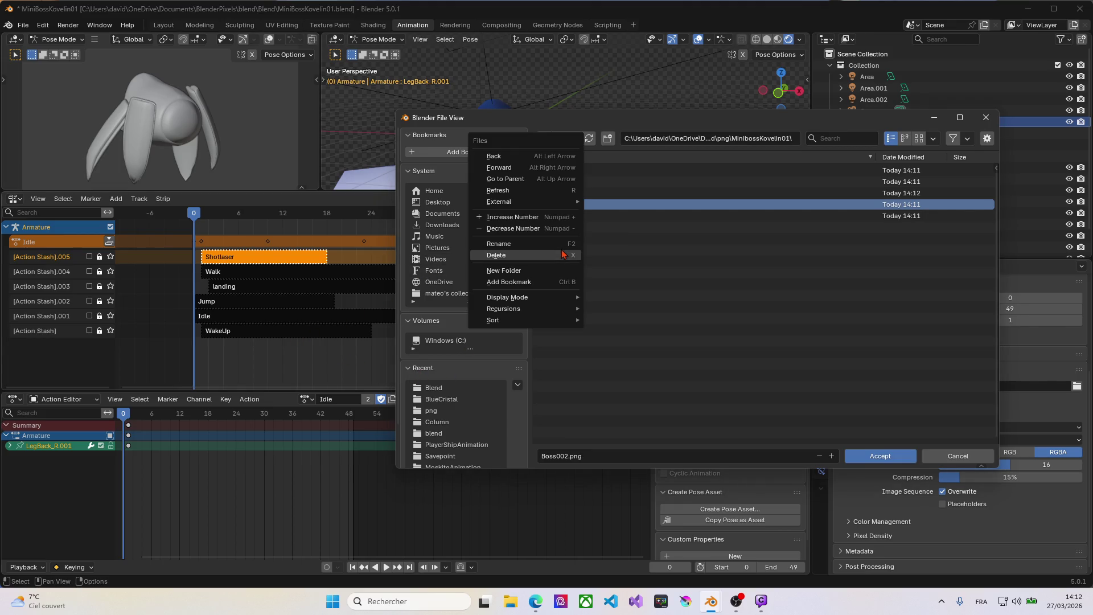
pyautogui.rightClick(571, 246)
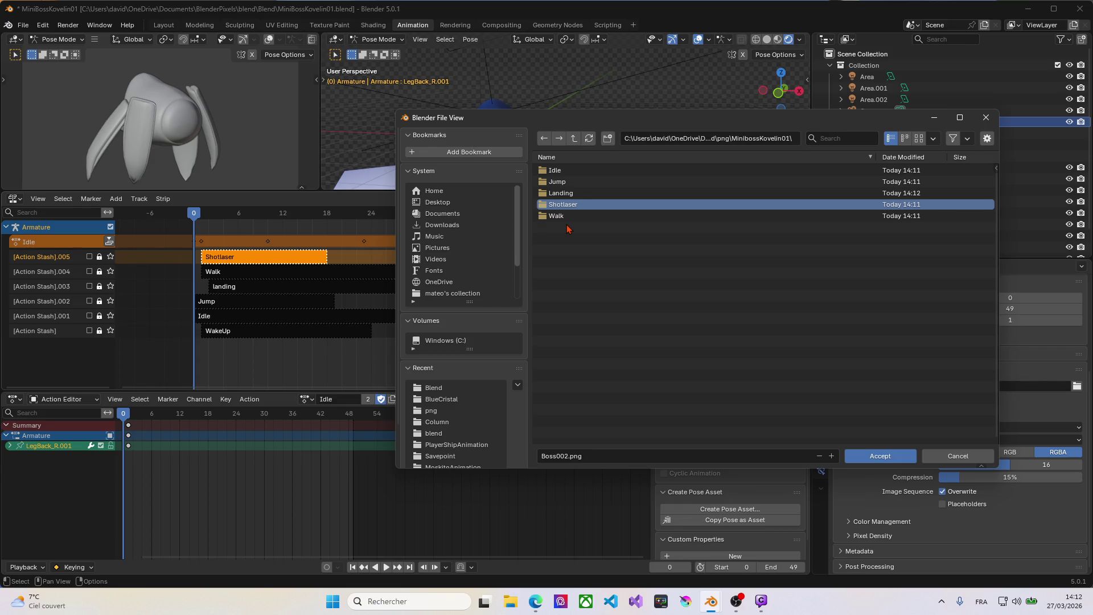
pyautogui.click(570, 239)
pyautogui.rightClick(570, 244)
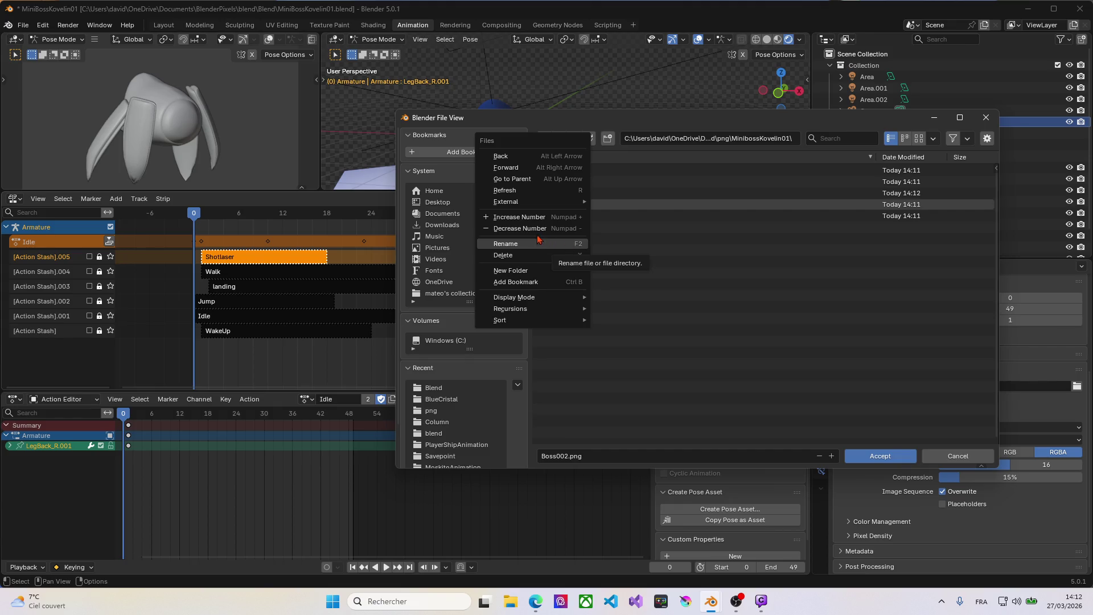
pyautogui.click(518, 276)
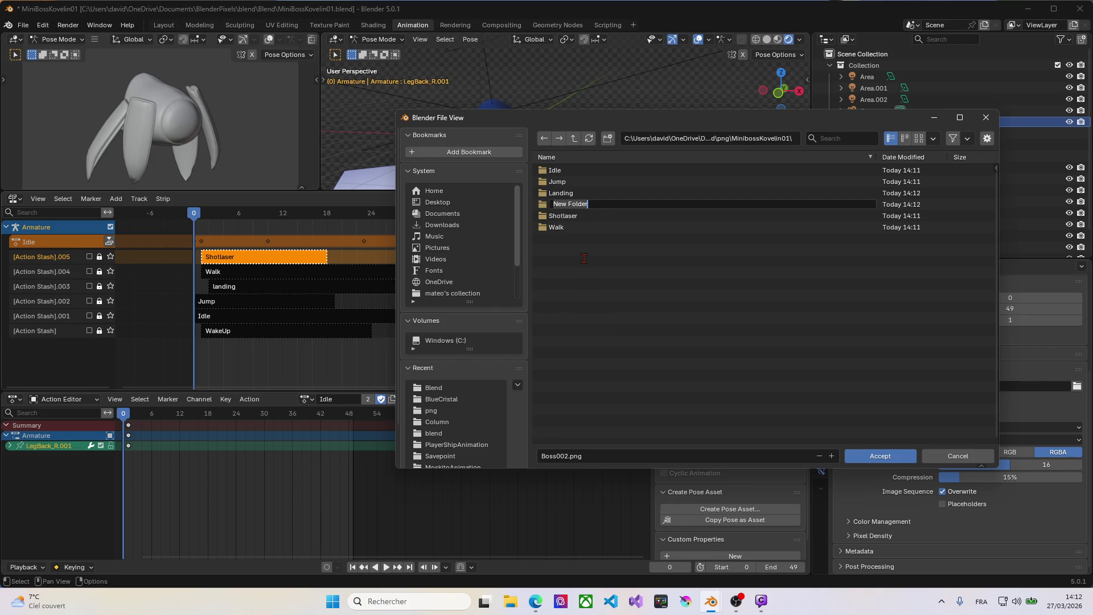
pyautogui.write('WakeUp')
pyautogui.press('Return')
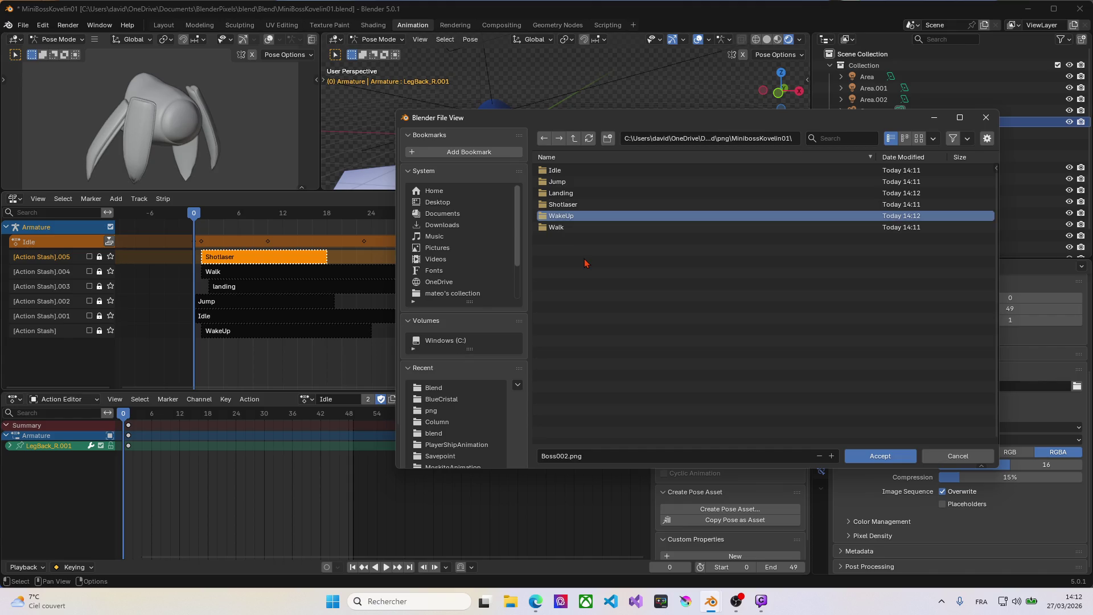
pyautogui.click(876, 457)
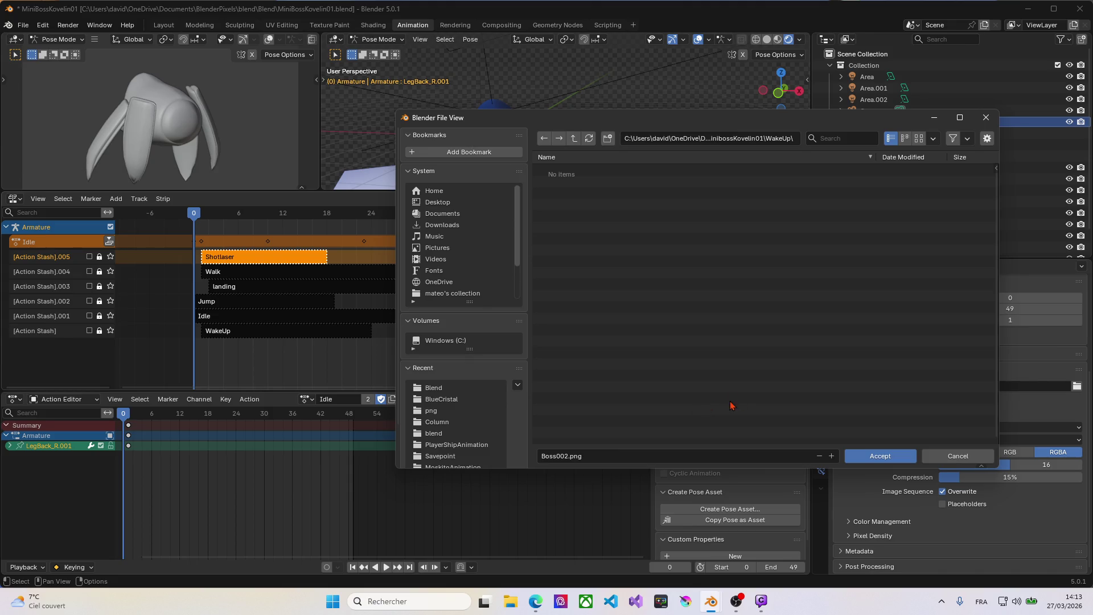
pyautogui.click(986, 118)
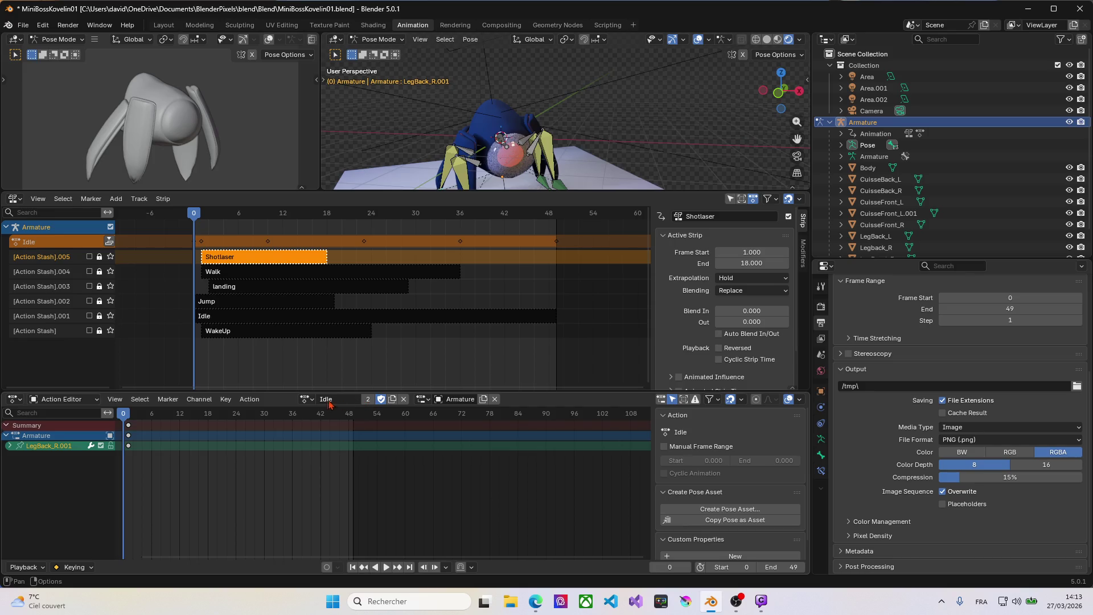
# Make StoneFall the active action and review each NLA strip's frame range.
pyautogui.click(308, 398)
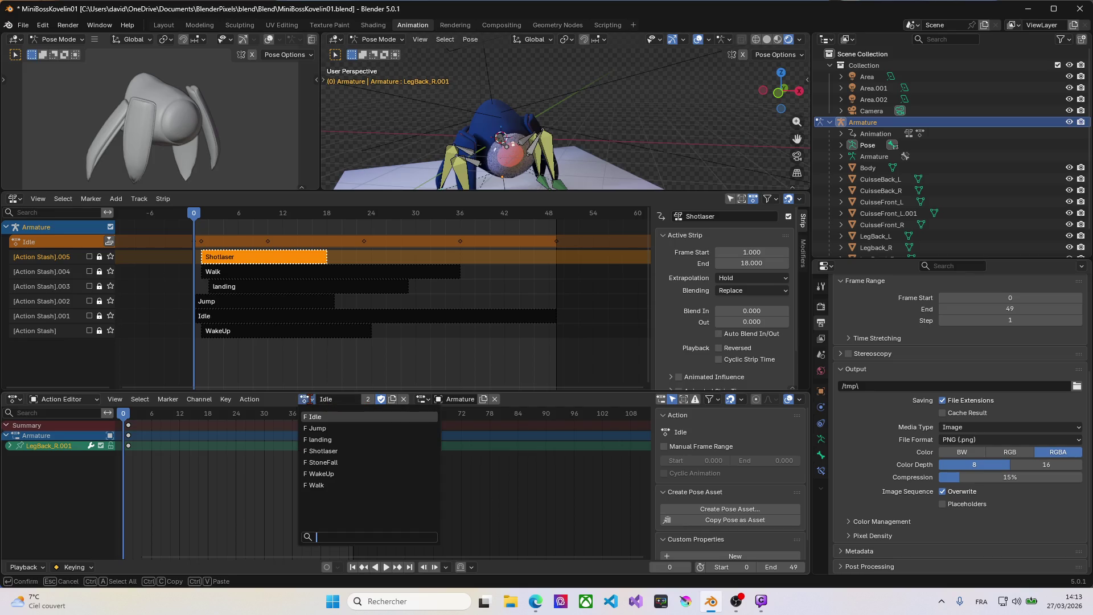
pyautogui.click(329, 462)
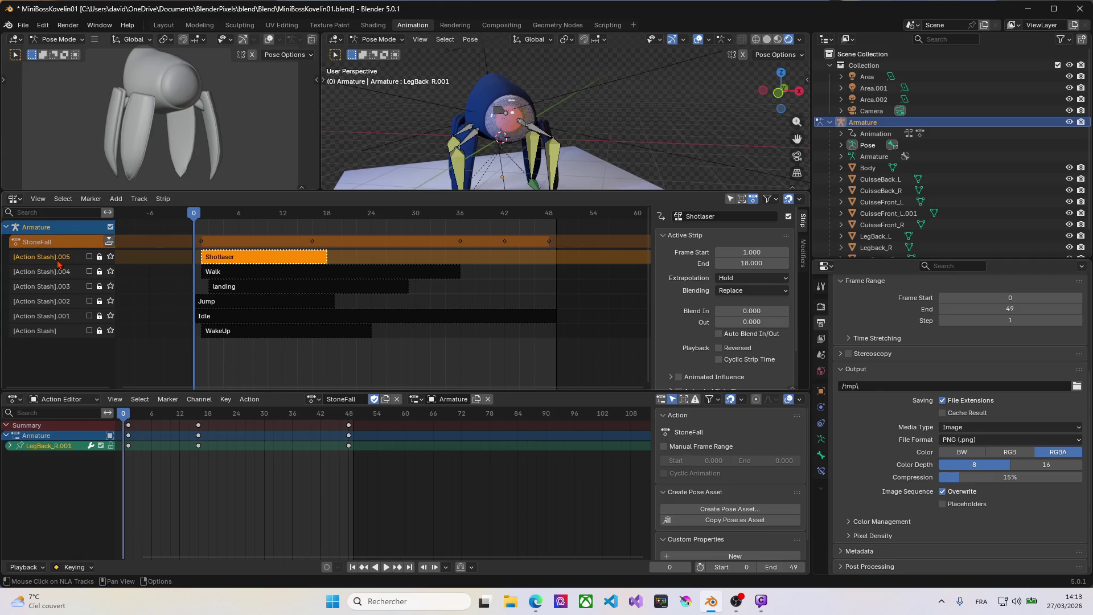
pyautogui.click(226, 277)
pyautogui.click(228, 288)
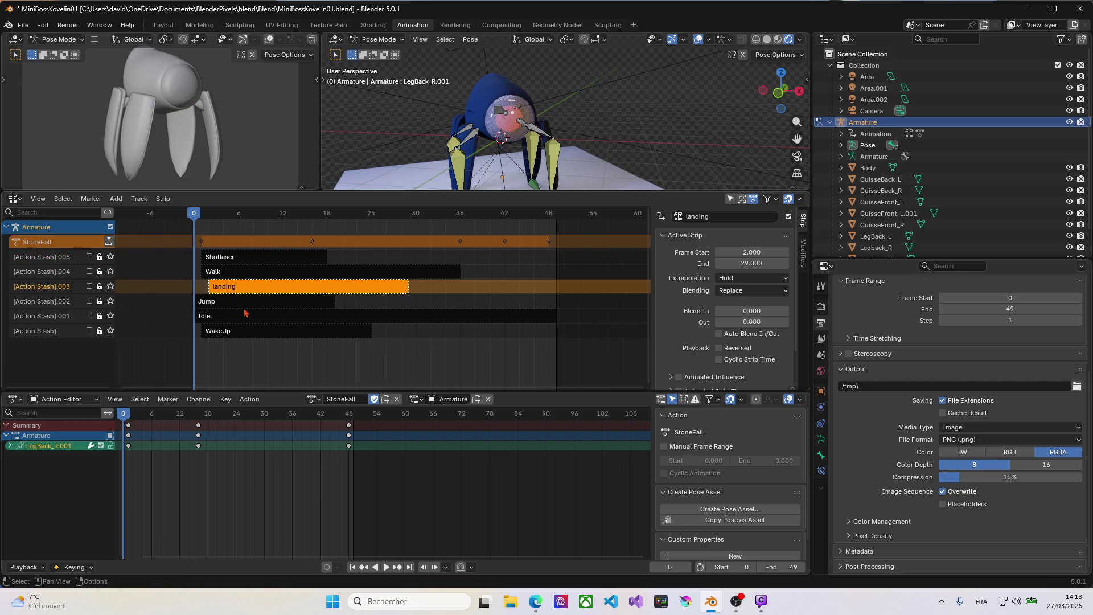
pyautogui.click(245, 306)
pyautogui.click(243, 333)
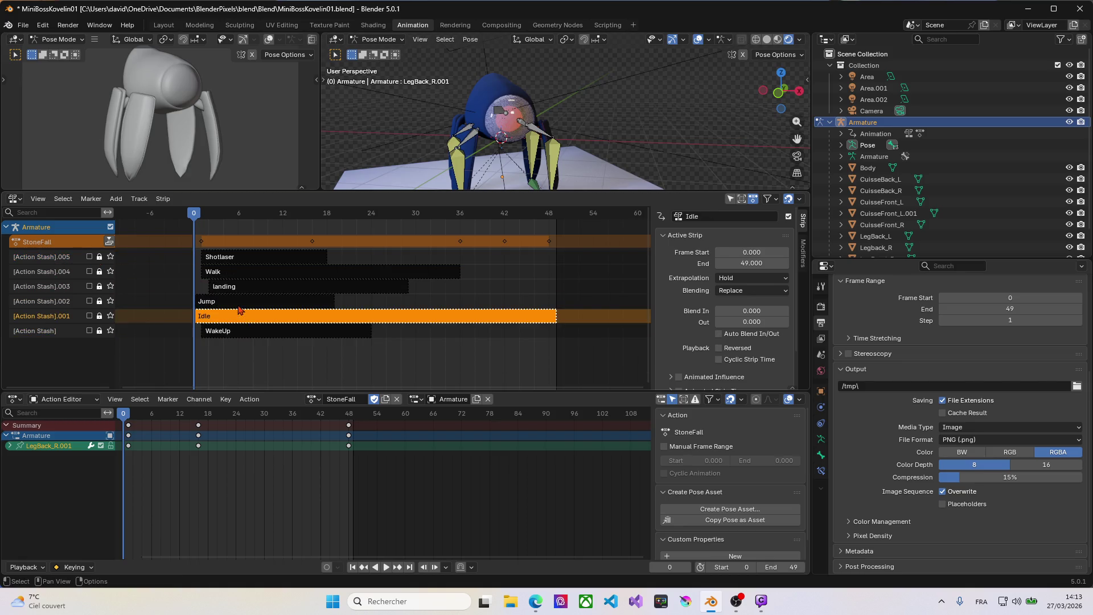
pyautogui.click(243, 301)
pyautogui.click(235, 271)
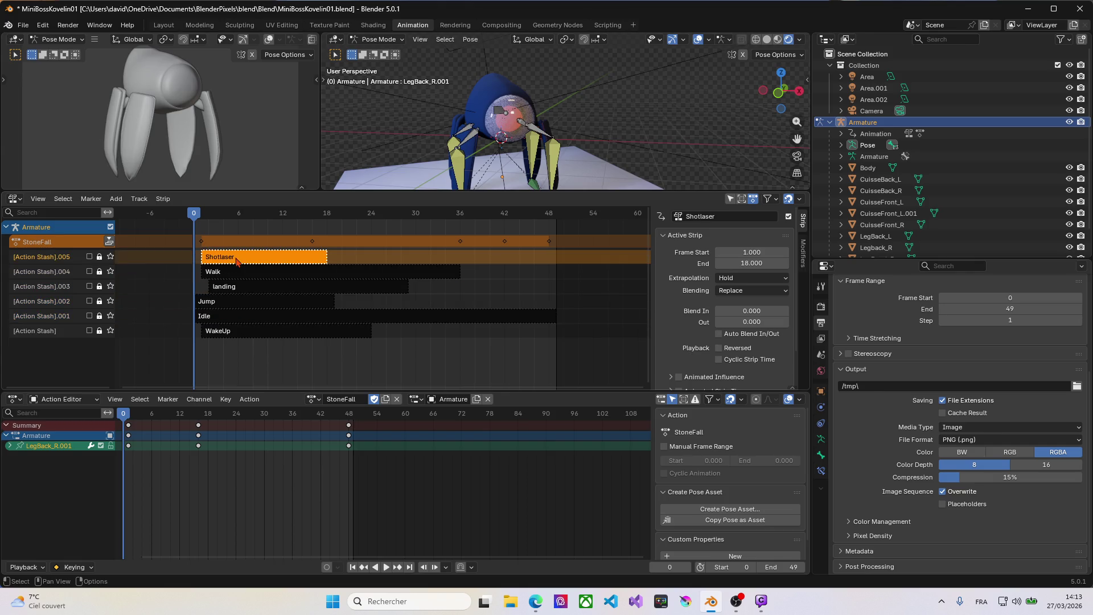
pyautogui.click(241, 244)
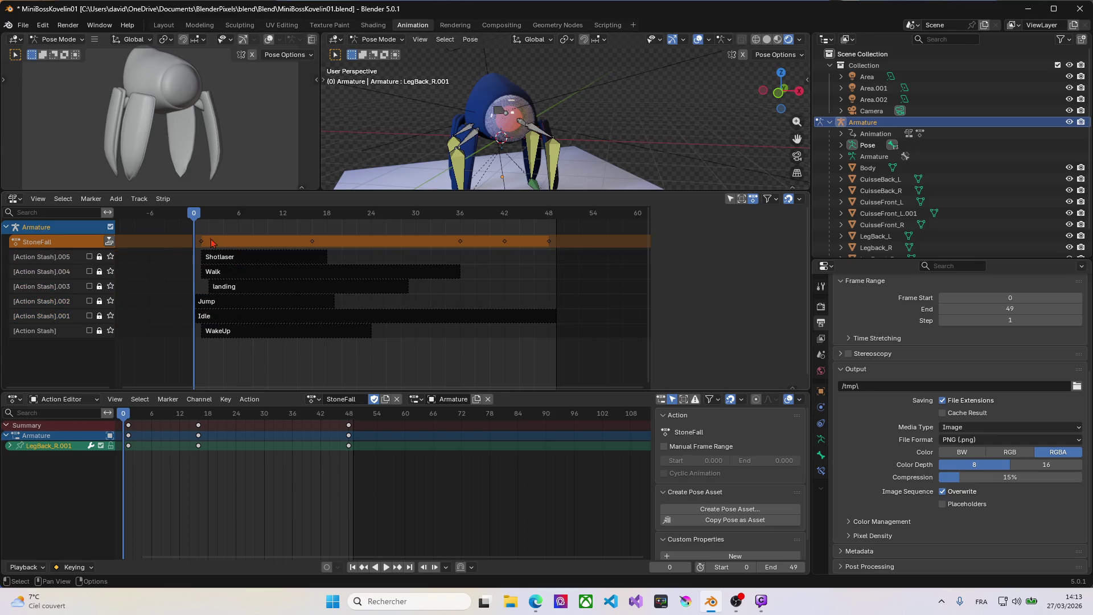
# Scrub through StoneFall, keep its Fake User enabled and leave it as the active action.
pyautogui.click(50, 246)
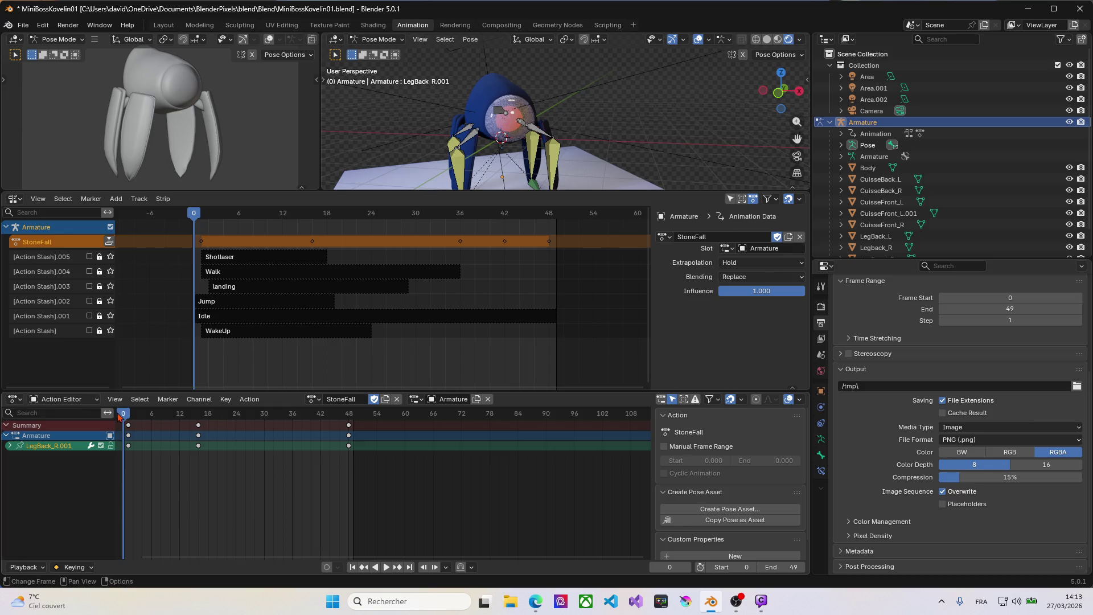
pyautogui.moveTo(122, 413)
pyautogui.mouseDown()
pyautogui.moveTo(342, 425)
pyautogui.moveTo(142, 419)
pyautogui.mouseUp()
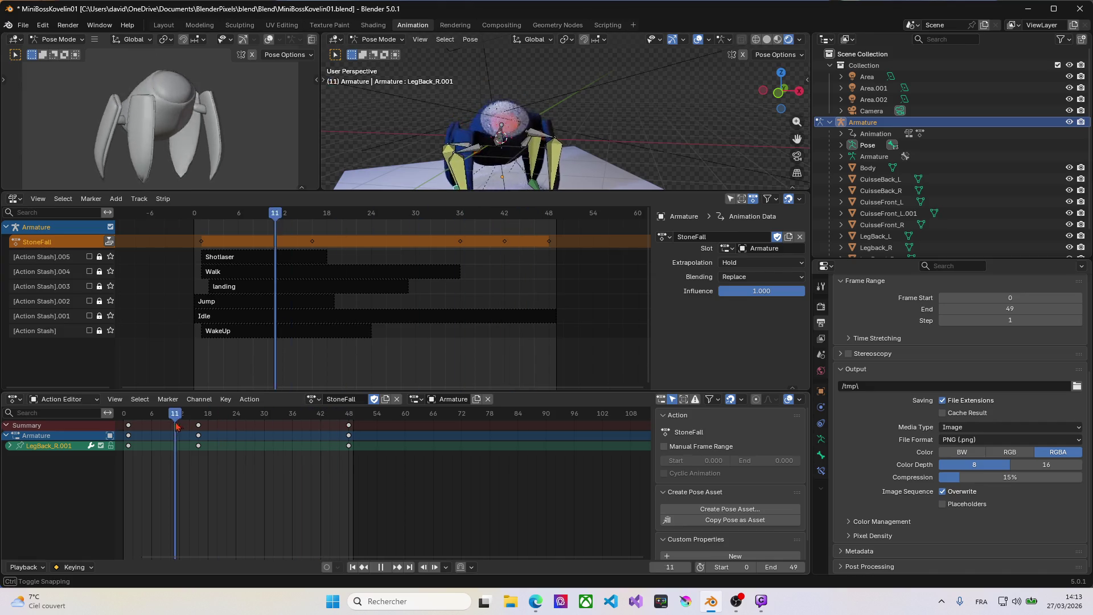
pyautogui.click(373, 400)
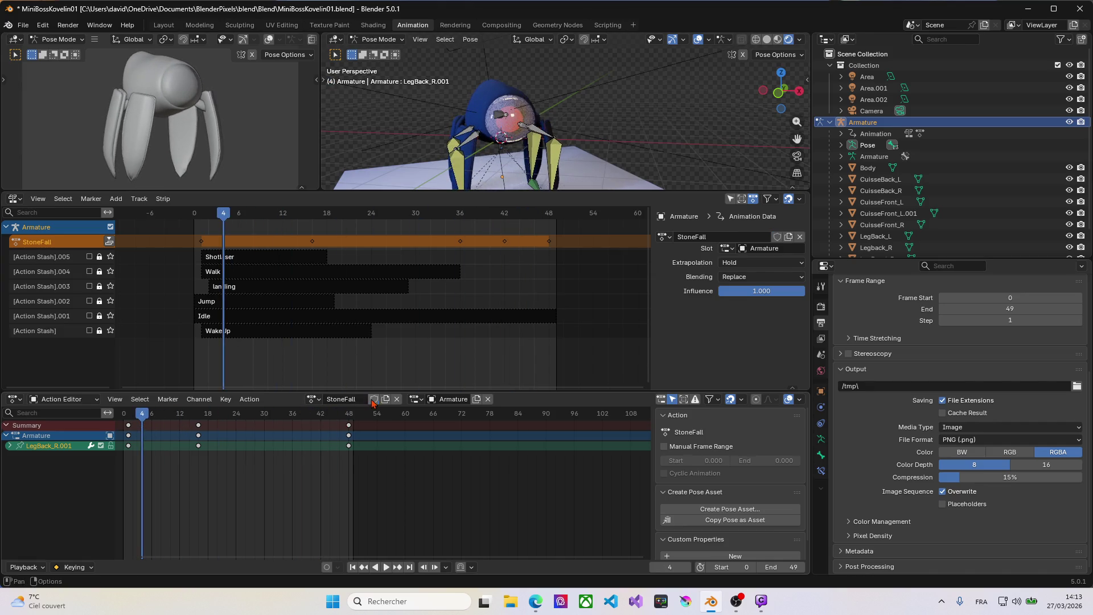
pyautogui.click(373, 400)
pyautogui.click(314, 399)
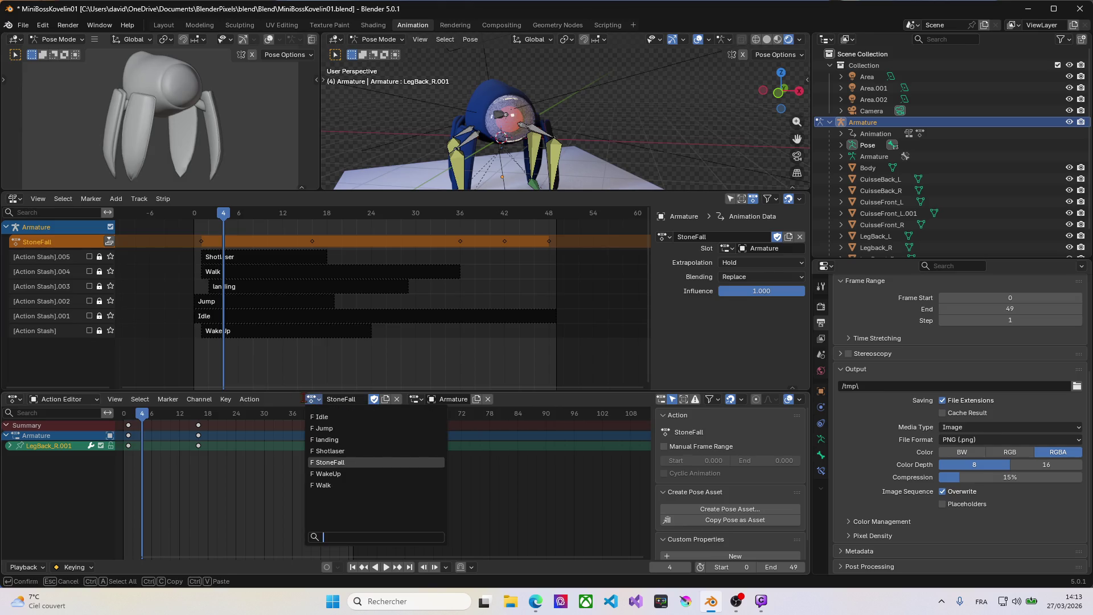
pyautogui.click(261, 361)
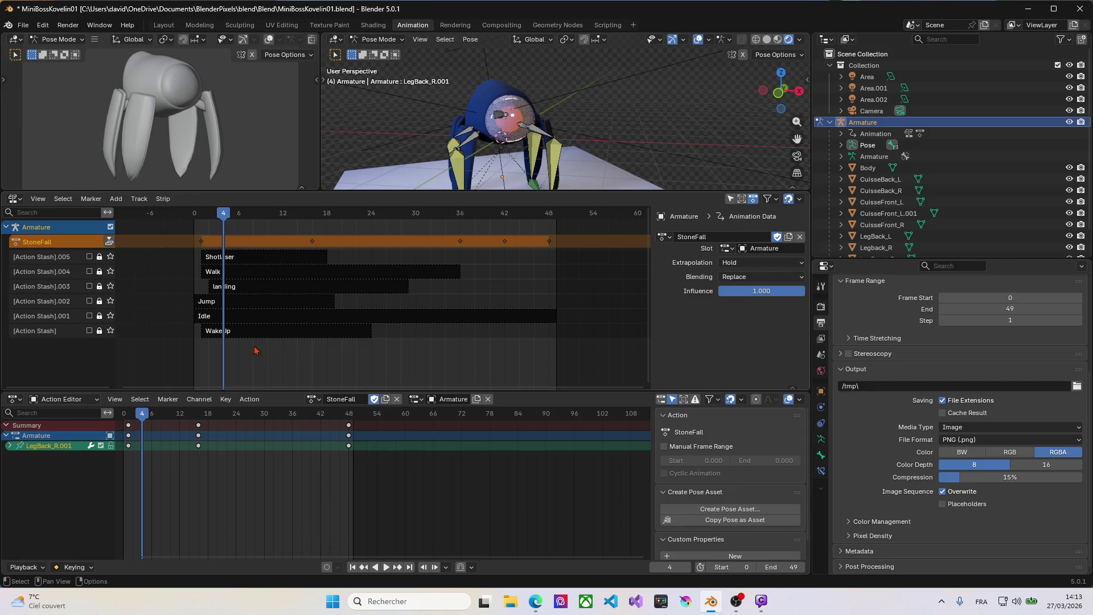
pyautogui.scroll(1, 263, 300)
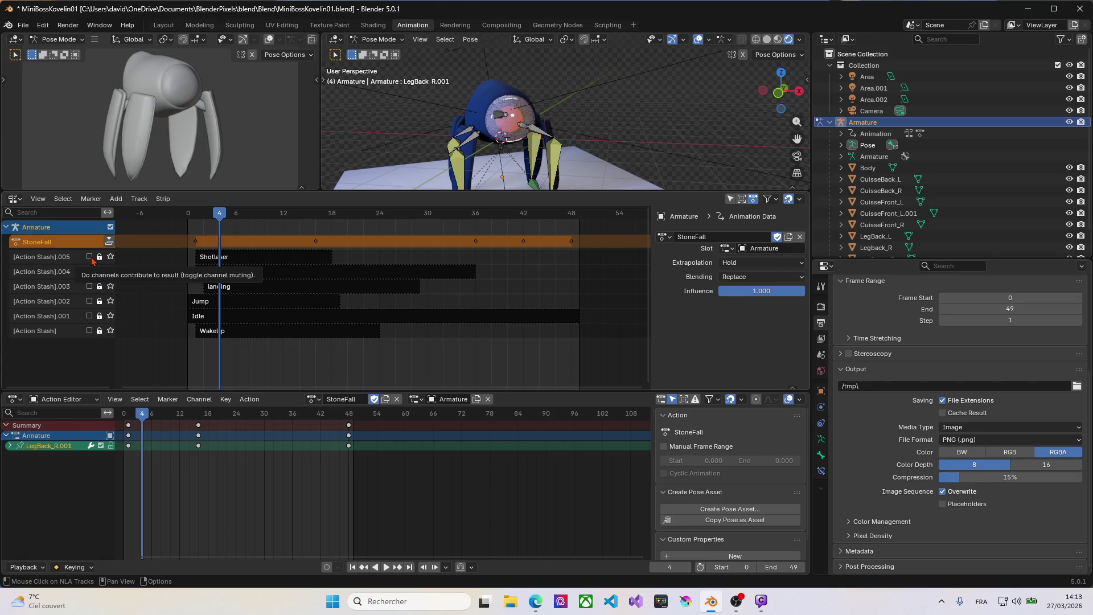
pyautogui.moveTo(188, 214)
pyautogui.mouseDown()
pyautogui.moveTo(529, 245)
pyautogui.moveTo(213, 240)
pyautogui.moveTo(572, 257)
pyautogui.moveTo(196, 251)
pyautogui.moveTo(473, 256)
pyautogui.mouseUp()
# Check the existing strips, switch the action to Shotlaser and back to StoneFall.
pyautogui.click(224, 289)
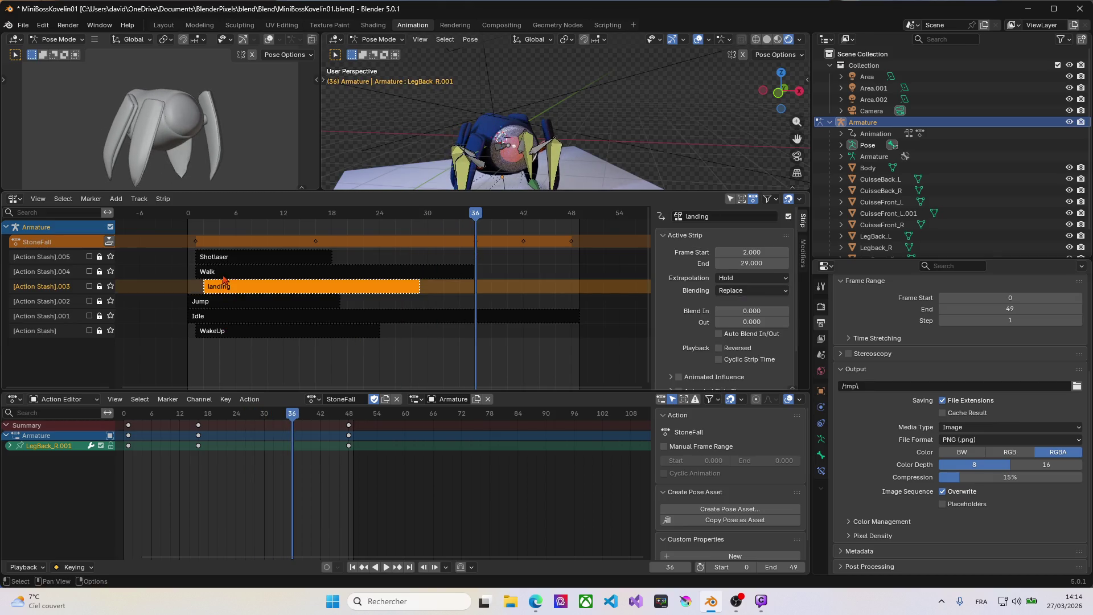
pyautogui.click(224, 261)
pyautogui.click(214, 305)
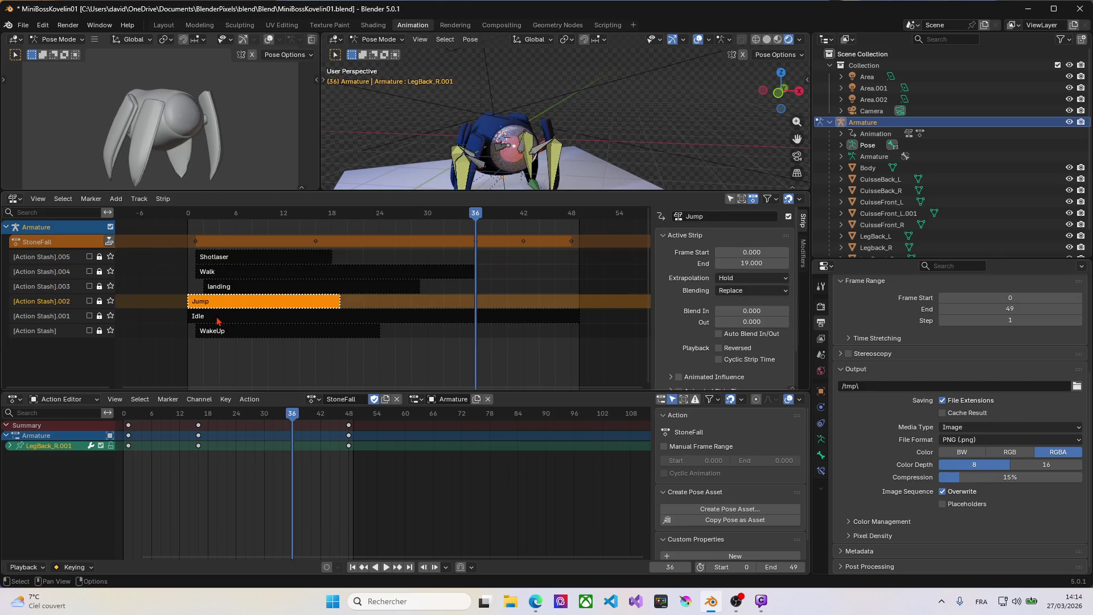
pyautogui.click(224, 332)
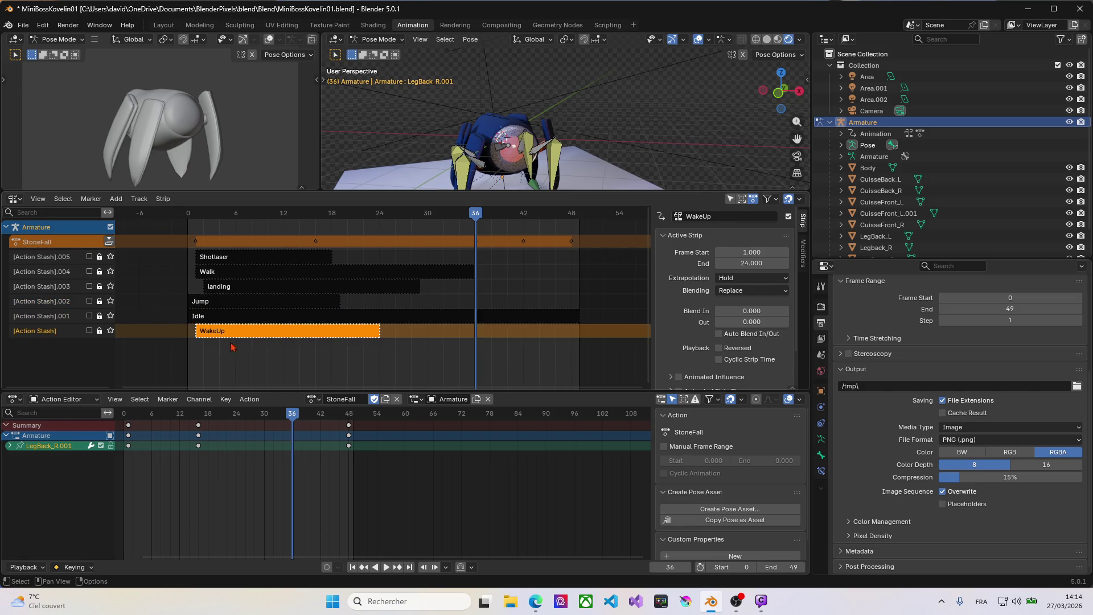
pyautogui.click(314, 399)
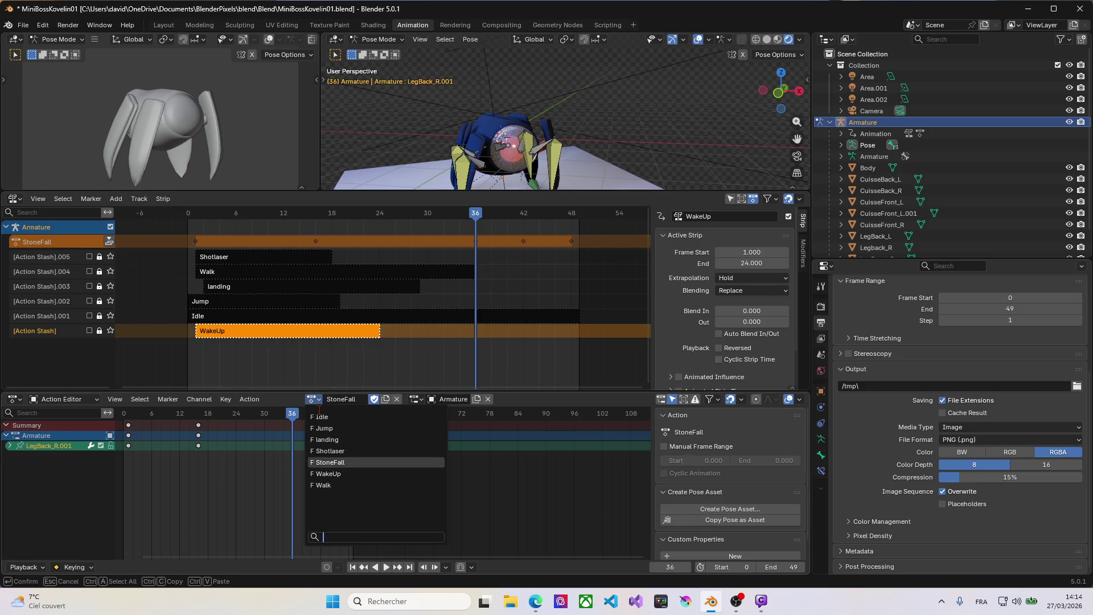
pyautogui.click(325, 461)
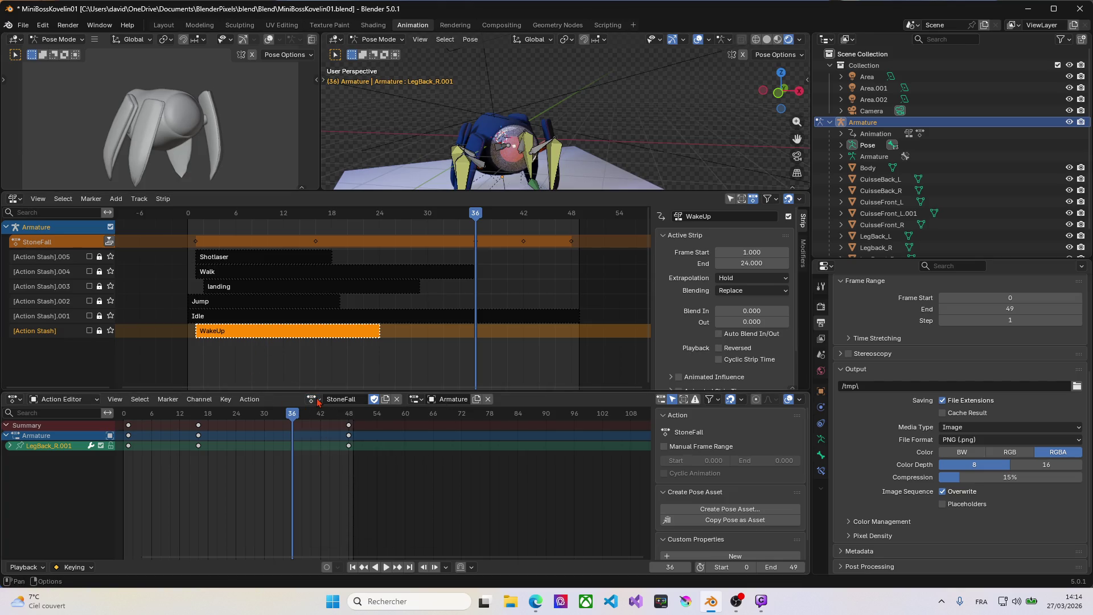
pyautogui.click(318, 399)
pyautogui.click(342, 450)
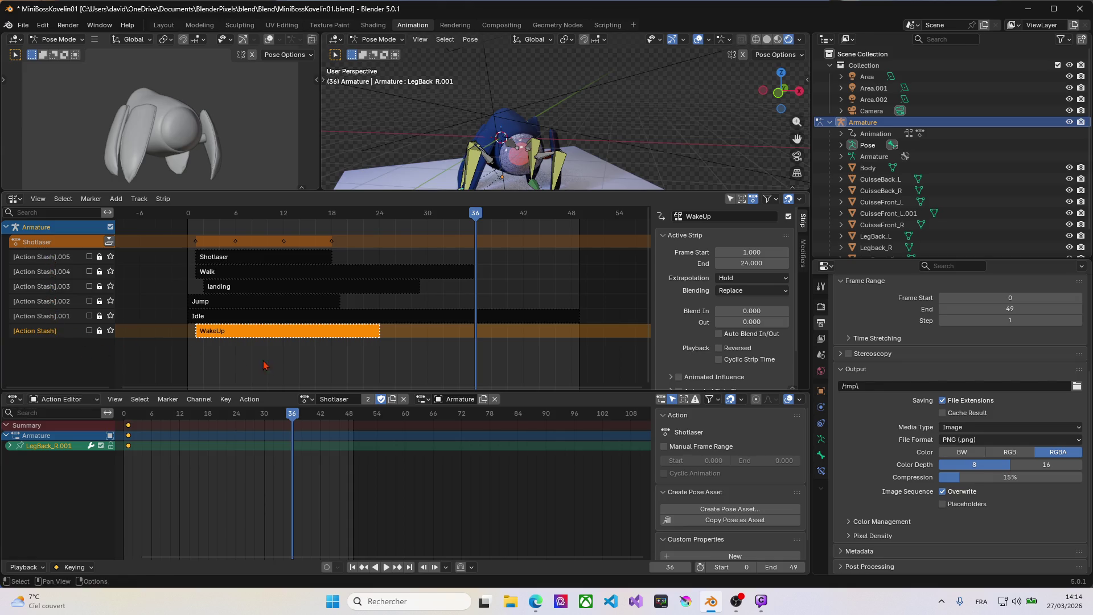
pyautogui.click(310, 398)
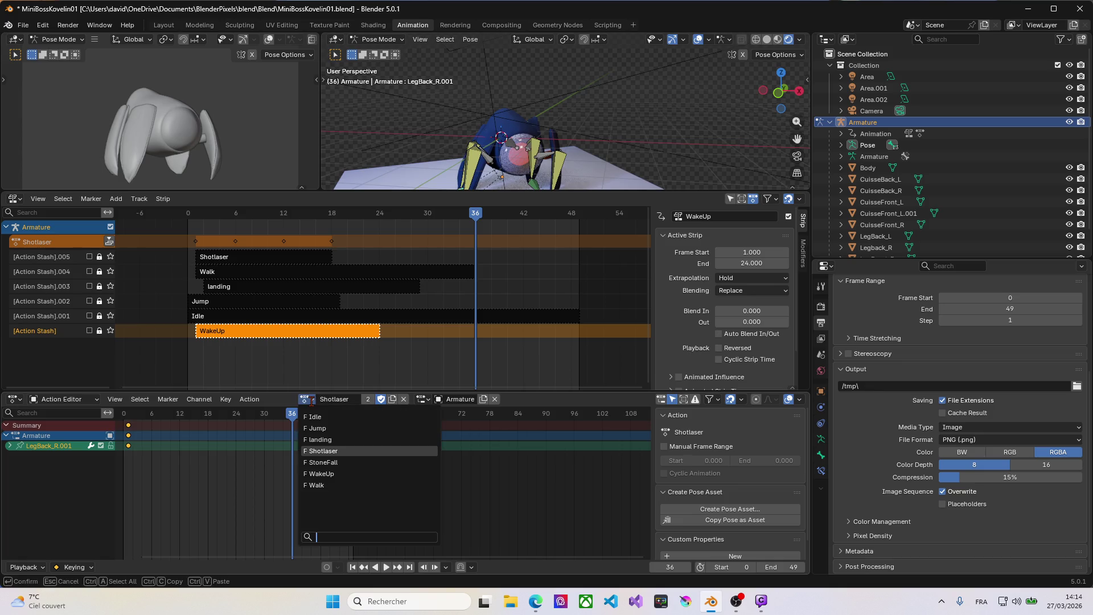
pyautogui.click(323, 463)
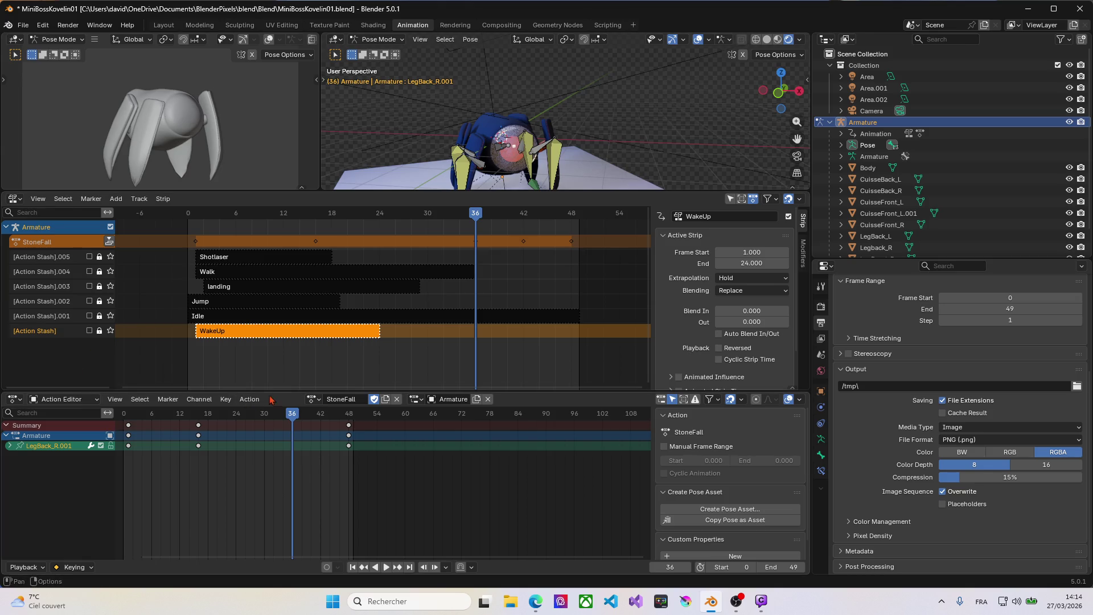
# Push StoneFall down into its own NLA strip (frames 1–48) and select it.
pyautogui.moveTo(273, 392); pyautogui.dragTo(271, 428)
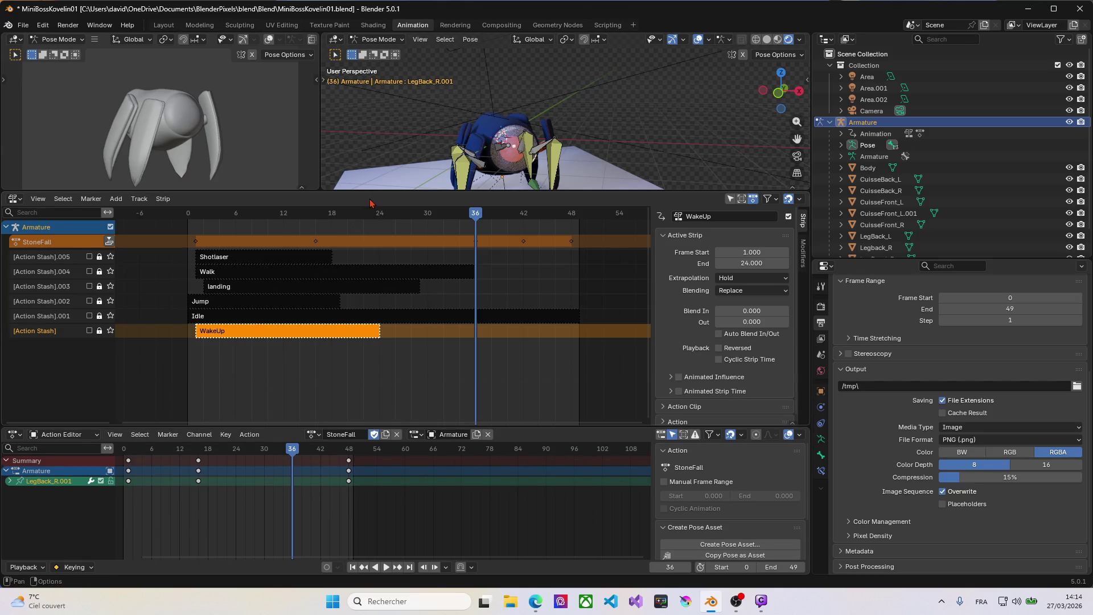
pyautogui.moveTo(376, 193)
pyautogui.mouseDown()
pyautogui.moveTo(379, 97)
pyautogui.moveTo(391, 182)
pyautogui.mouseUp()
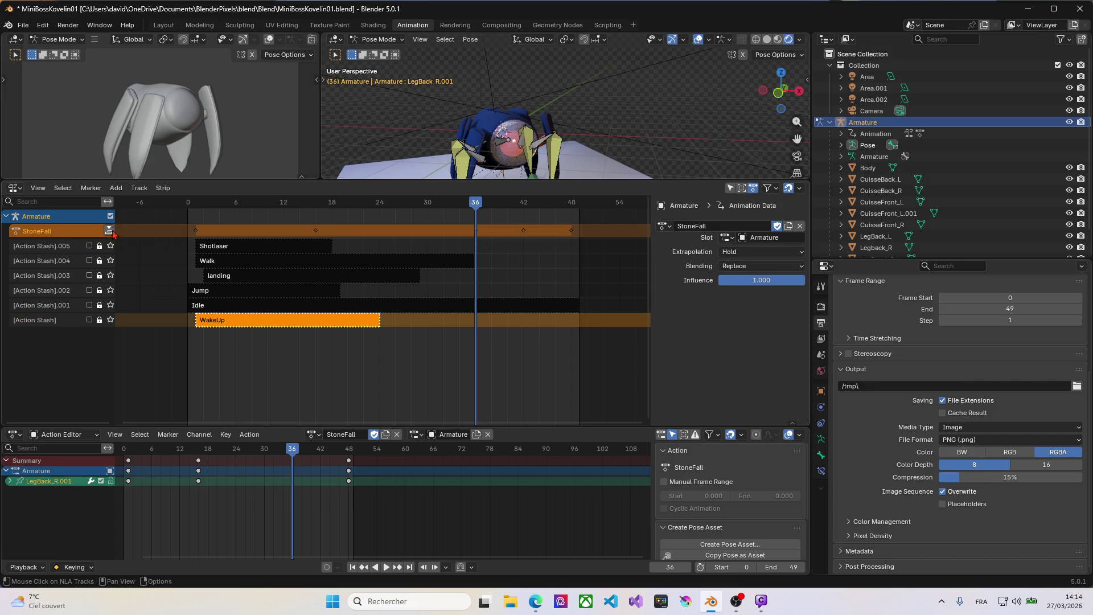
pyautogui.click(110, 231)
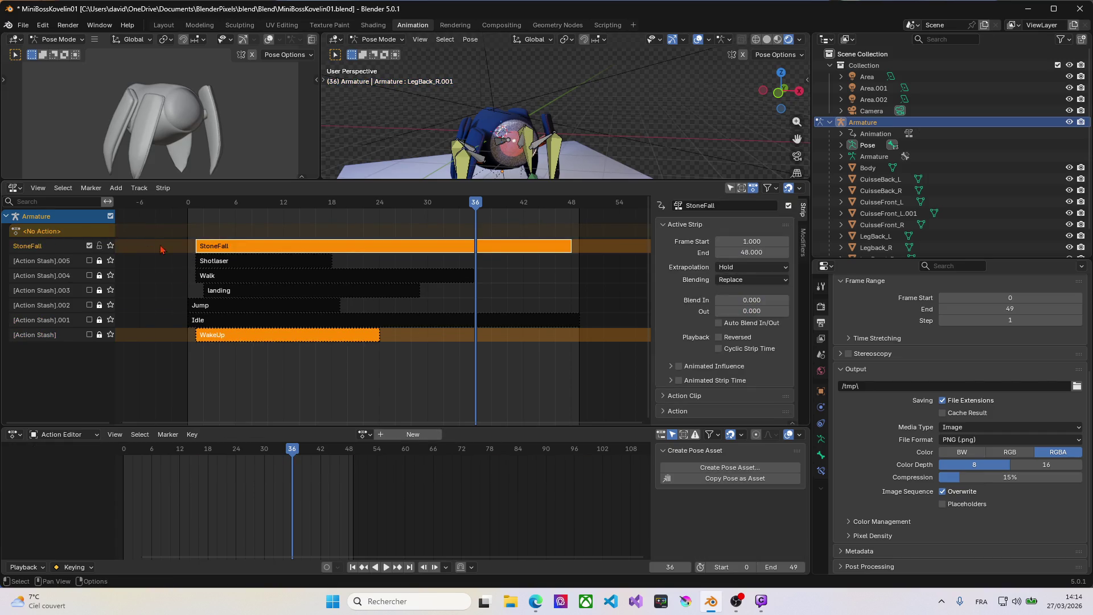
pyautogui.click(228, 373)
pyautogui.click(226, 338)
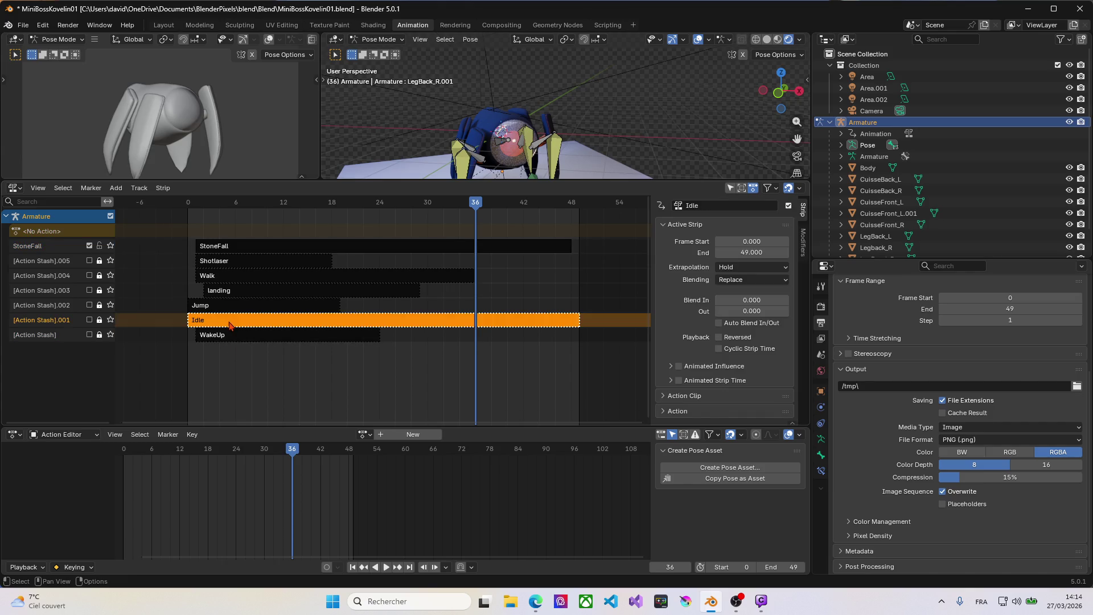
pyautogui.click(234, 309)
pyautogui.click(241, 280)
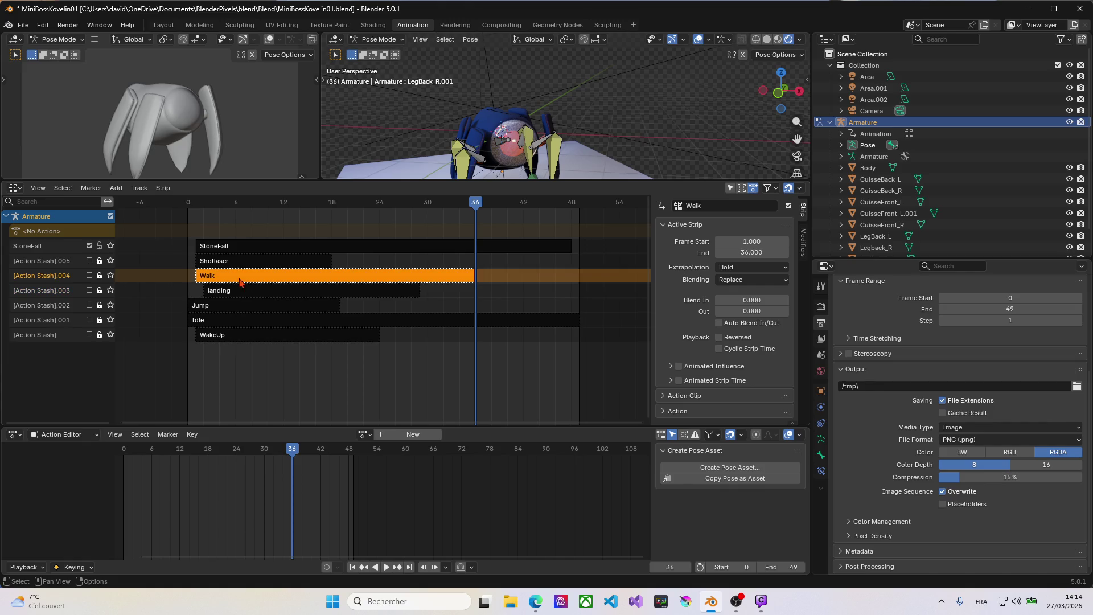
pyautogui.click(247, 250)
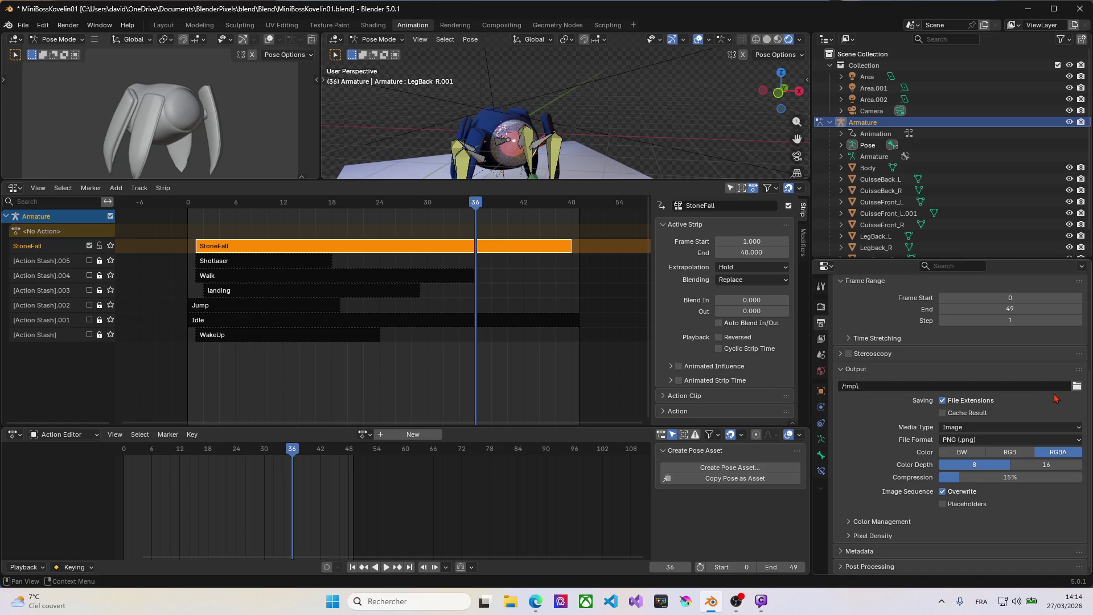
# Browse the output path to blend\png\MinibossKovelin01.
pyautogui.click(1077, 386)
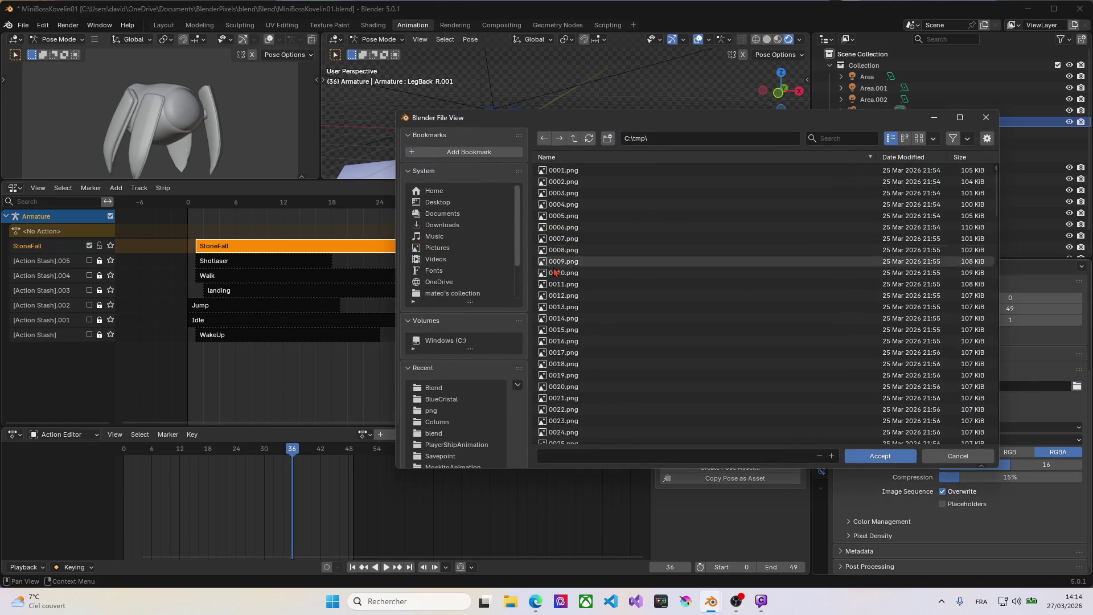
pyautogui.click(435, 432)
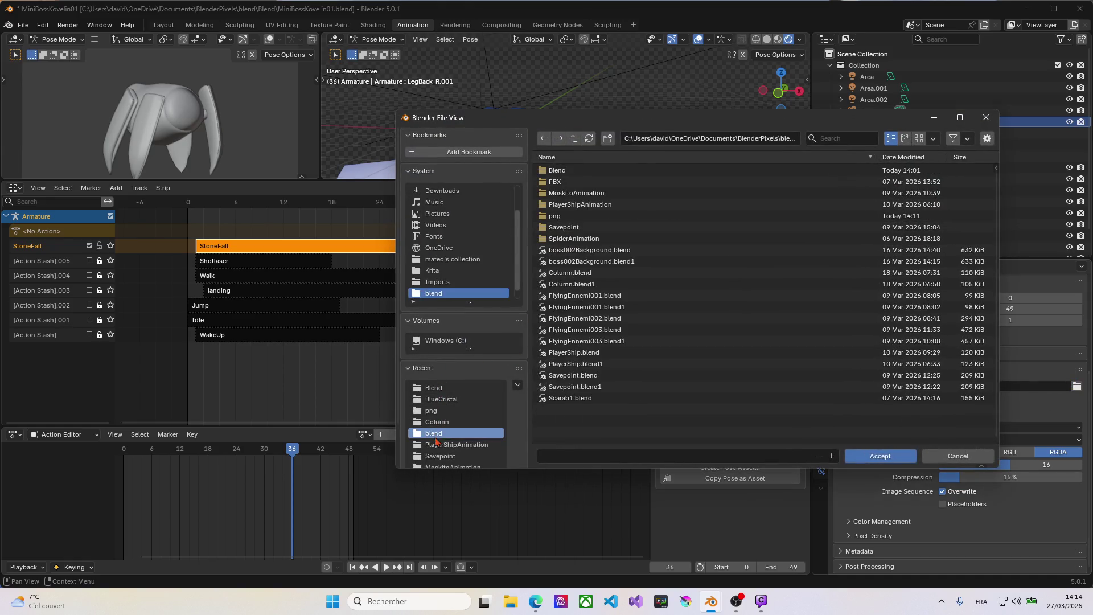
pyautogui.click(557, 216)
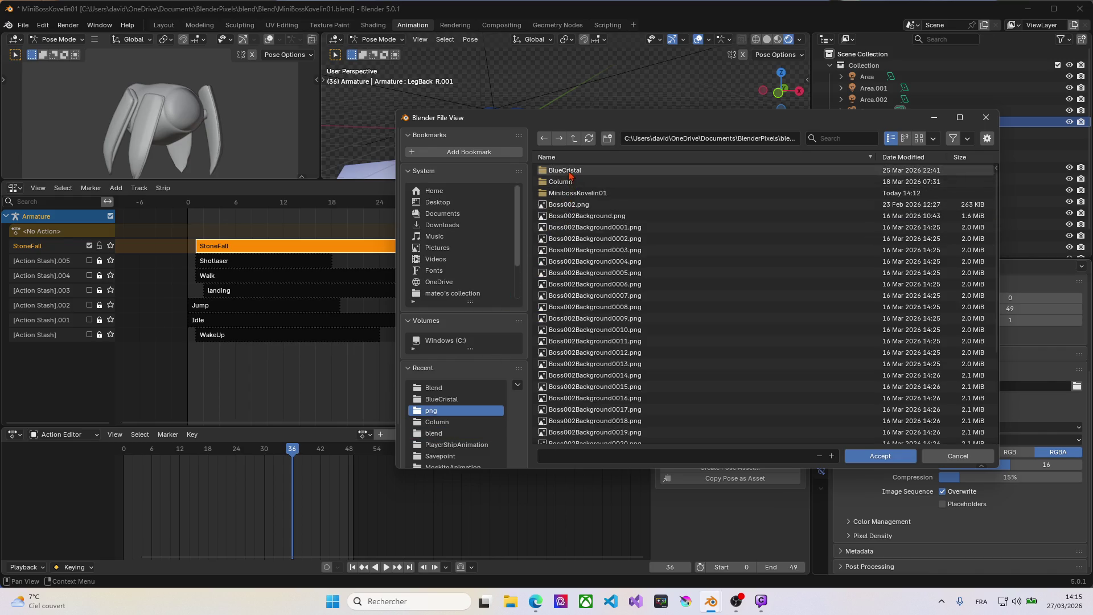
pyautogui.scroll(-5, 627, 328)
pyautogui.scroll(5, 627, 328)
pyautogui.doubleClick(567, 193)
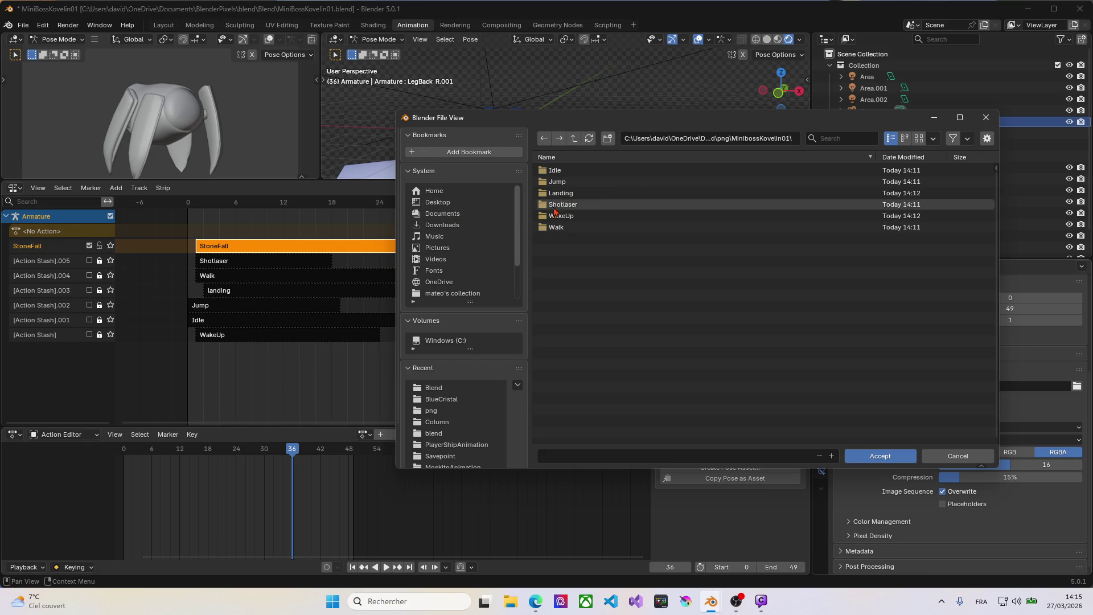
# Create a StoneFall folder there, enter it and accept it as the output path.
pyautogui.rightClick(562, 261)
pyautogui.click(560, 261)
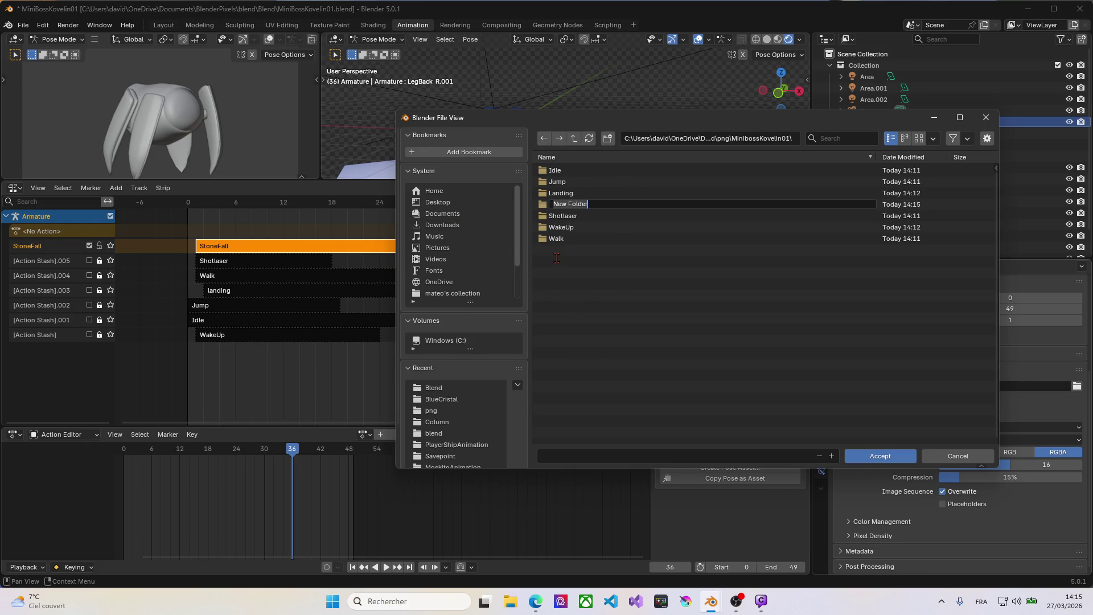
pyautogui.write('StoneFall')
pyautogui.press('Return')
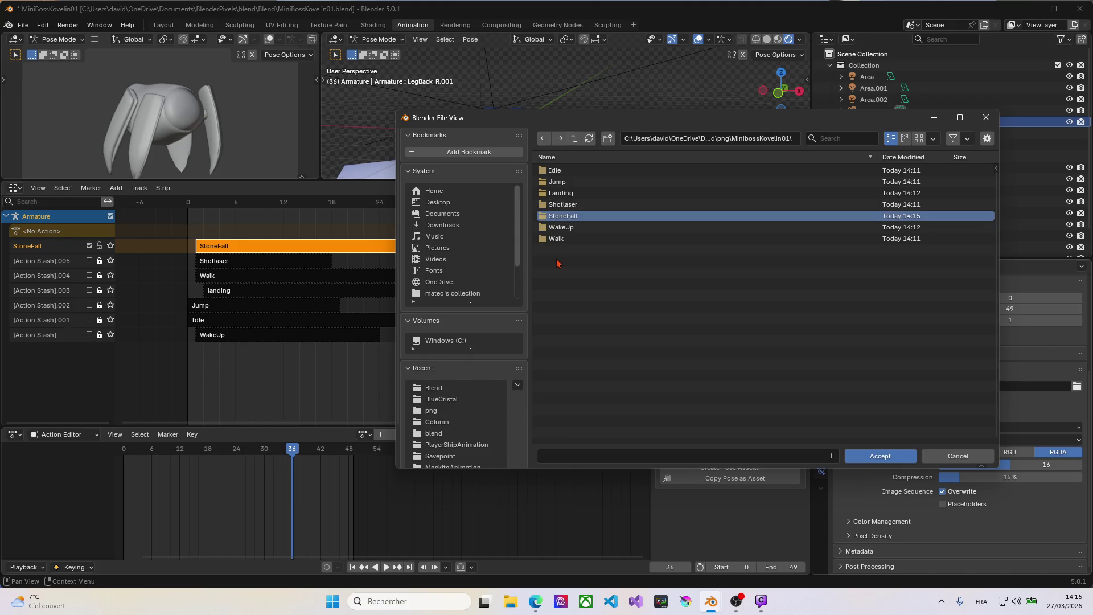
pyautogui.click(563, 217)
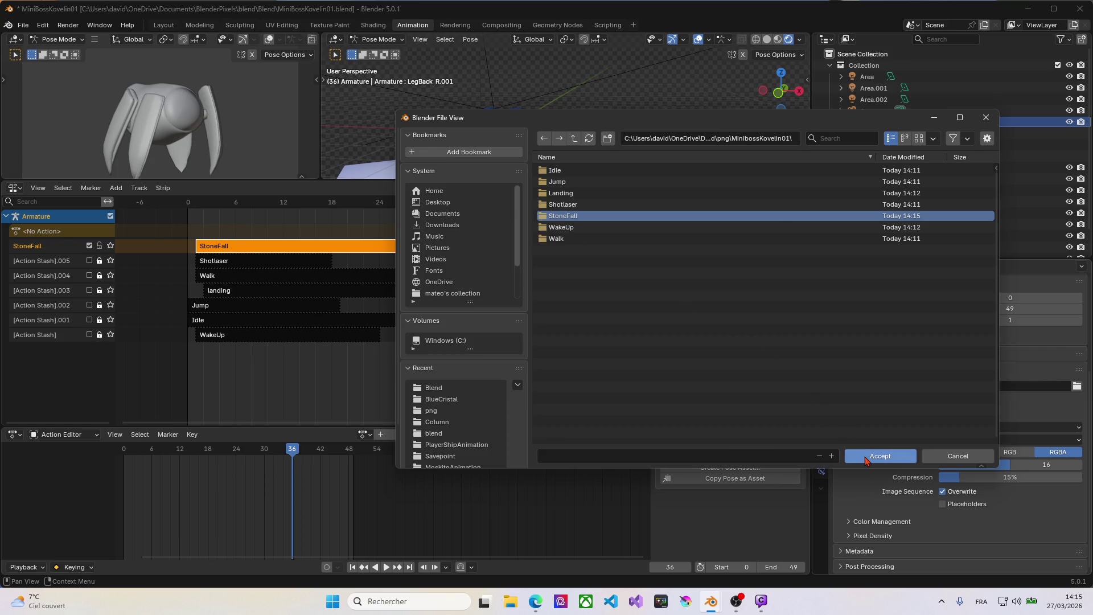
pyautogui.click(867, 456)
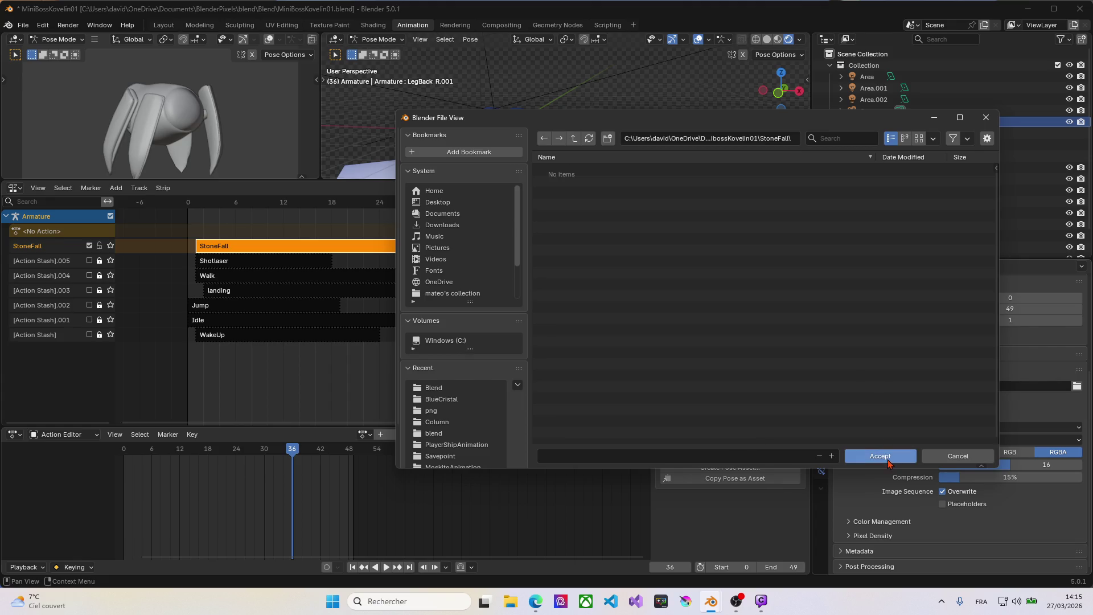
pyautogui.click(884, 456)
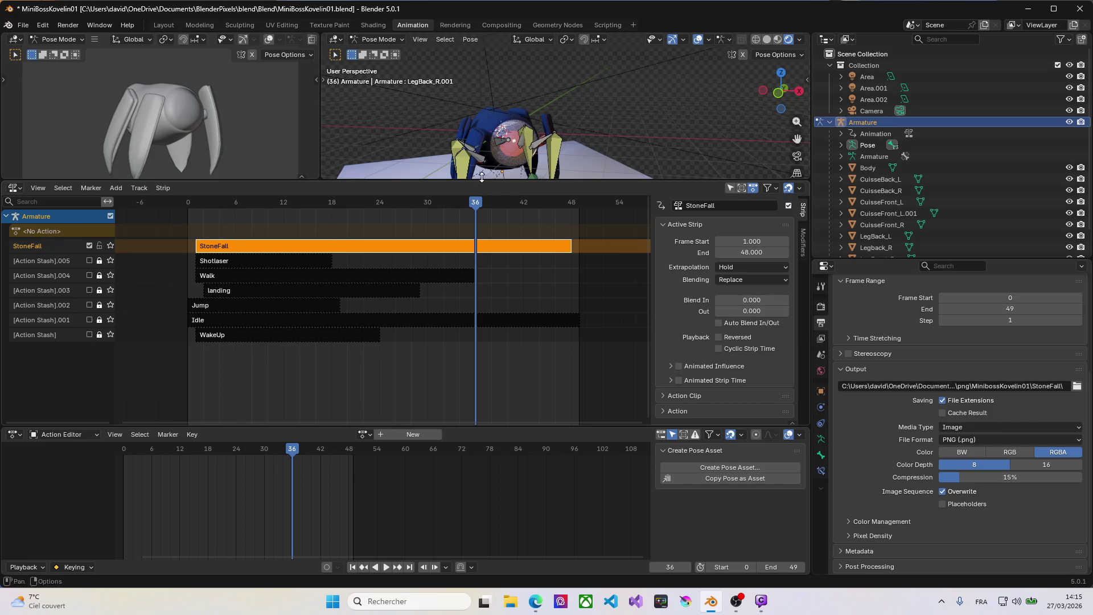
# Switch the viewport to camera view and start editing the end frame.
pyautogui.press('KP_0')
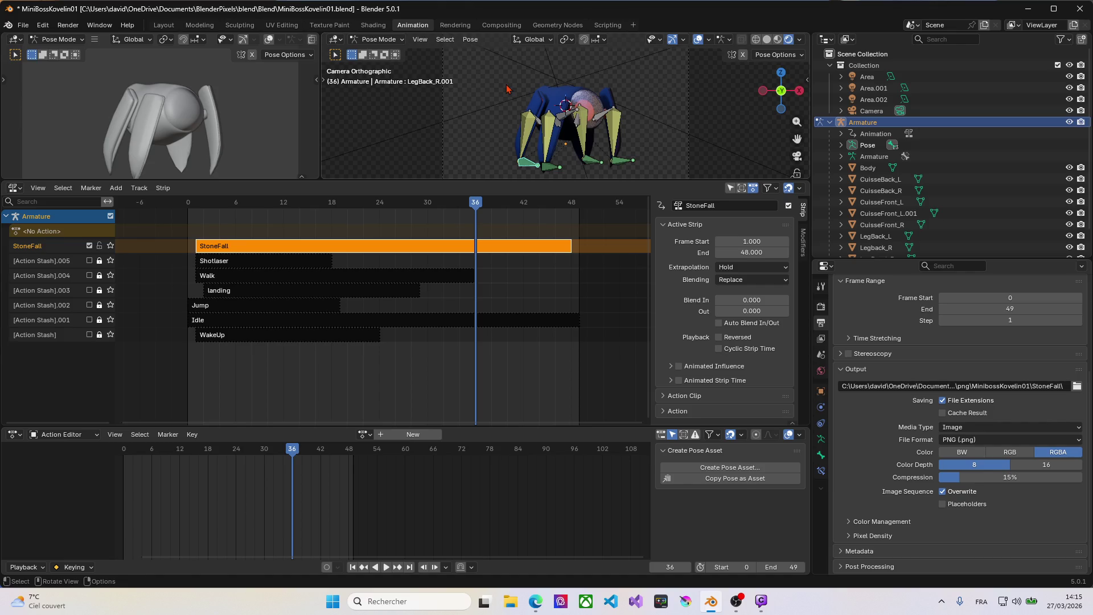
pyautogui.scroll(1, 508, 89)
pyautogui.scroll(1, 560, 105)
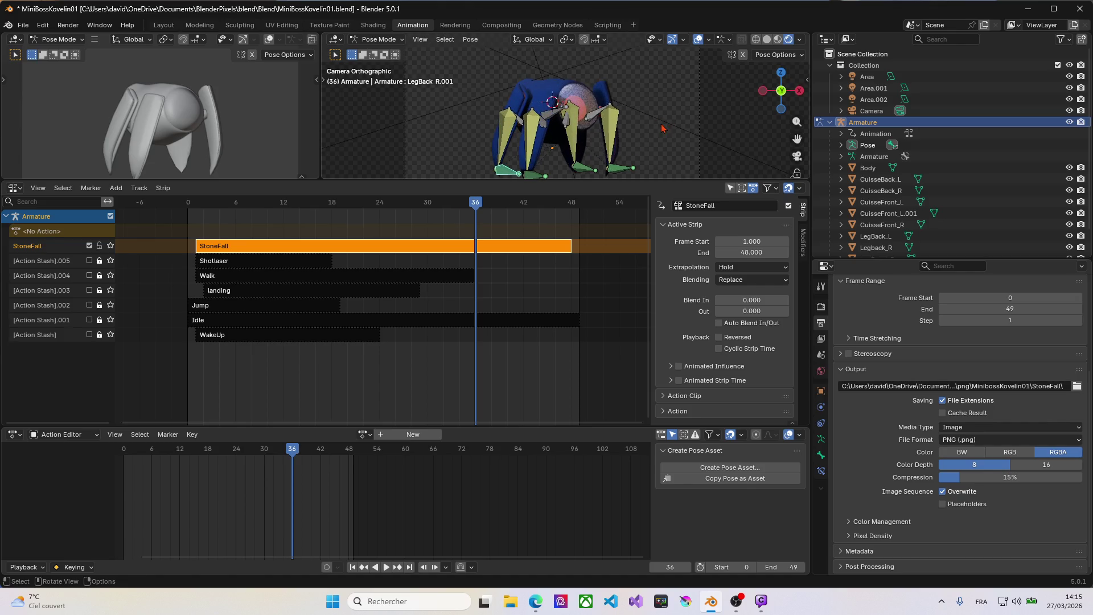
pyautogui.scroll(-1, 642, 165)
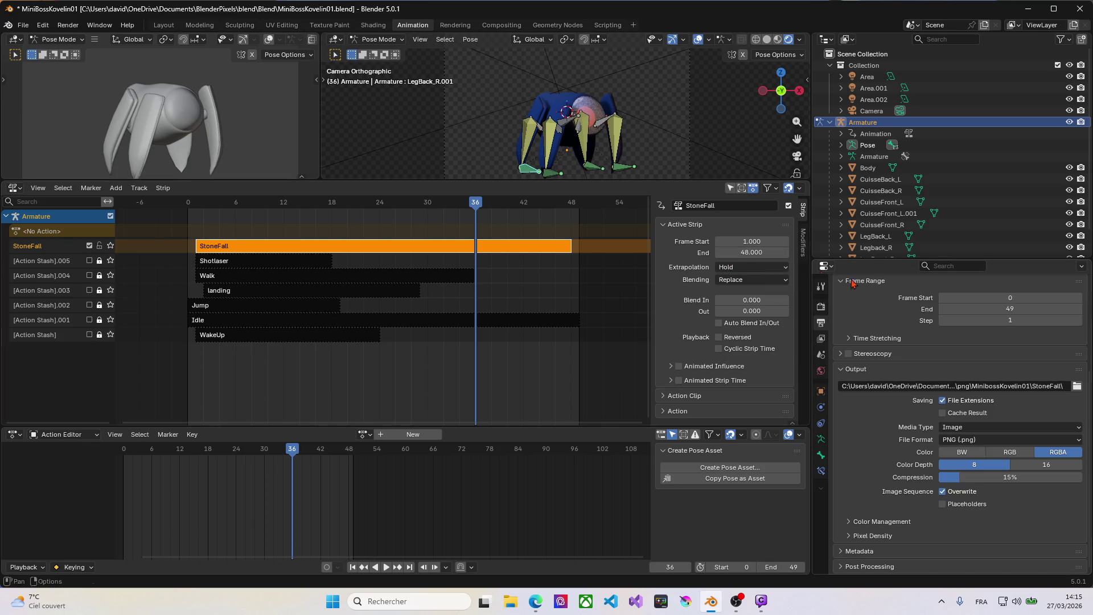
pyautogui.click(999, 310)
pyautogui.write('48')
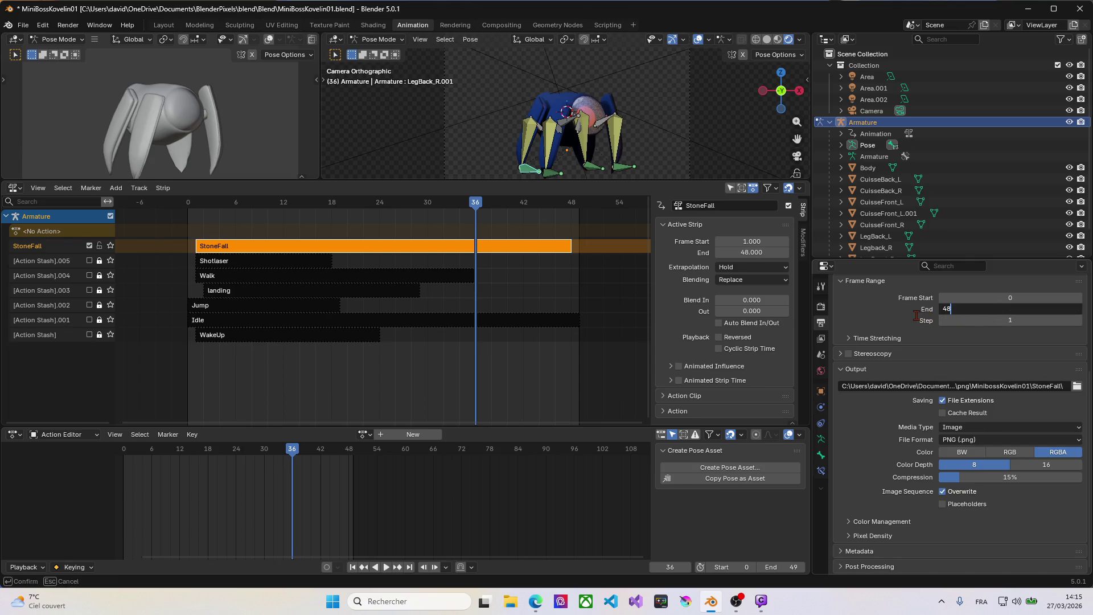
# Set the frame range to 1–48 and render the StoneFall animation with Ctrl+F12.
pyautogui.press('Return')
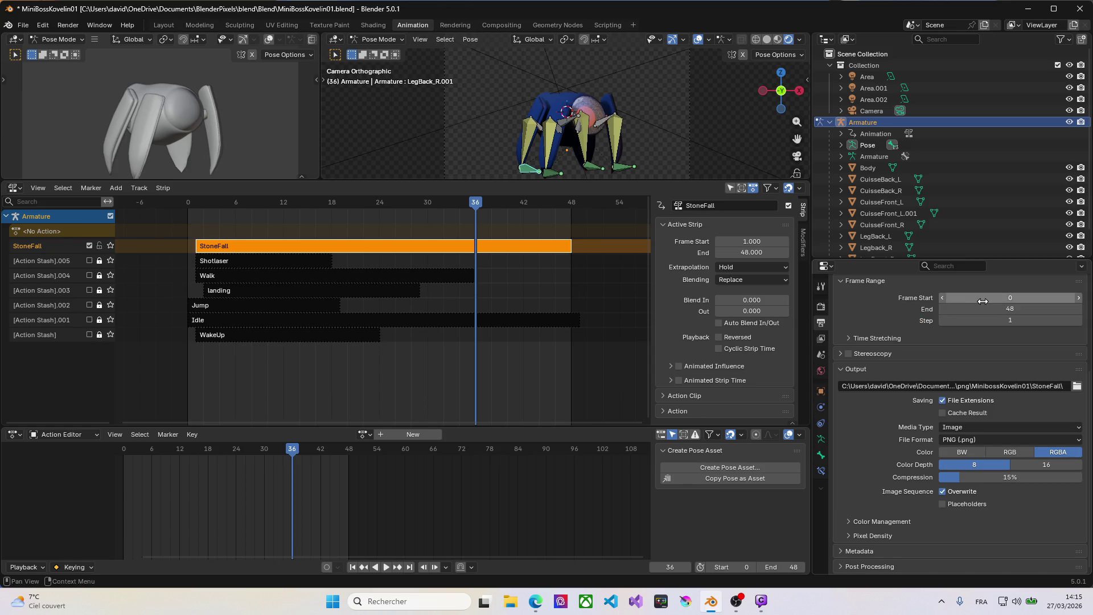
pyautogui.click(996, 298)
pyautogui.write('1')
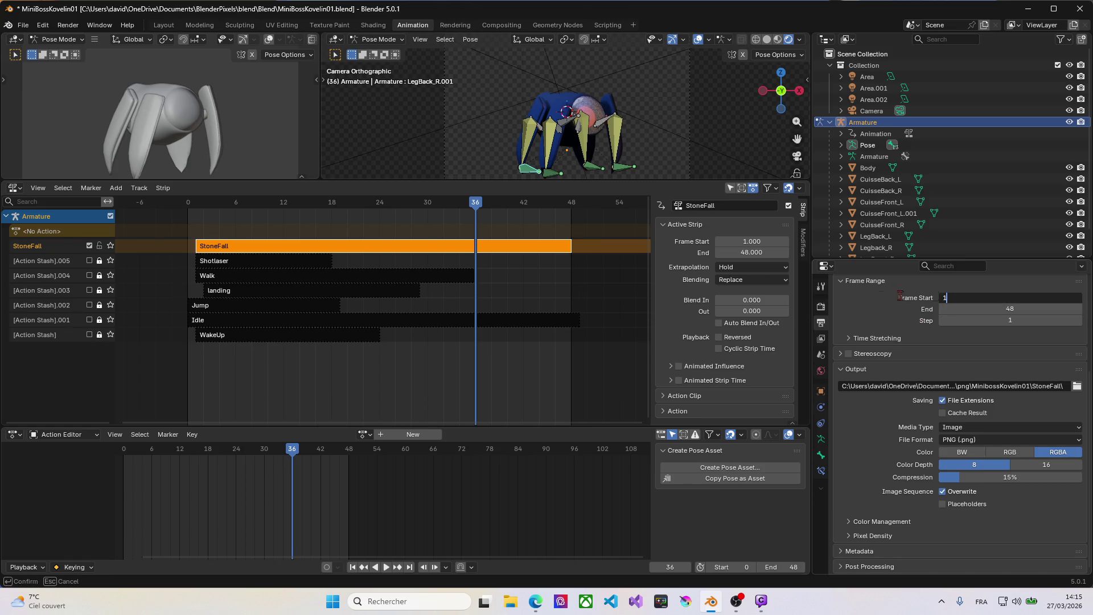
pyautogui.press('Return')
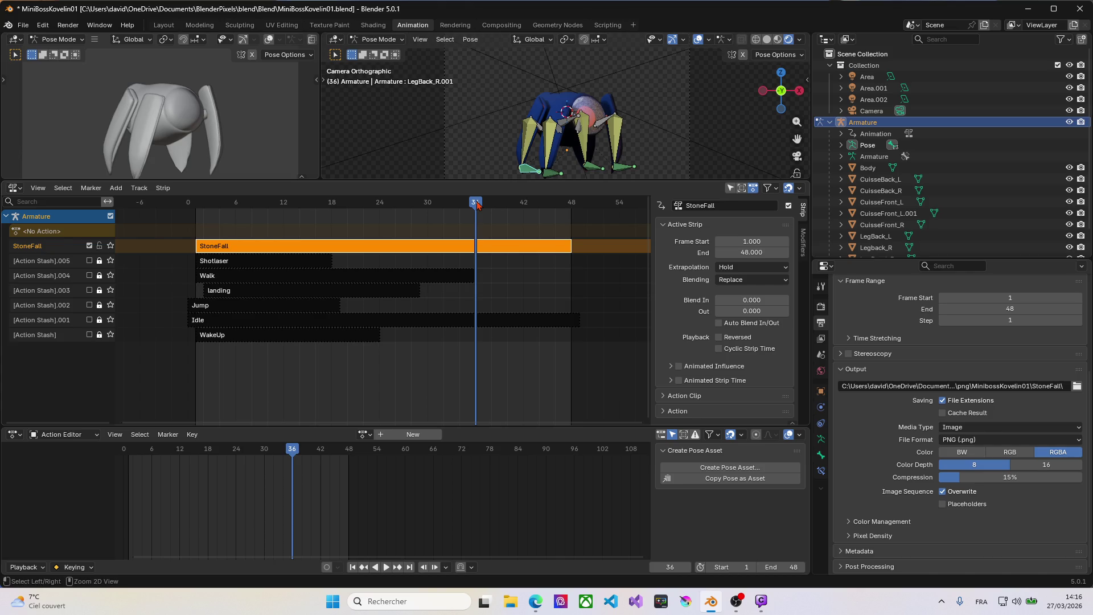
pyautogui.hotkey('ctrl', 'F12')
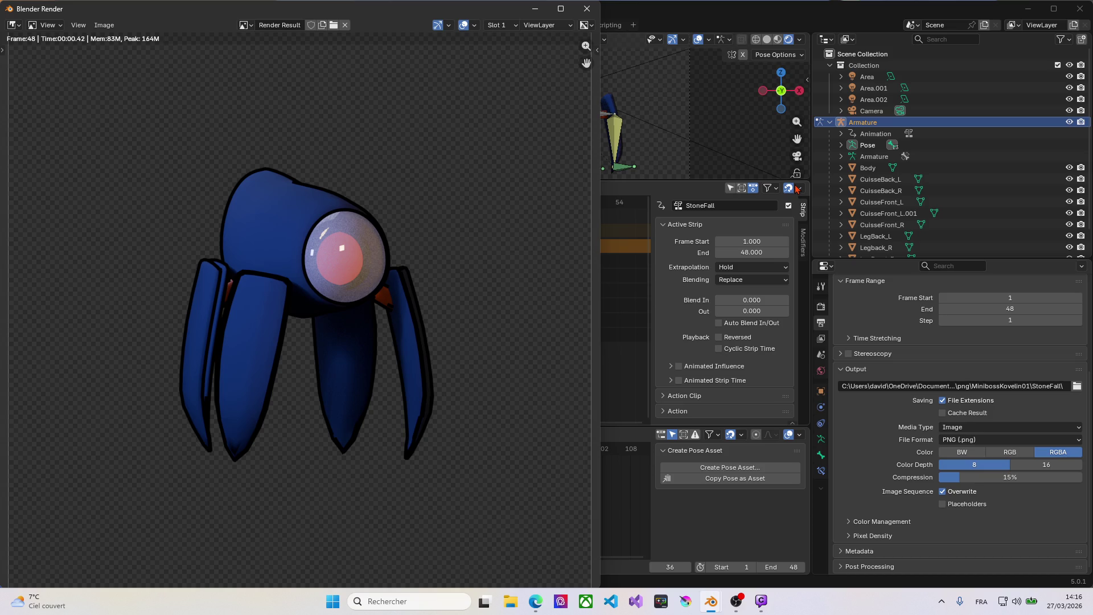
# Check in File Explorer that StoneFall holds the 48 rendered PNGs, then close it.
pyautogui.click(511, 602)
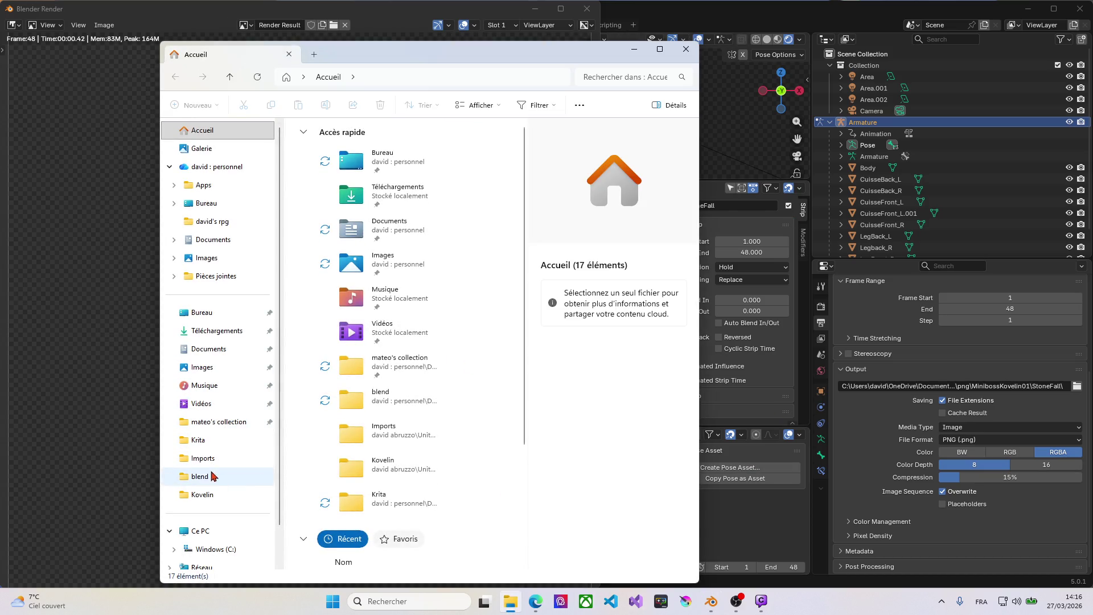
pyautogui.click(208, 479)
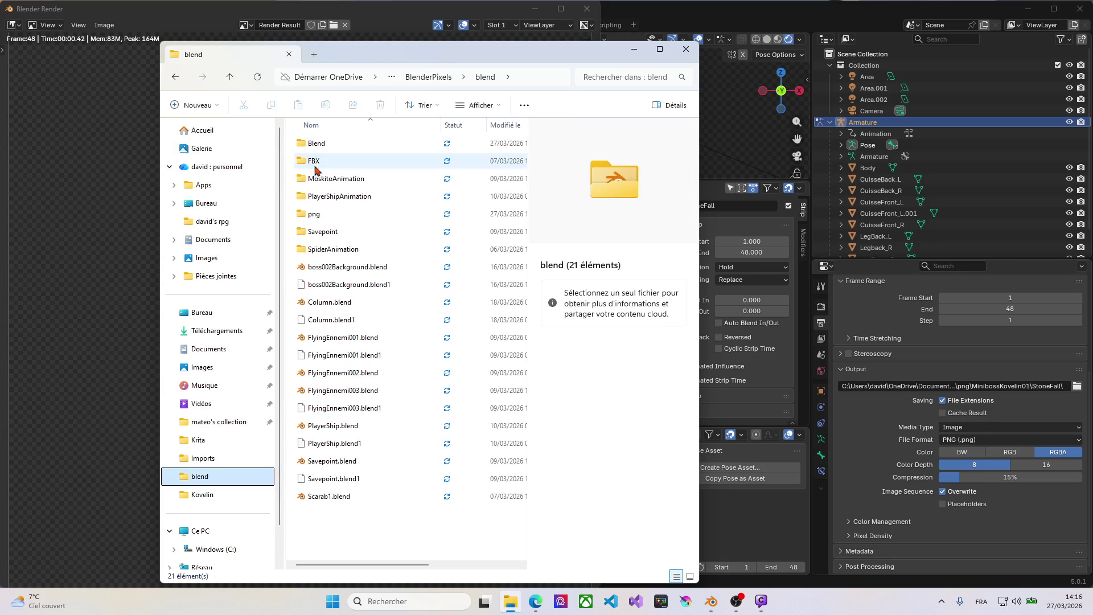
pyautogui.doubleClick(315, 213)
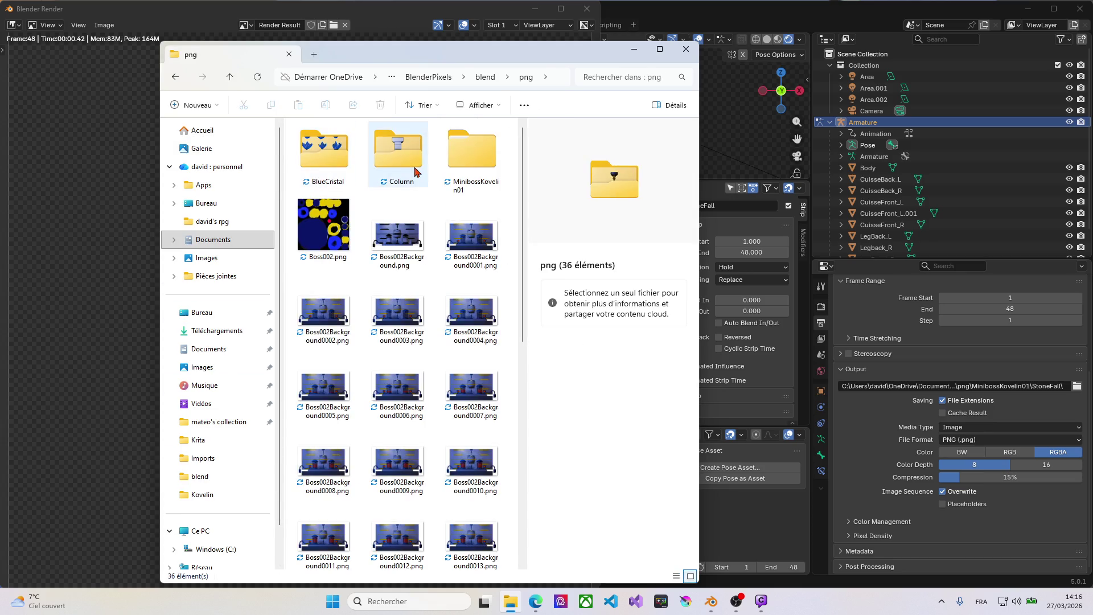
pyautogui.doubleClick(454, 164)
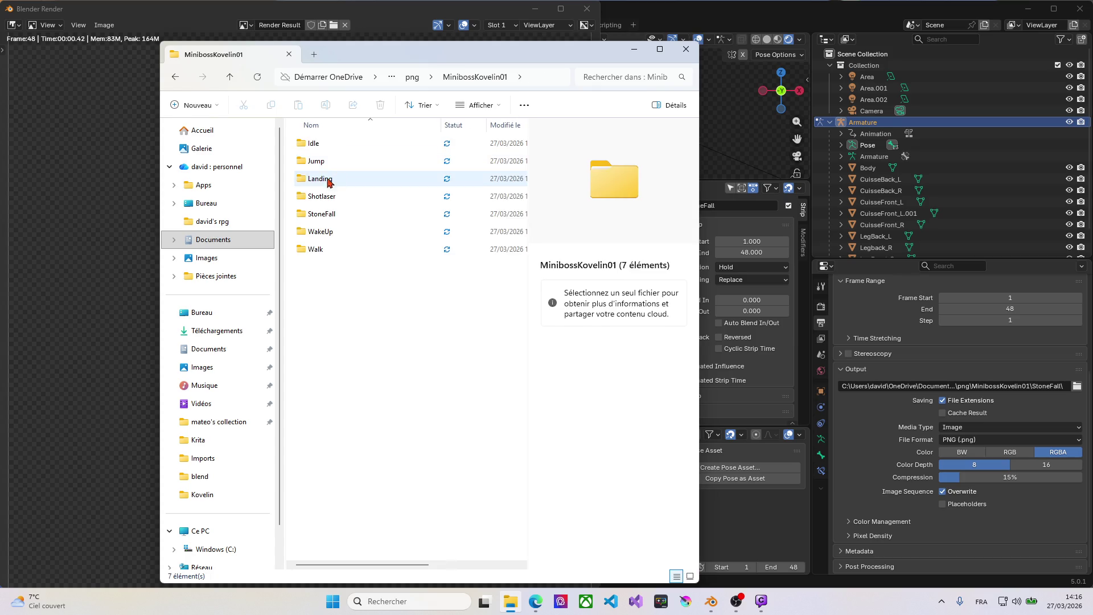
pyautogui.doubleClick(325, 216)
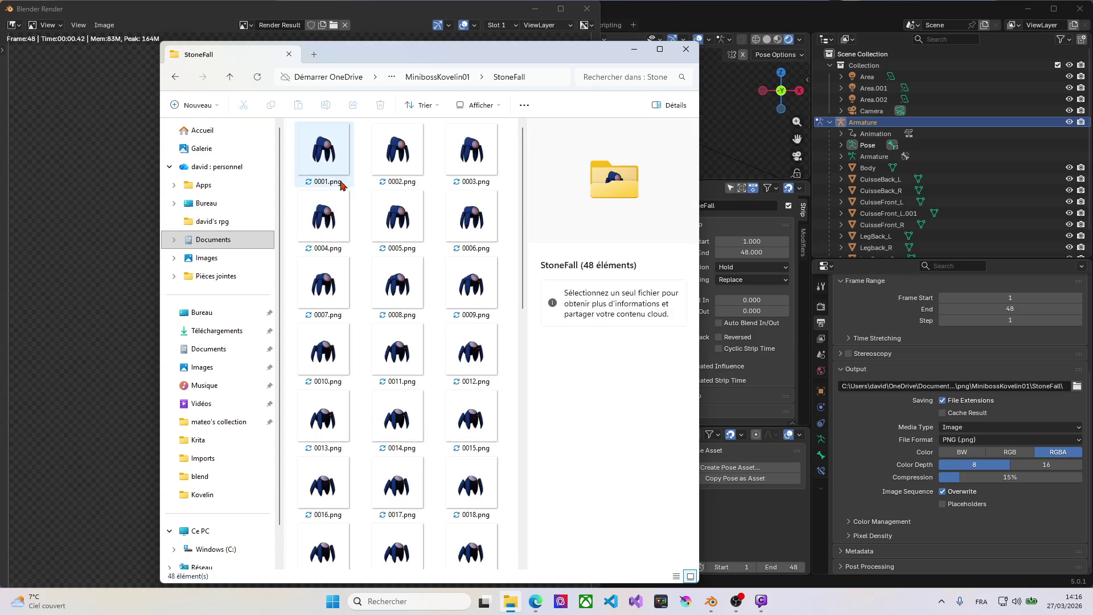
pyautogui.scroll(-5, 384, 277)
pyautogui.scroll(5, 400, 339)
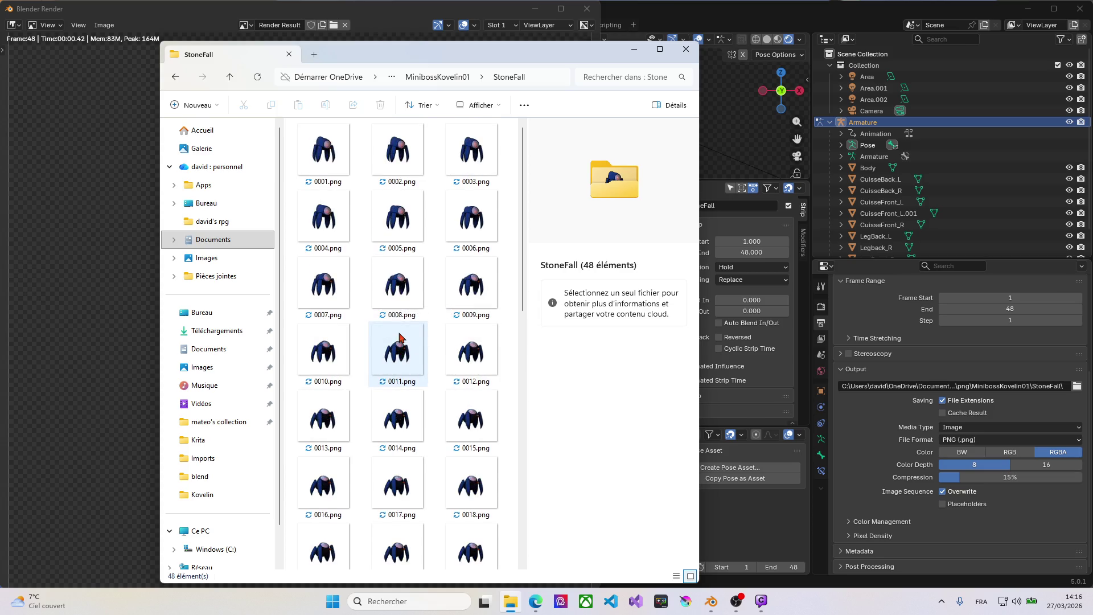
pyautogui.click(685, 49)
# Close the render window, select the Shotlaser strip and set the end frame to 18.
pyautogui.click(587, 11)
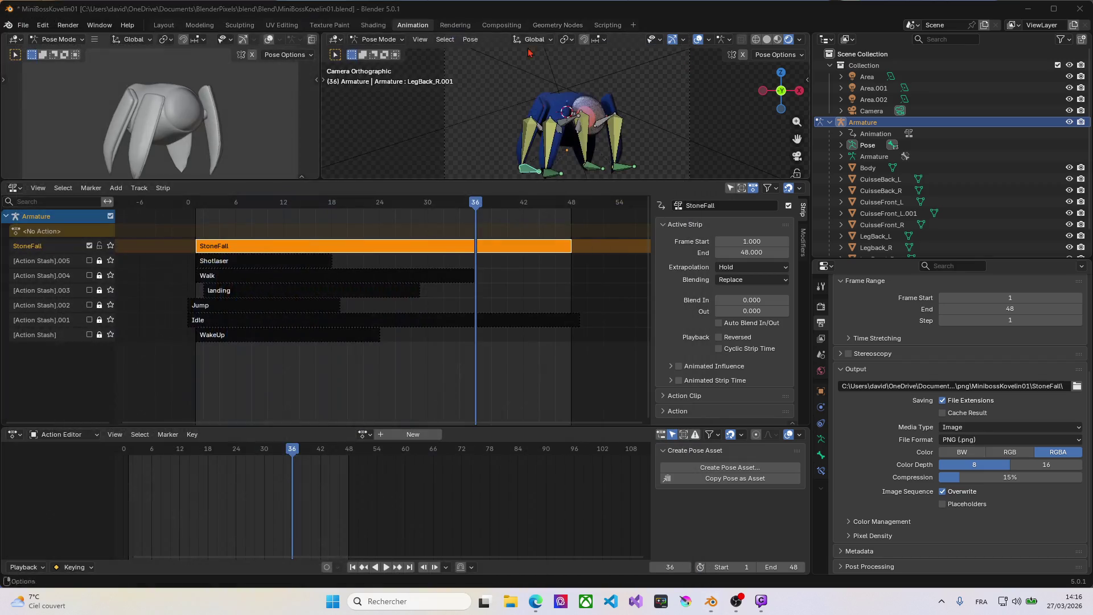
pyautogui.click(223, 264)
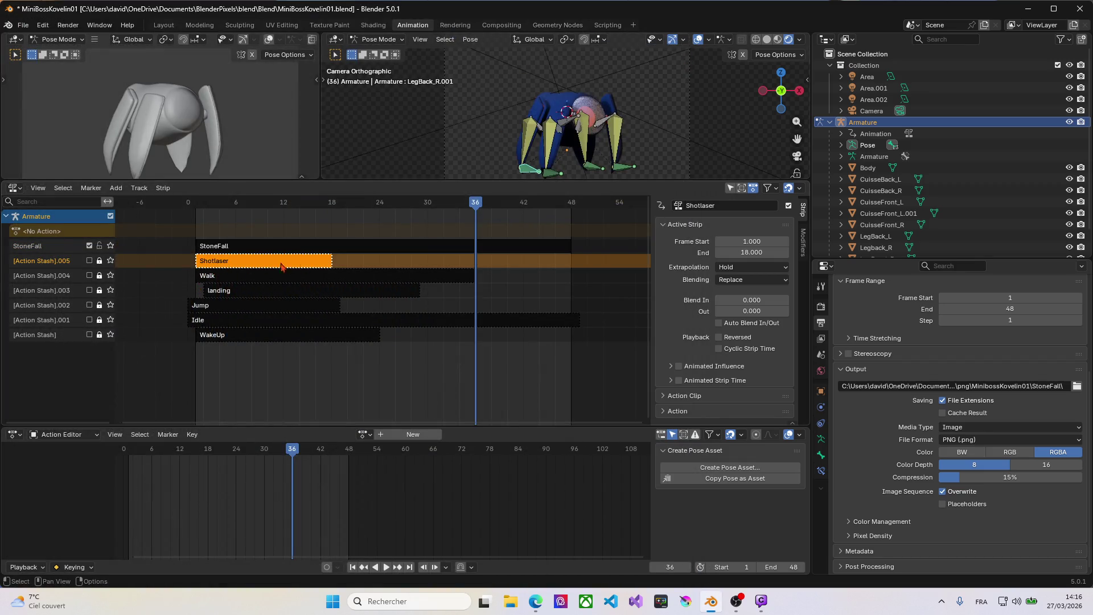
pyautogui.click(1017, 308)
pyautogui.write('18')
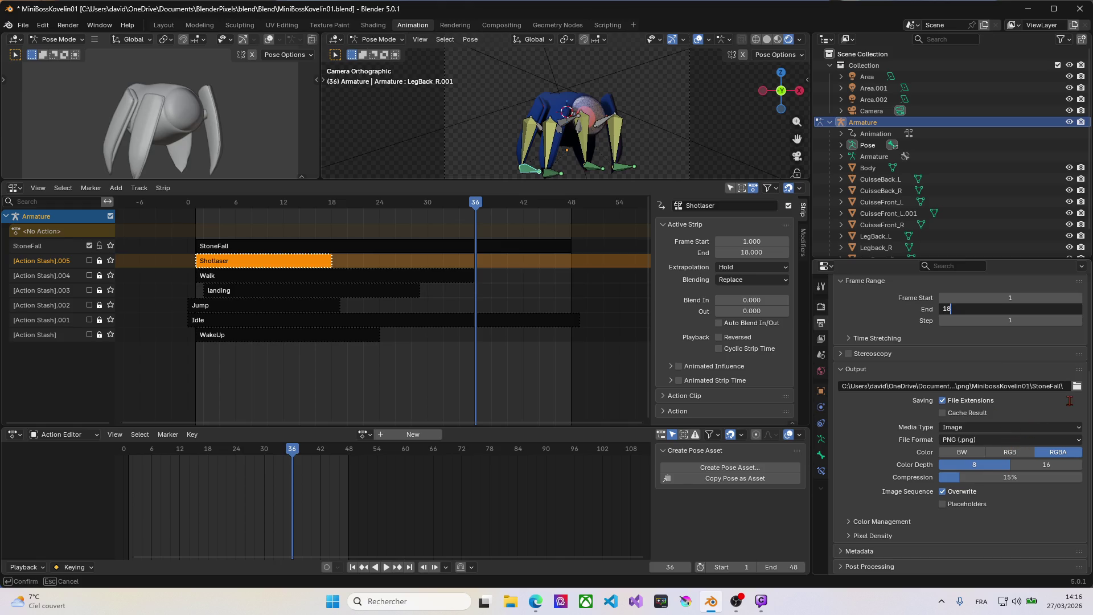
pyautogui.press('Return')
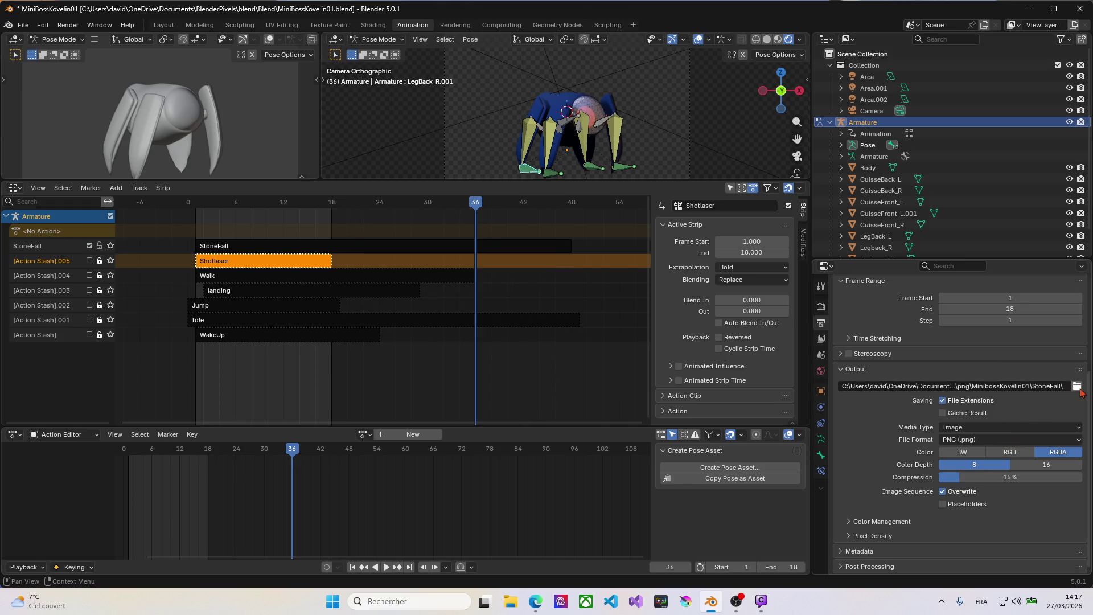
# Point the render output to png\MinibossKovelin01\Shotlaser.
pyautogui.click(1078, 387)
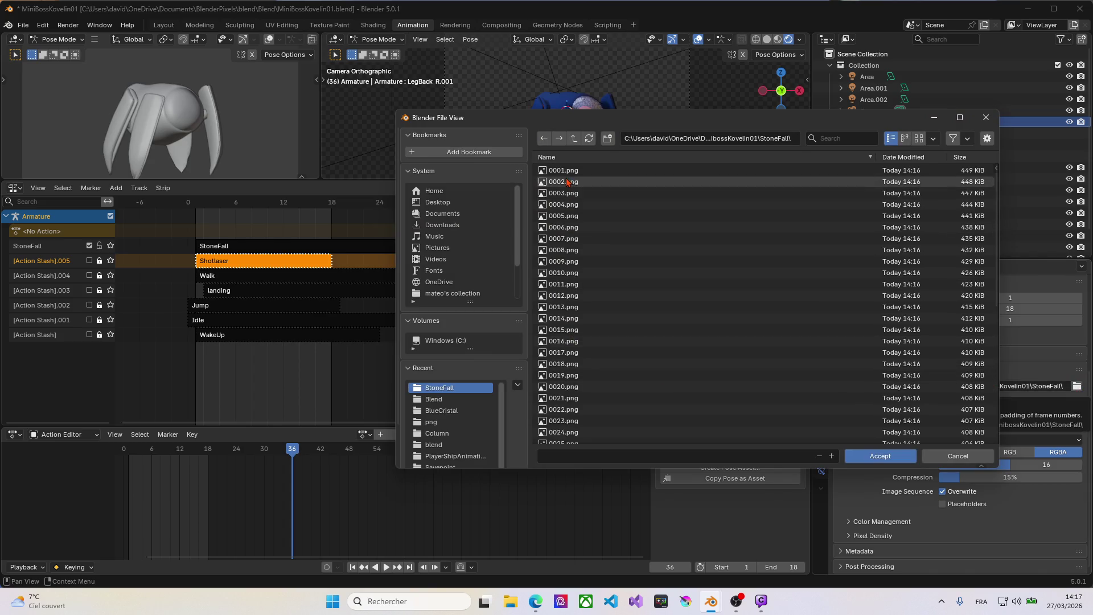
pyautogui.click(434, 399)
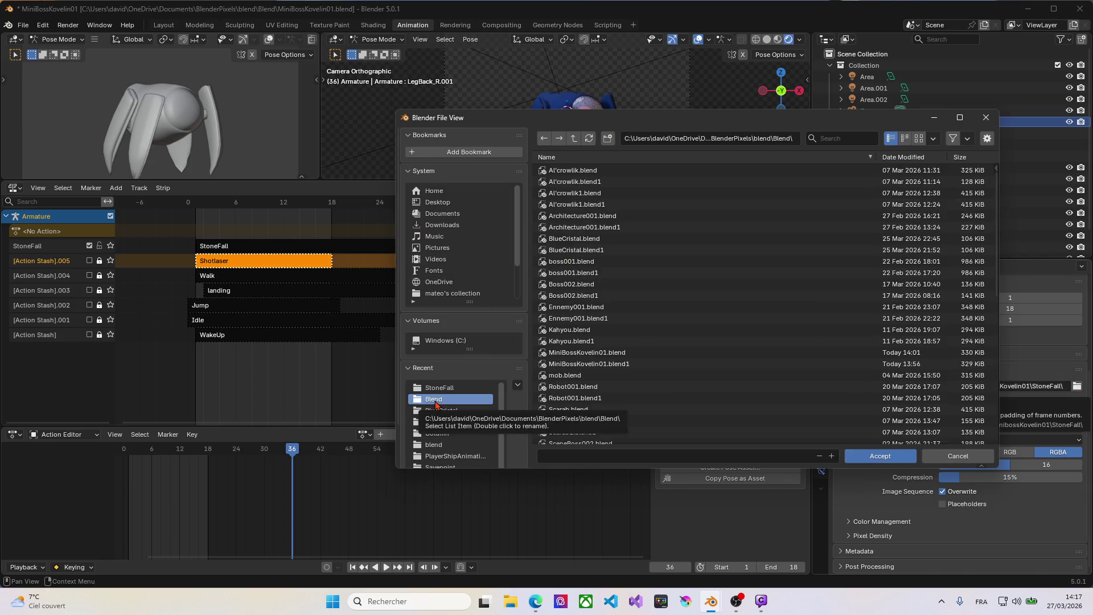
pyautogui.click(434, 444)
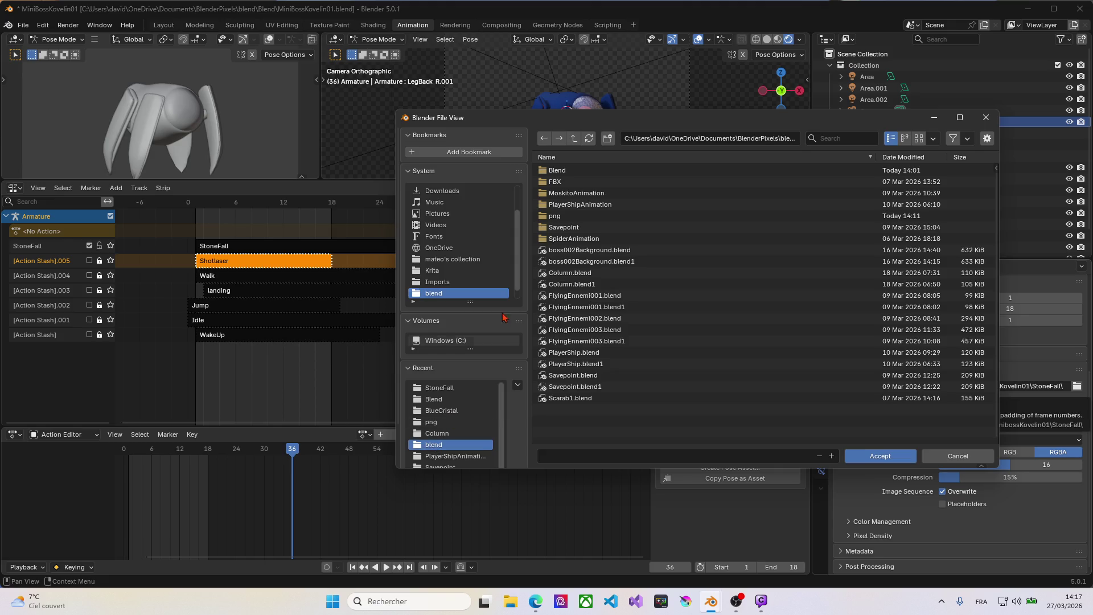
pyautogui.click(556, 217)
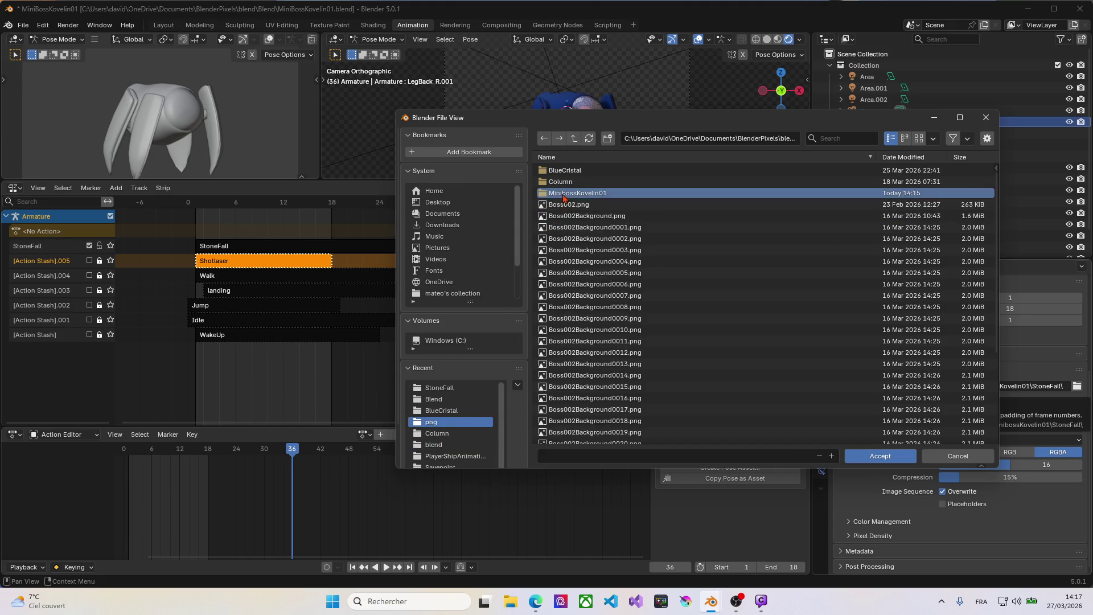
pyautogui.click(565, 197)
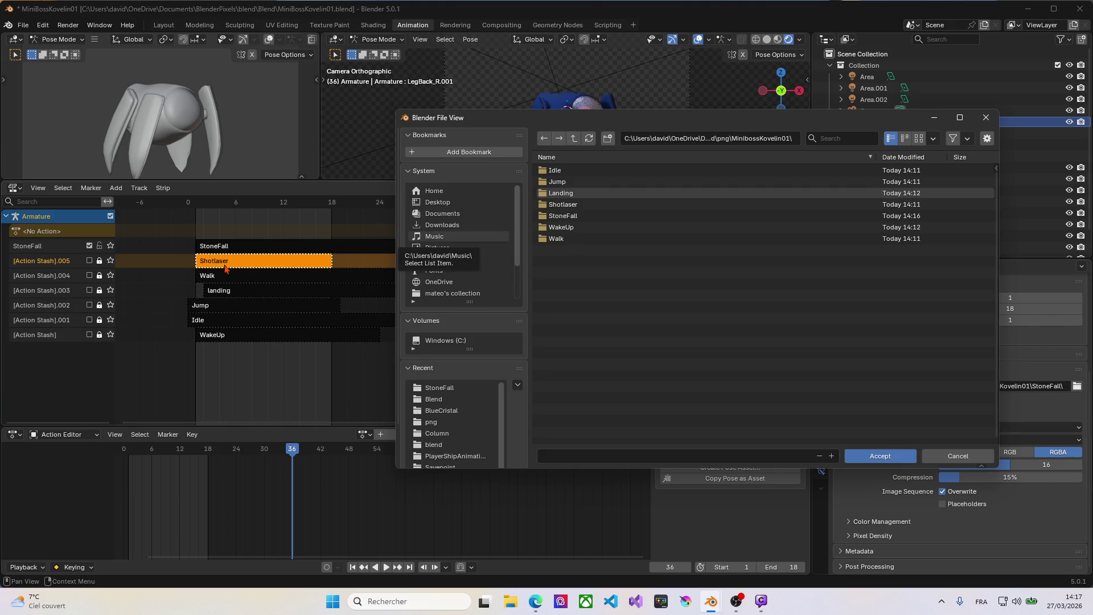
pyautogui.click(556, 205)
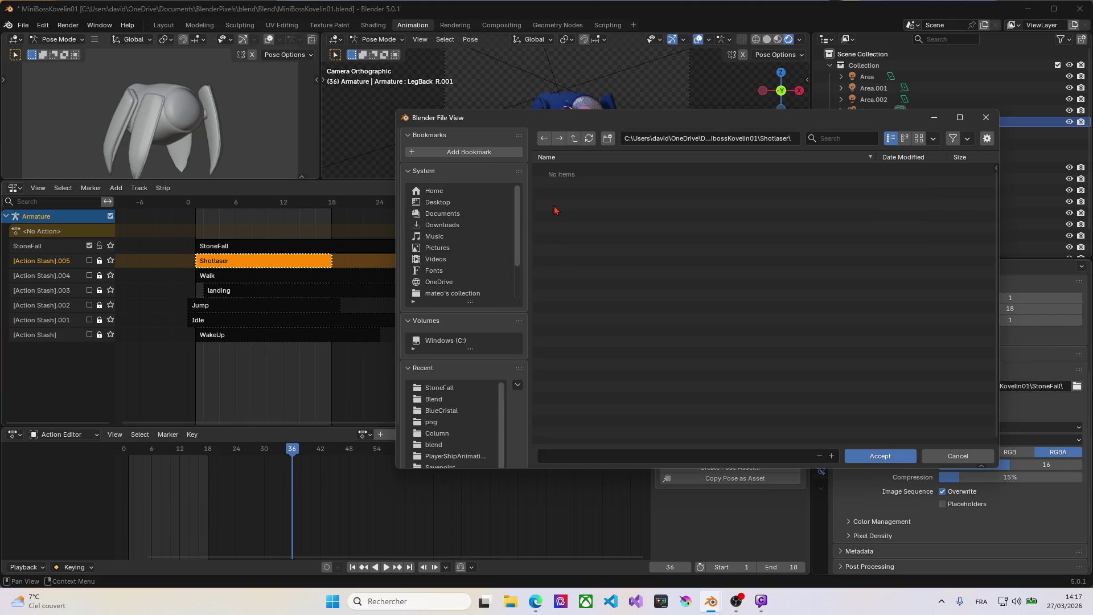
pyautogui.click(884, 456)
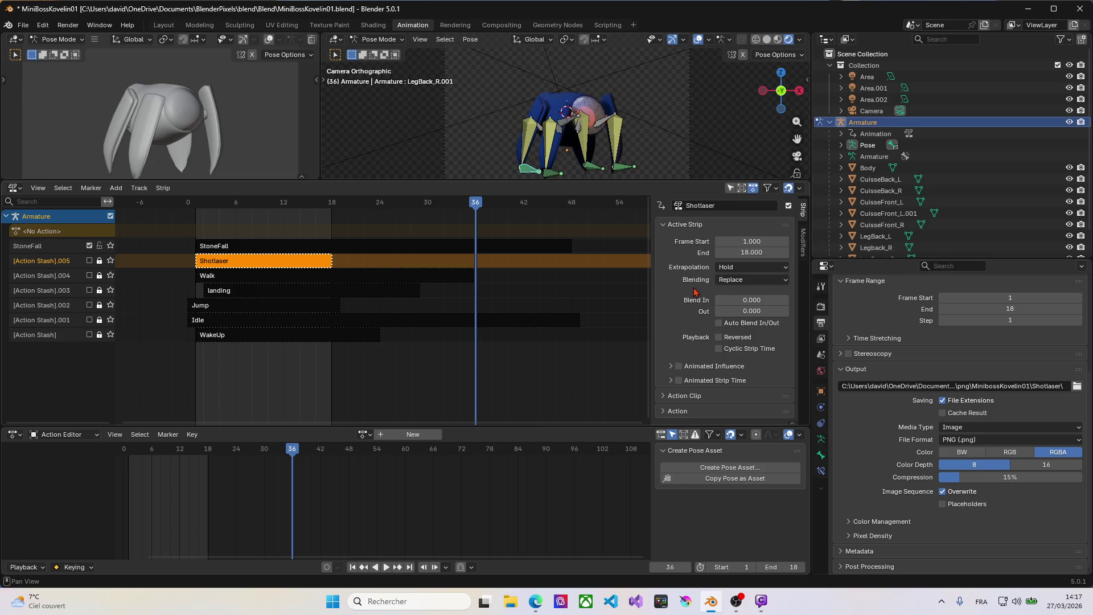
# Render the 18-frame Shotlaser animation with Ctrl+F12 and close the render window.
pyautogui.hotkey('ctrl', 'F12')
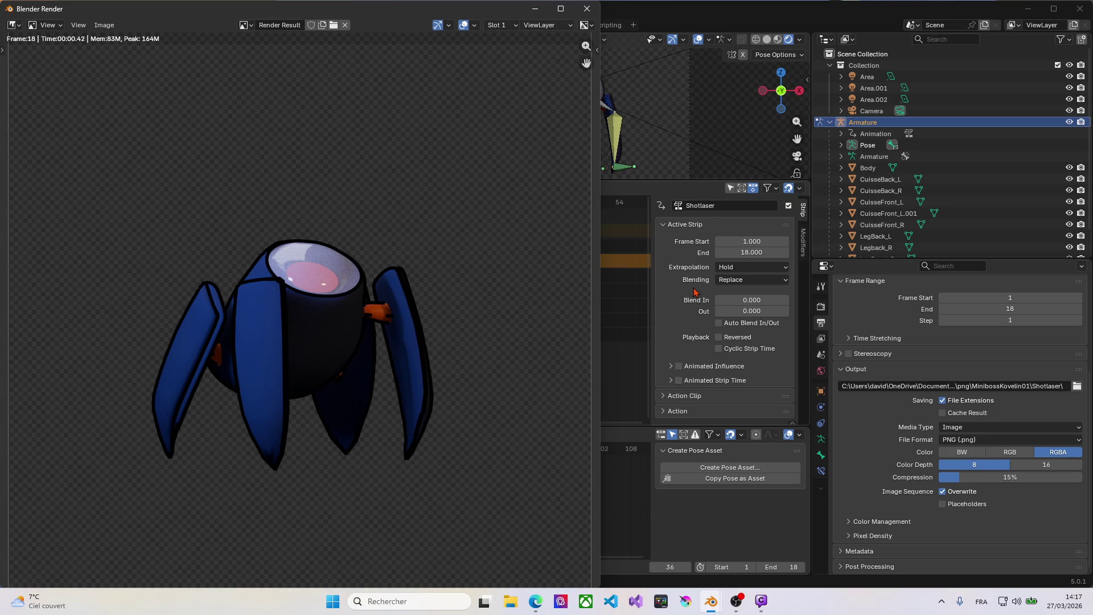
pyautogui.click(588, 8)
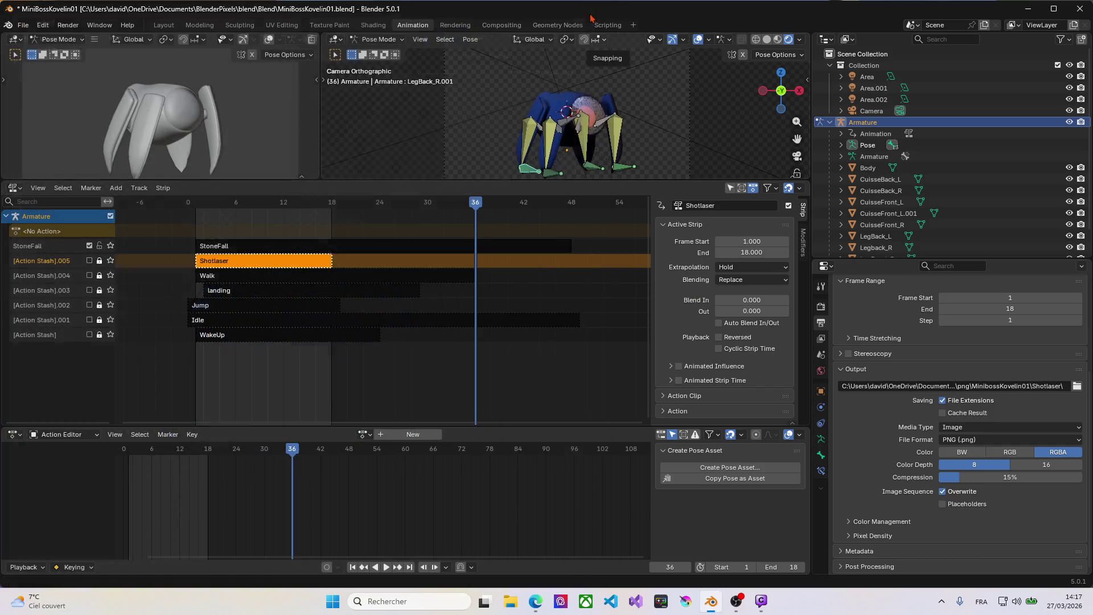
# Select the Walk NLA strip and set the render end frame to 36.
pyautogui.click(220, 276)
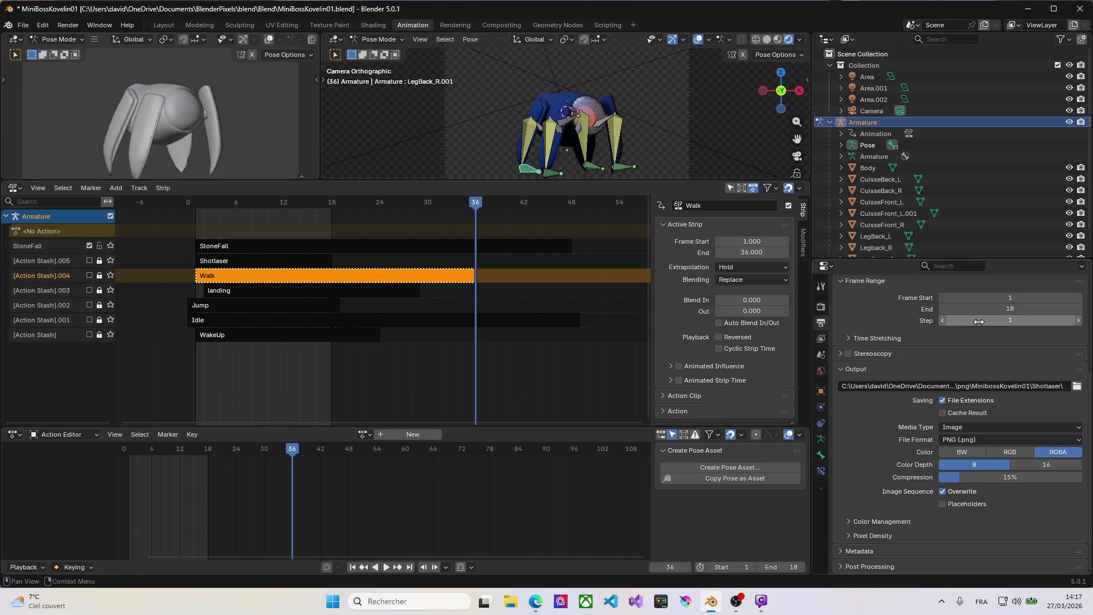
pyautogui.click(1021, 308)
pyautogui.write('36')
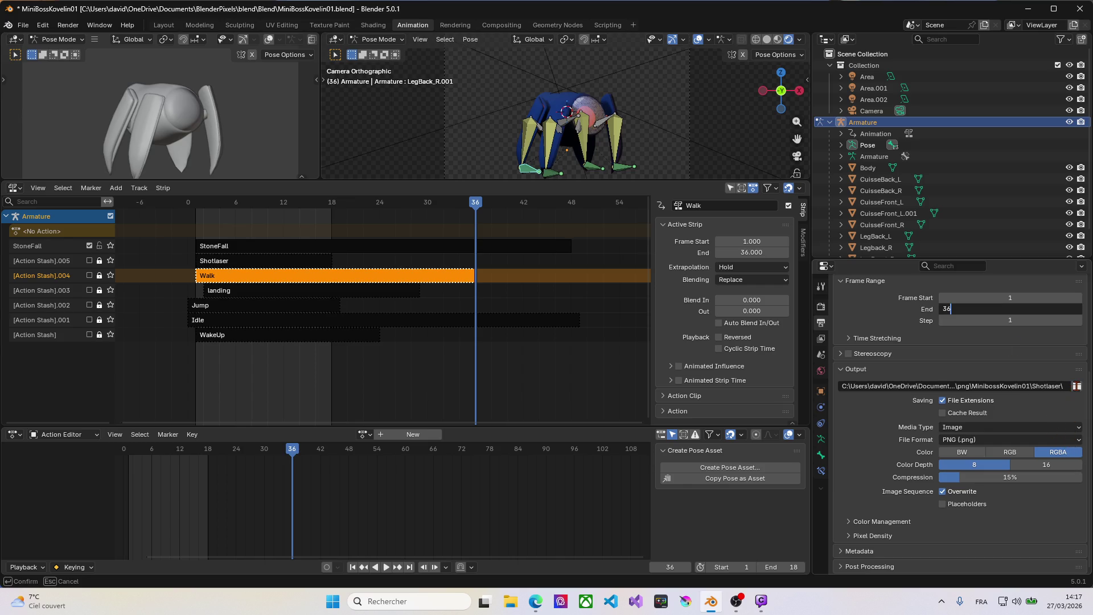
pyautogui.press('Return')
# Point the render output path to the MinibossKovelin01\Walk folder.
pyautogui.click(1077, 386)
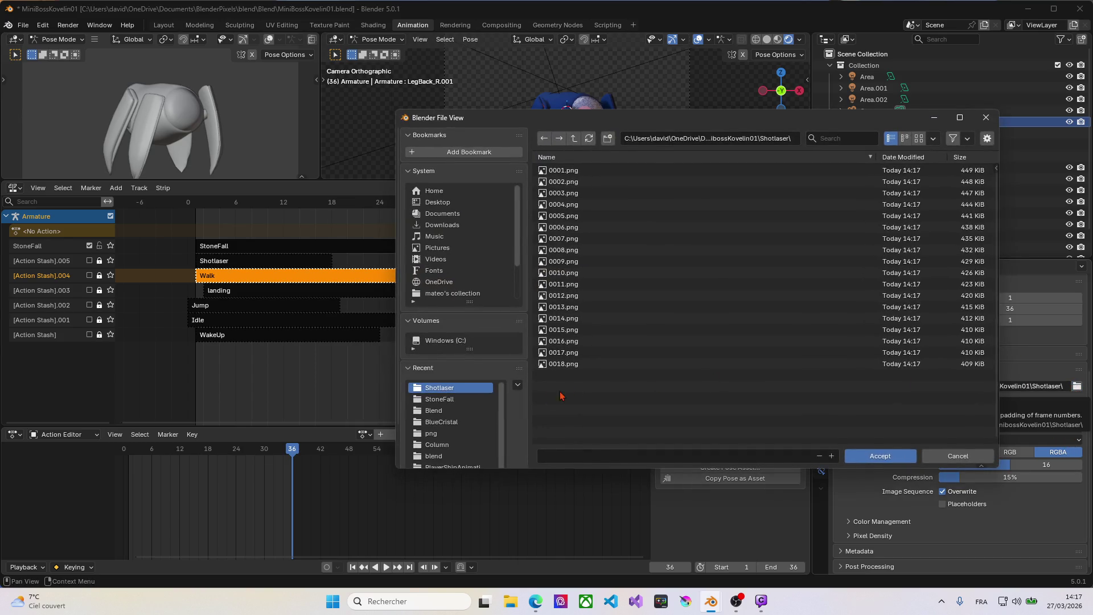
pyautogui.click(575, 139)
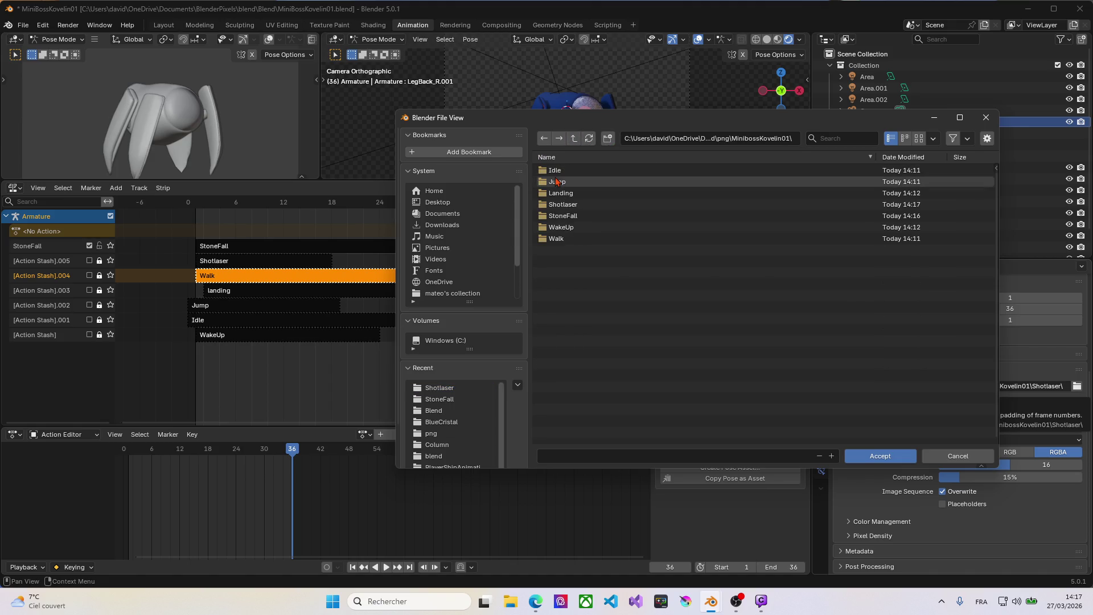
pyautogui.click(551, 238)
pyautogui.doubleClick(560, 240)
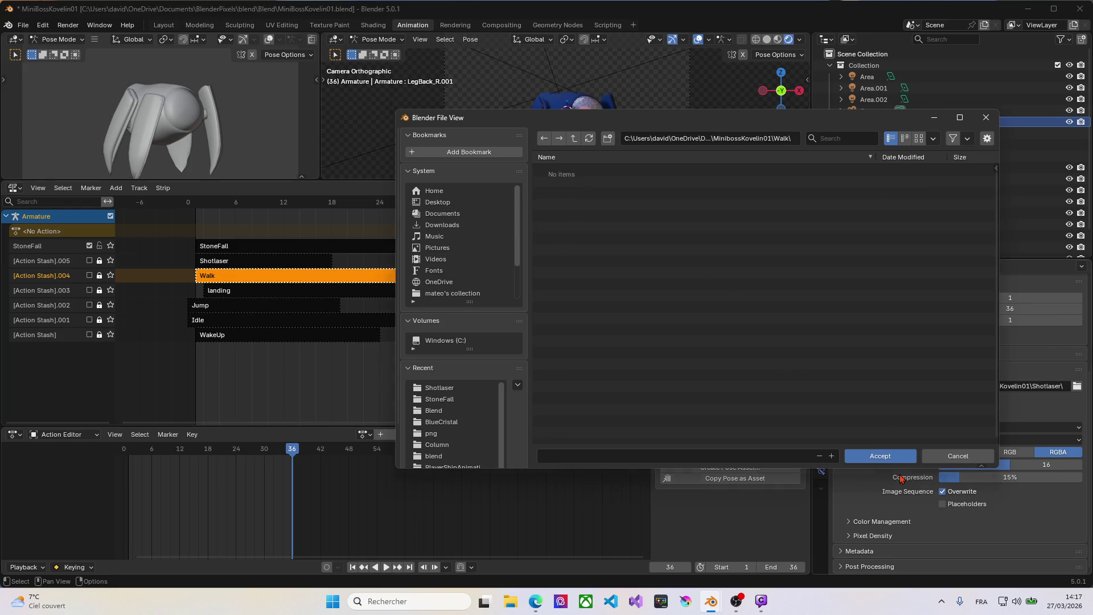
pyautogui.click(881, 457)
pyautogui.press('ctrl')
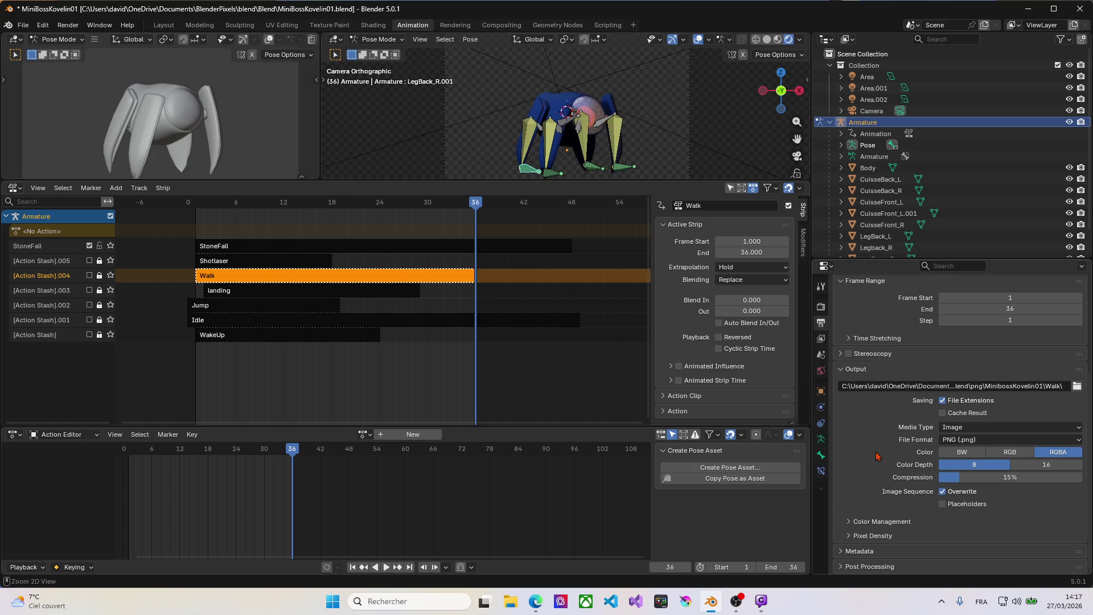
# Render the Walk animation's 36 frames with Ctrl+F12 and dismiss the render window.
pyautogui.hotkey('ctrl', 'F12')
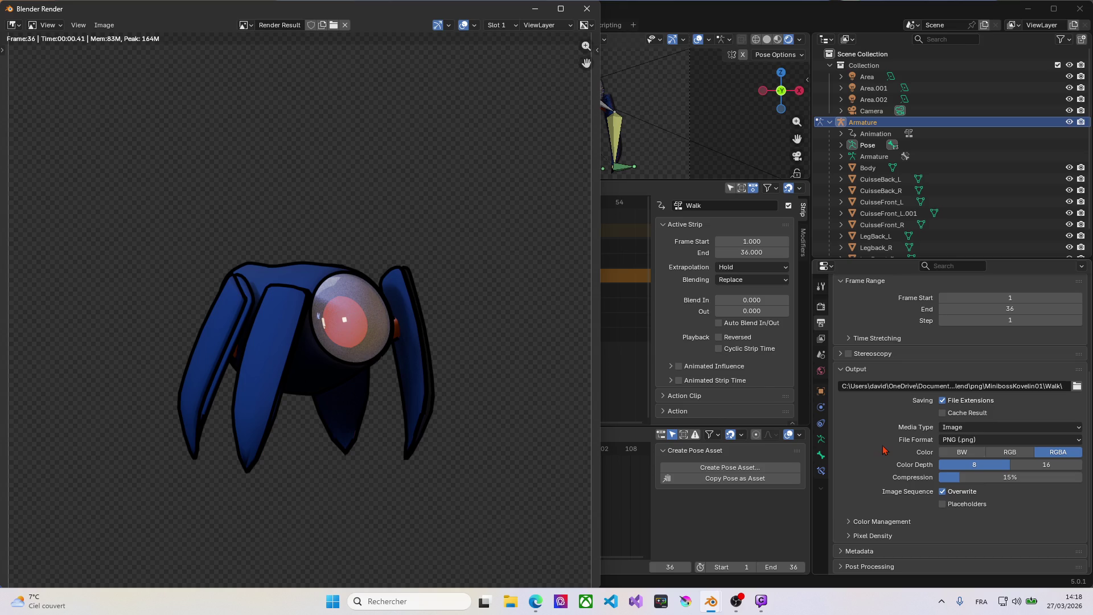
pyautogui.click(535, 10)
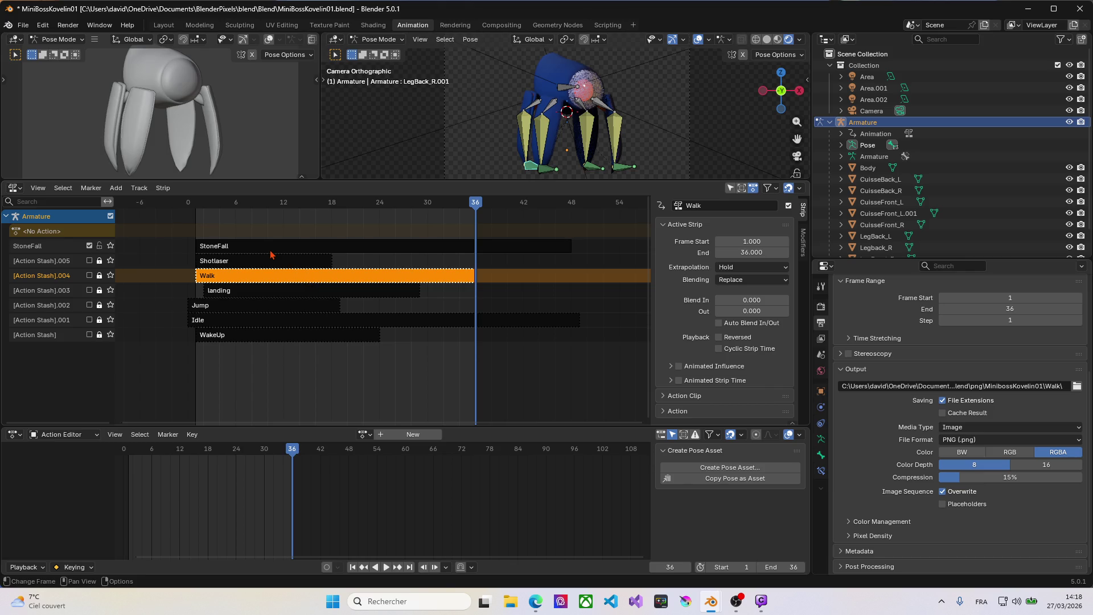
# Assign the Idle action to the armature, deselect Walk, and begin entering end frame 48.
pyautogui.click(365, 435)
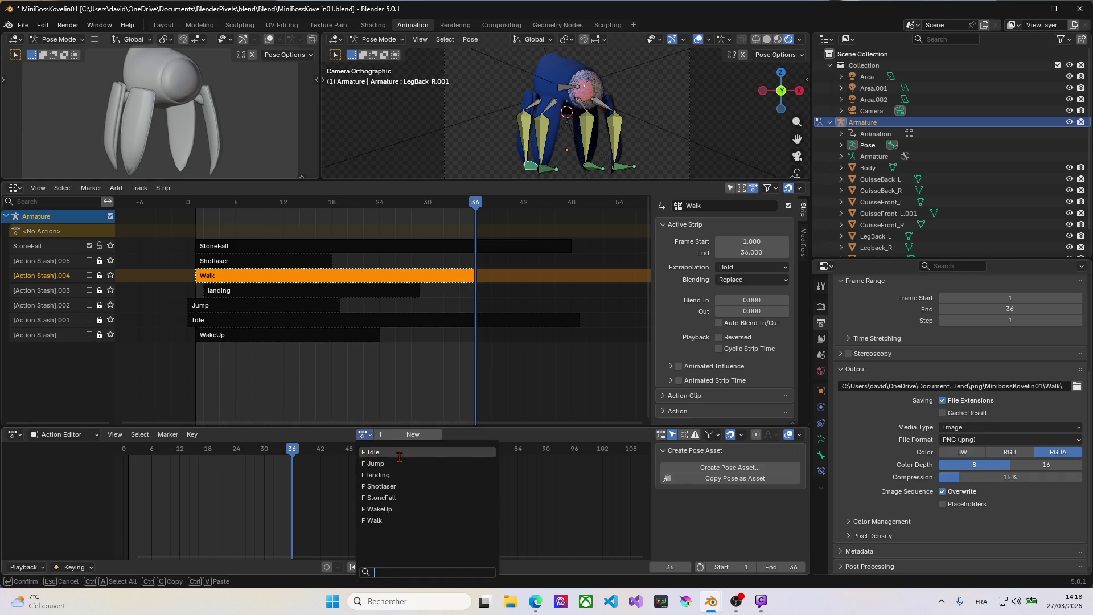
pyautogui.click(383, 452)
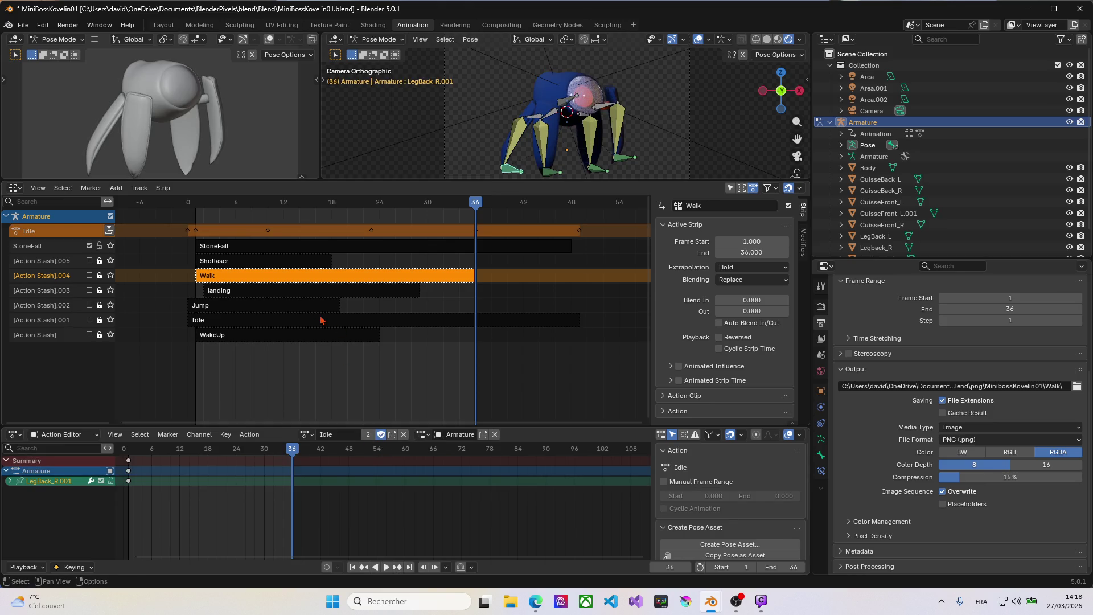
pyautogui.click(231, 235)
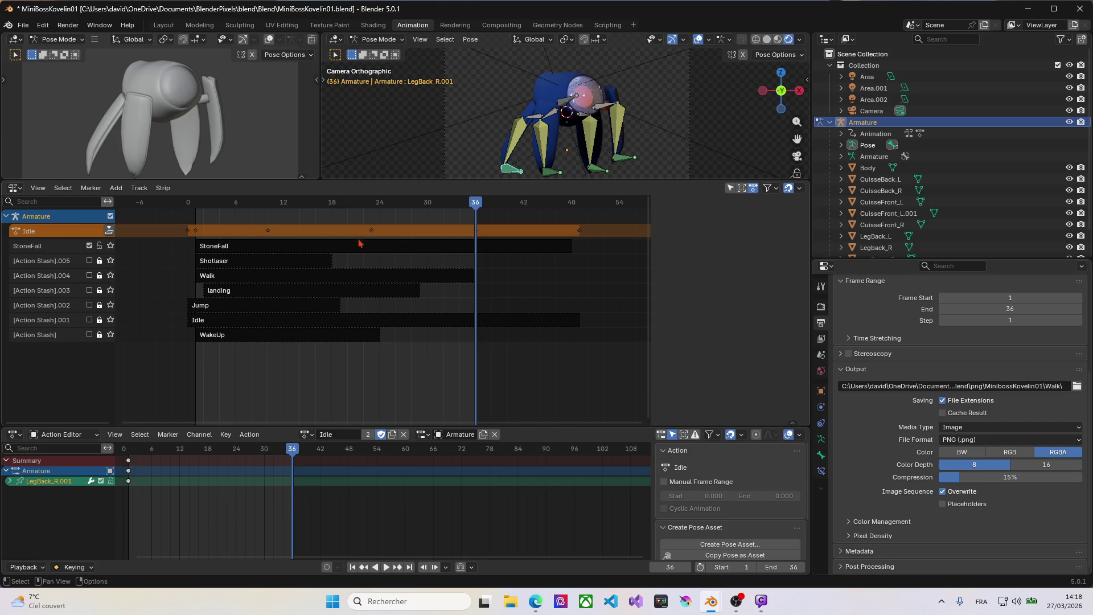
pyautogui.click(997, 312)
pyautogui.write('48')
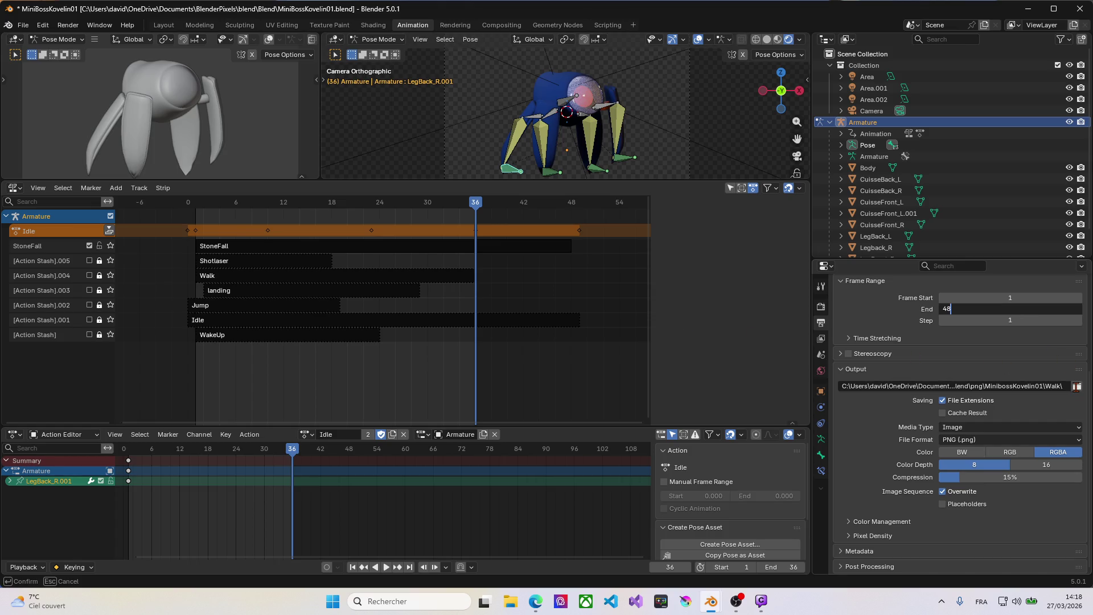
# Confirm end frame 48 and point render output to the MinibossKovelin01\Idle folder.
pyautogui.press('Return')
pyautogui.click(1078, 386)
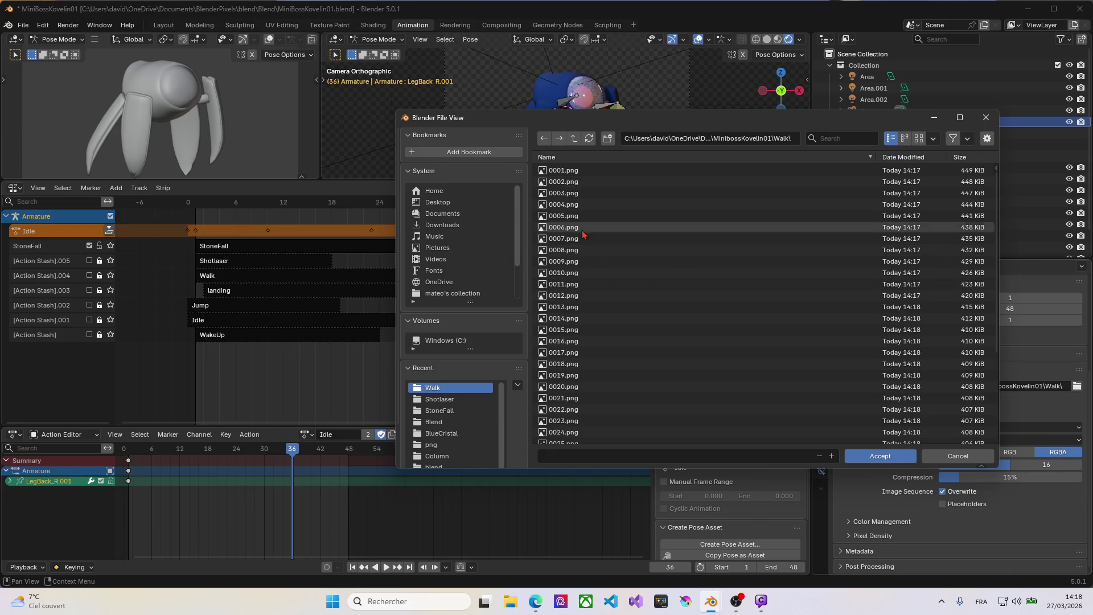
pyautogui.click(574, 137)
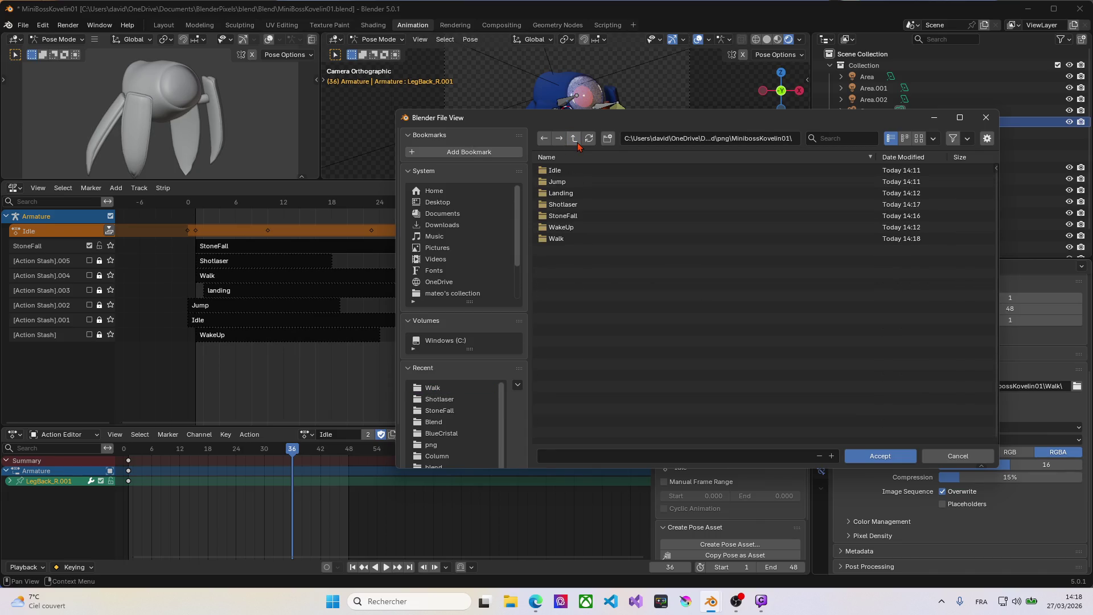
pyautogui.click(558, 174)
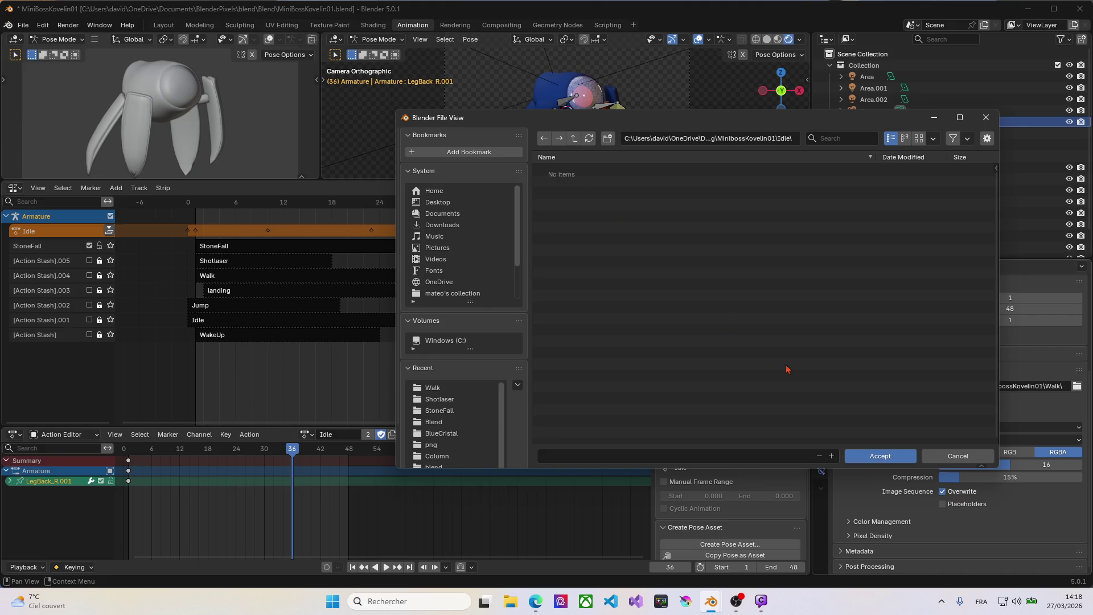
pyautogui.click(879, 455)
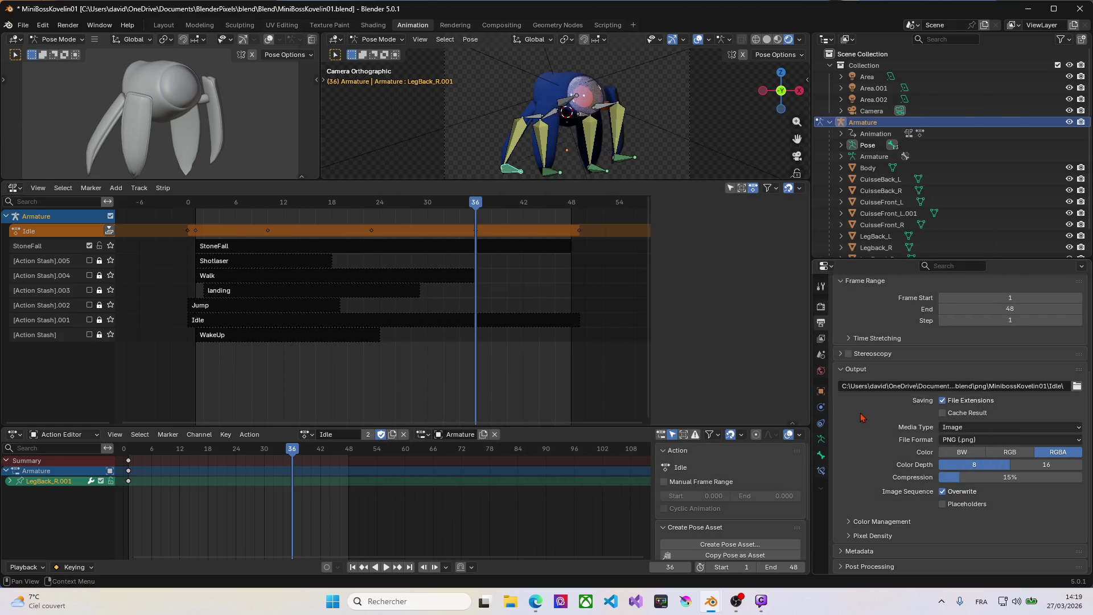
# Render the Idle animation's 48 frames with Ctrl+F12 and dismiss the render window.
pyautogui.press('ctrl')
pyautogui.hotkey('ctrl', 'F12')
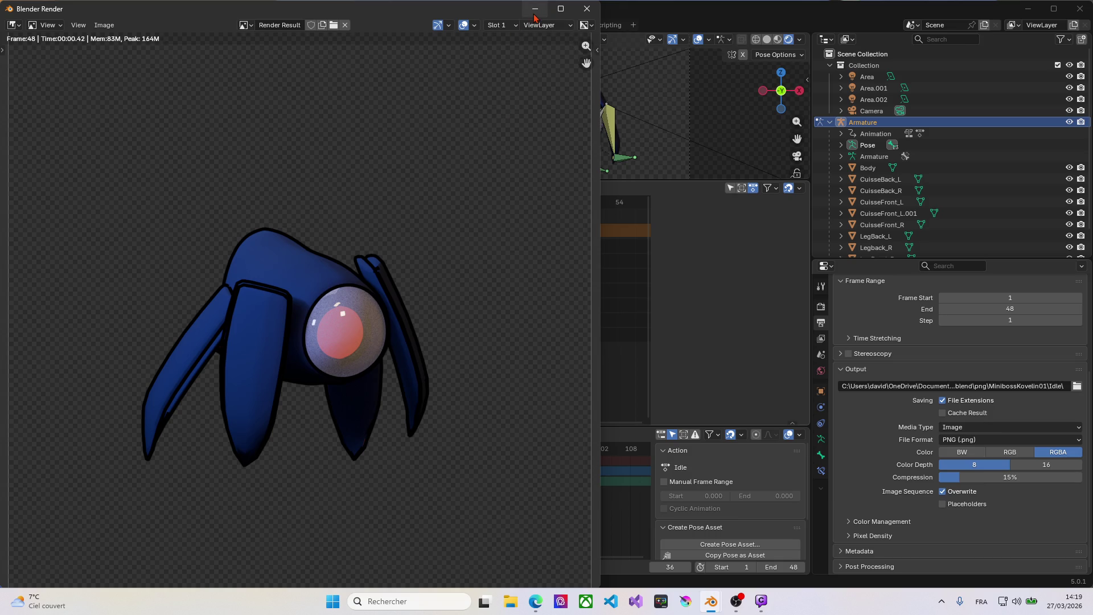
pyautogui.click(586, 10)
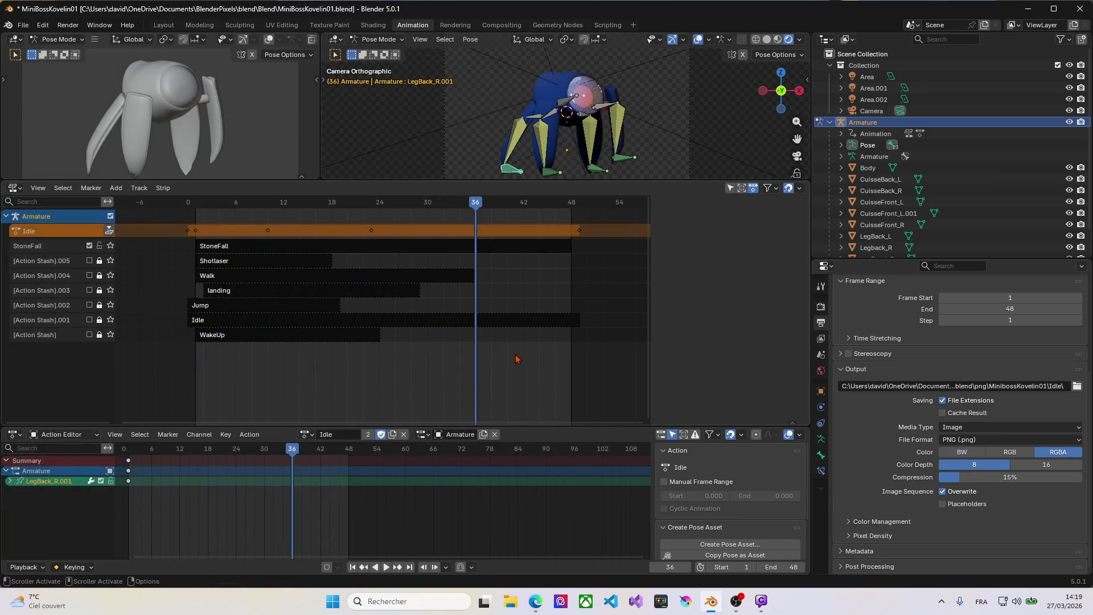
# Make Jump the active action, scrub through its frames, select the Idle strip and return to frame 0.
pyautogui.click(306, 435)
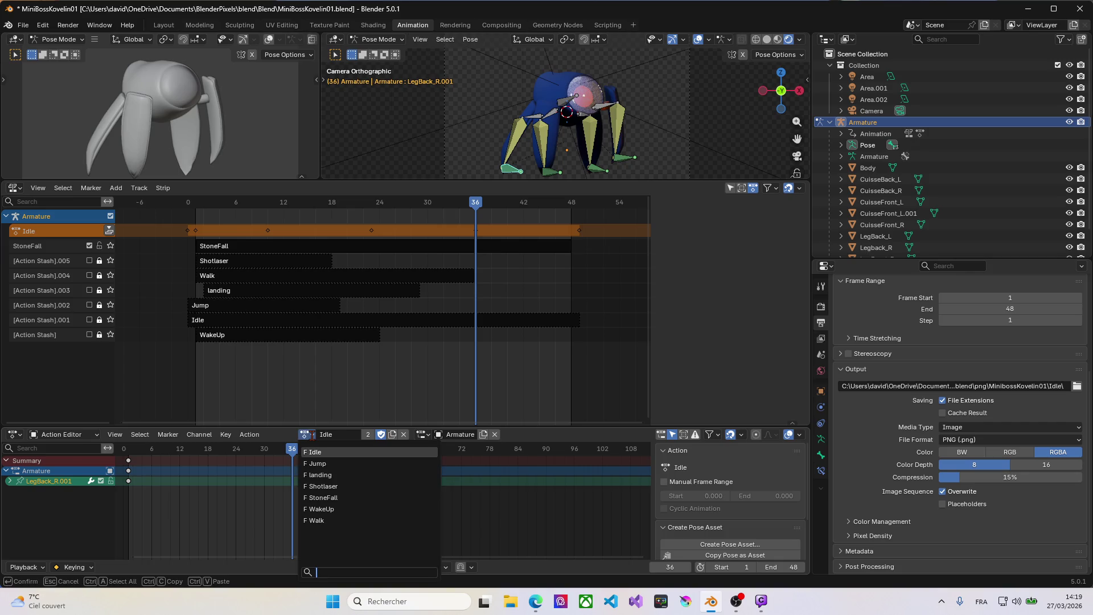
pyautogui.click(321, 467)
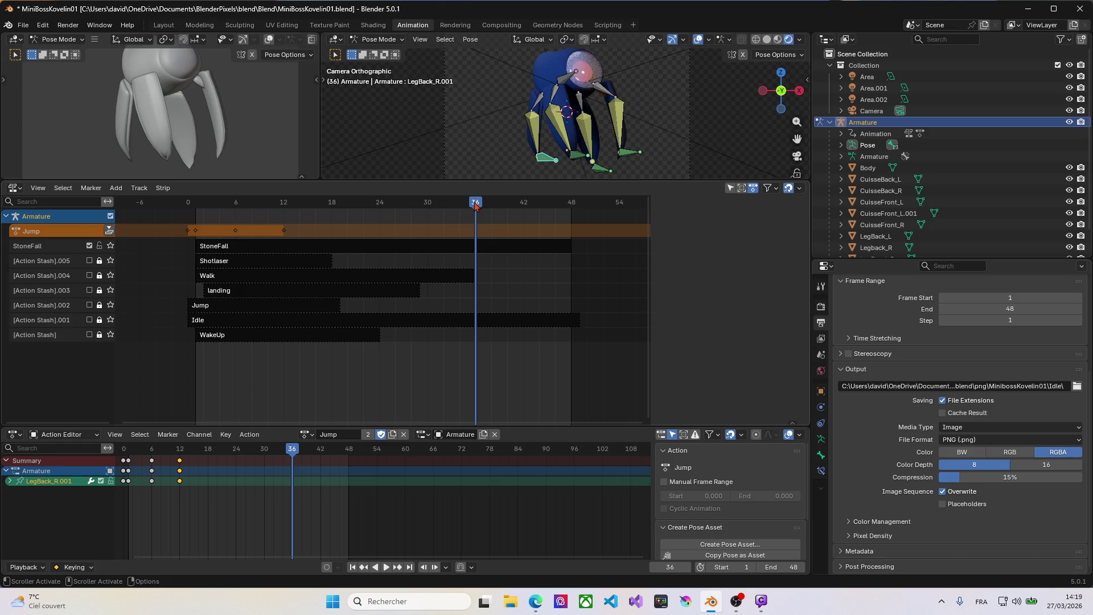
pyautogui.moveTo(476, 205); pyautogui.dragTo(283, 213)
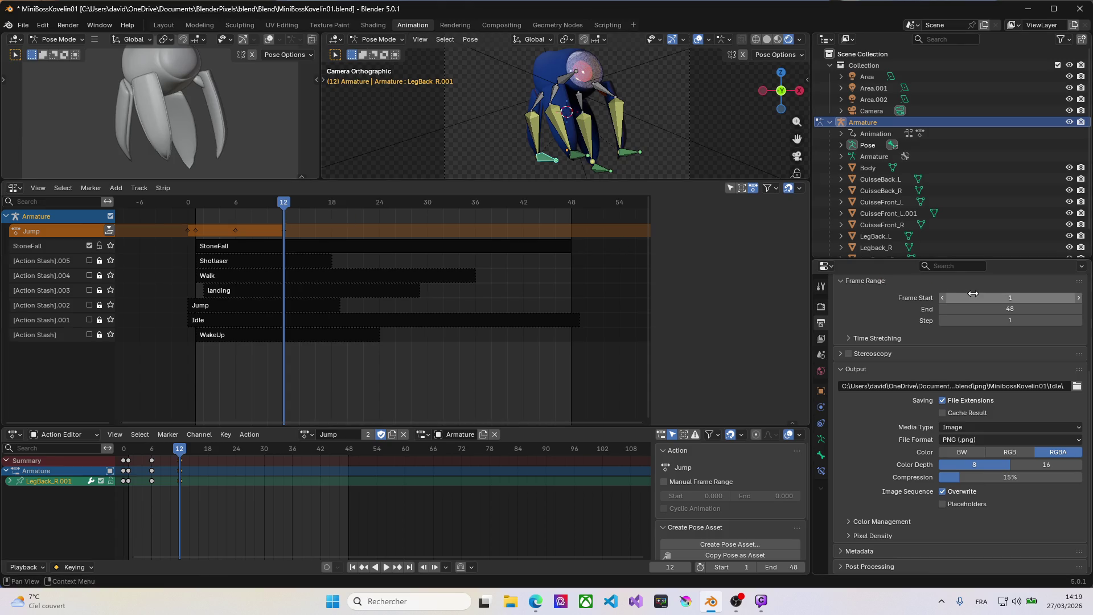
pyautogui.click(209, 322)
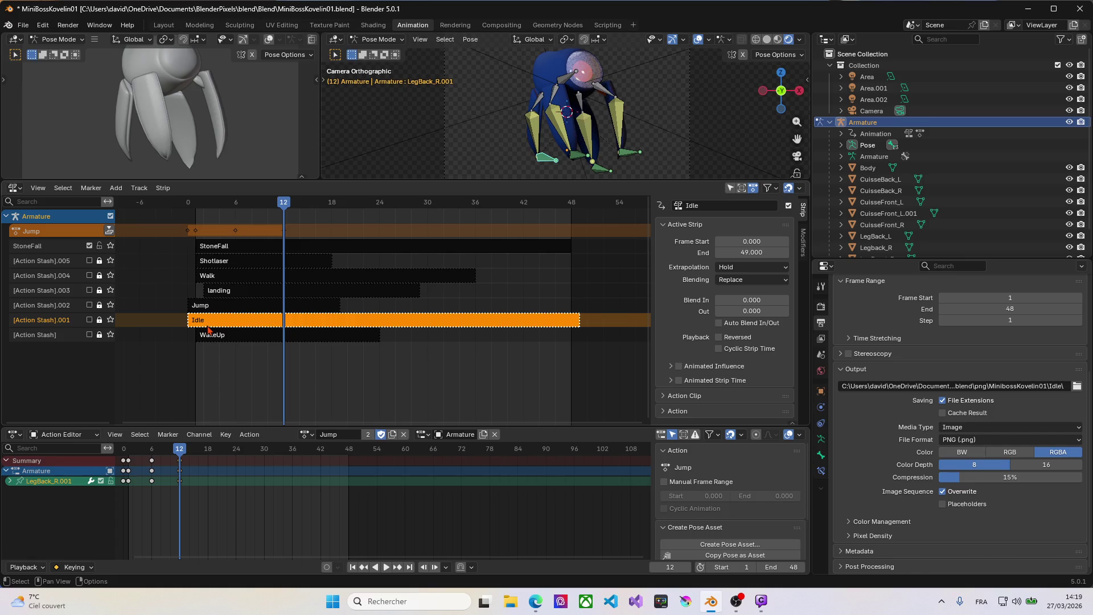
pyautogui.moveTo(265, 229); pyautogui.dragTo(189, 231, button='right')
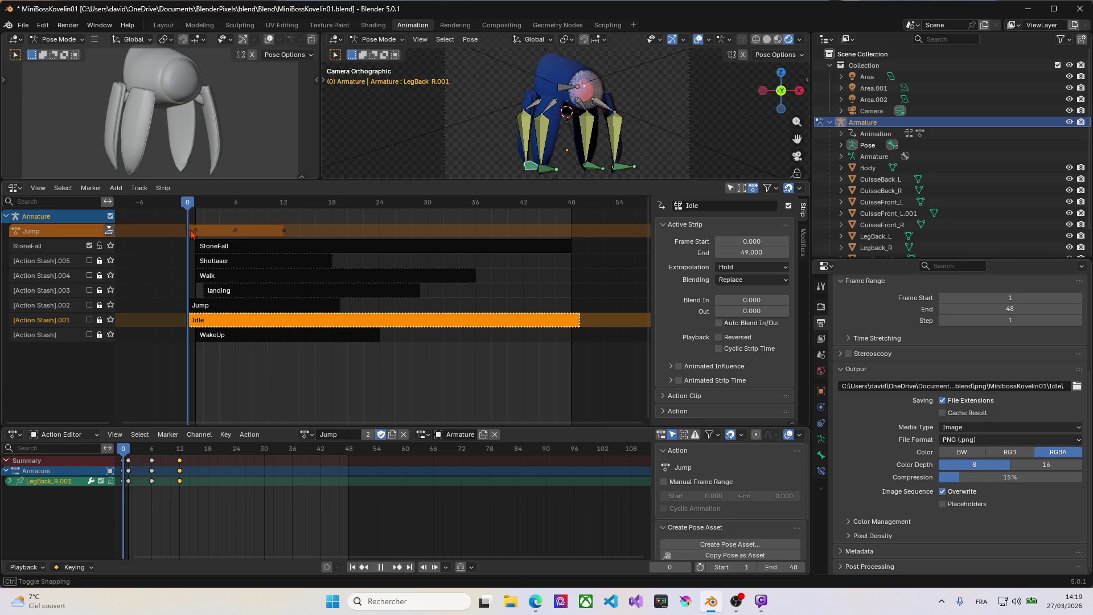
# Make Idle the active action and set the render range to start 0, end 12.
pyautogui.moveTo(191, 230); pyautogui.dragTo(190, 230)
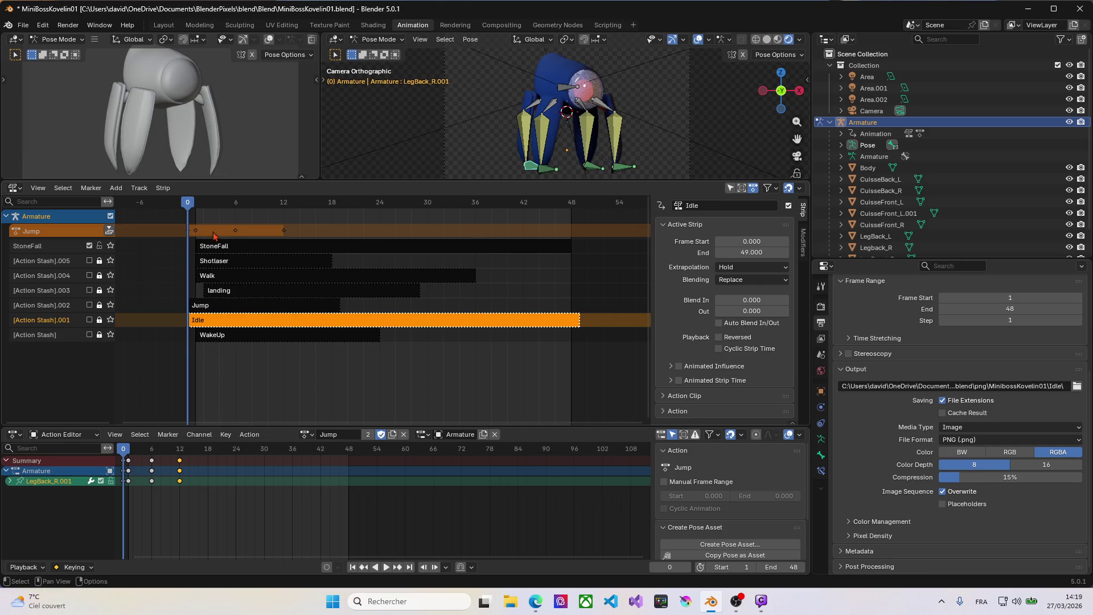
pyautogui.click(308, 434)
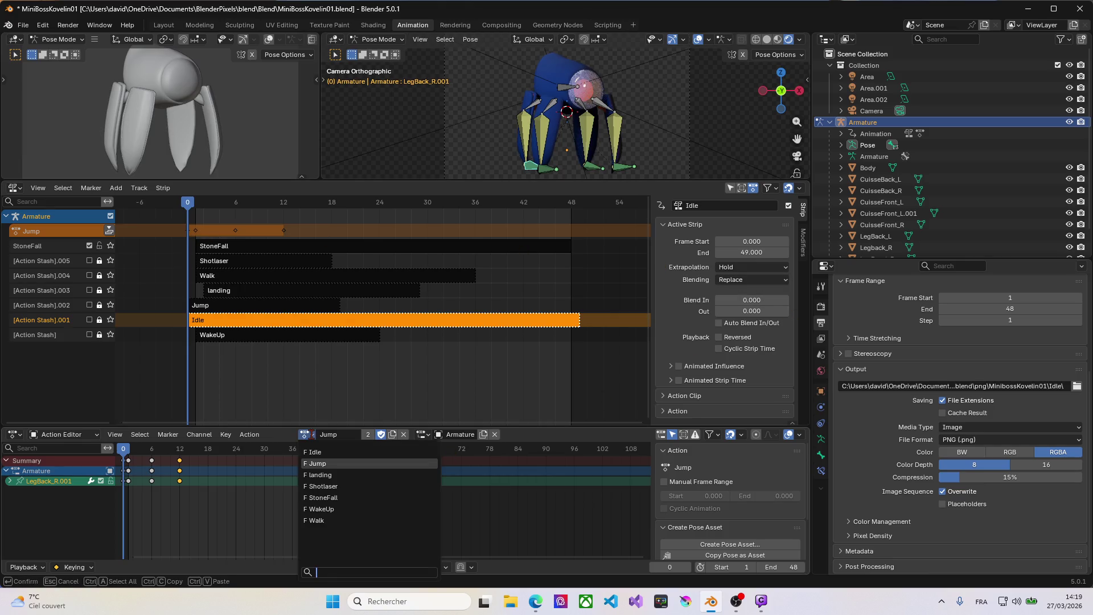
pyautogui.click(314, 453)
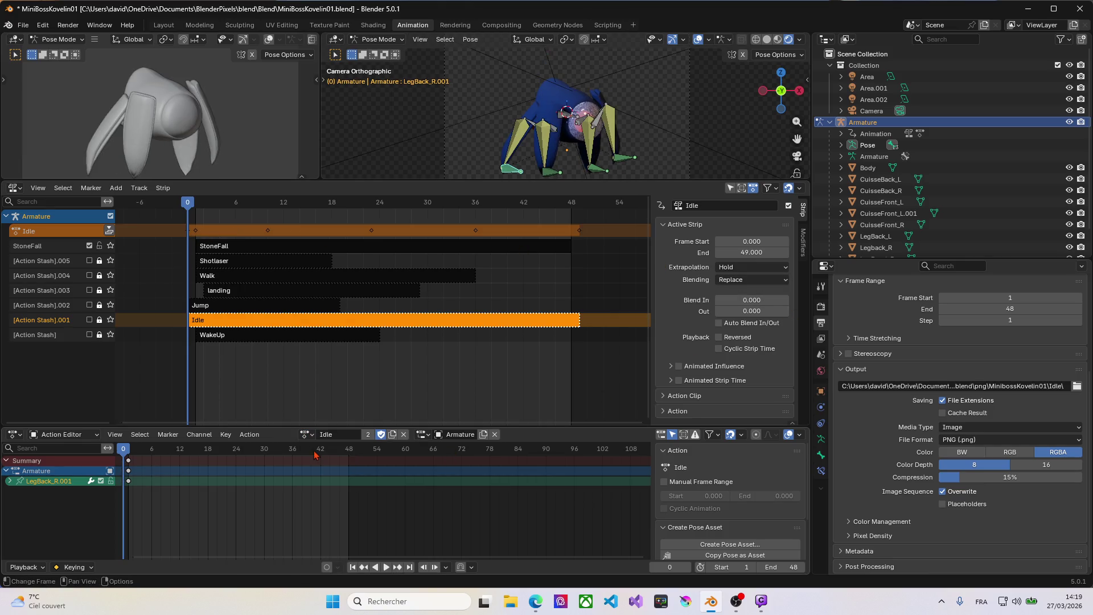
pyautogui.click(972, 297)
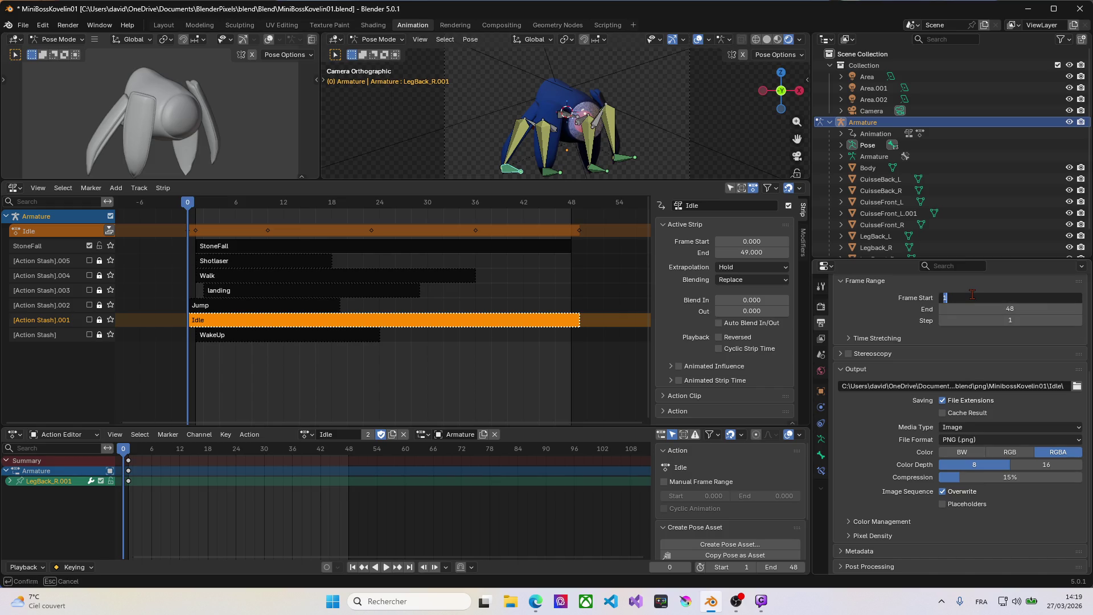
pyautogui.write('0')
pyautogui.press('Return')
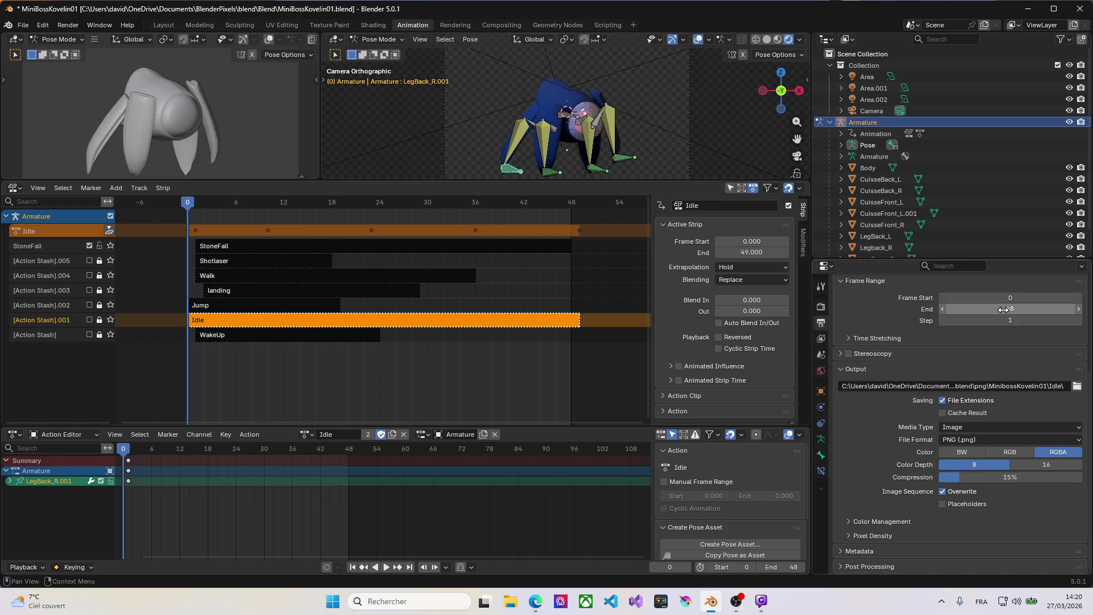
pyautogui.click(1019, 309)
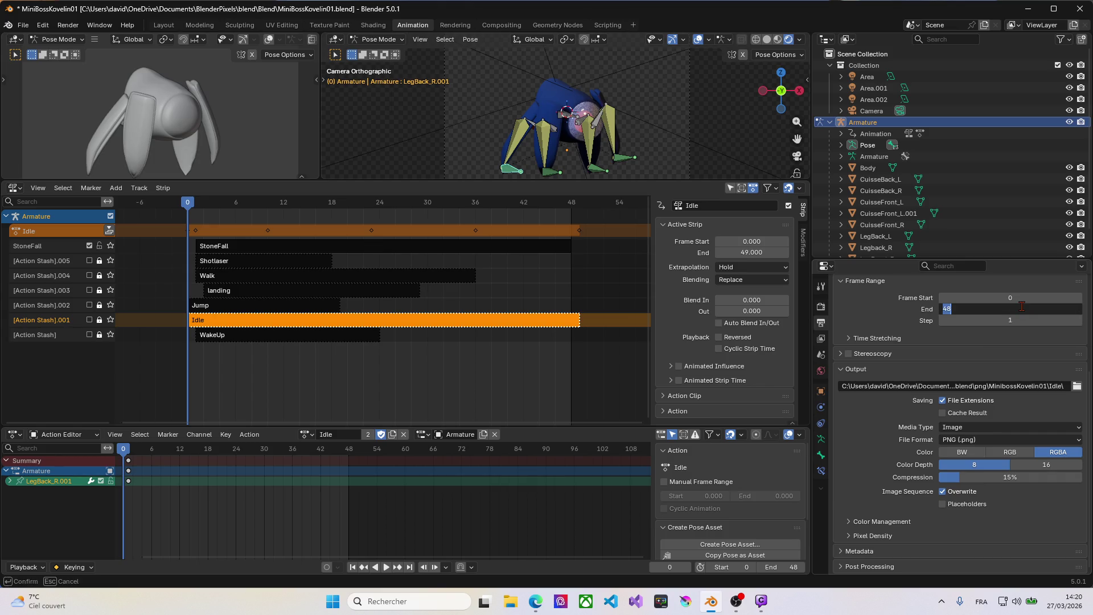
pyautogui.write('12')
pyautogui.press('Return')
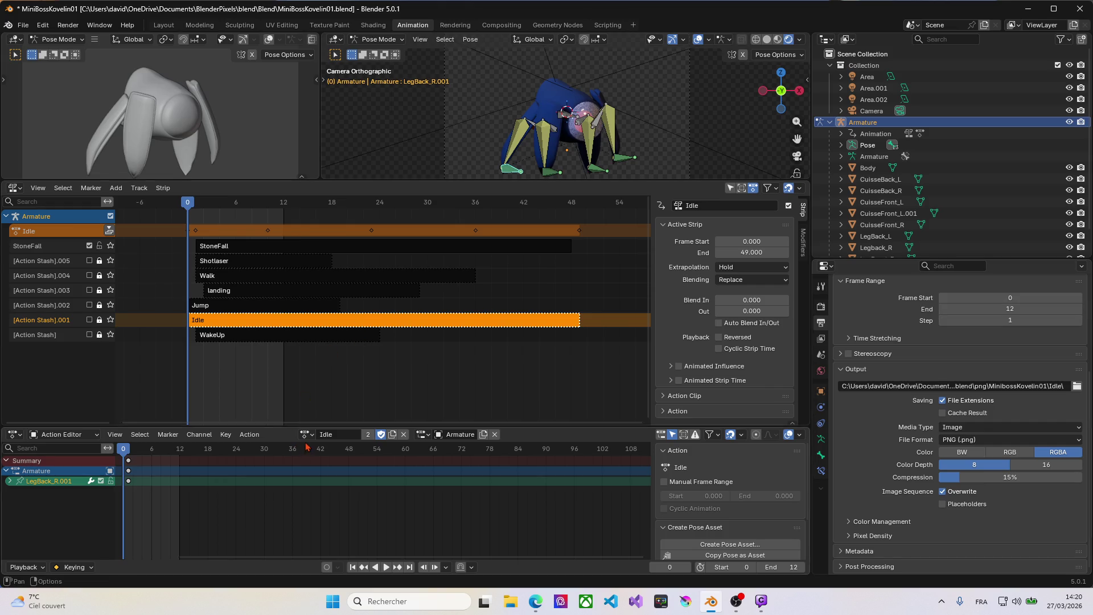
# Render frames 0–12 with Ctrl+F12 and dismiss the render window.
pyautogui.press('ctrl')
pyautogui.hotkey('ctrl', 'F12')
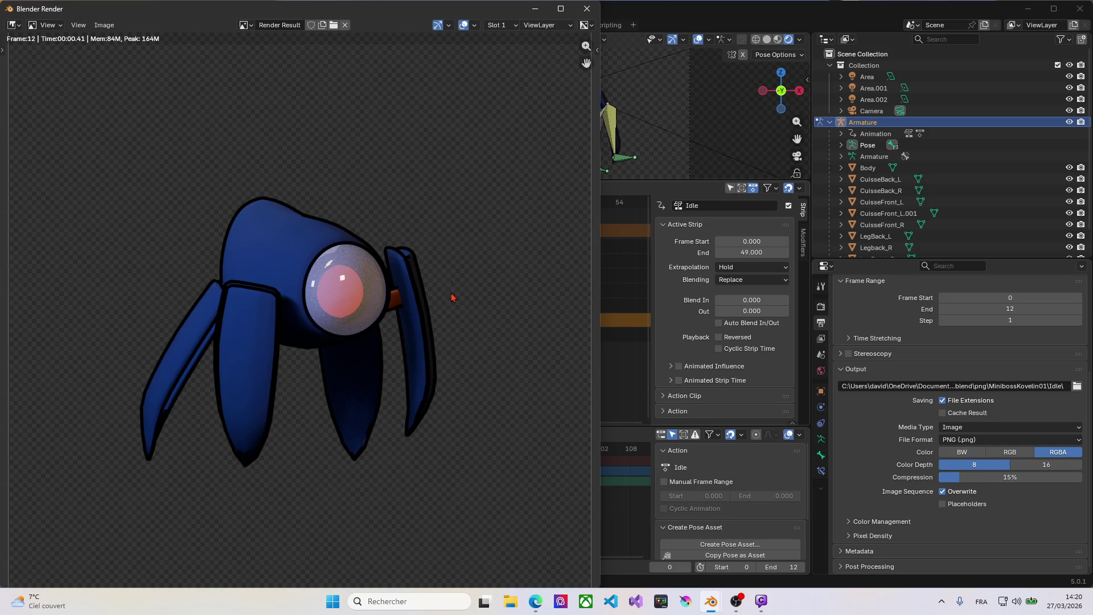
pyautogui.click(586, 10)
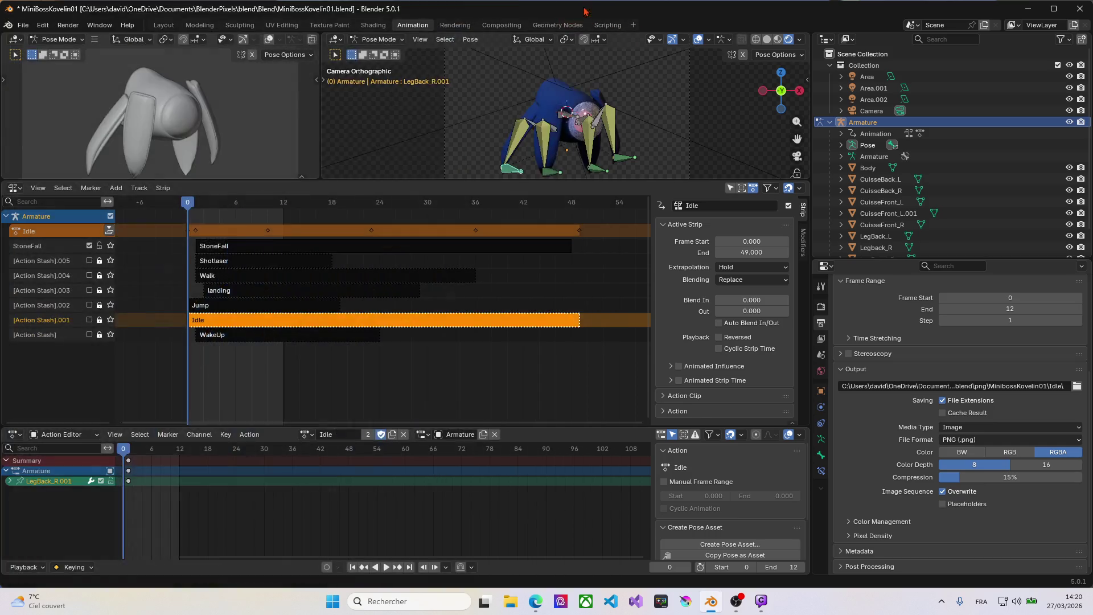
# Make Jump the active action, scrub its motion back to frame 0, then bring up File Explorer.
pyautogui.click(306, 434)
pyautogui.click(329, 334)
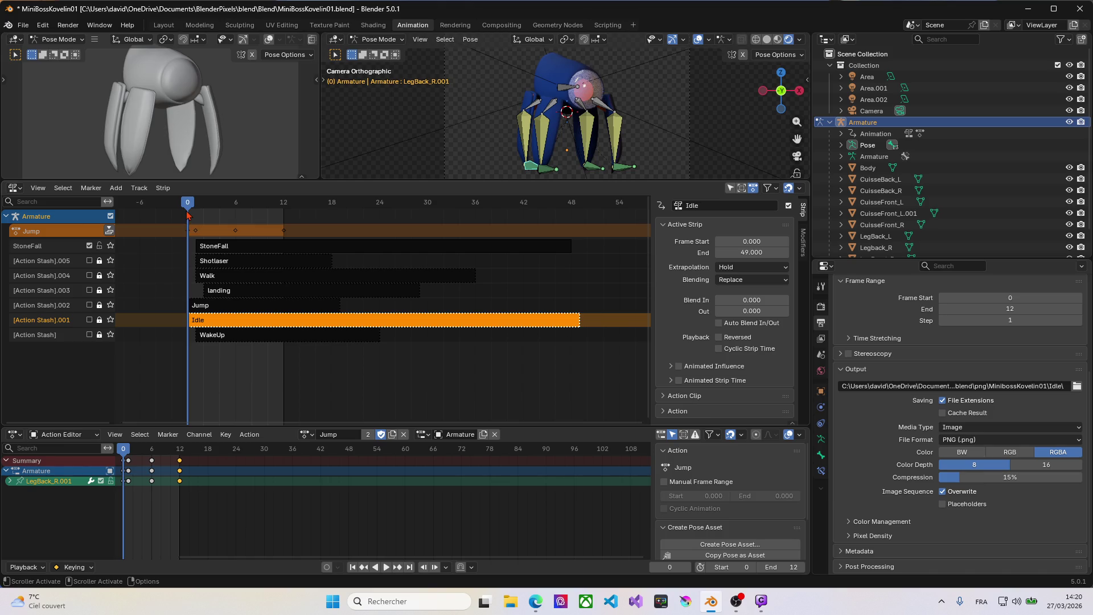
pyautogui.moveTo(188, 210); pyautogui.dragTo(340, 210)
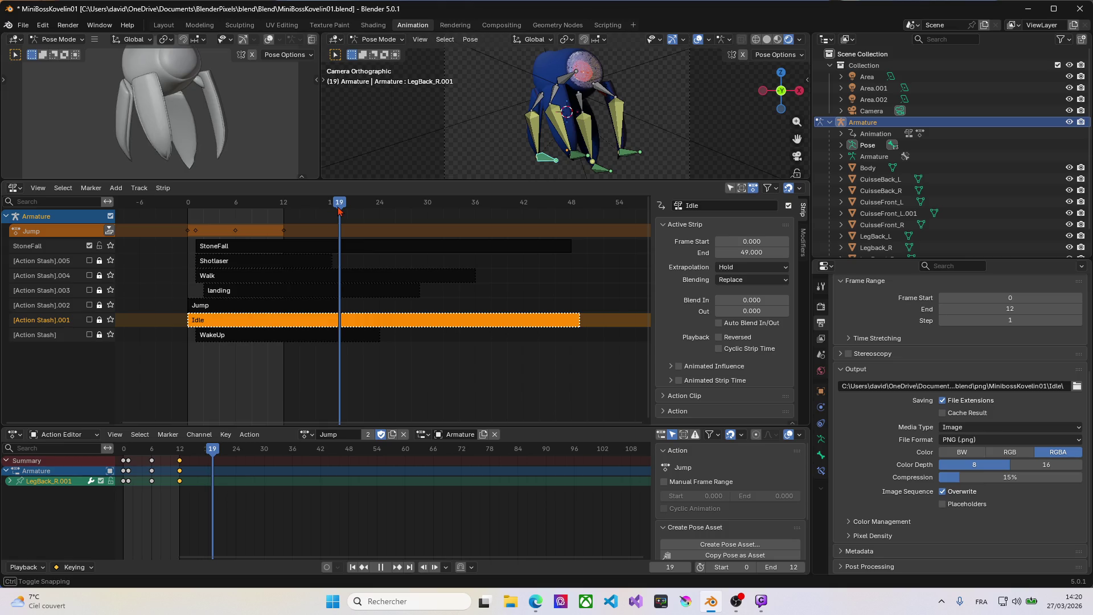
pyautogui.moveTo(339, 211)
pyautogui.mouseDown()
pyautogui.moveTo(191, 217)
pyautogui.moveTo(340, 222)
pyautogui.mouseUp()
pyautogui.moveTo(339, 222)
pyautogui.mouseDown()
pyautogui.moveTo(193, 243)
pyautogui.moveTo(580, 257)
pyautogui.moveTo(285, 265)
pyautogui.moveTo(193, 279)
pyautogui.mouseUp()
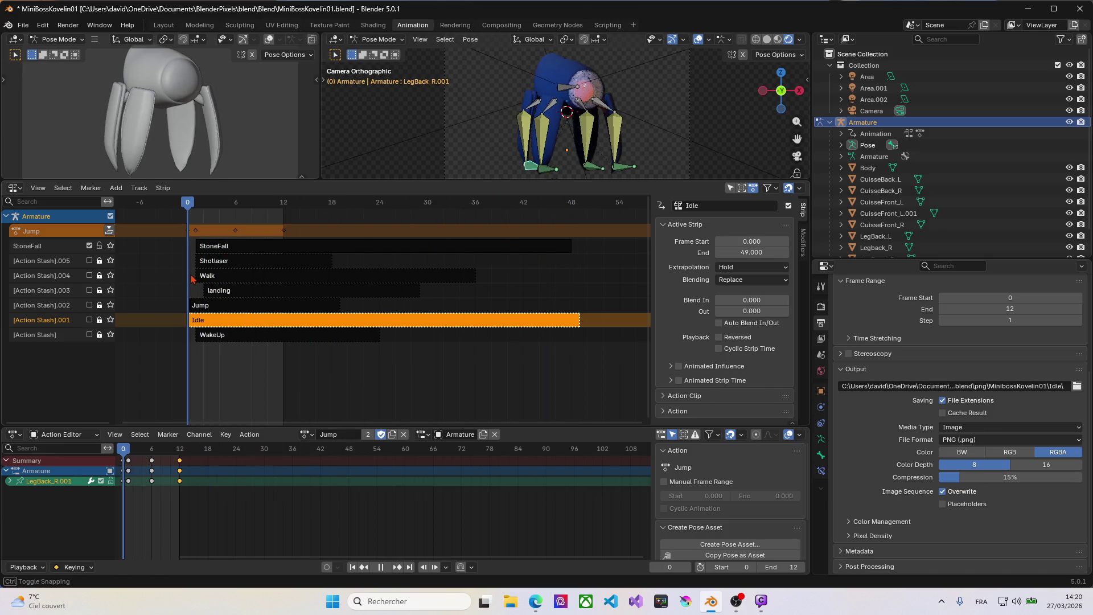
pyautogui.click(510, 602)
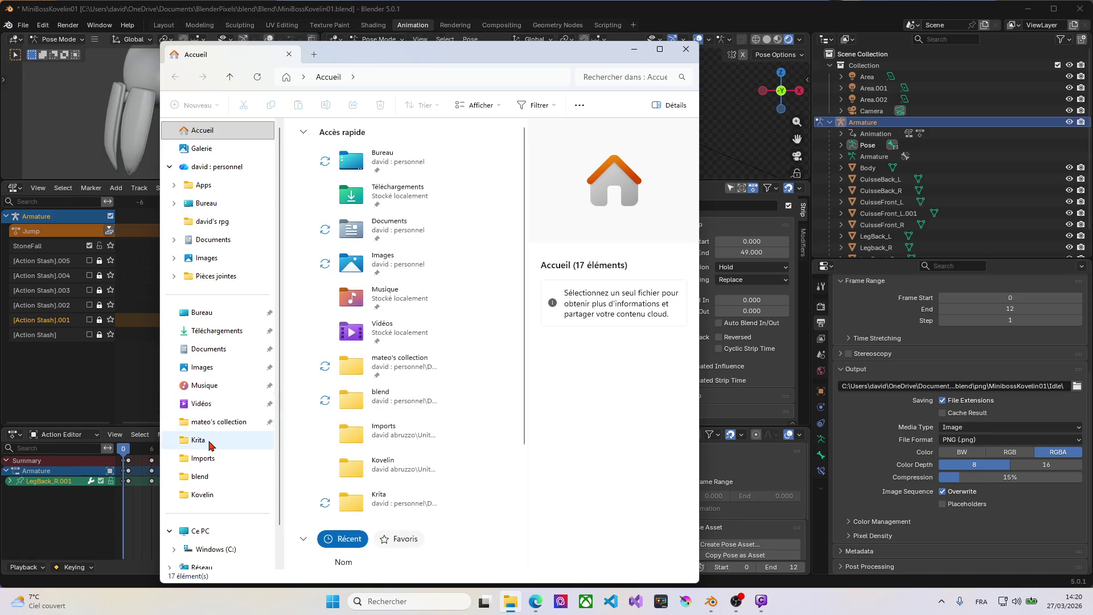
# Browse to the blend > png > MinibossKovelin01 folder.
pyautogui.click(202, 477)
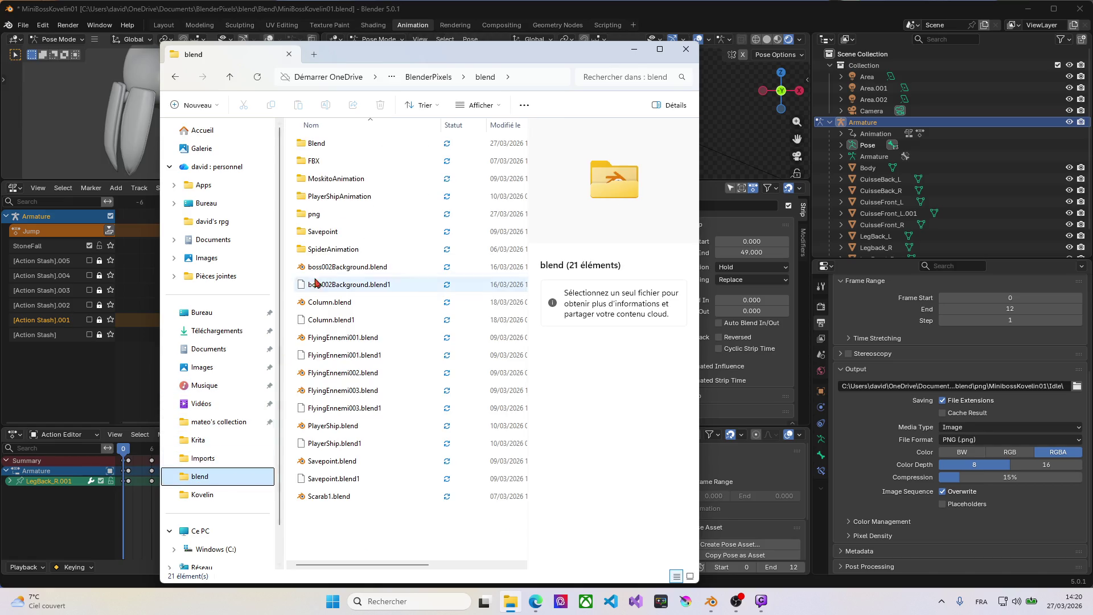
pyautogui.click(313, 149)
pyautogui.doubleClick(312, 214)
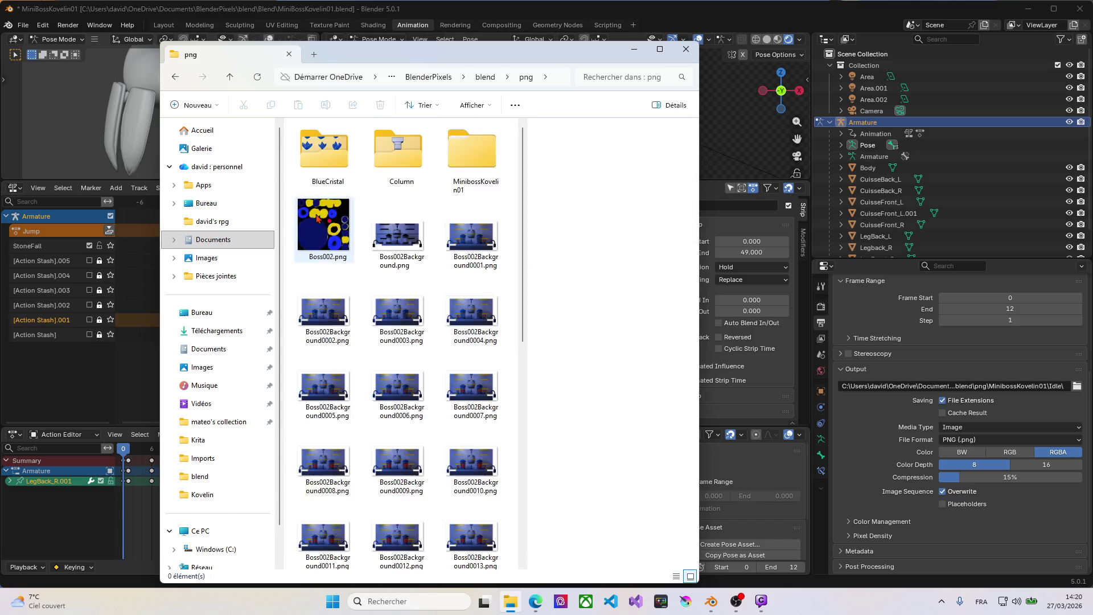
pyautogui.doubleClick(472, 158)
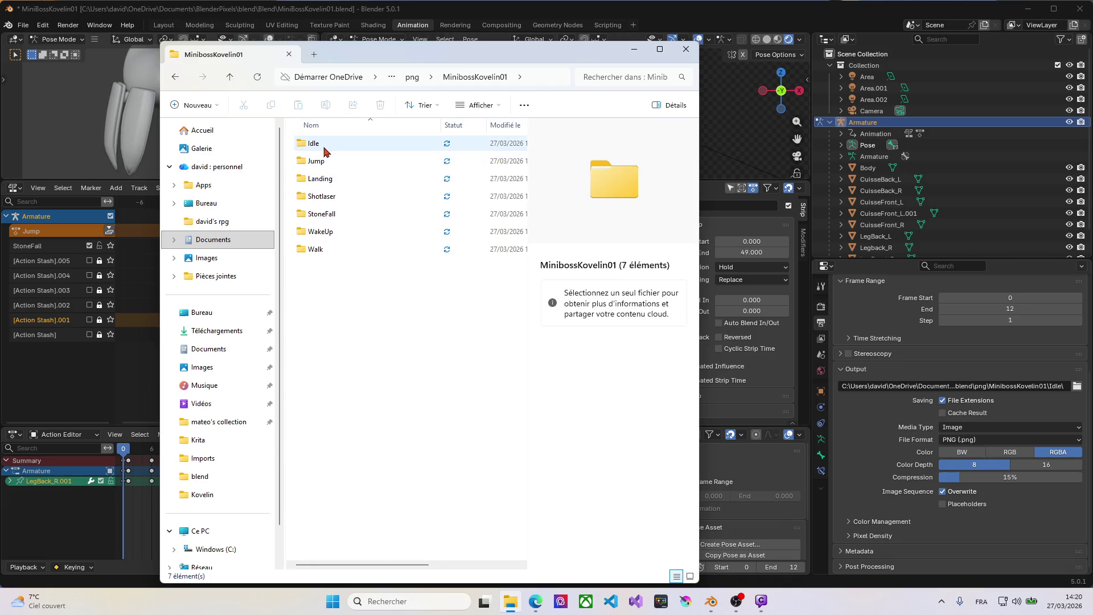
# Delete all PNG frames in the Idle folder and check the empty Jump and Landing folders.
pyautogui.click(318, 150)
pyautogui.doubleClick(318, 151)
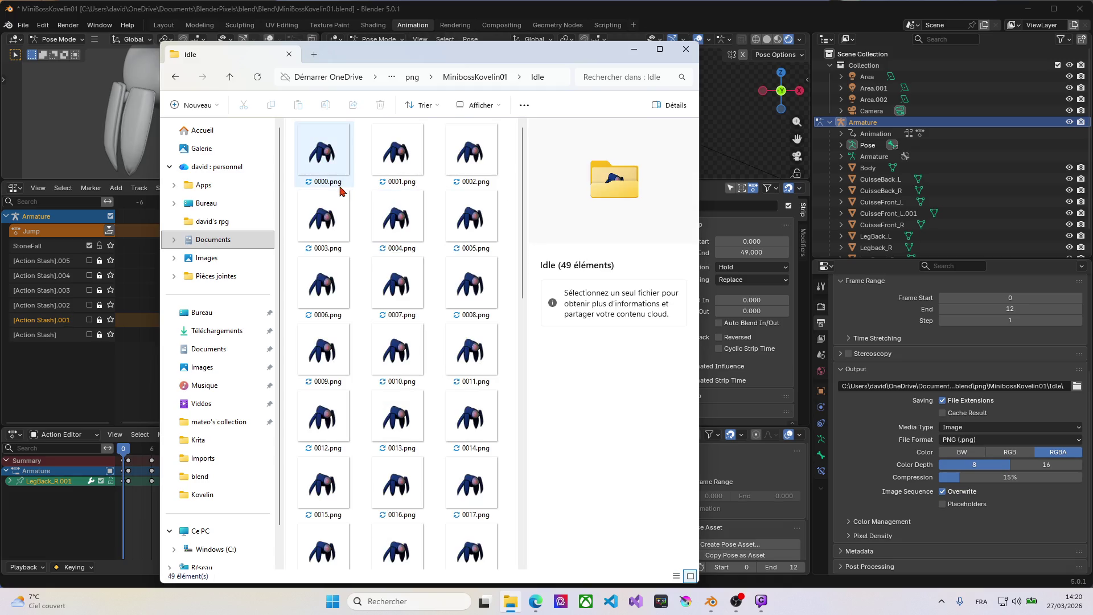
pyautogui.hotkey('ctrl', 'a')
pyautogui.press('Delete')
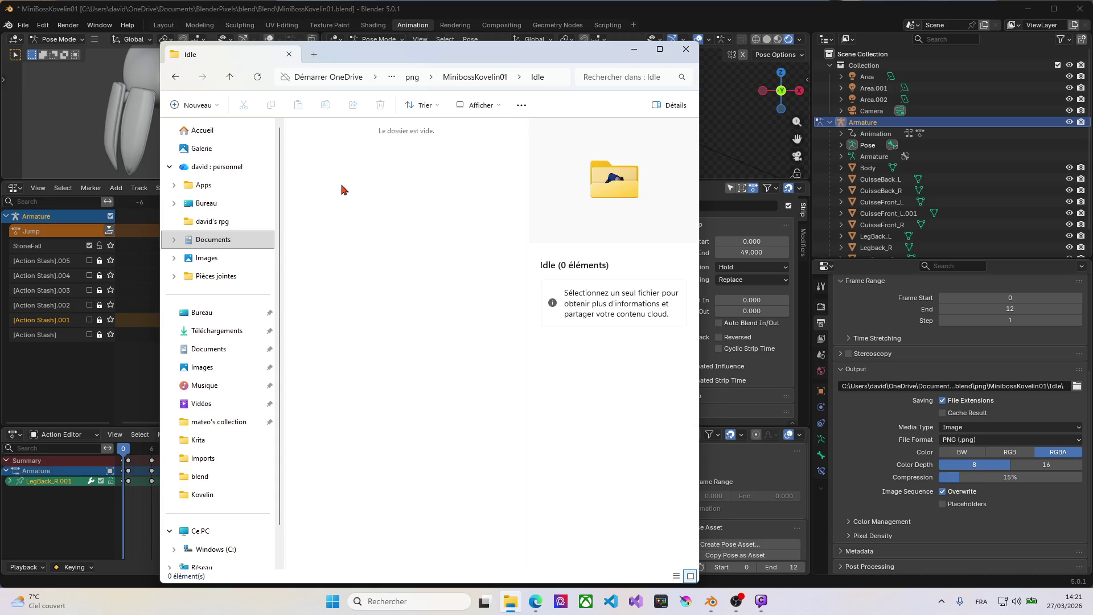
pyautogui.hotkey('alt', 'Left')
pyautogui.click(322, 162)
pyautogui.doubleClick(322, 162)
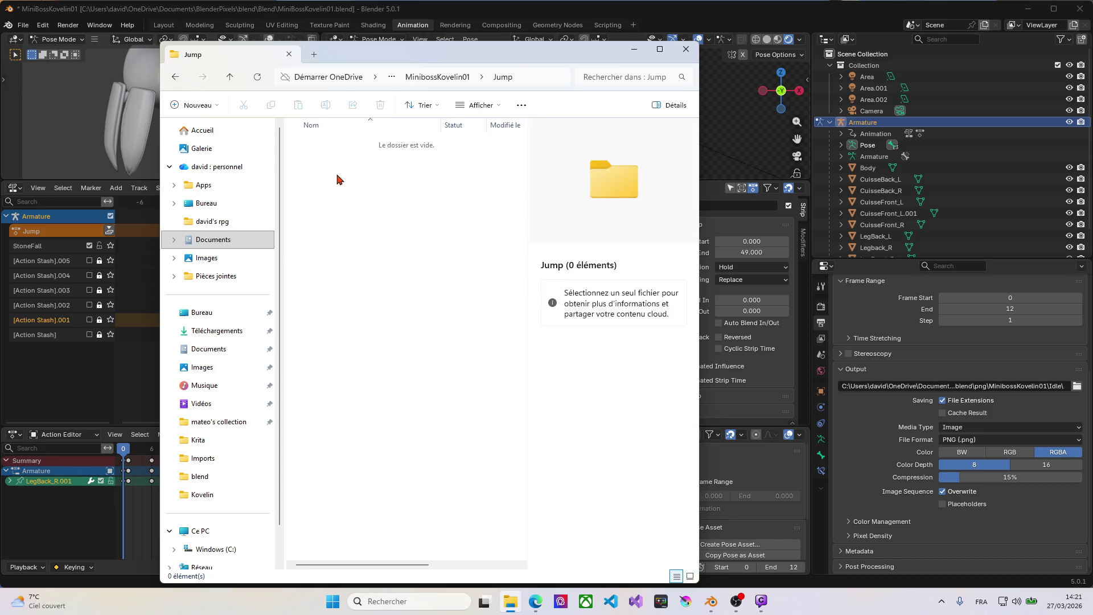
pyautogui.hotkey('alt', 'Left')
pyautogui.click(333, 183)
pyautogui.doubleClick(333, 183)
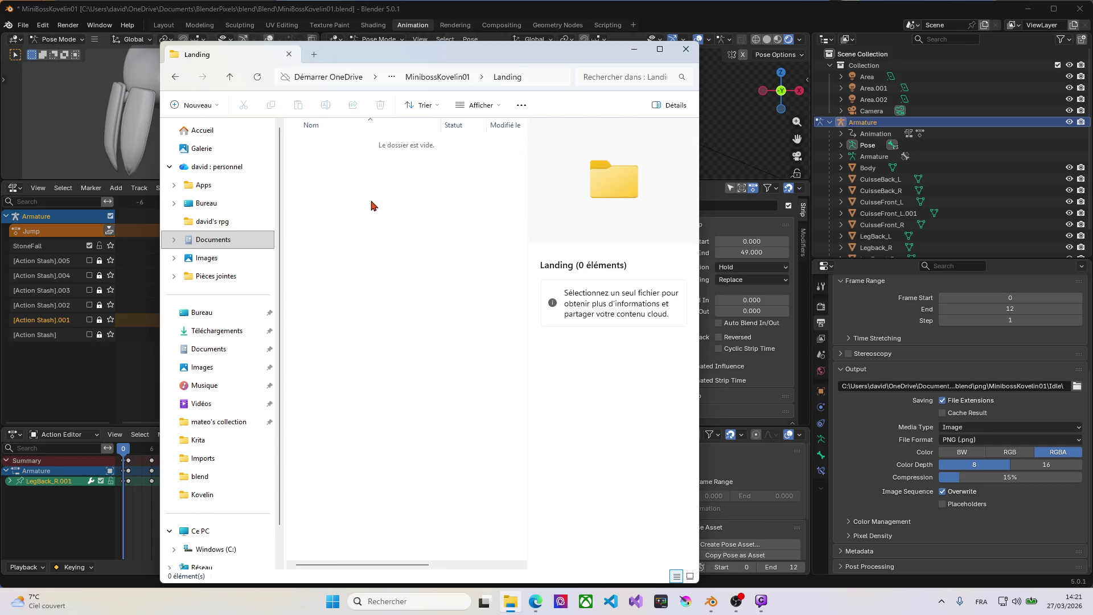
pyautogui.hotkey('alt', 'Left')
# Delete the 18 Shotlaser frames and the 48 StoneFall frames.
pyautogui.click(377, 198)
pyautogui.doubleClick(376, 198)
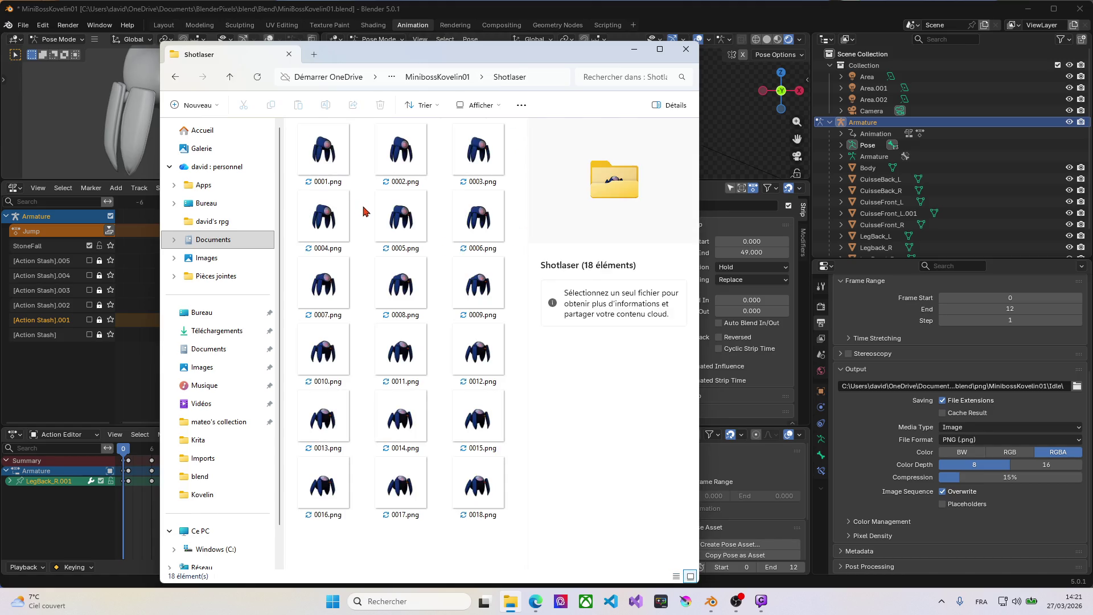
pyautogui.hotkey('ctrl', 'a')
pyautogui.press('Delete')
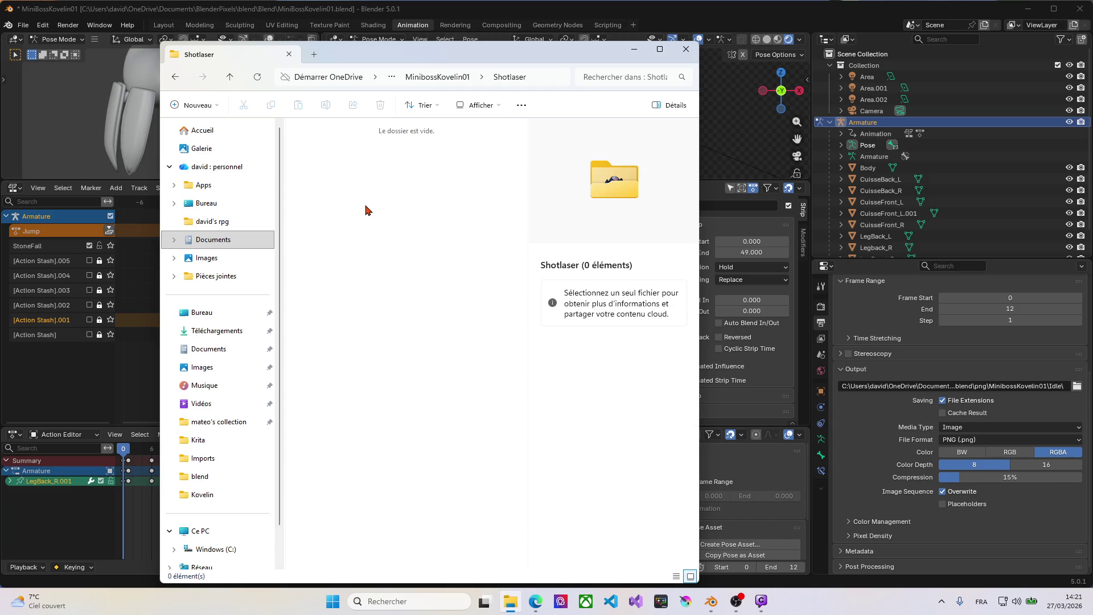
pyautogui.hotkey('alt', 'Left')
pyautogui.doubleClick(332, 219)
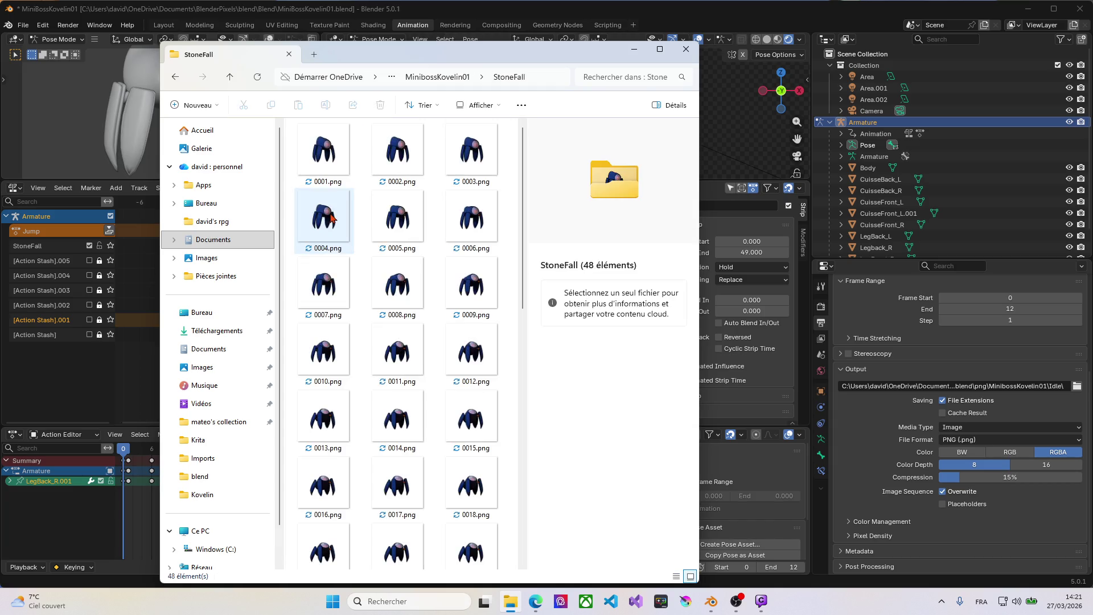
pyautogui.hotkey('ctrl', 'a')
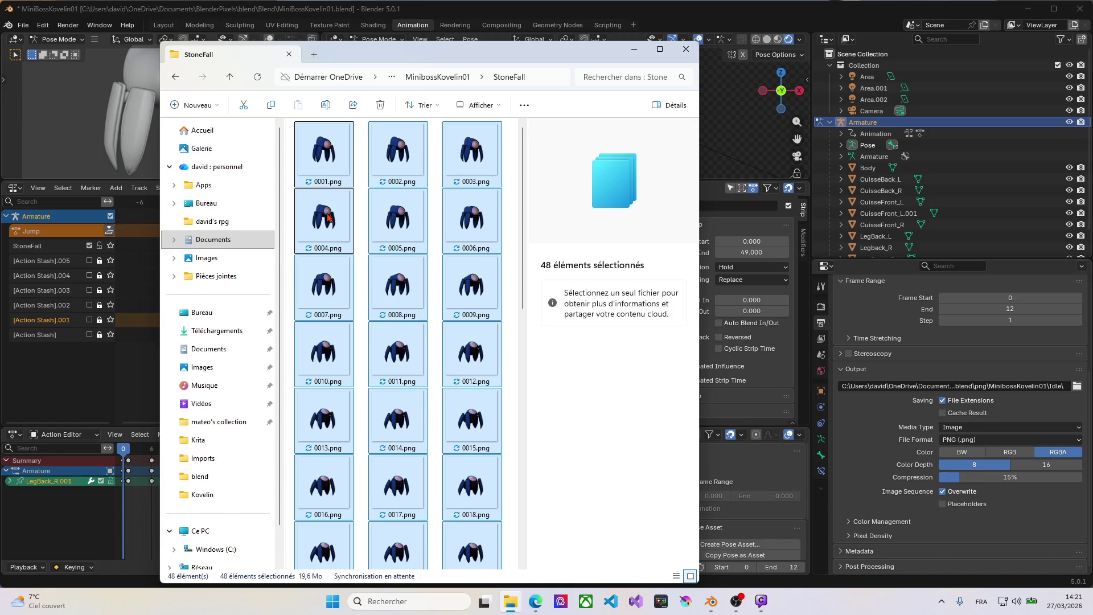
pyautogui.press('Delete')
pyautogui.press('BackSpace')
# Check the empty WakeUp folder, delete the 36 Walk frames, and close File Explorer.
pyautogui.click(344, 235)
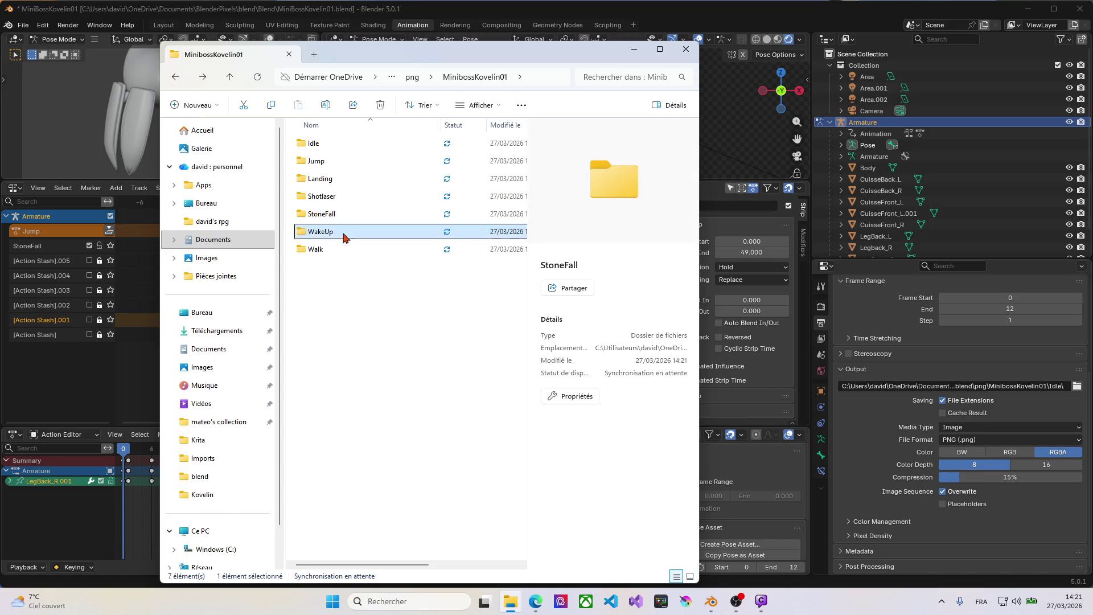
pyautogui.doubleClick(345, 234)
pyautogui.press('BackSpace')
pyautogui.doubleClick(336, 250)
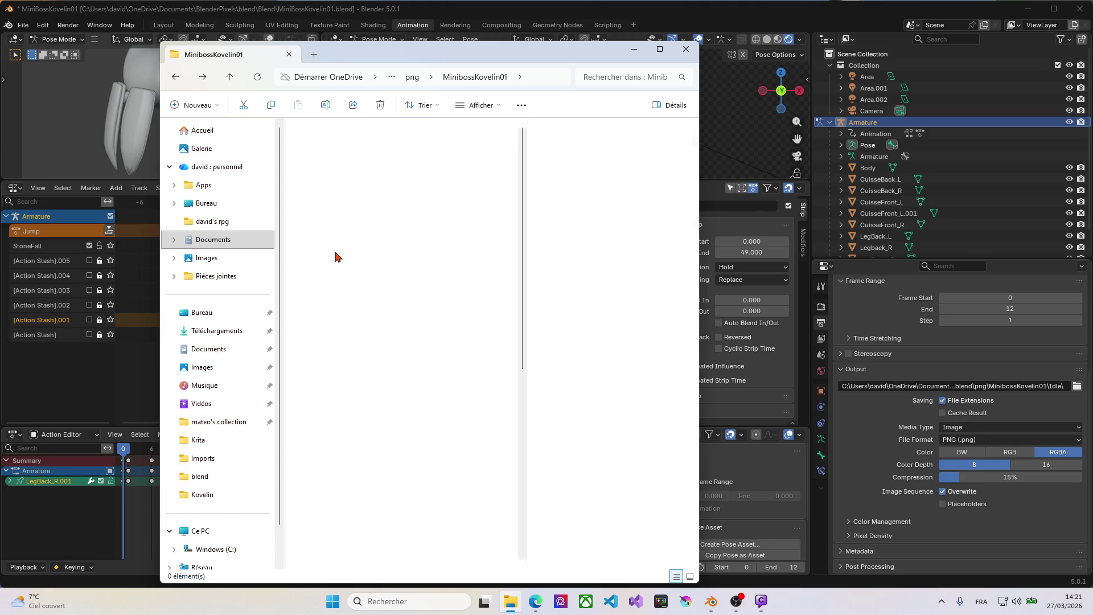
pyautogui.hotkey('ctrl', 'a')
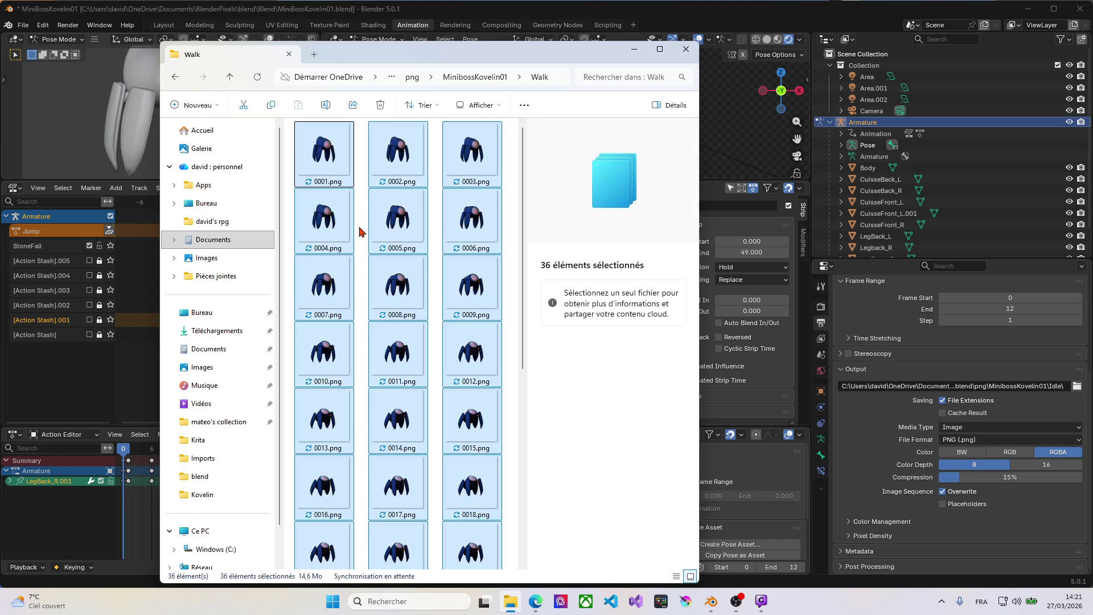
pyautogui.press('Delete')
pyautogui.press('BackSpace')
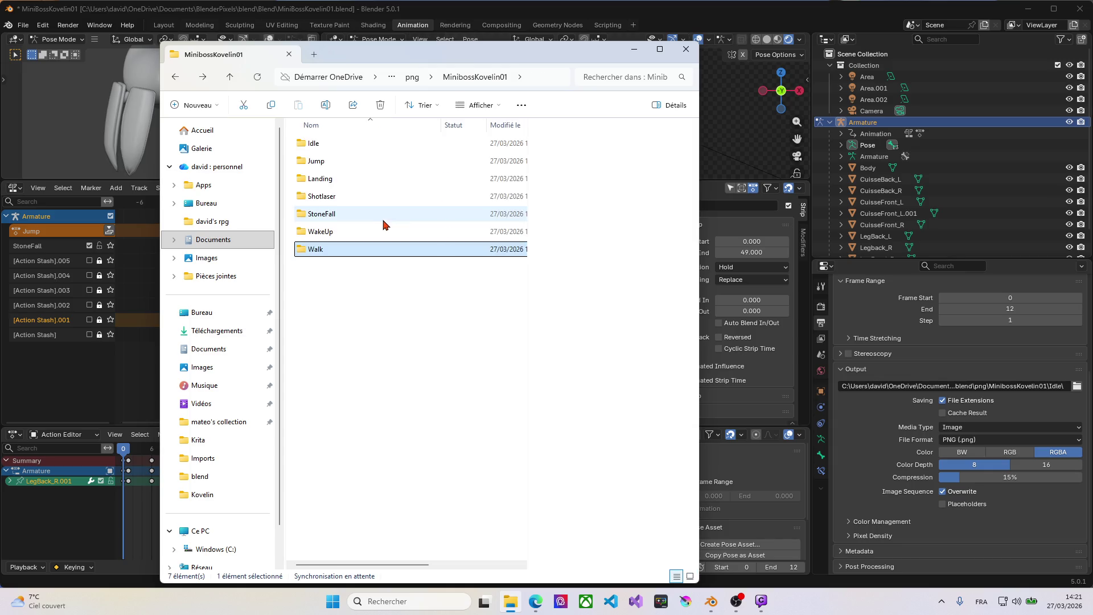
pyautogui.click(686, 49)
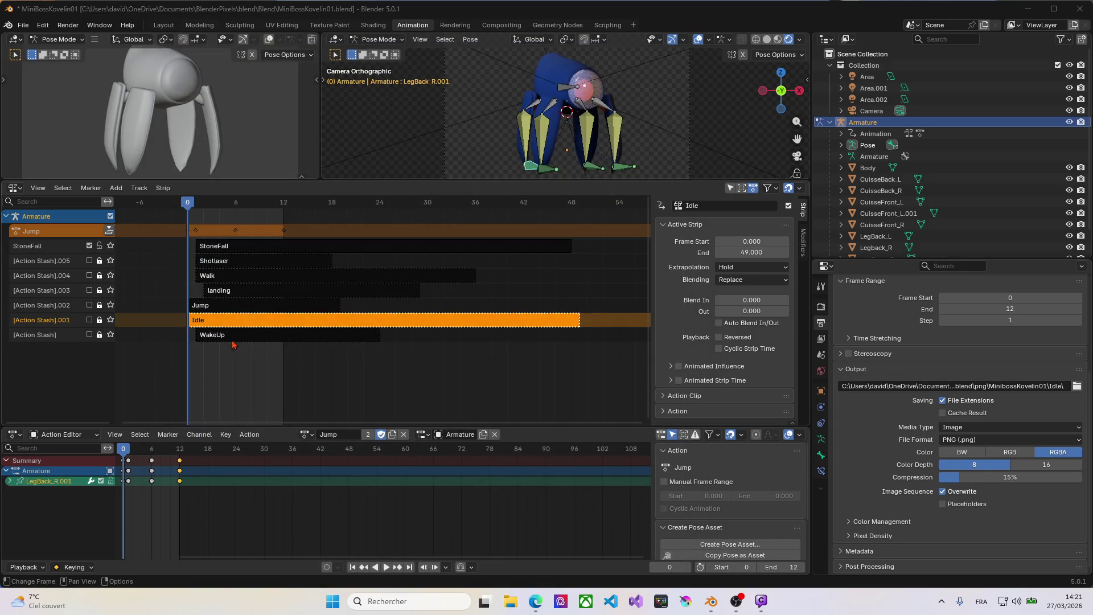
# Make Idle the active action, set end frame 49, and render frames 0–49 into the Idle folder.
pyautogui.click(310, 434)
pyautogui.click(321, 451)
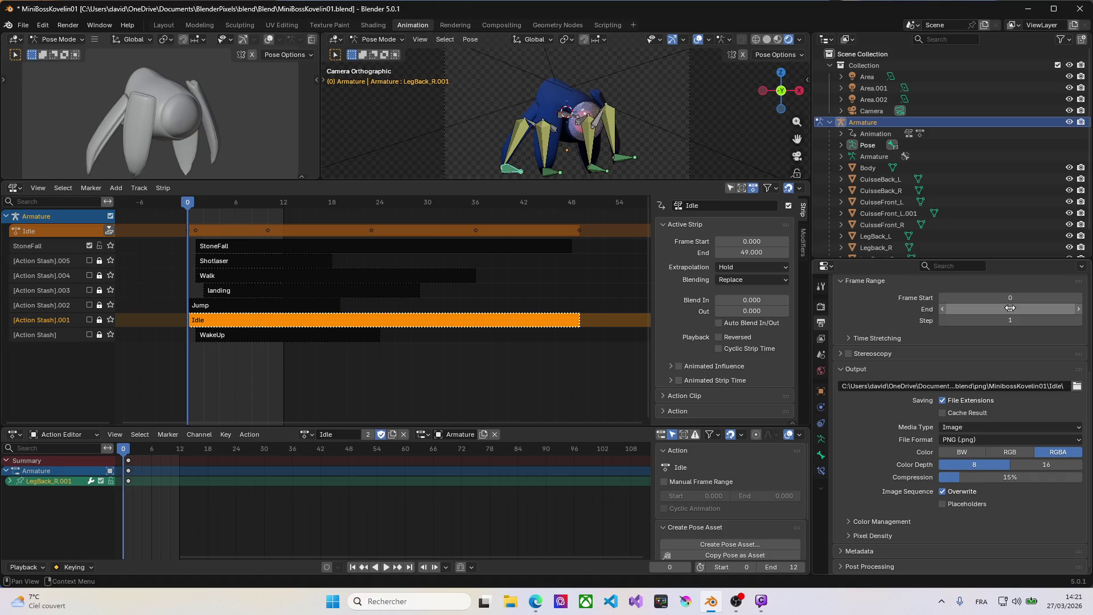
pyautogui.moveTo(188, 203); pyautogui.dragTo(583, 239)
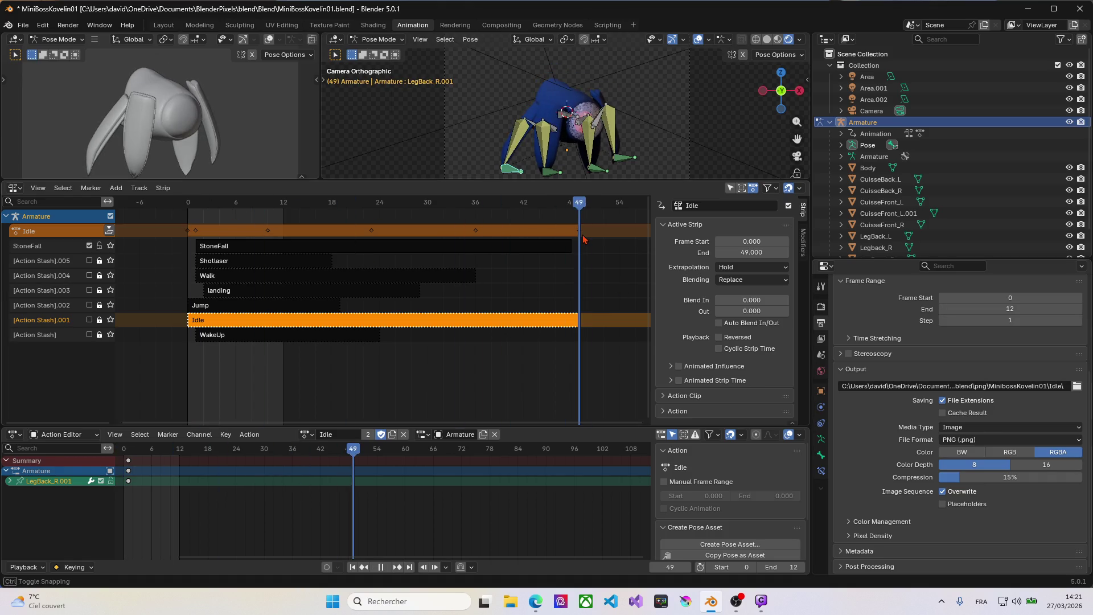
pyautogui.click(996, 309)
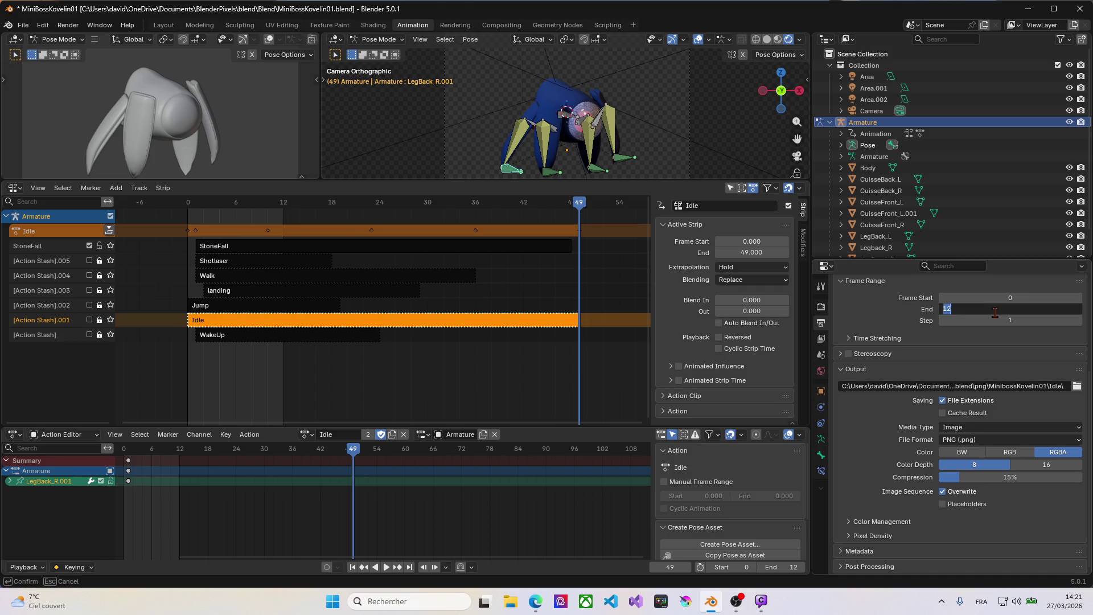
pyautogui.write('49')
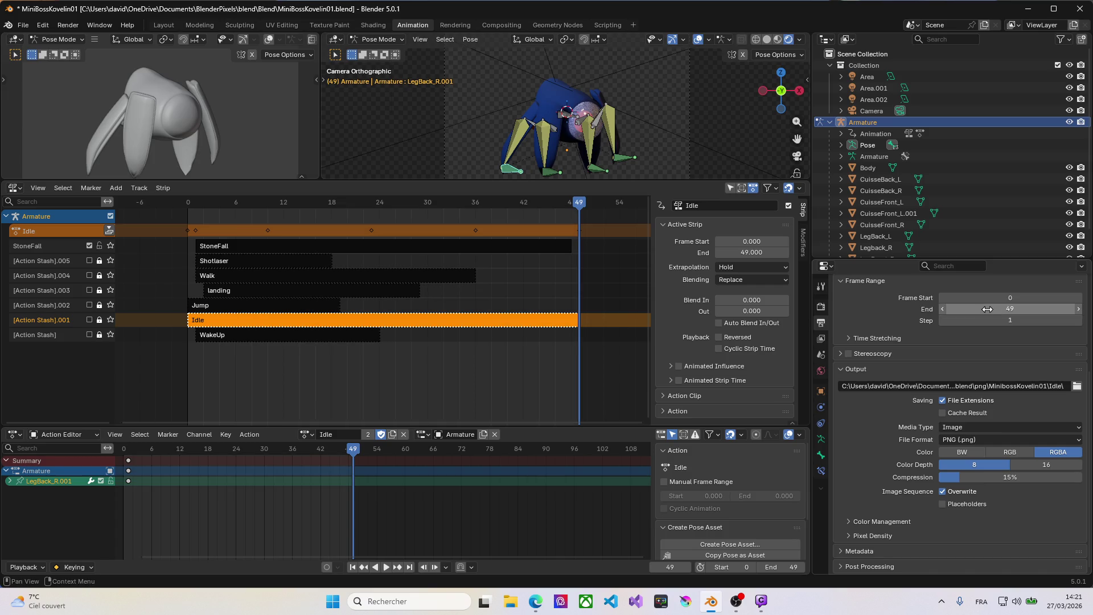
pyautogui.press('Return')
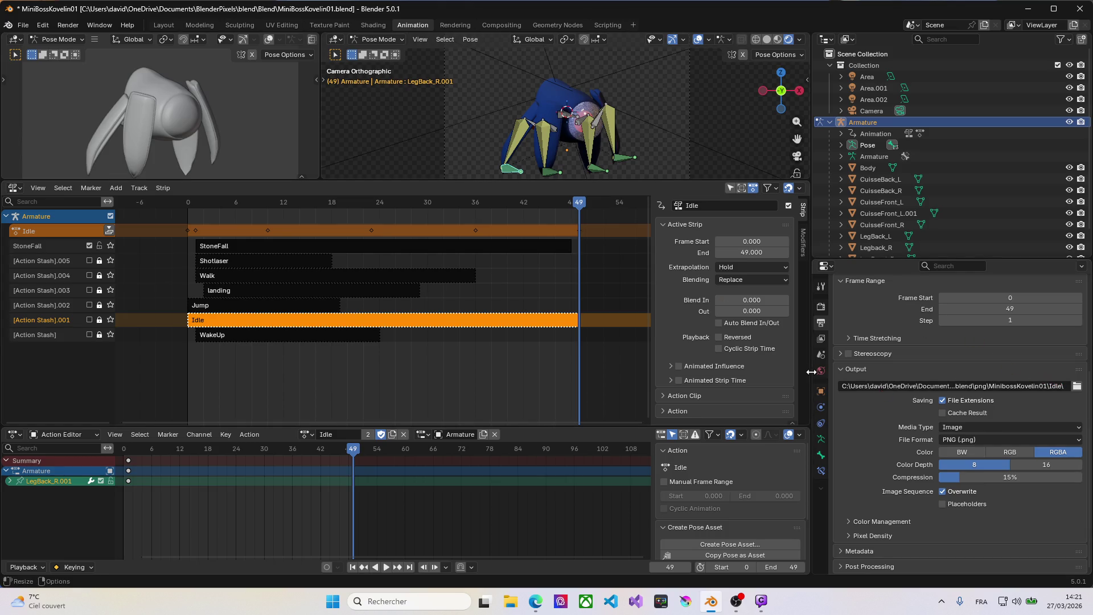
pyautogui.hotkey('ctrl', 'F12')
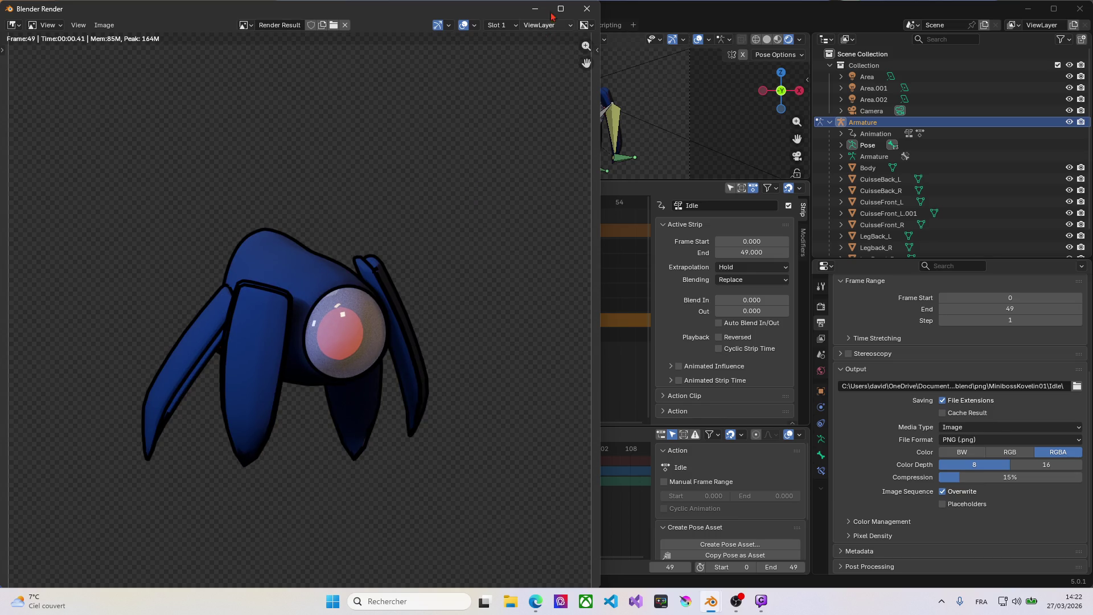
pyautogui.click(587, 9)
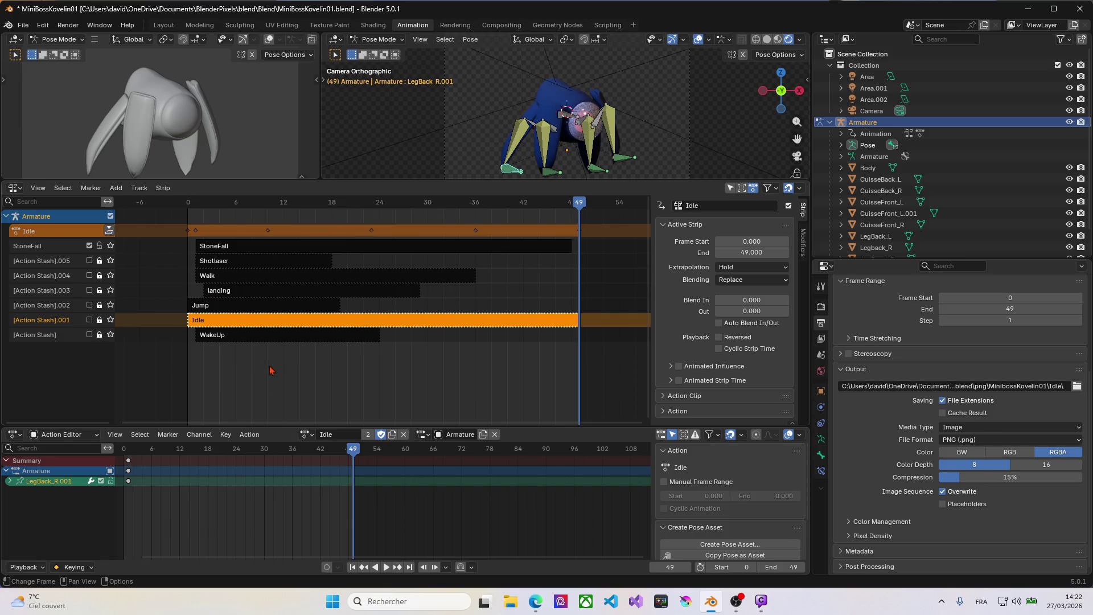
# Make Jump the active action and set the render Frame End to 19.
pyautogui.click(308, 434)
pyautogui.click(316, 463)
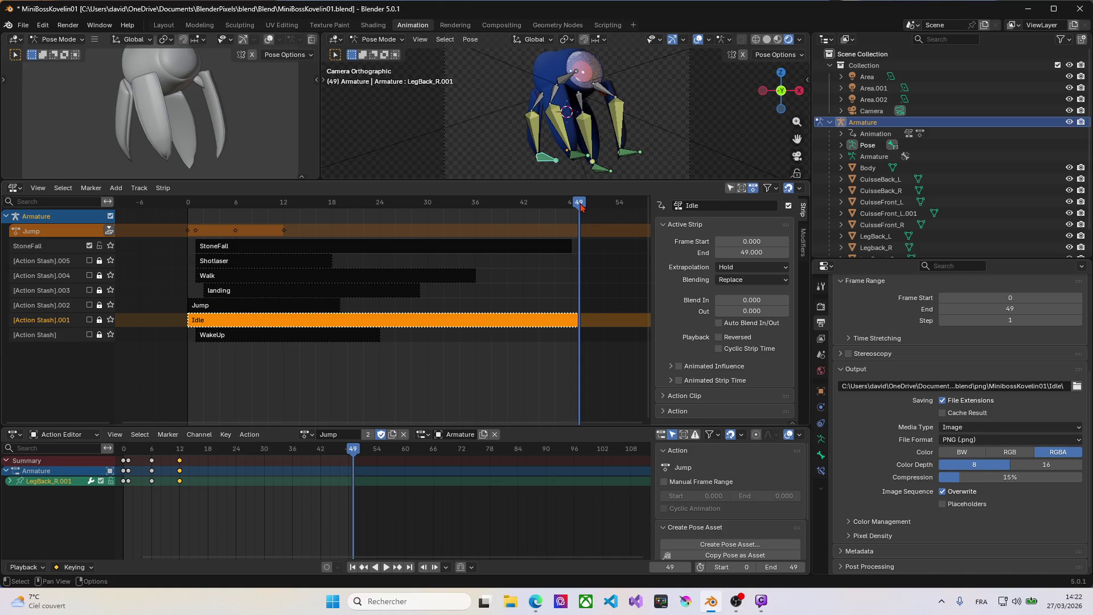
pyautogui.moveTo(581, 205); pyautogui.dragTo(191, 218)
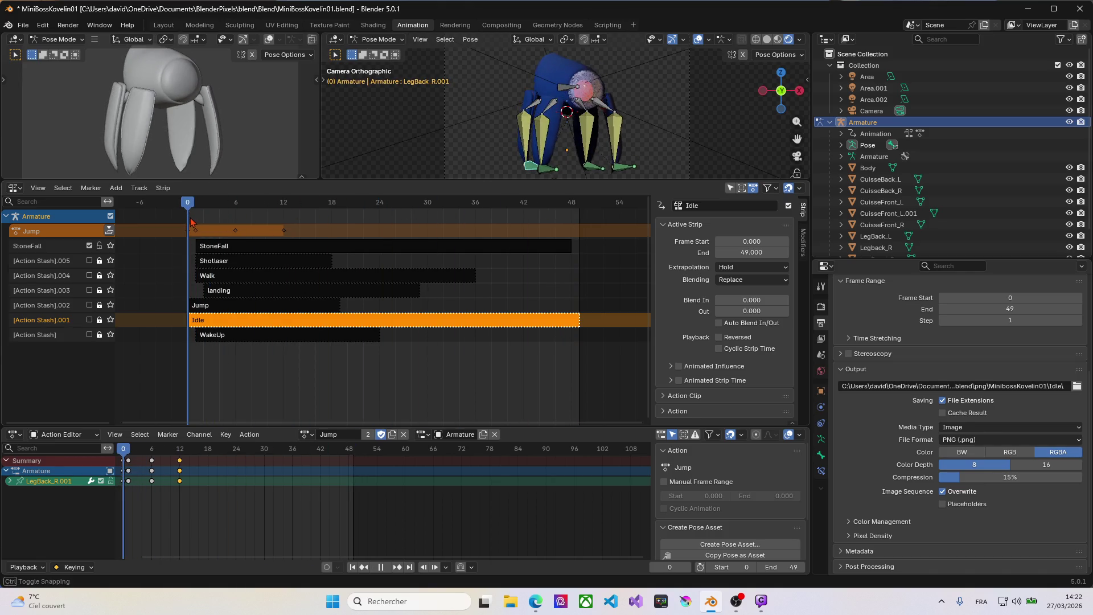
pyautogui.moveTo(191, 218); pyautogui.dragTo(191, 222)
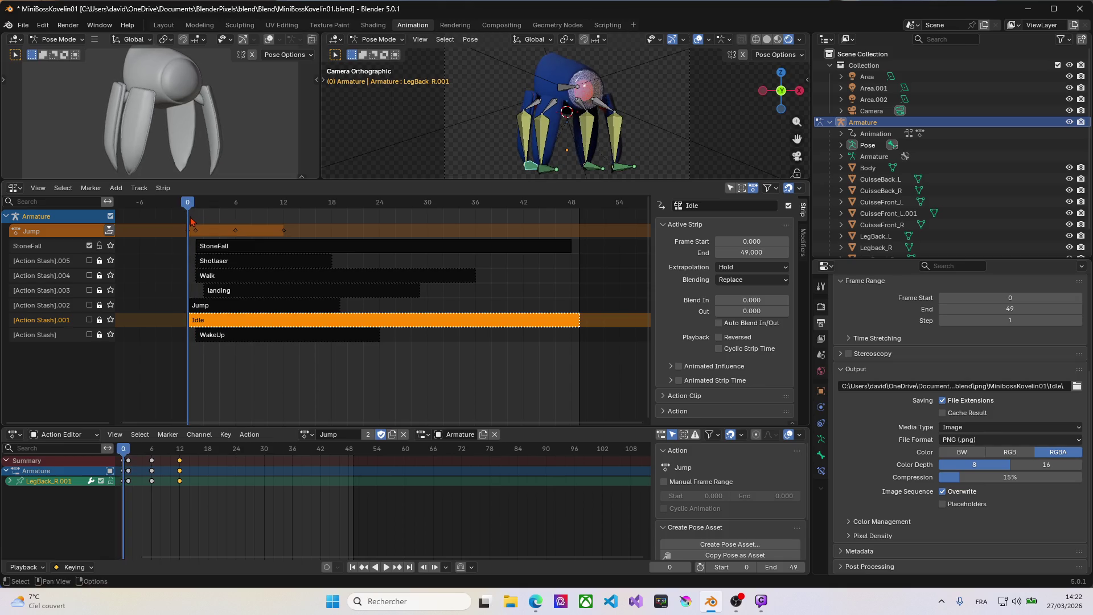
pyautogui.moveTo(192, 222)
pyautogui.mouseDown()
pyautogui.moveTo(192, 204)
pyautogui.moveTo(342, 204)
pyautogui.mouseUp()
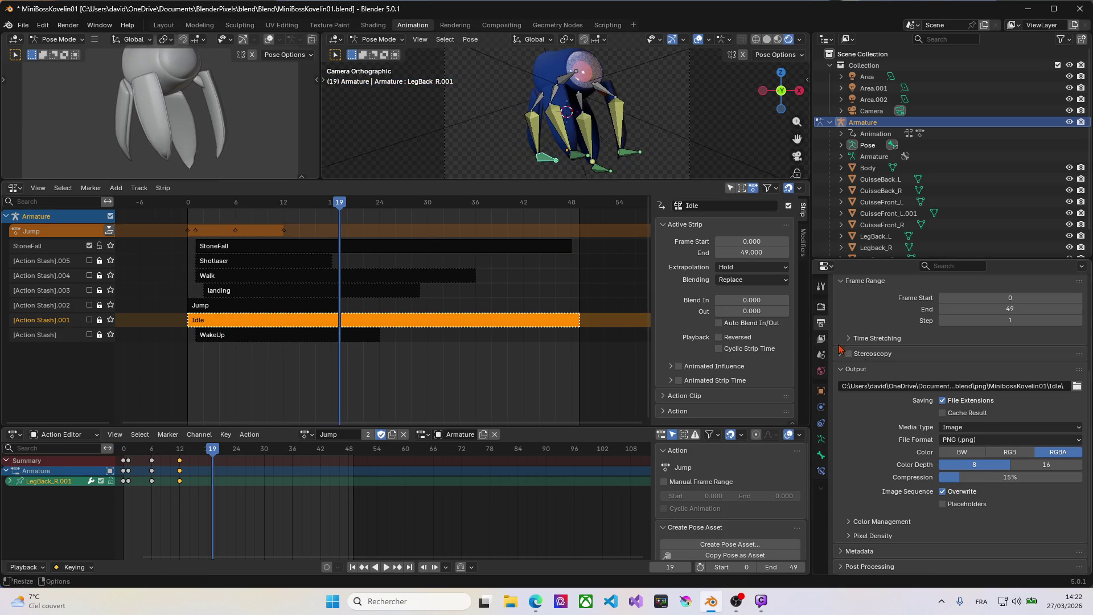
pyautogui.doubleClick(1001, 309)
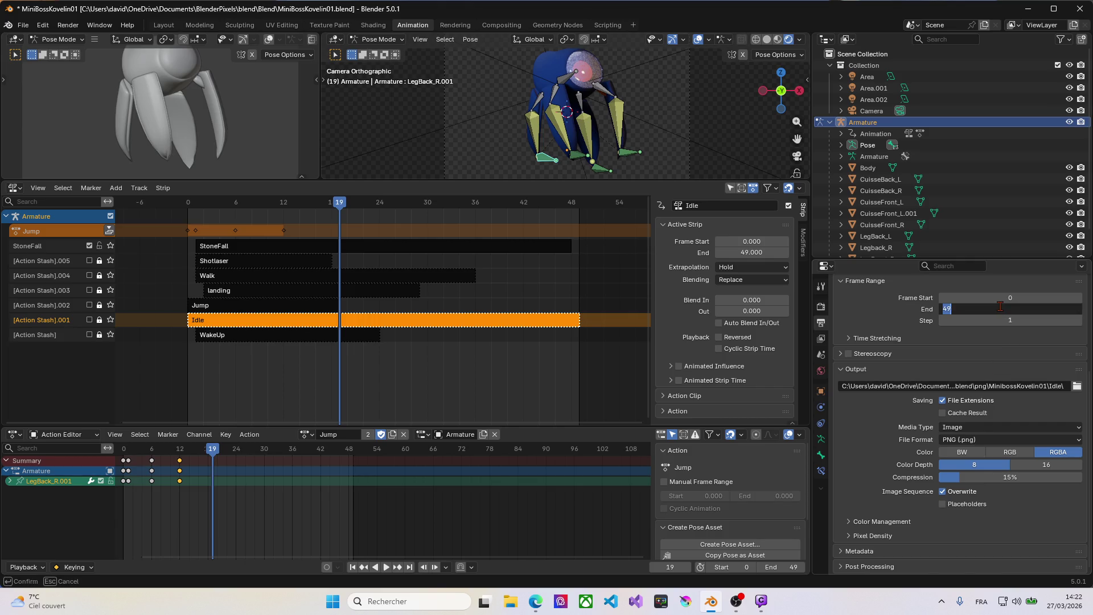
pyautogui.write('1')
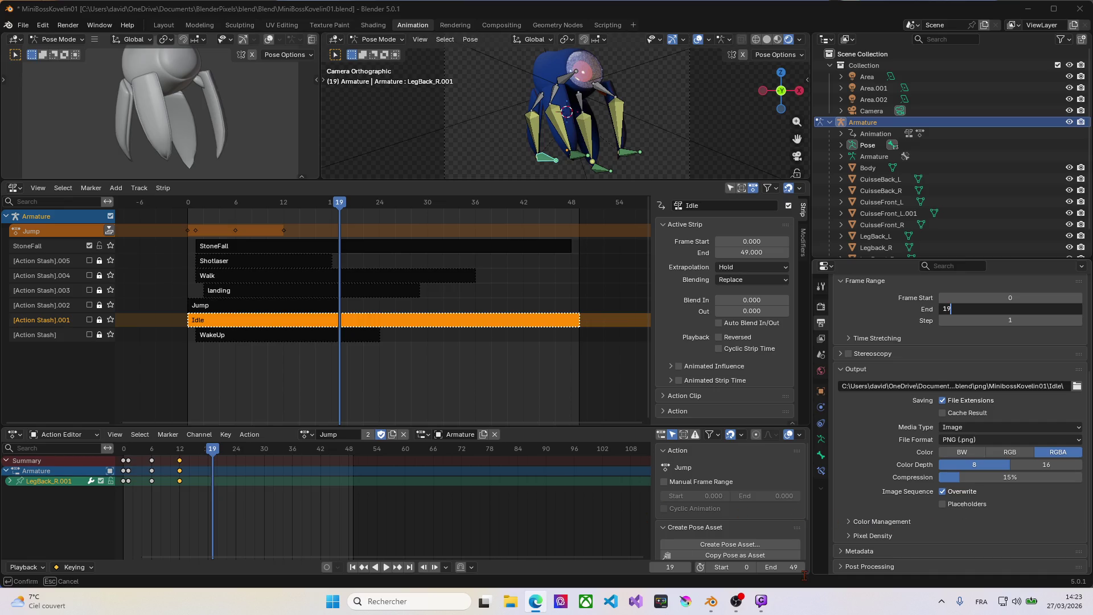
pyautogui.press('Return')
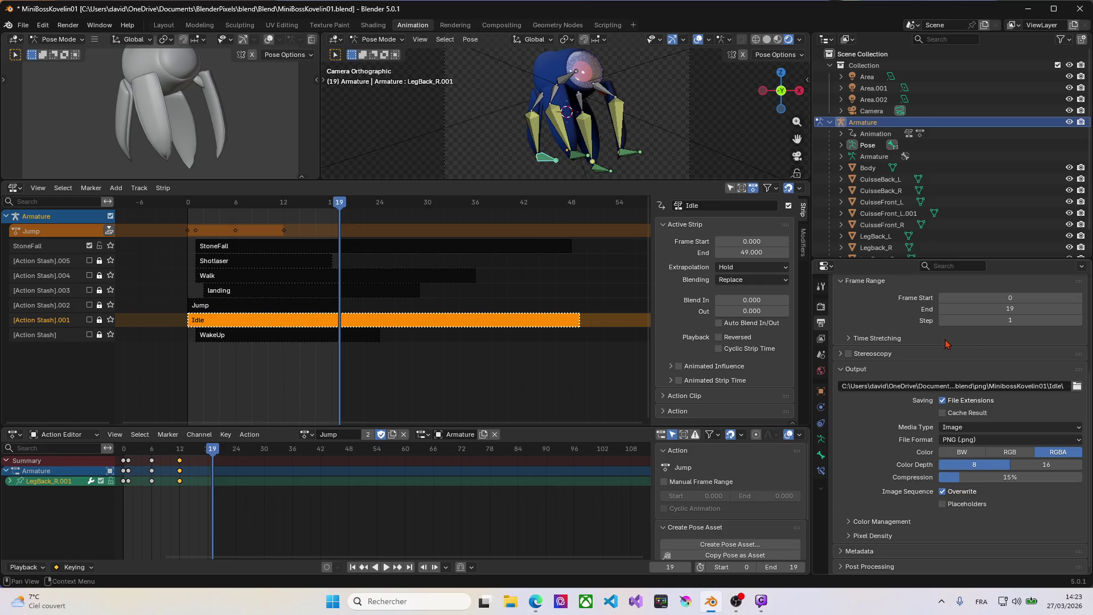
# Point the render output path at the empty png\Jump folder.
pyautogui.click(1076, 386)
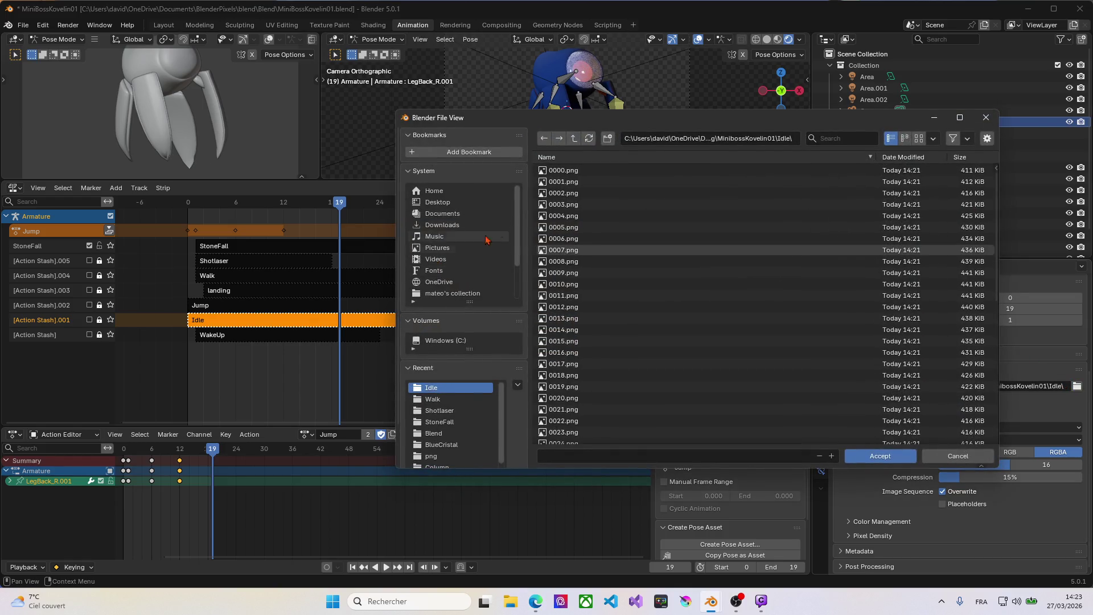
pyautogui.click(575, 147)
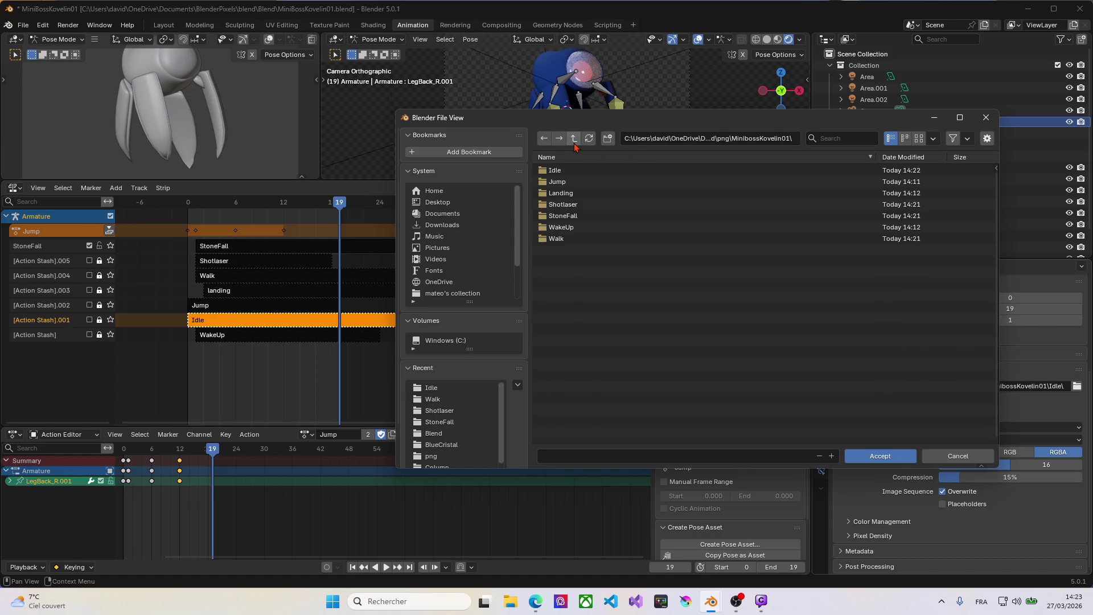
pyautogui.click(566, 187)
pyautogui.doubleClick(566, 186)
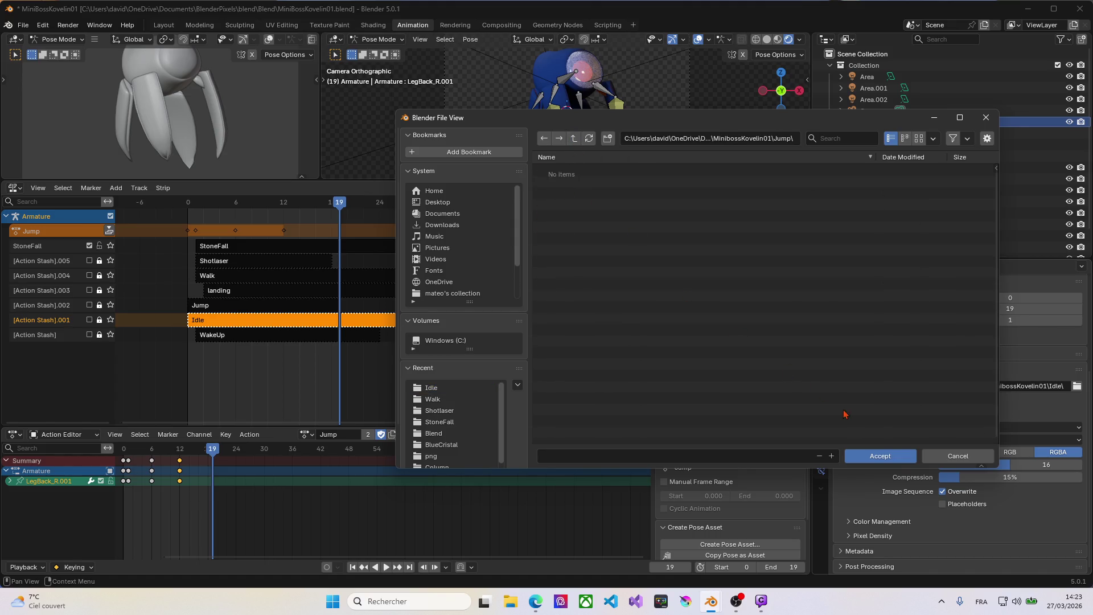
pyautogui.click(854, 455)
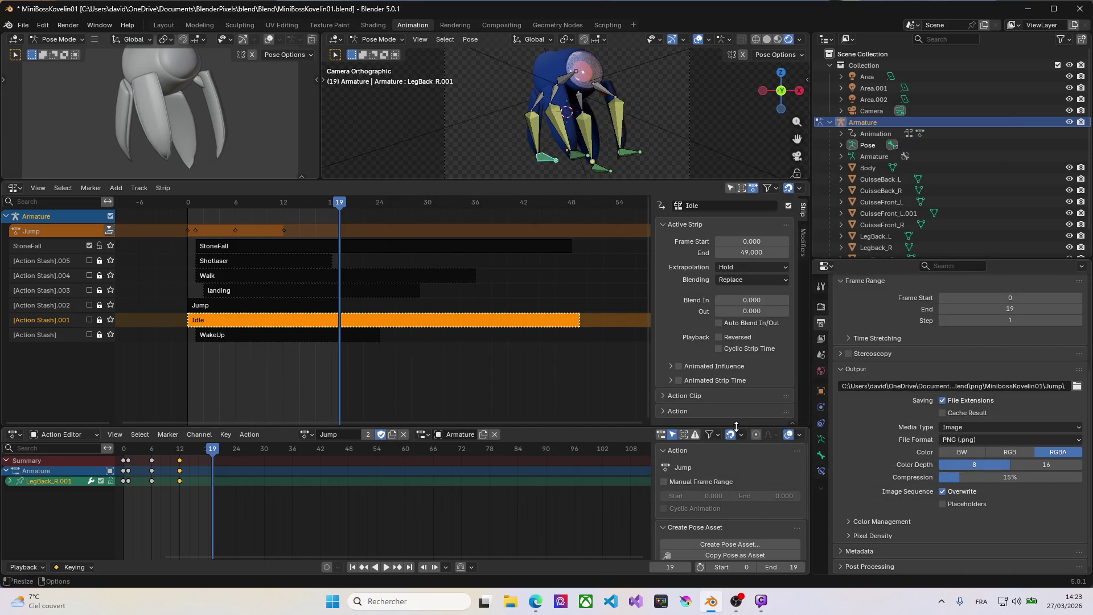
# Render the Jump animation as a PNG sequence and dismiss the render window.
pyautogui.hotkey('ctrl', 'F12')
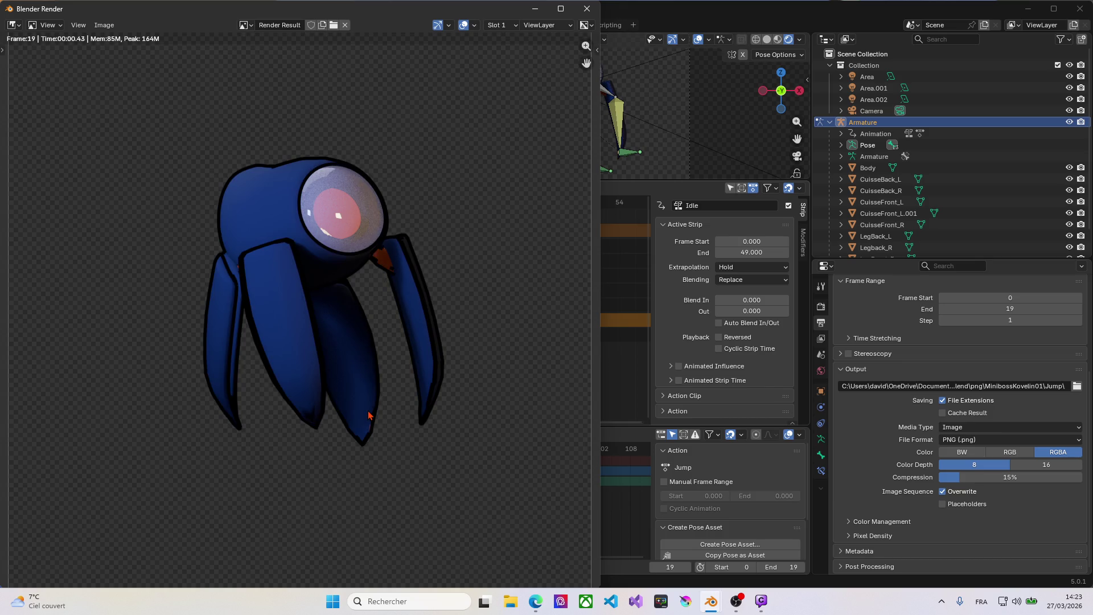
pyautogui.click(587, 8)
# Make landing the active action and set the render range to frames 2–29.
pyautogui.click(309, 437)
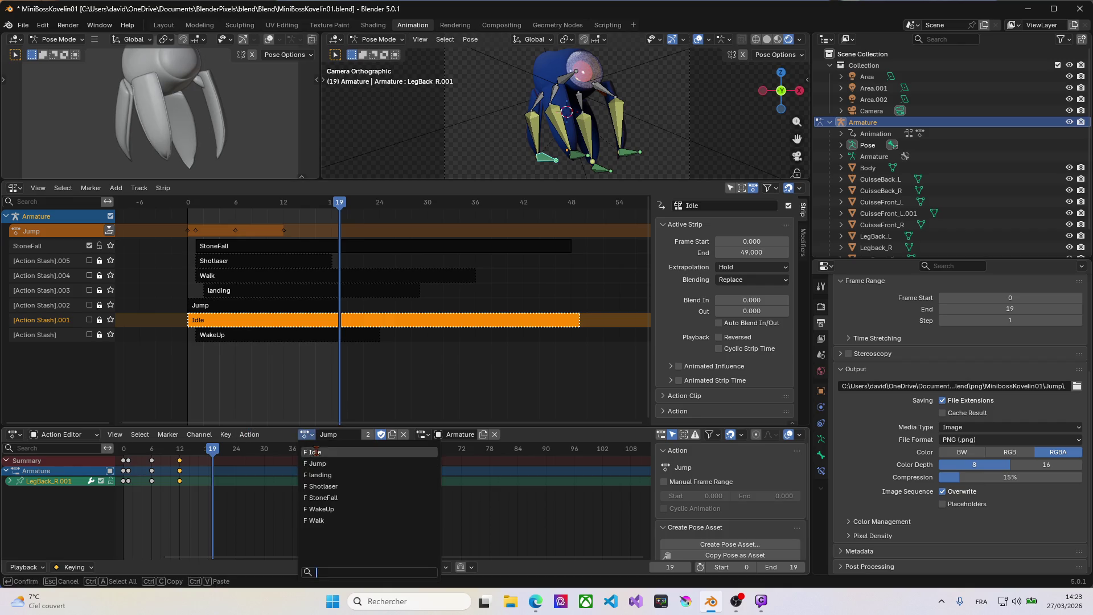
pyautogui.click(323, 475)
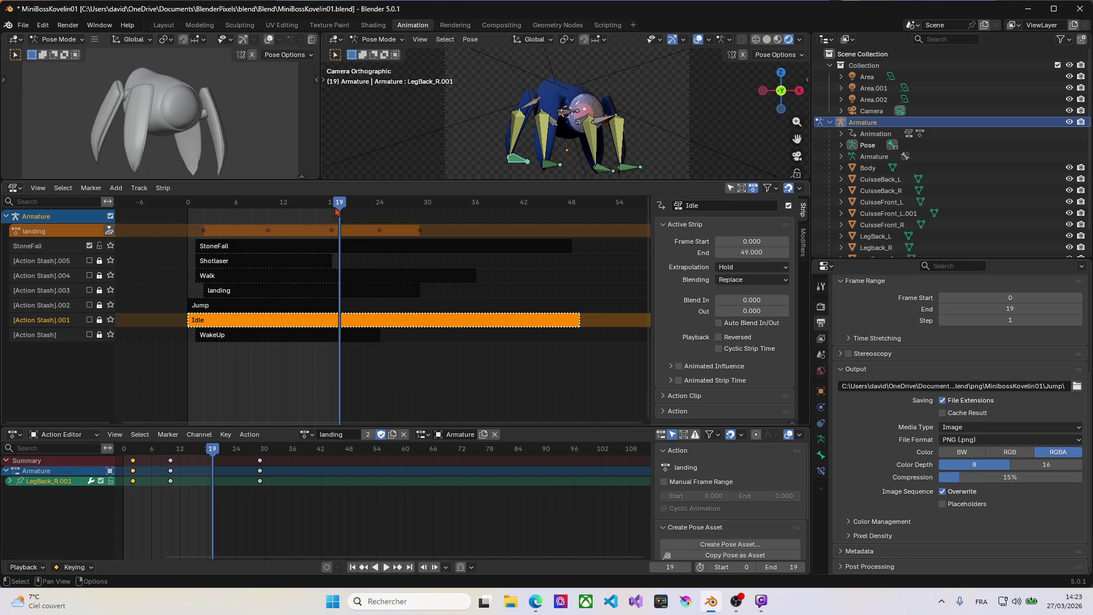
pyautogui.moveTo(339, 212); pyautogui.dragTo(203, 216)
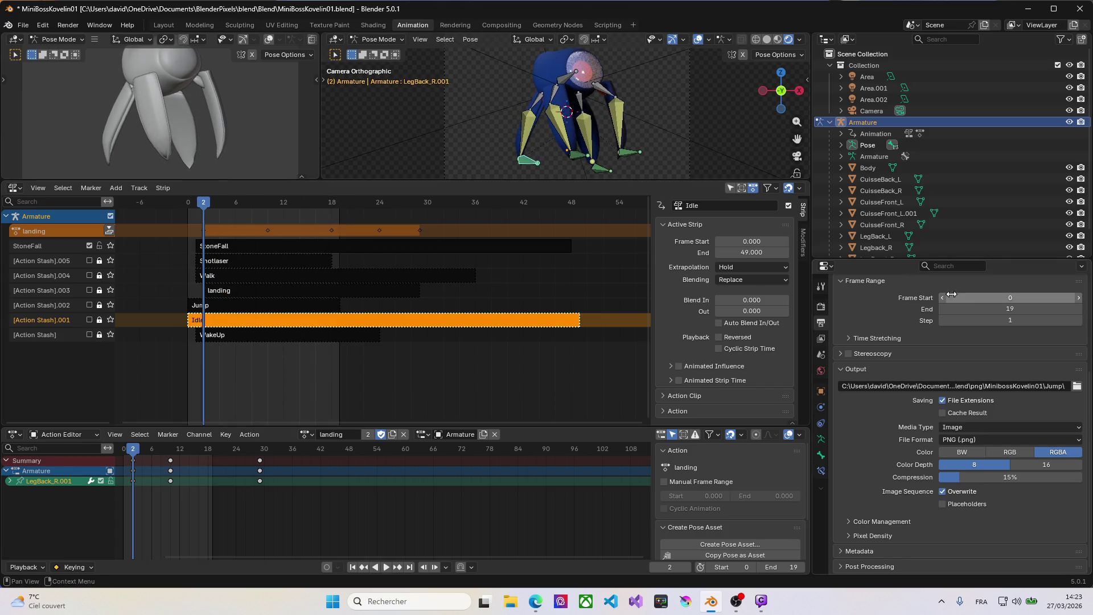
pyautogui.click(986, 299)
pyautogui.write('2')
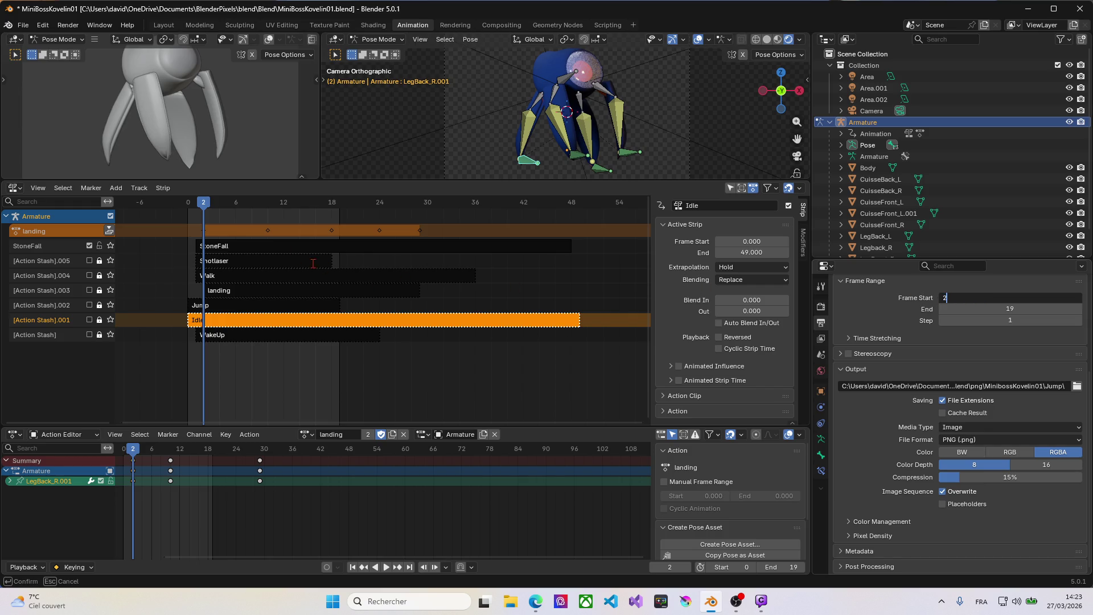
pyautogui.press('Return')
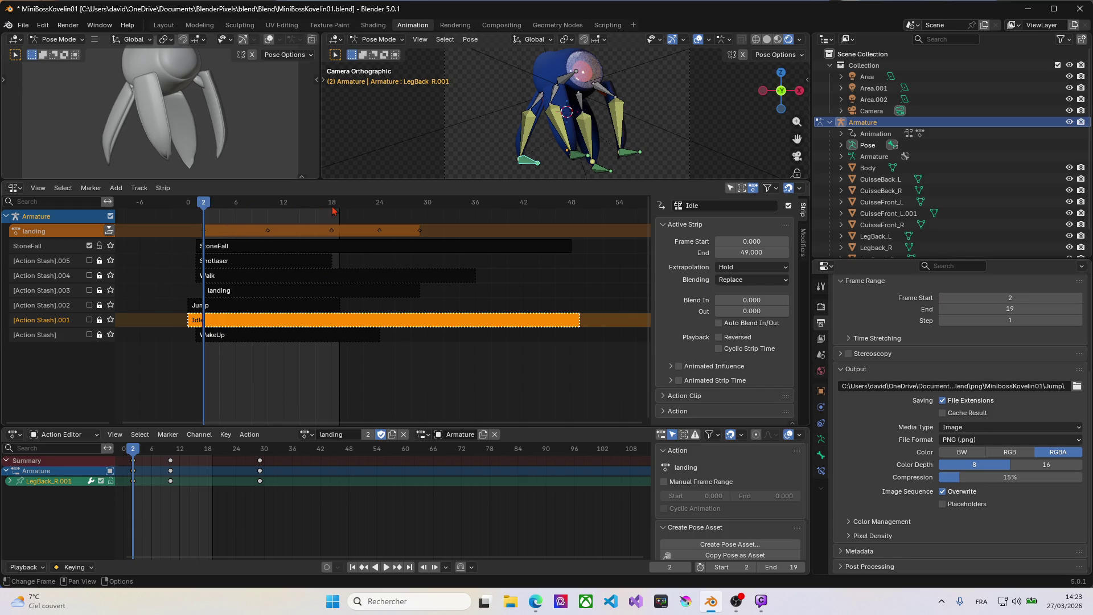
pyautogui.moveTo(202, 205); pyautogui.dragTo(419, 220)
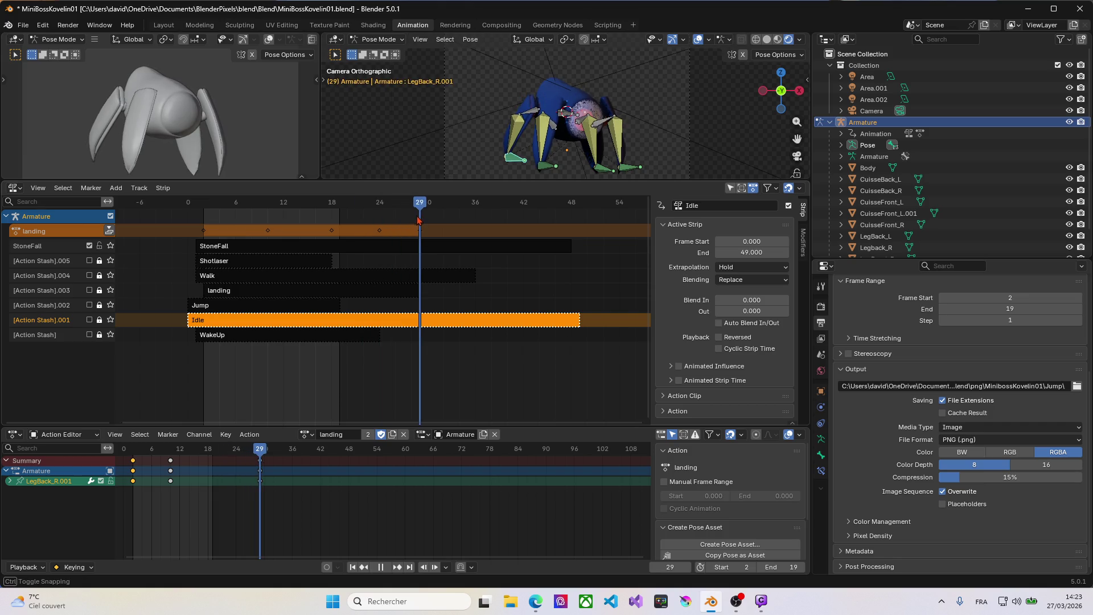
pyautogui.click(1009, 309)
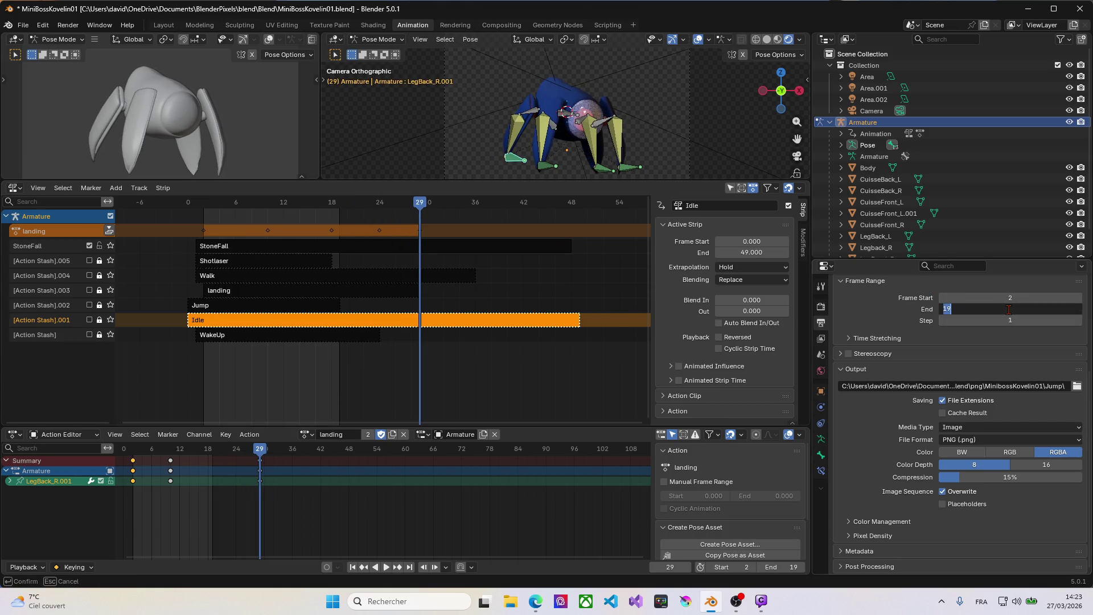
pyautogui.write('2')
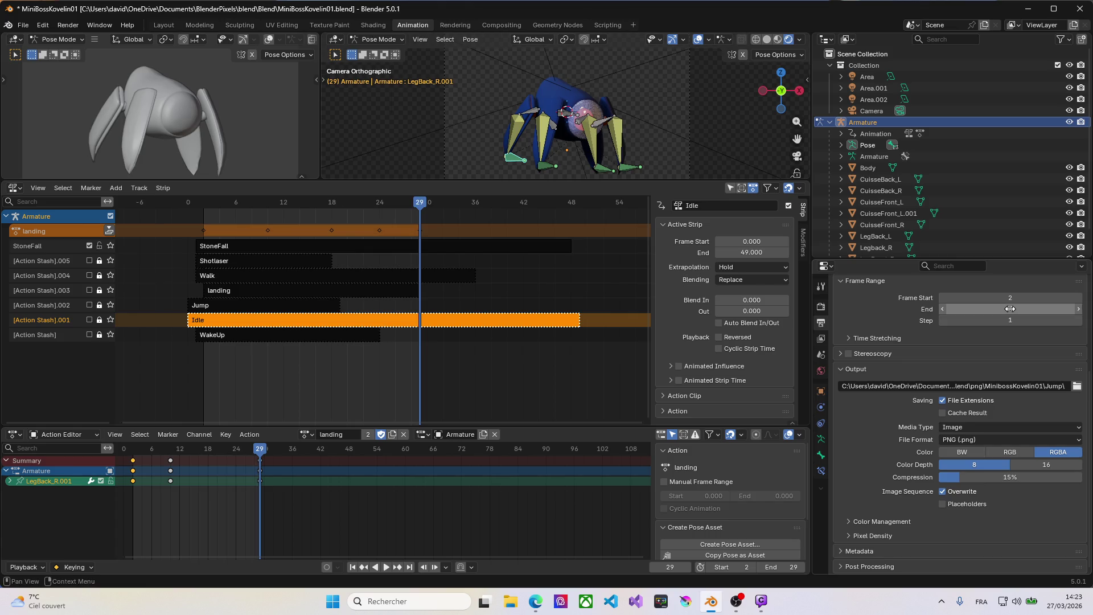
pyautogui.press('Return')
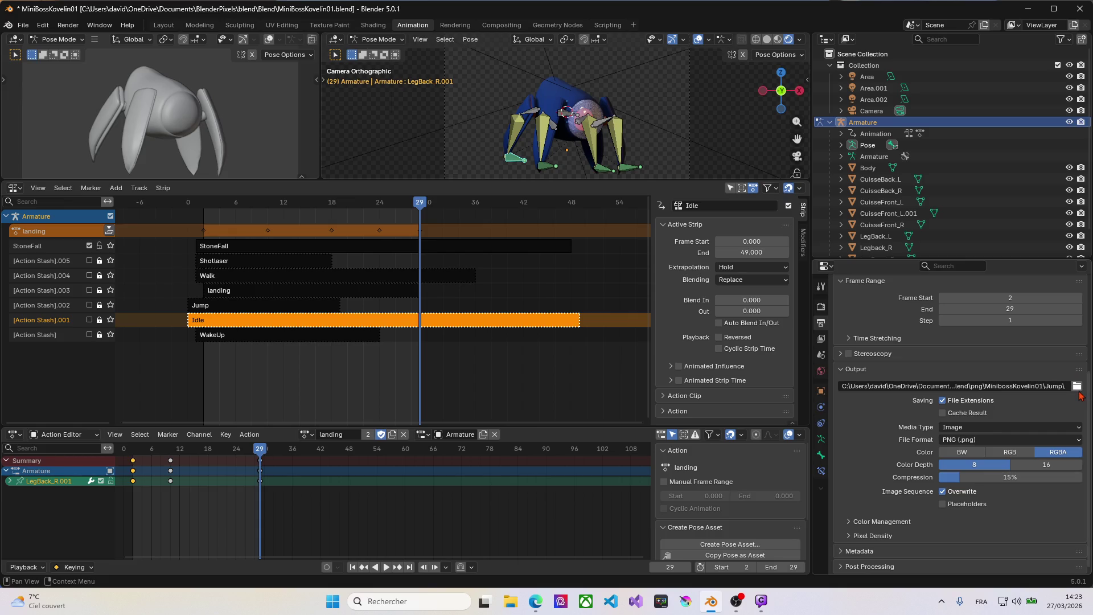
# Point the render output path at the png\Landing folder.
pyautogui.click(1076, 386)
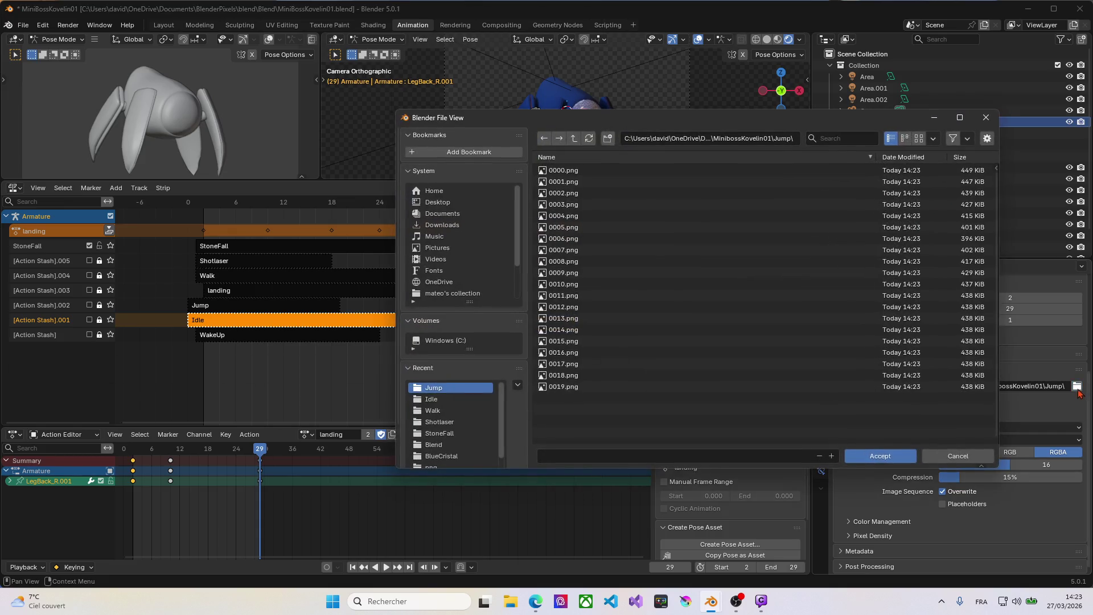
pyautogui.click(574, 137)
pyautogui.doubleClick(557, 195)
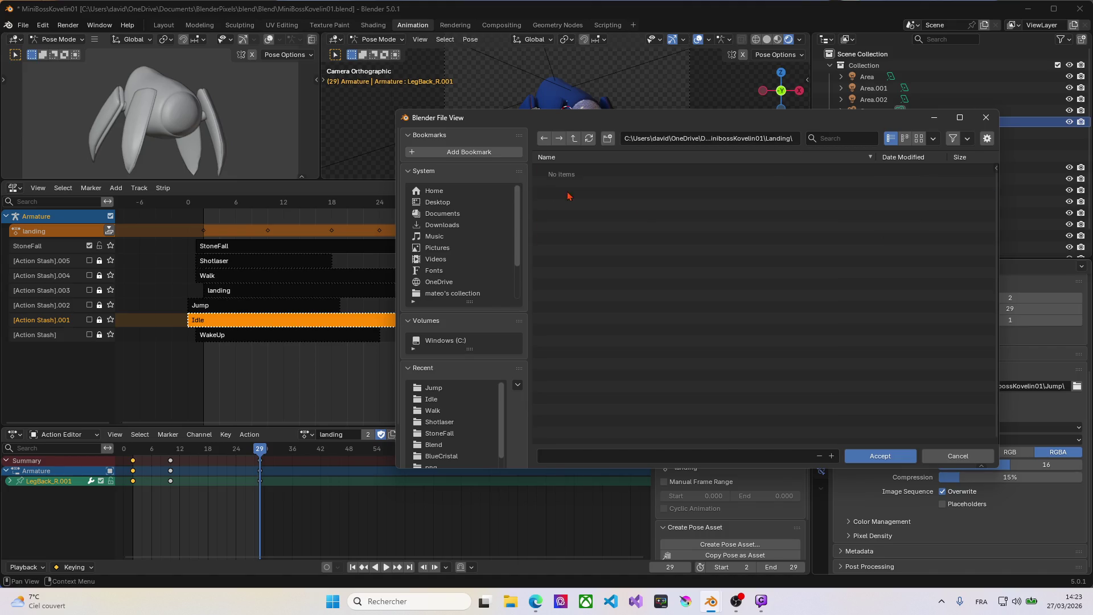
pyautogui.click(872, 454)
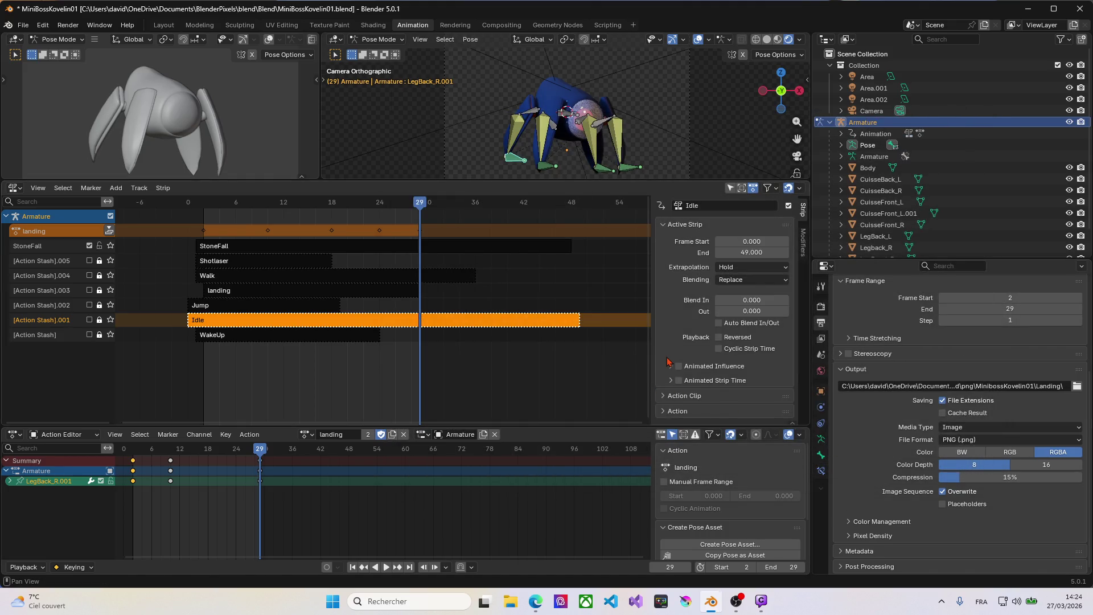
# Render the landing frames 2–29 as PNGs and dismiss the render window.
pyautogui.hotkey('ctrl', 'F12')
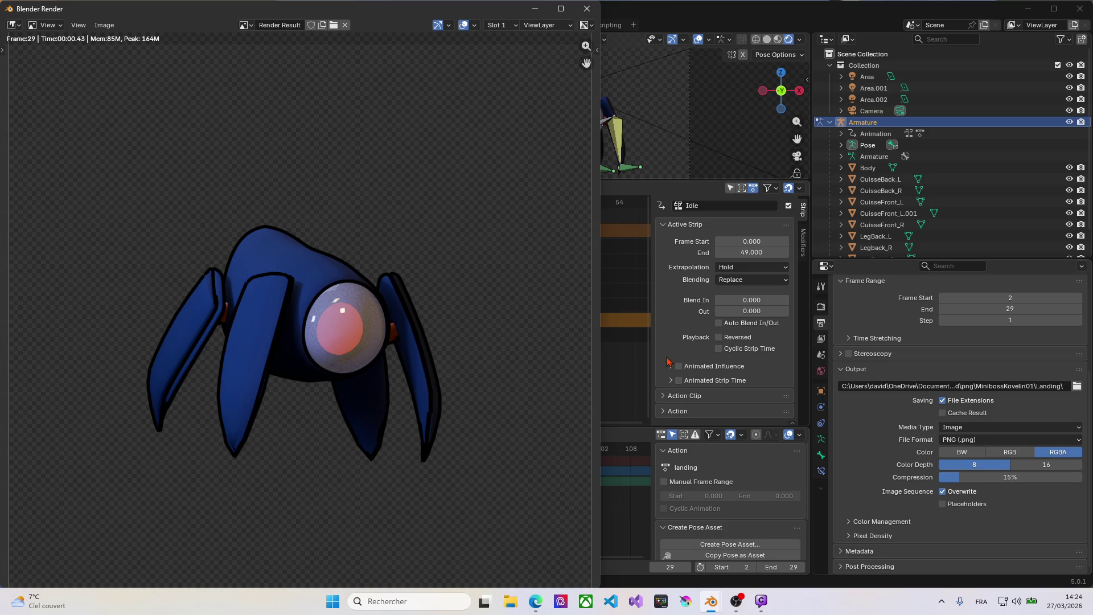
pyautogui.click(586, 8)
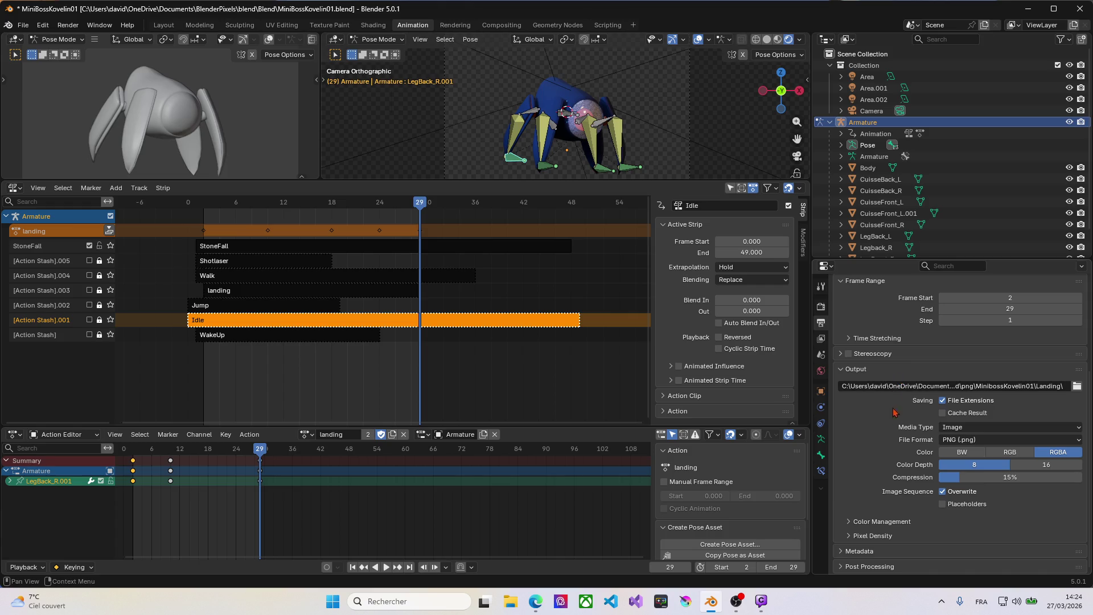
# Set the render range to frames 1–18 to cover the Shotlaser motion.
pyautogui.click(308, 434)
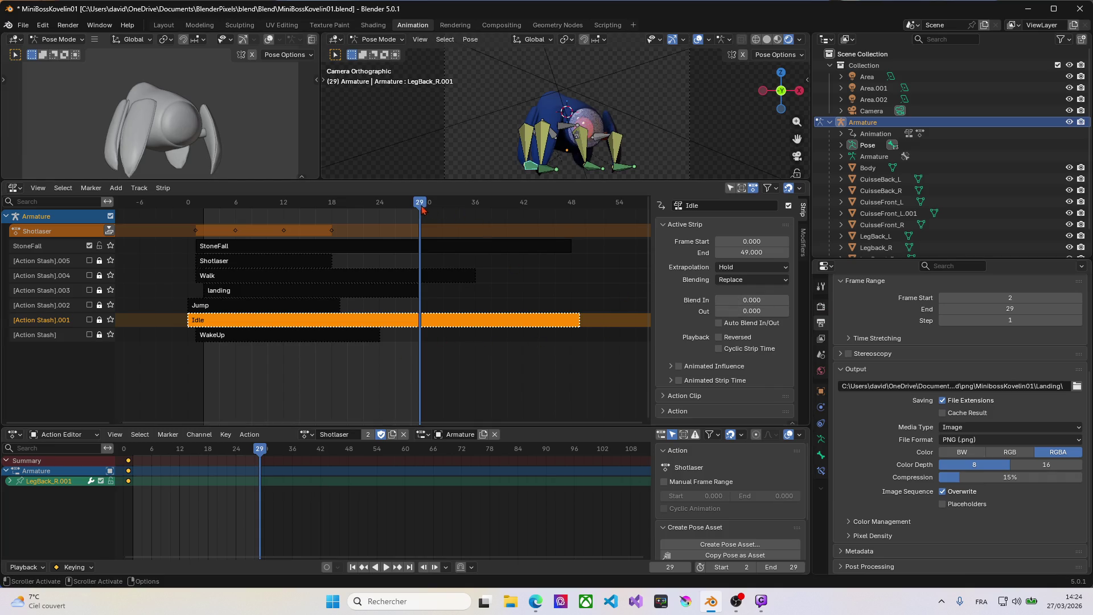
pyautogui.moveTo(419, 211); pyautogui.dragTo(196, 210)
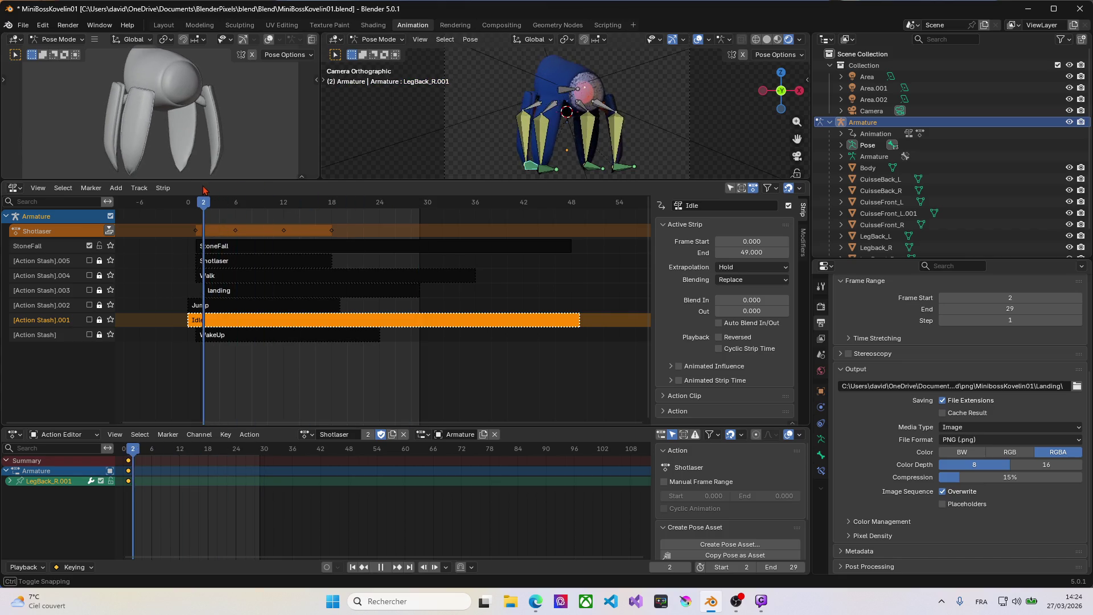
pyautogui.click(988, 297)
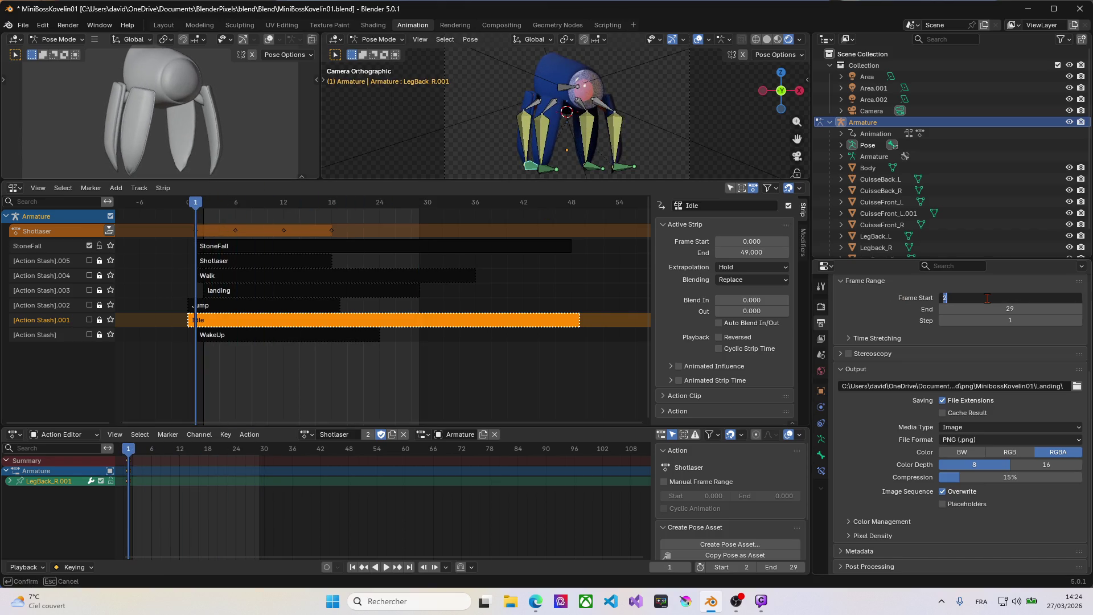
pyautogui.write('1')
pyautogui.press('Return')
pyautogui.moveTo(196, 206); pyautogui.dragTo(331, 207)
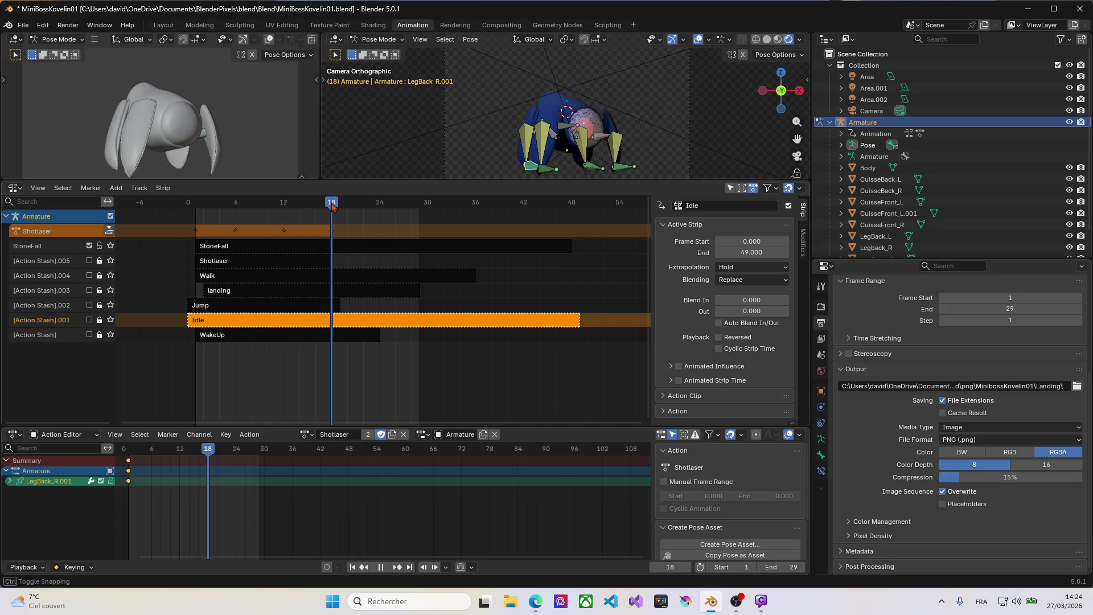
pyautogui.click(976, 308)
pyautogui.write('18')
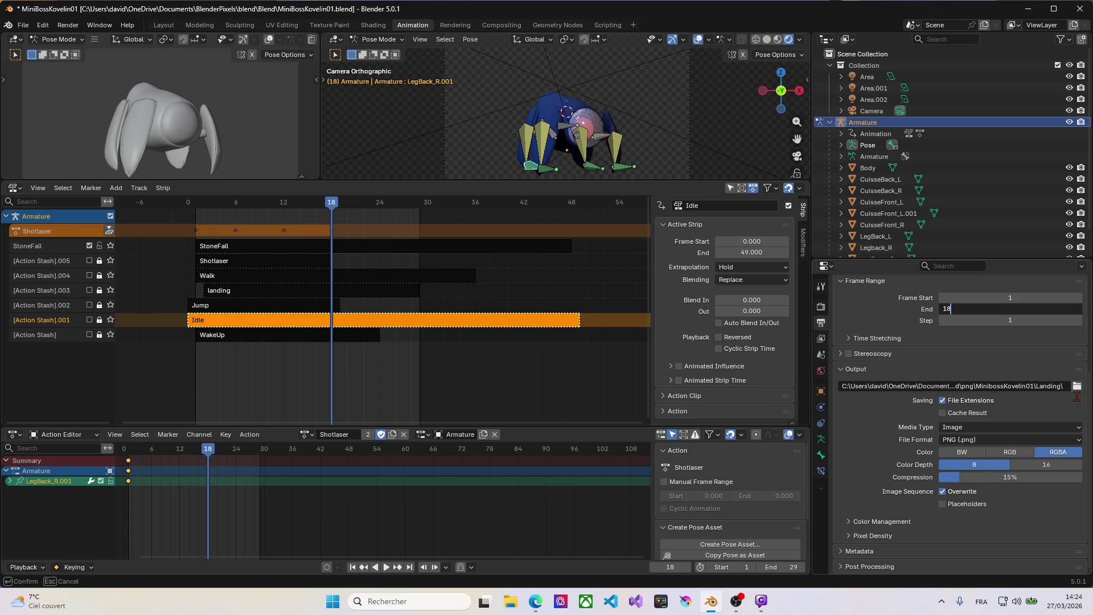
pyautogui.press('Return')
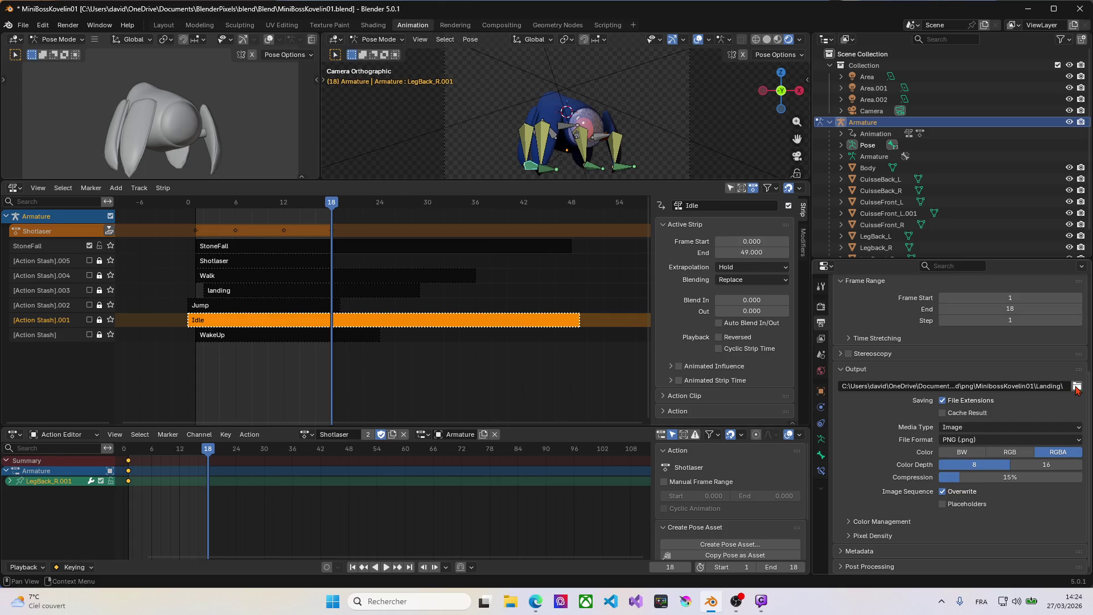
# Point the render output path at the Shotlaser folder.
pyautogui.click(1078, 387)
pyautogui.click(574, 139)
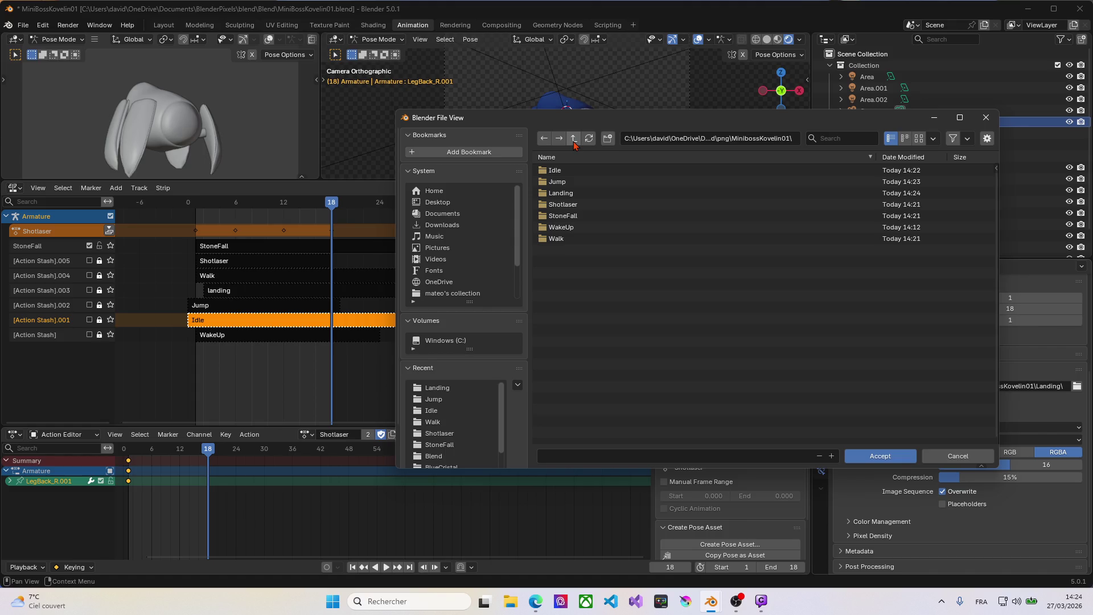
pyautogui.doubleClick(570, 205)
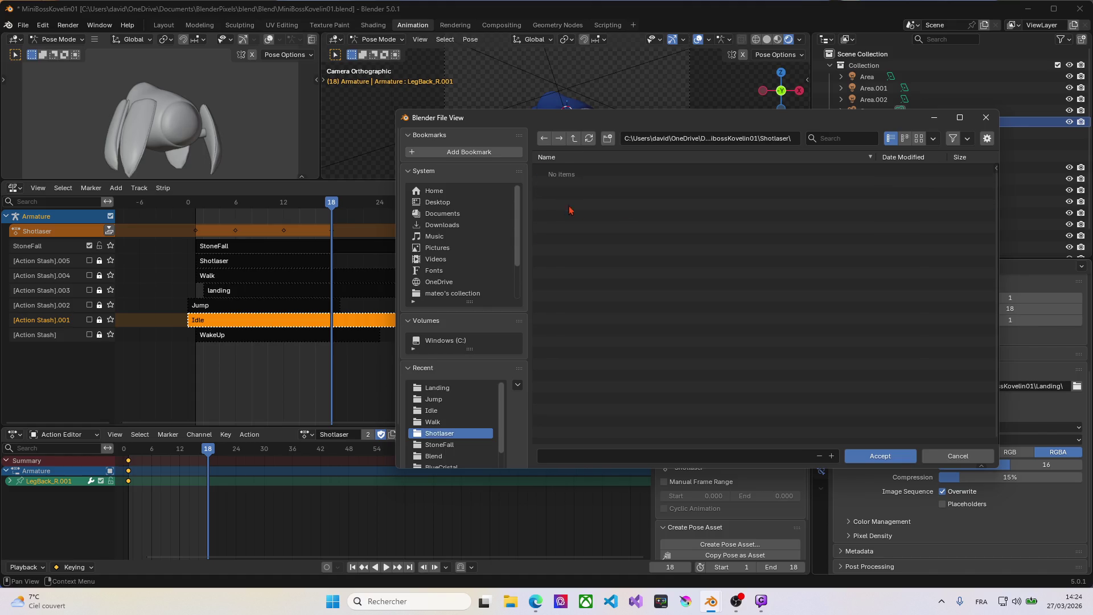
pyautogui.click(880, 455)
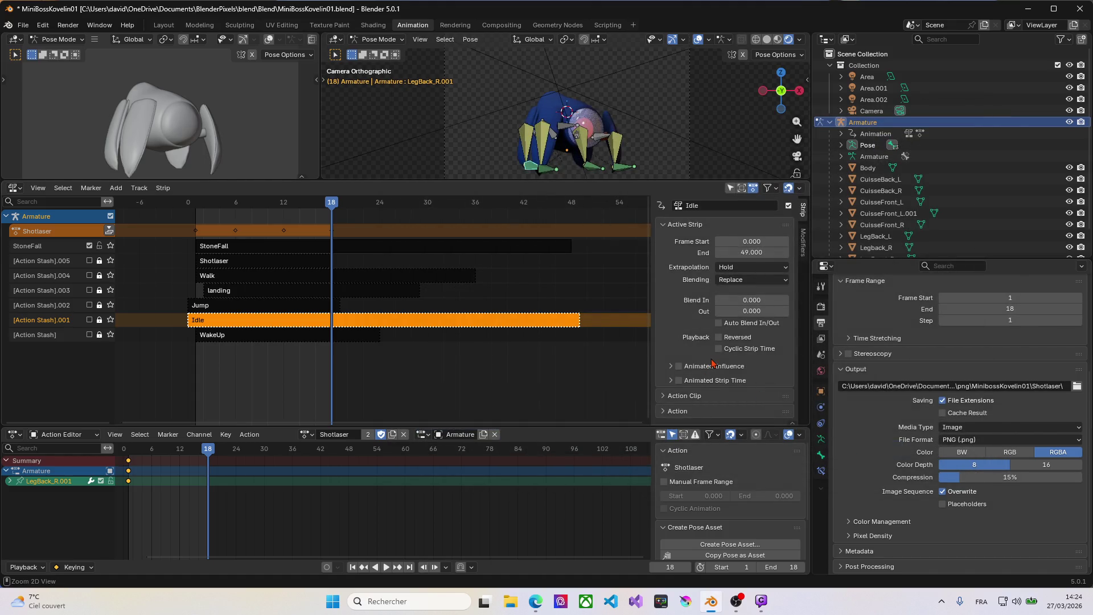
# Render the Shotlaser frames 1–18 as PNGs and dismiss the render window.
pyautogui.hotkey('ctrl', 'F12')
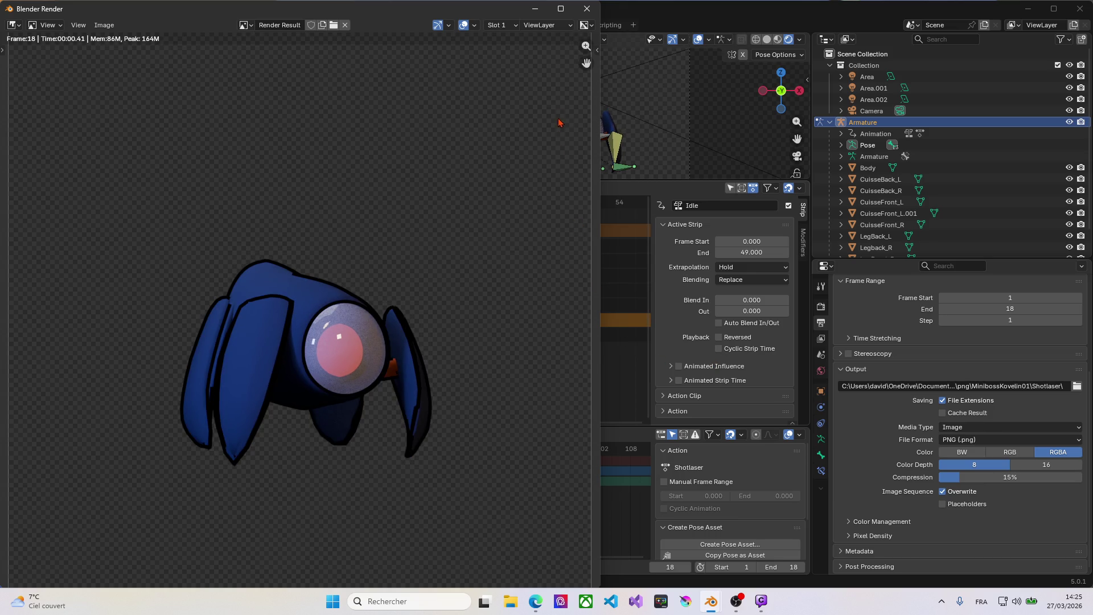
pyautogui.click(586, 10)
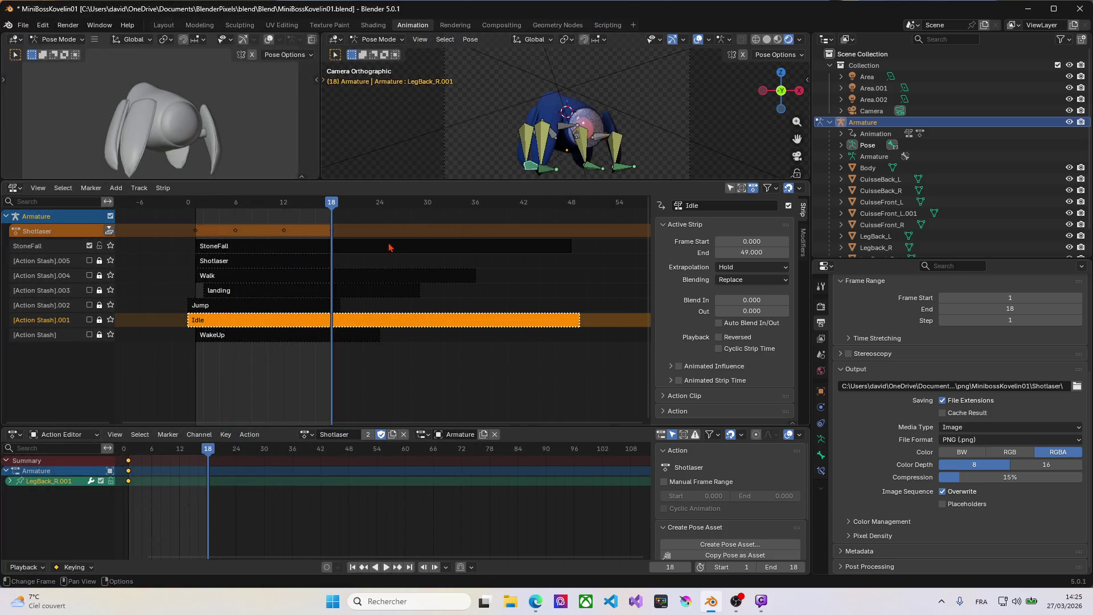
# Make StoneFall the armature's active action and play it back to preview.
pyautogui.click(310, 435)
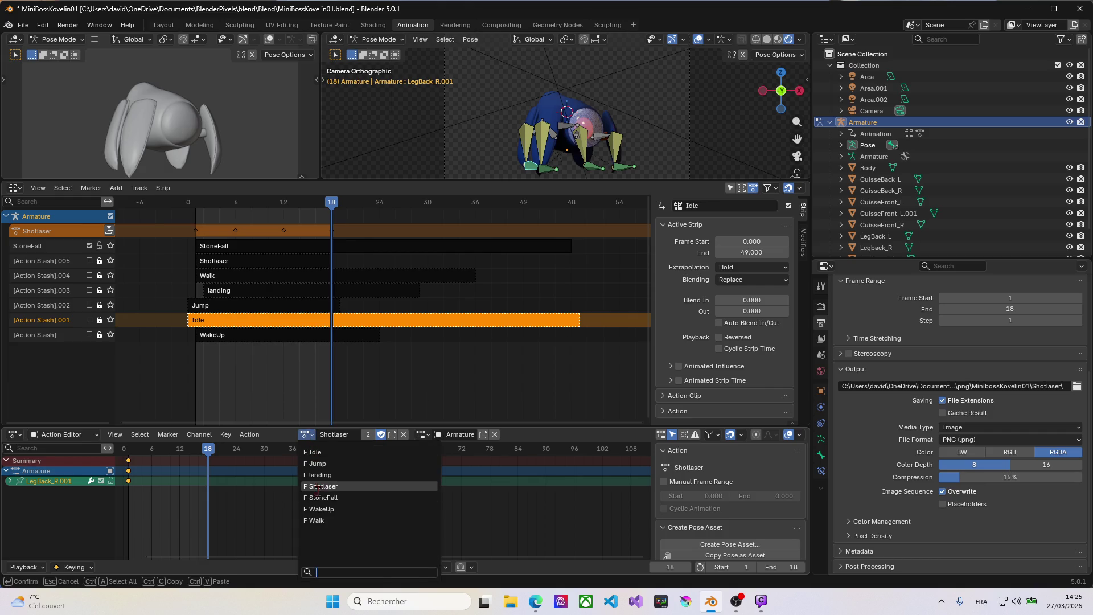
pyautogui.click(323, 492)
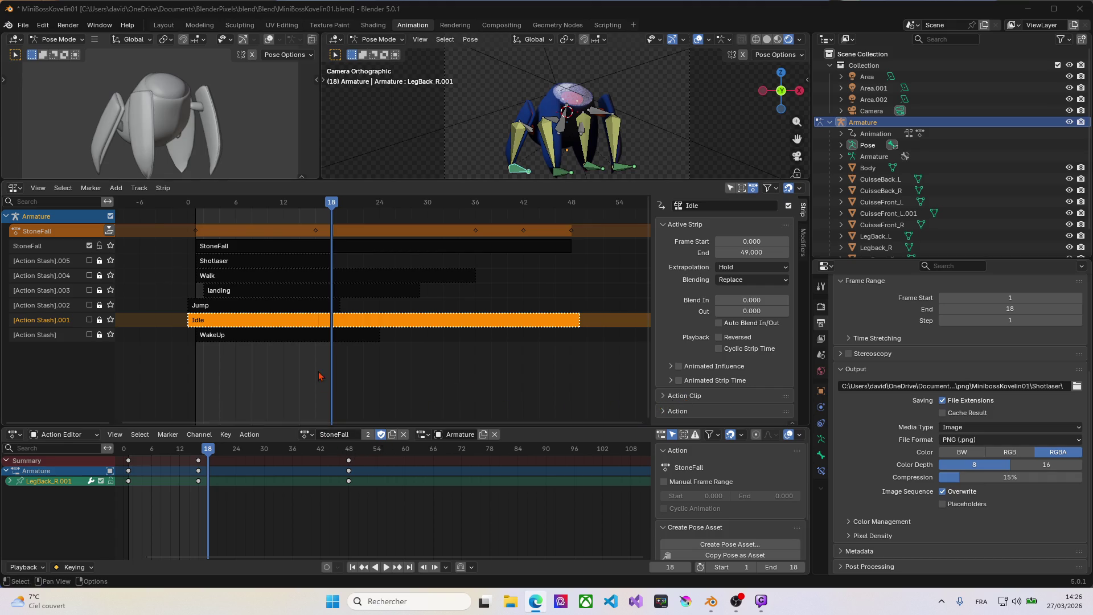
pyautogui.press('space')
# Stop playback and set the render Frame End to 48, StoneFall's last keyframe.
pyautogui.press('Escape')
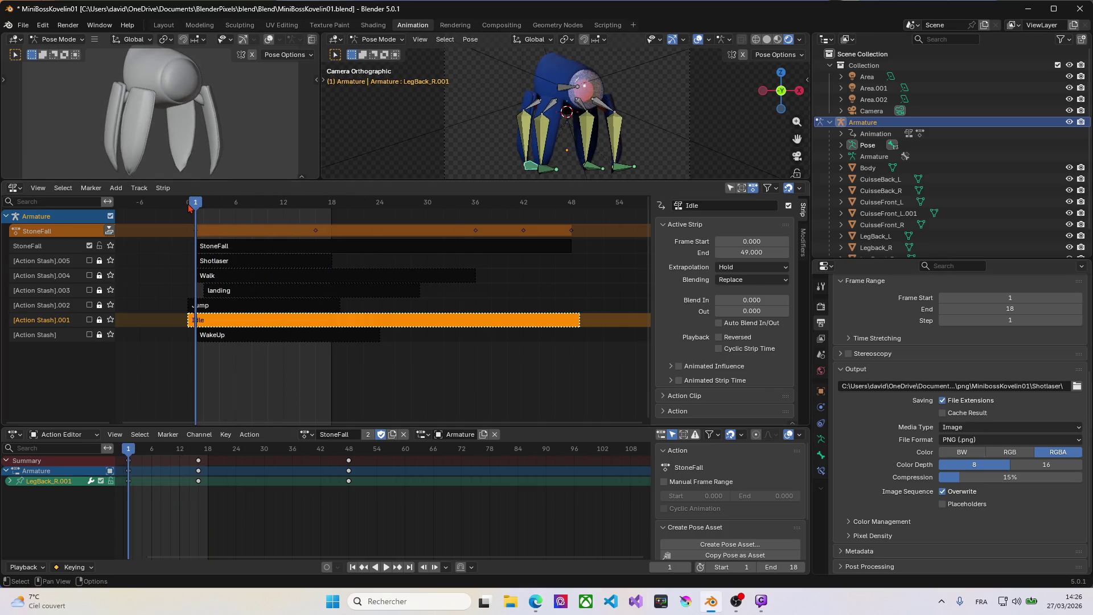
pyautogui.moveTo(190, 208); pyautogui.dragTo(570, 207)
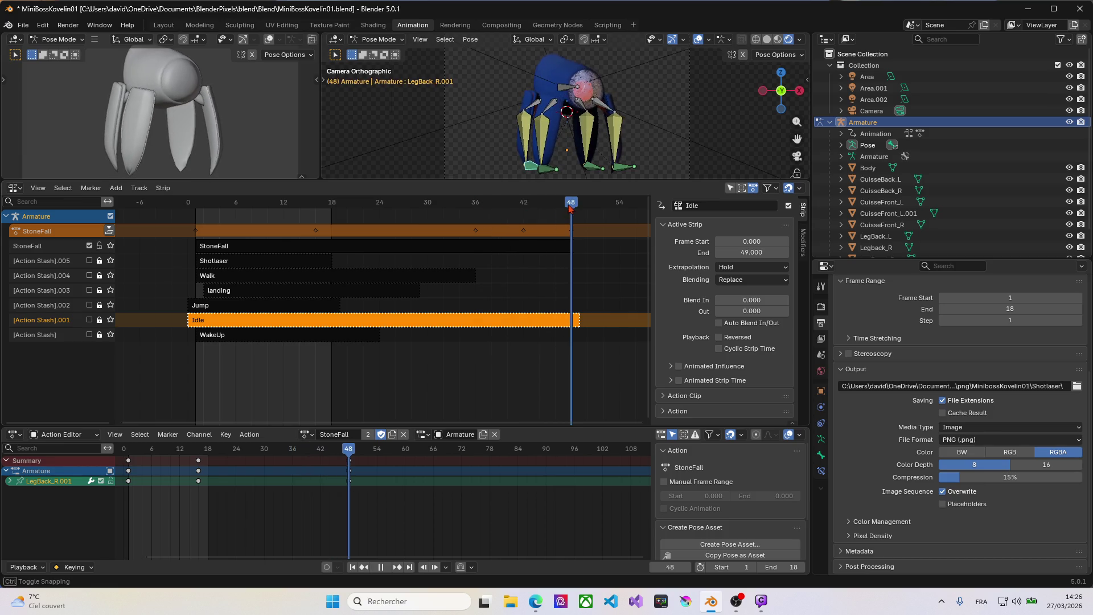
pyautogui.click(996, 310)
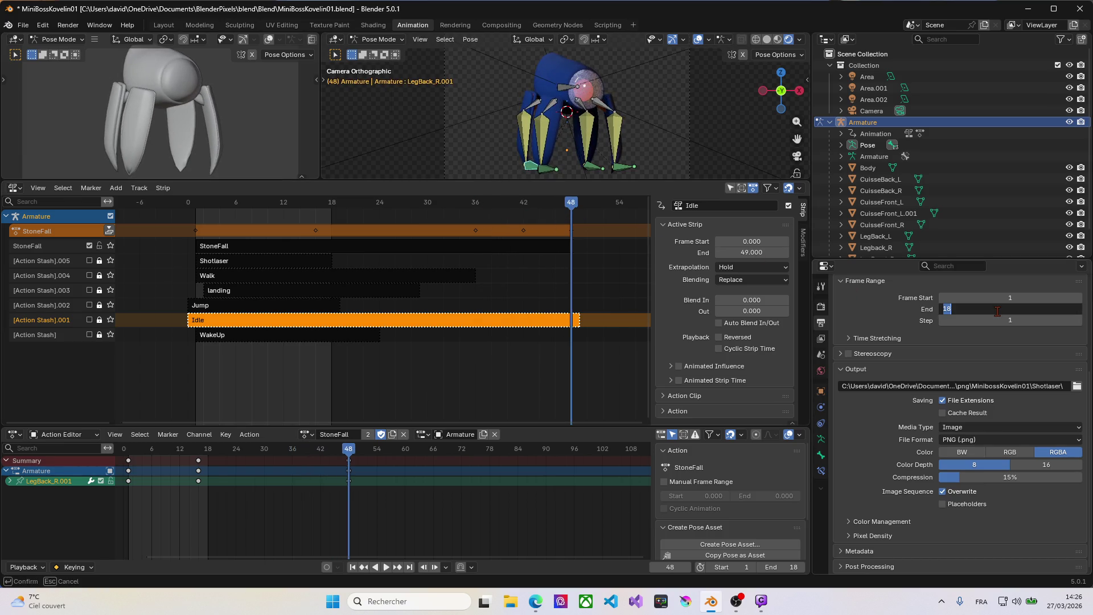
pyautogui.write('48')
pyautogui.press('Return')
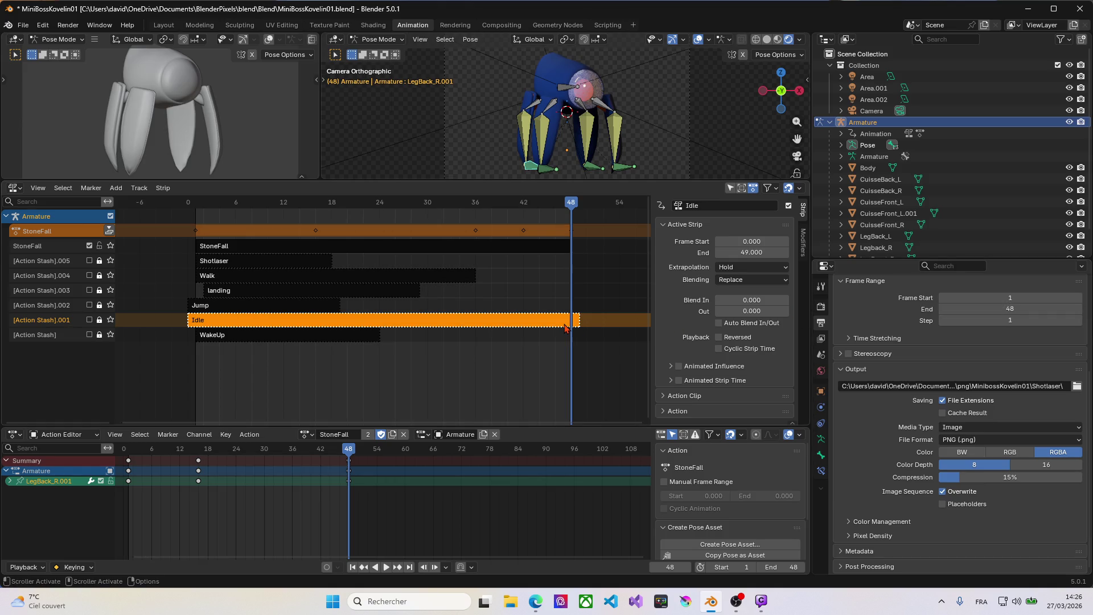
# Point the render output path at the StoneFall folder.
pyautogui.click(1077, 388)
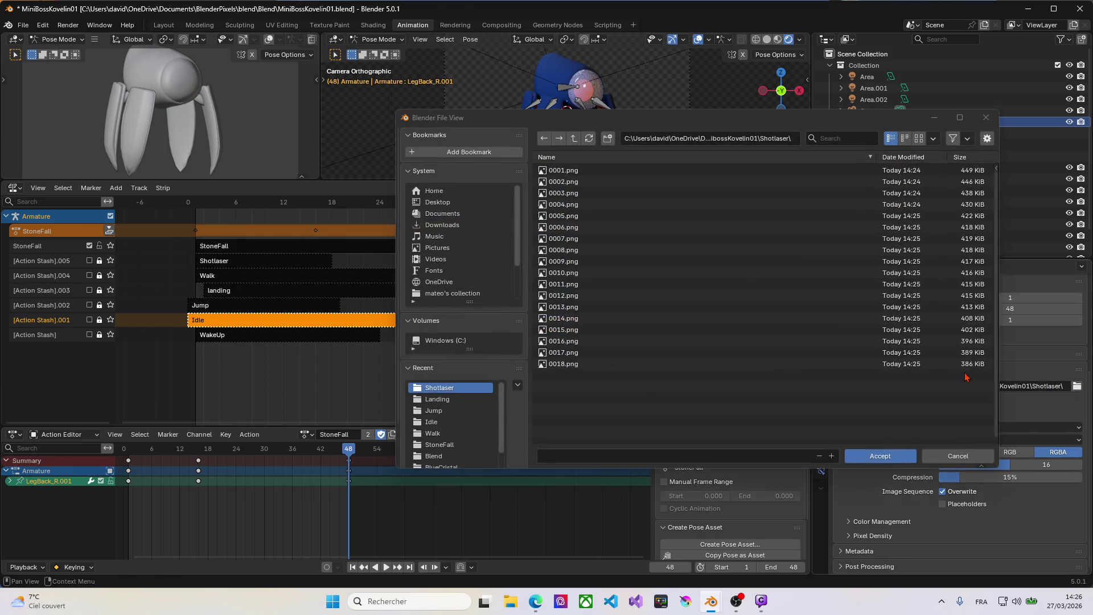
pyautogui.click(576, 140)
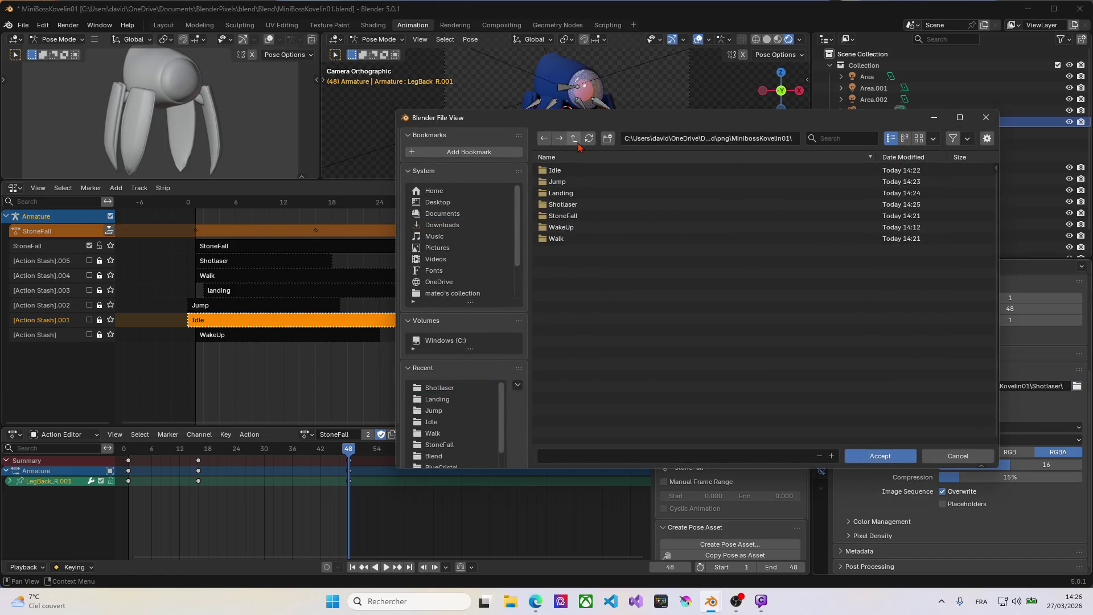
pyautogui.click(560, 218)
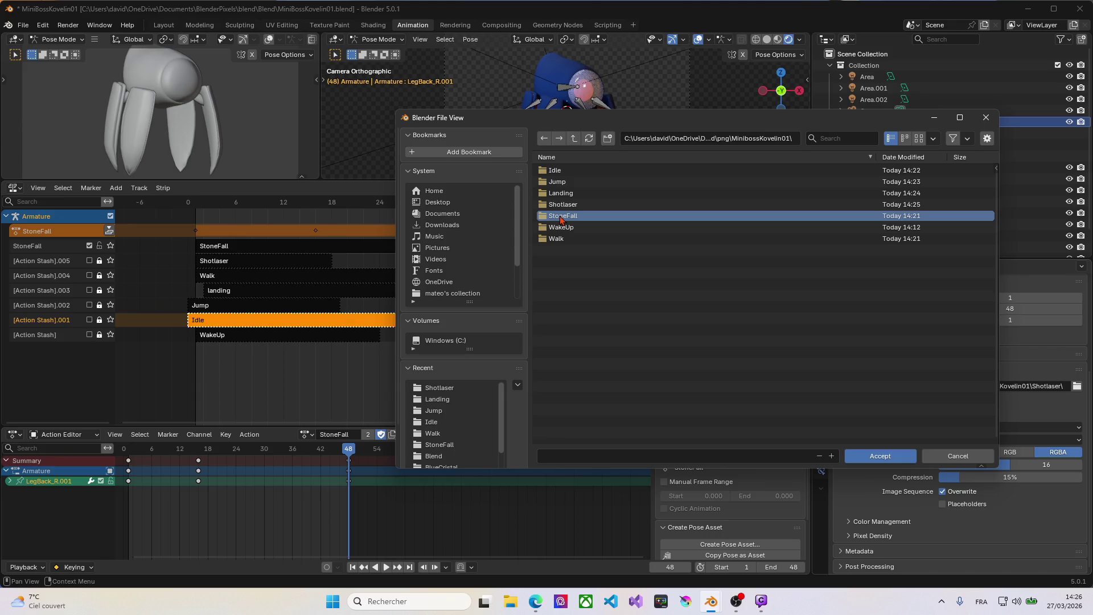
pyautogui.doubleClick(560, 219)
pyautogui.click(880, 455)
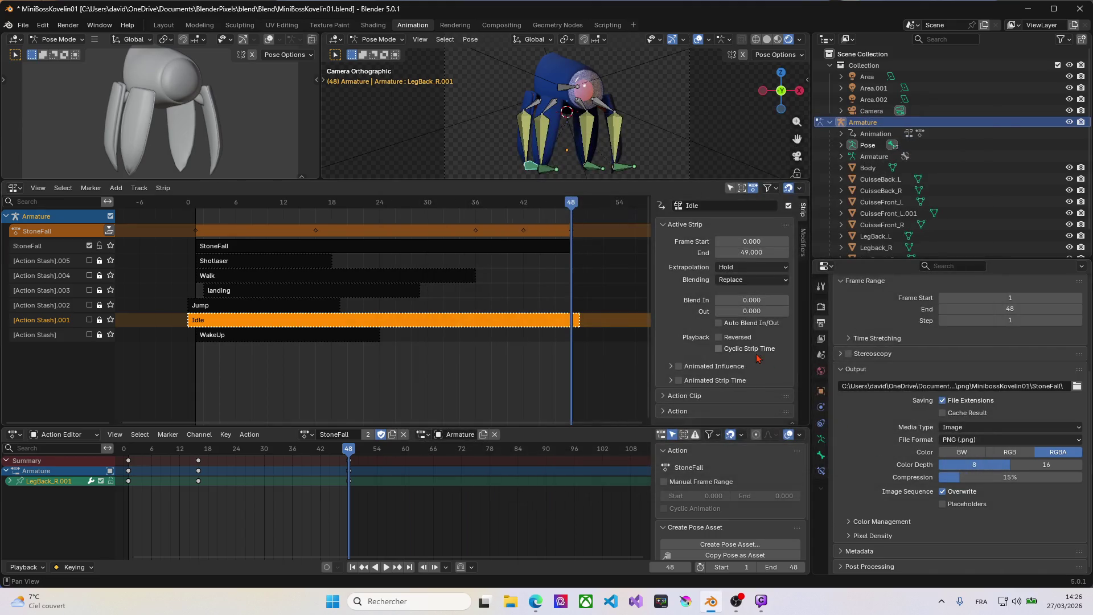
# Render the StoneFall frames 1–48 as PNGs and dismiss the render window.
pyautogui.hotkey('ctrl', 'F12')
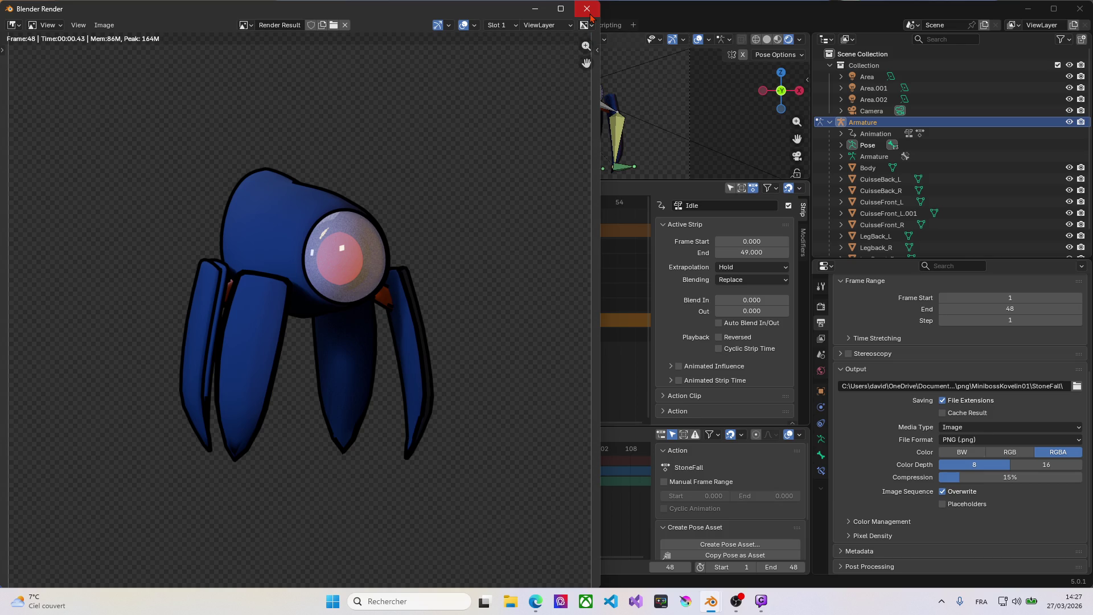
pyautogui.click(587, 11)
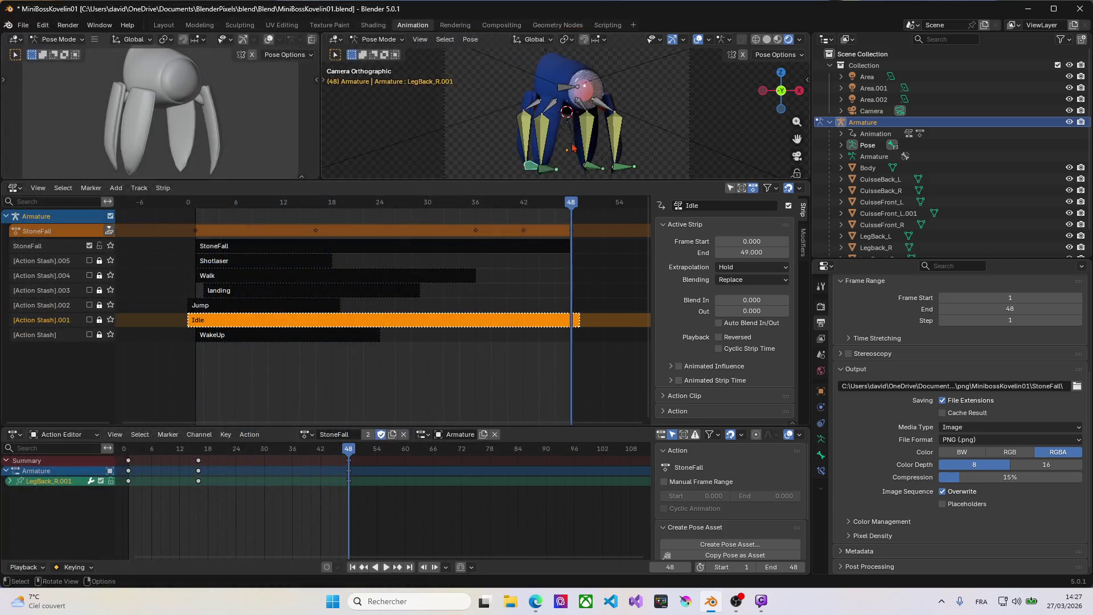
# Make WakeUp the active action and set the render Frame End to 24.
pyautogui.click(308, 433)
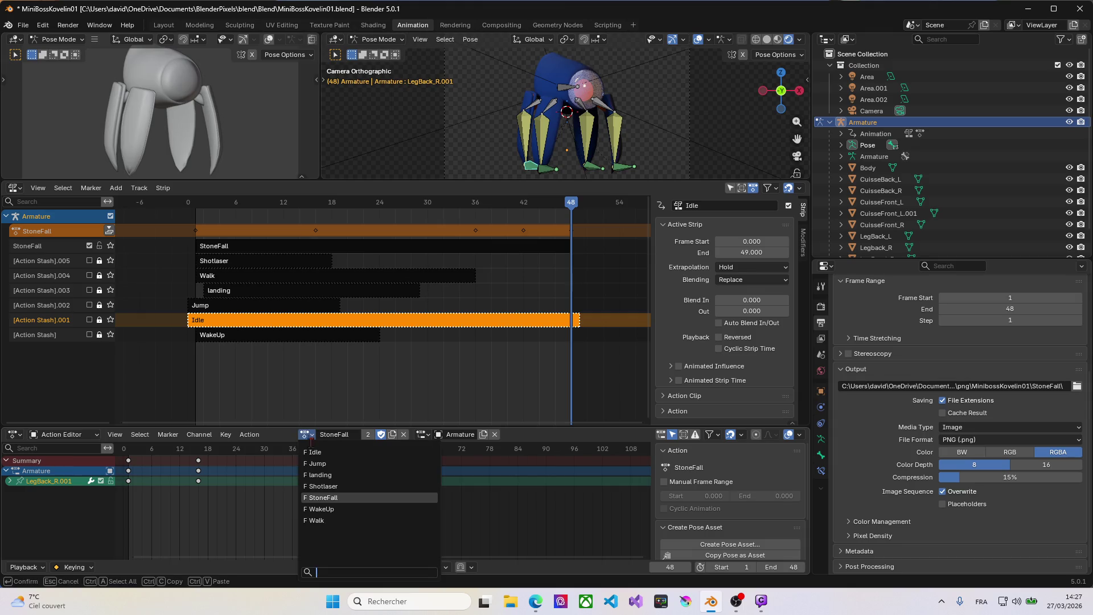
pyautogui.click(317, 509)
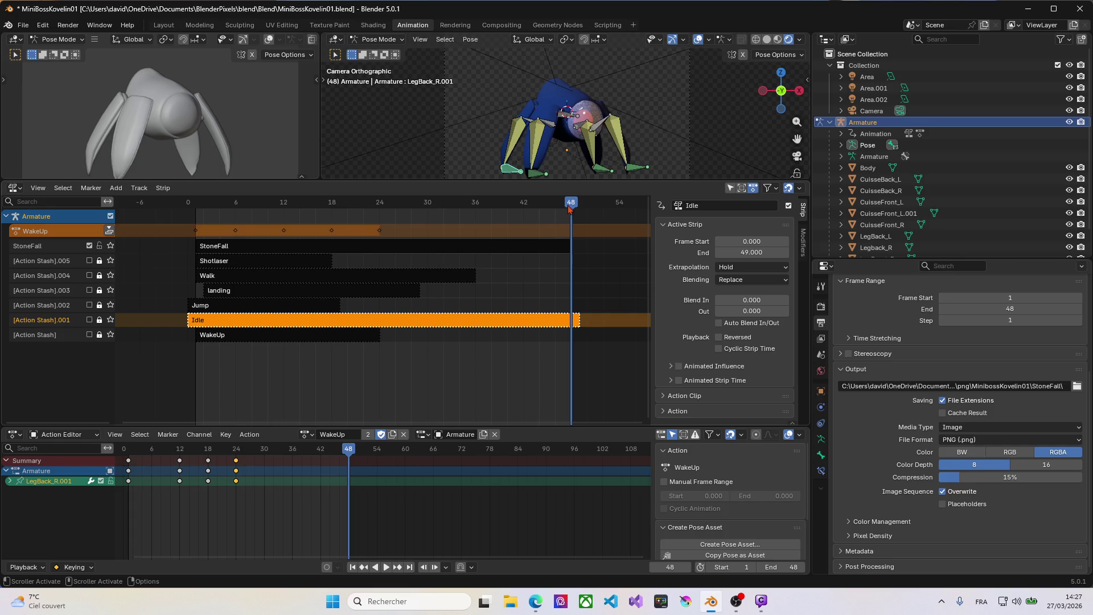
pyautogui.moveTo(570, 209); pyautogui.dragTo(195, 185)
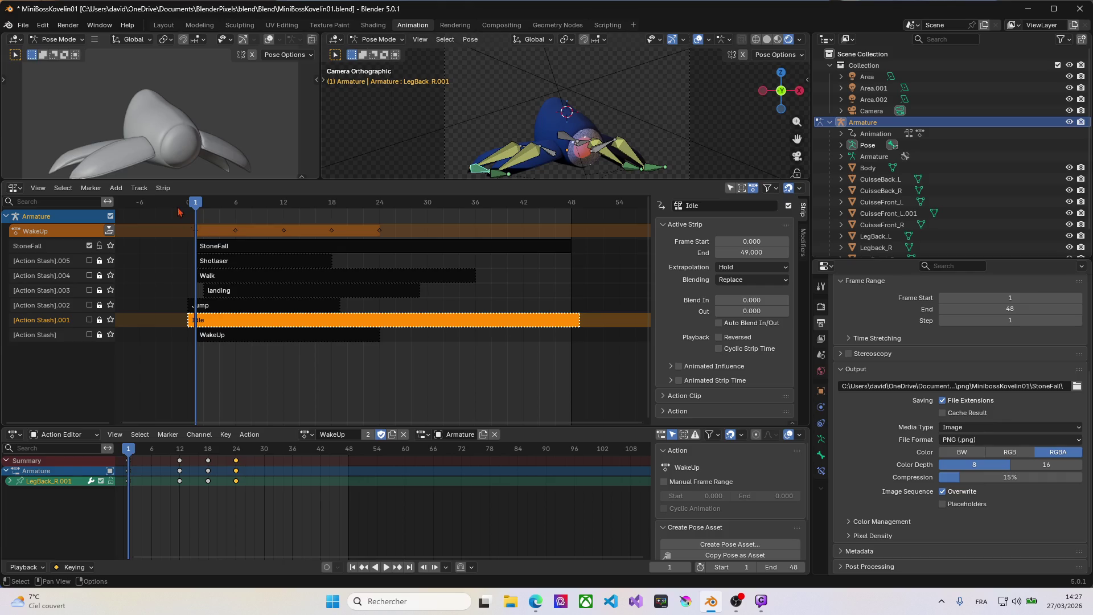
pyautogui.moveTo(195, 210); pyautogui.dragTo(381, 211)
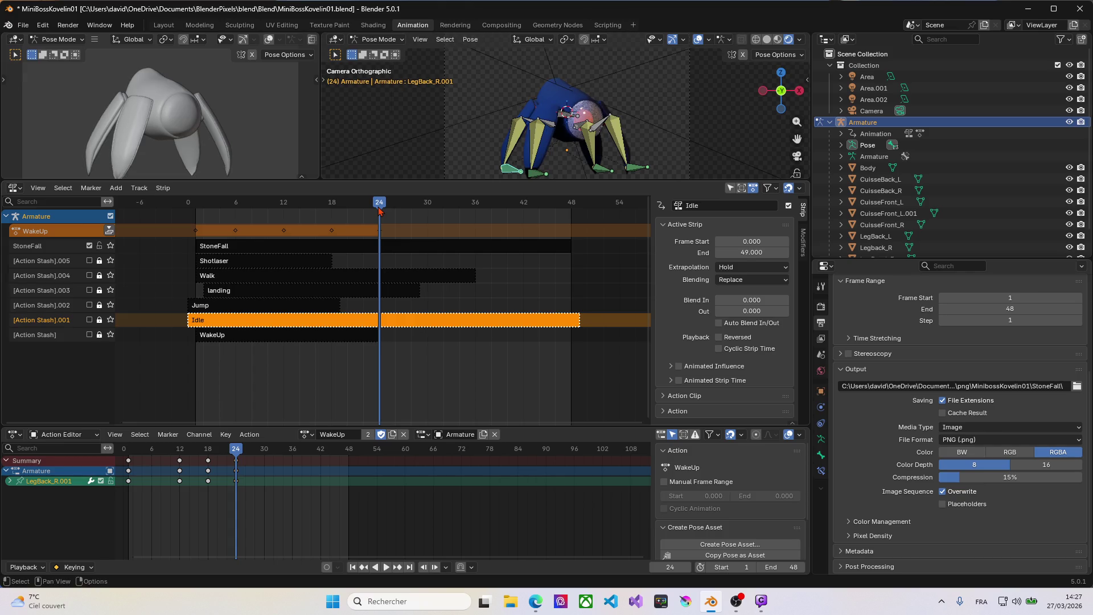
pyautogui.doubleClick(990, 309)
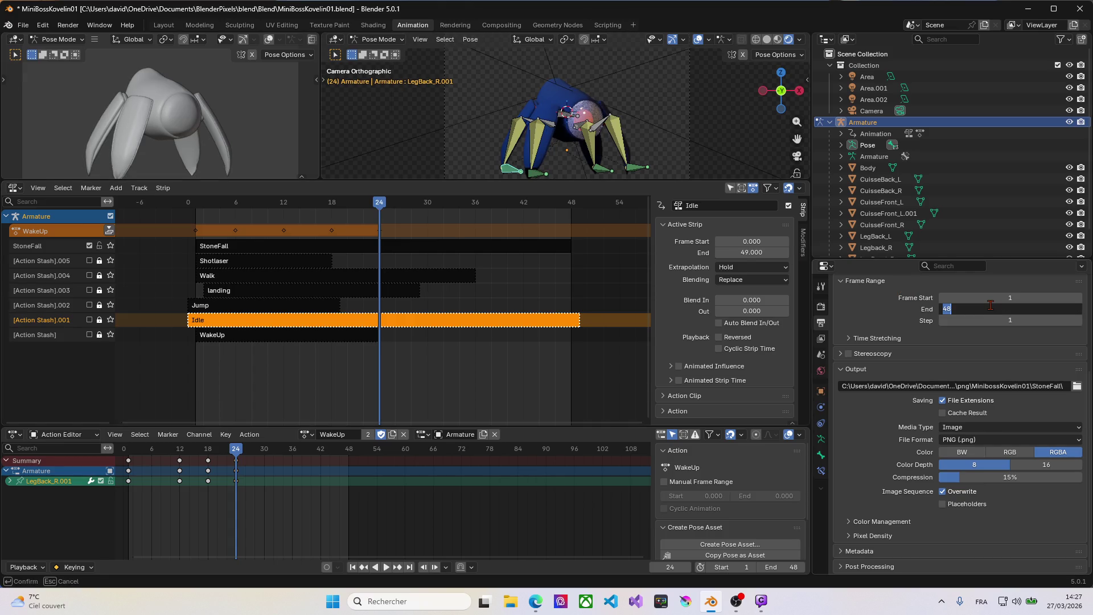
pyautogui.write('2')
pyautogui.press('Return')
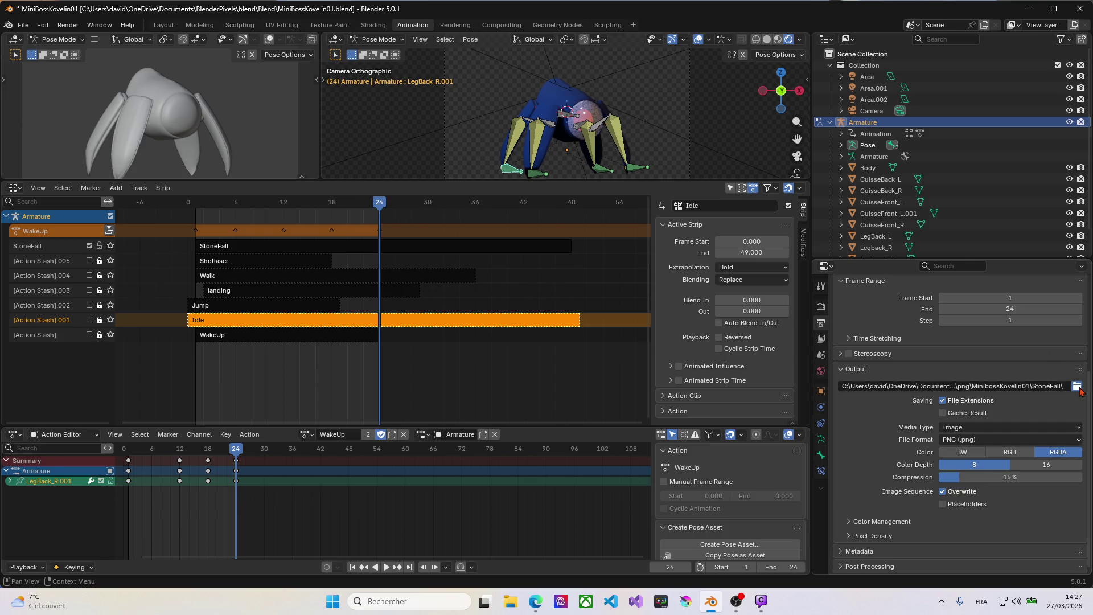